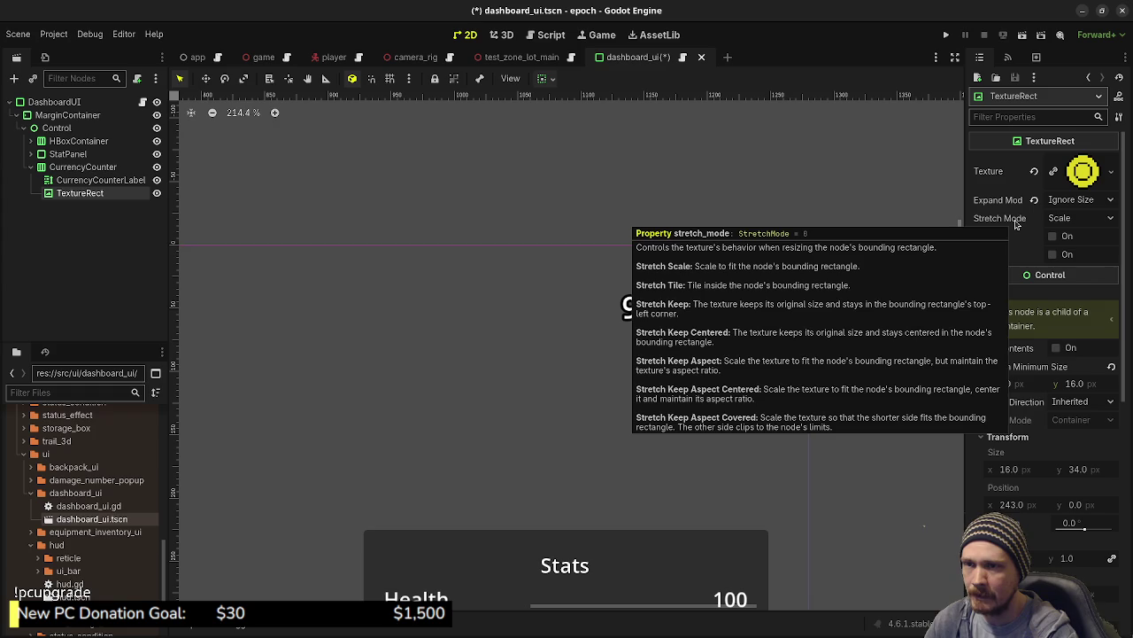
# Set the coin TextureRect's Expand Mode to Fit Width Proportional, then save and close dashboard_ui.
pyautogui.click(1077, 200)
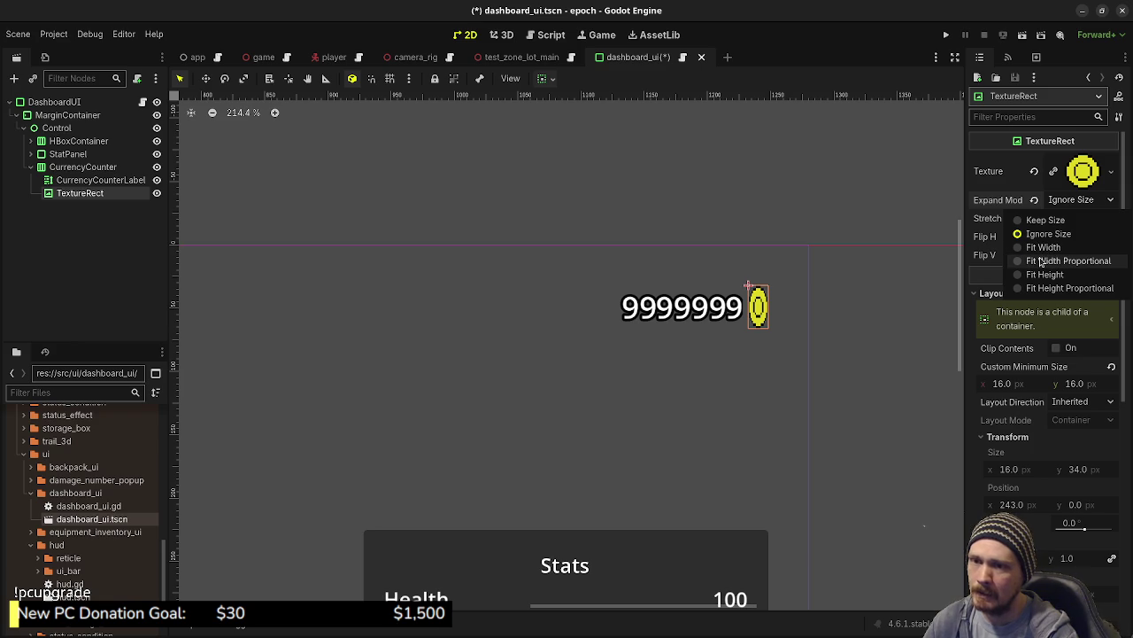
pyautogui.click(1042, 261)
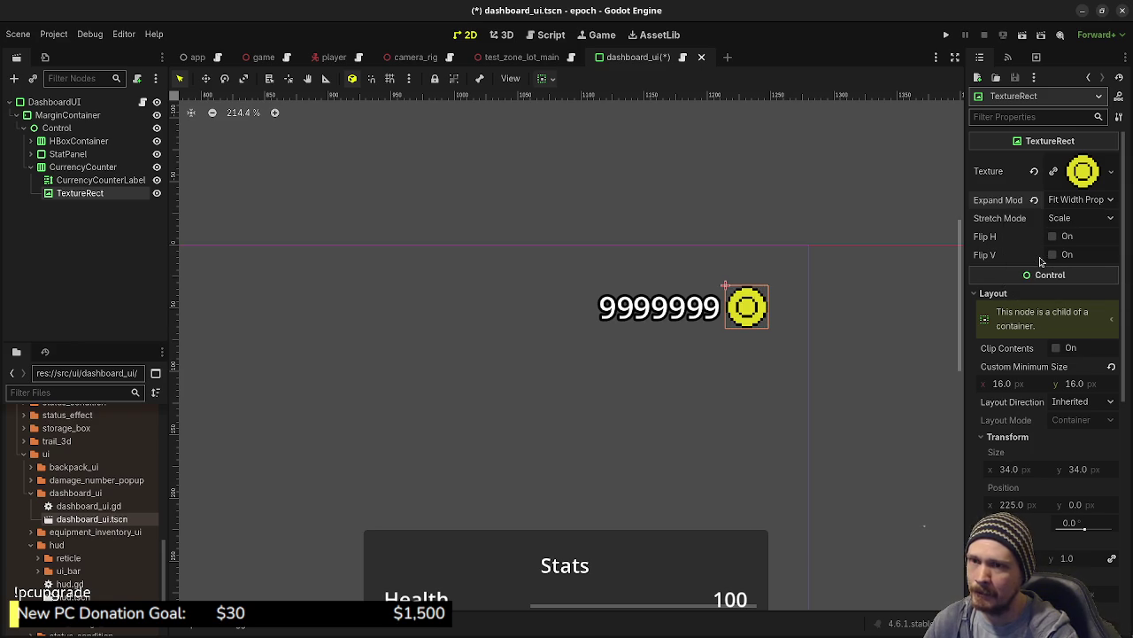
pyautogui.hotkey('ctrl', 's')
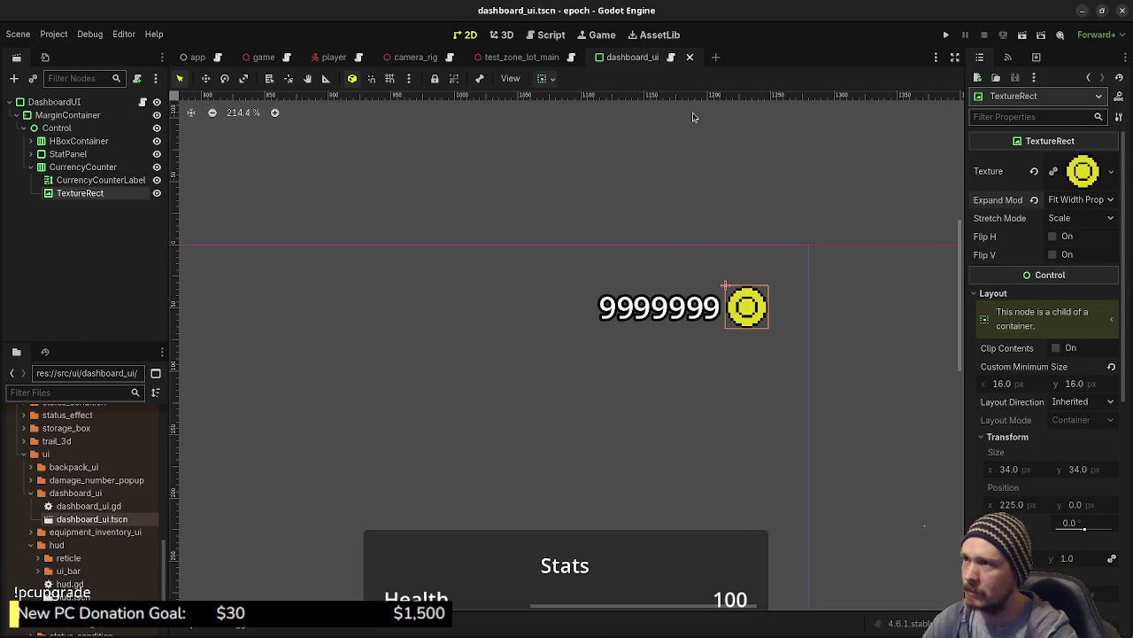
pyautogui.click(690, 57)
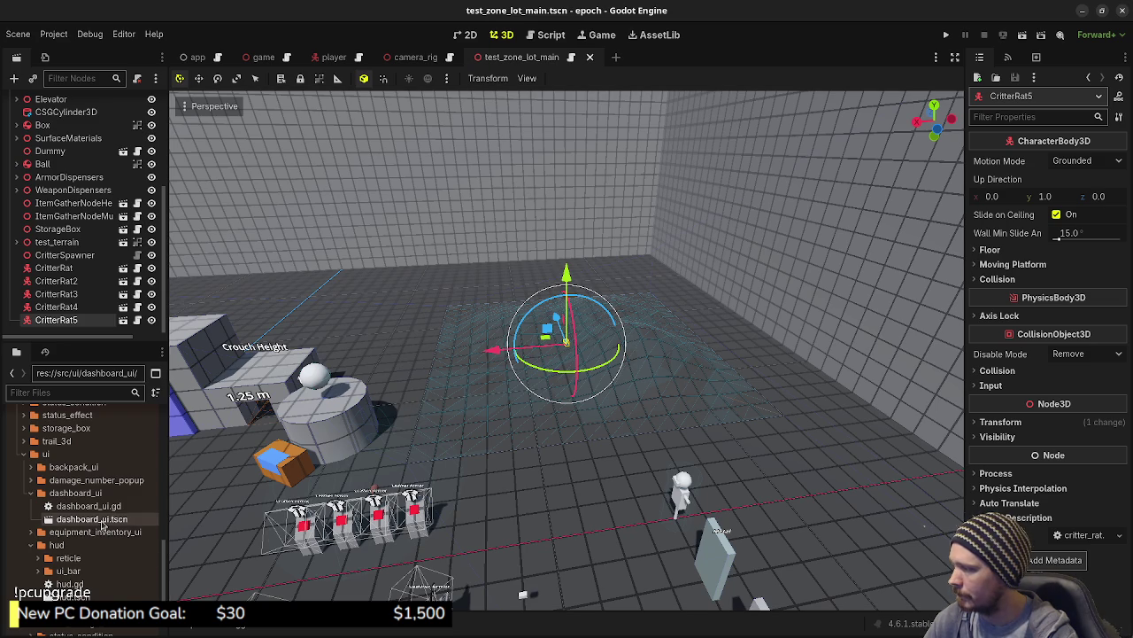
# Reopen dashboard_ui.tscn from the FileSystem dock.
pyautogui.doubleClick(92, 519)
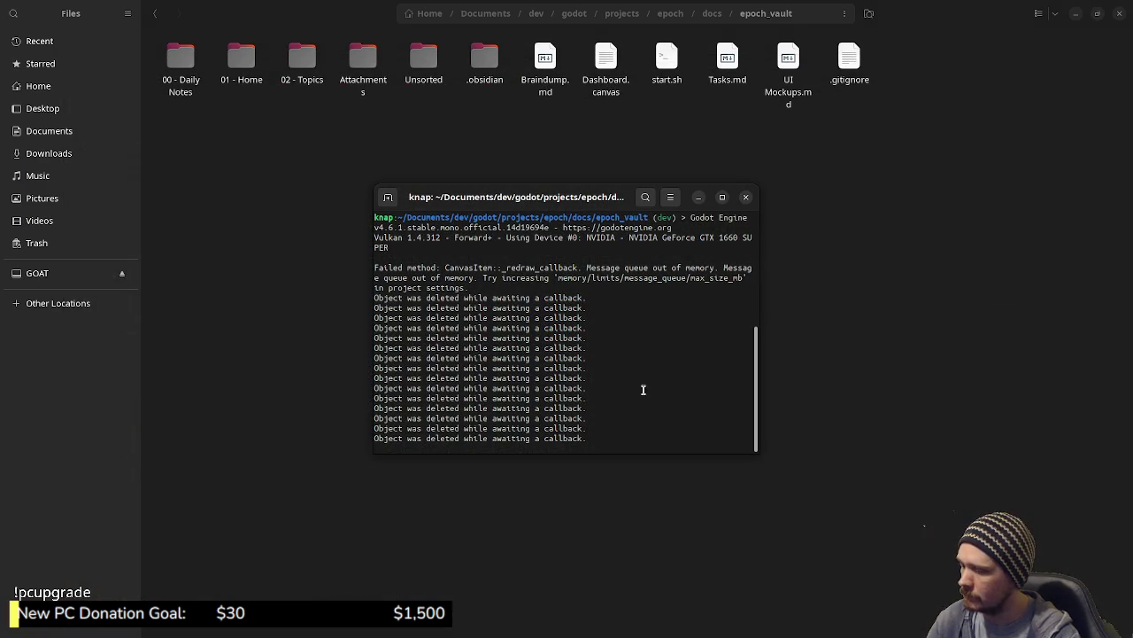
# Stop Godot, change expand_mode from 3 to 1 in dashboard_ui.tscn, then close VS Code and terminal.
pyautogui.hotkey('ctrl', 'c')
pyautogui.hotkey('alt', 'Tab')
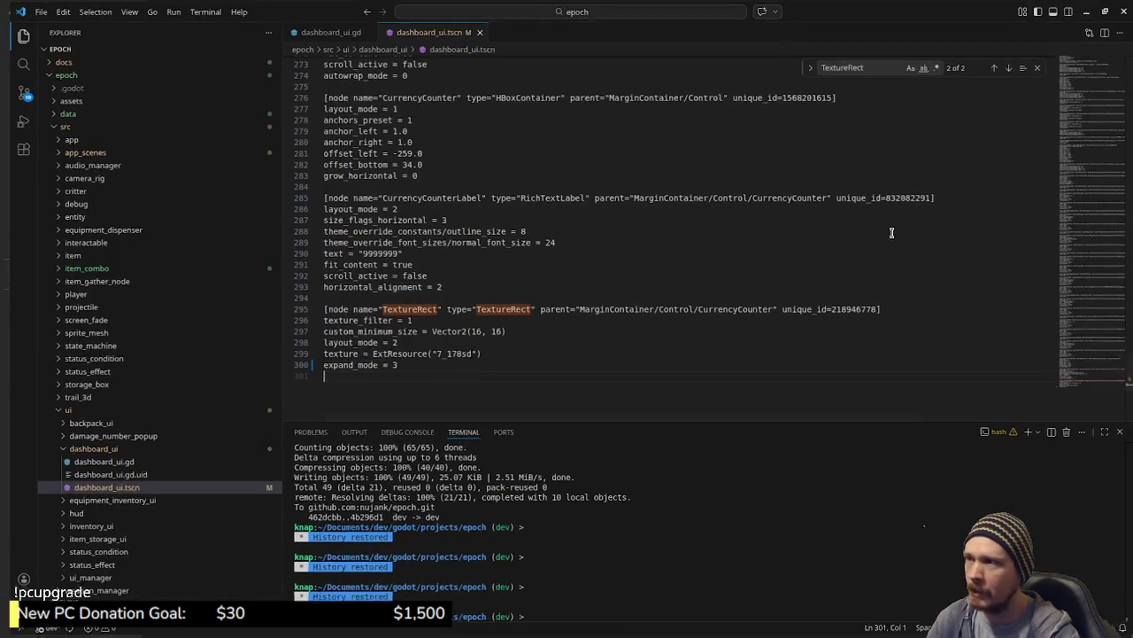
pyautogui.click(405, 366)
pyautogui.press('BackSpace')
pyautogui.write('1')
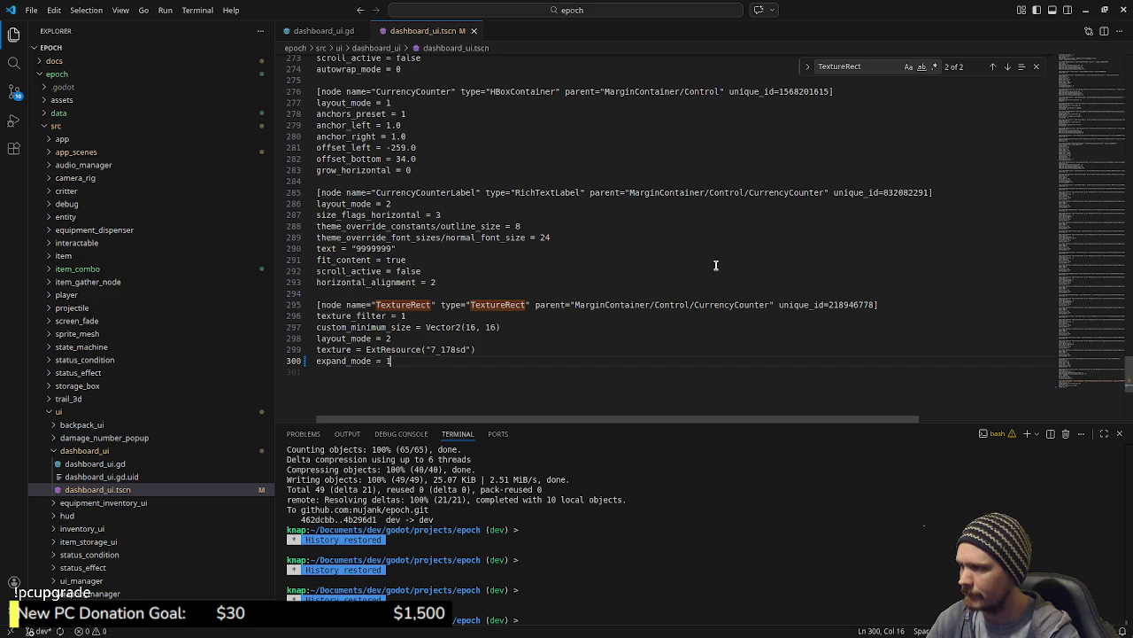
pyautogui.click(518, 350)
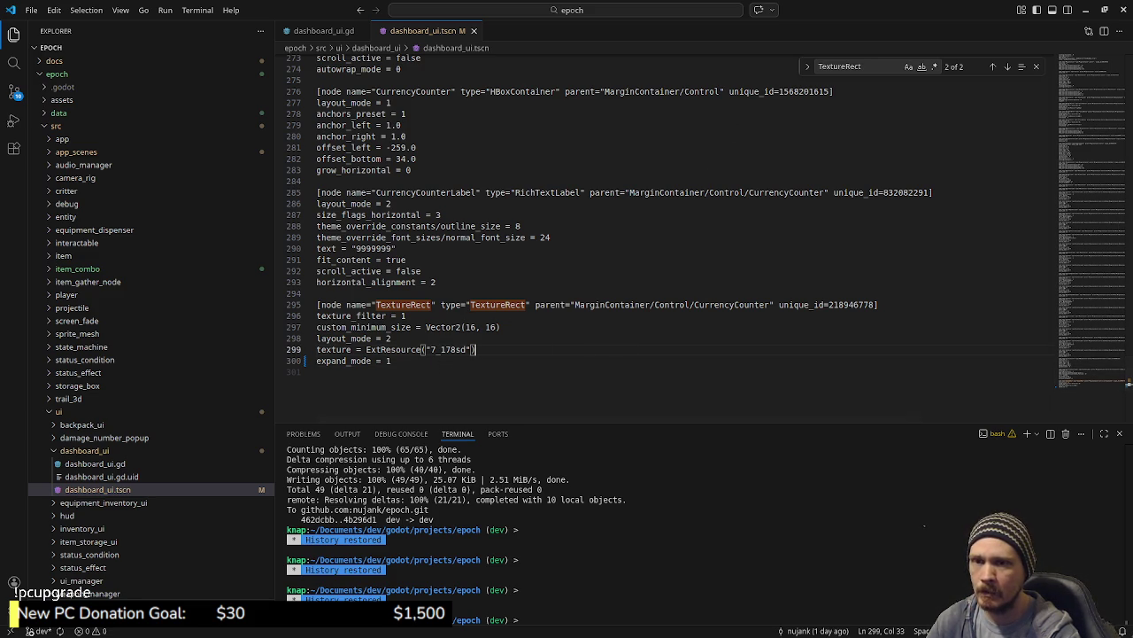
pyautogui.click(1125, 10)
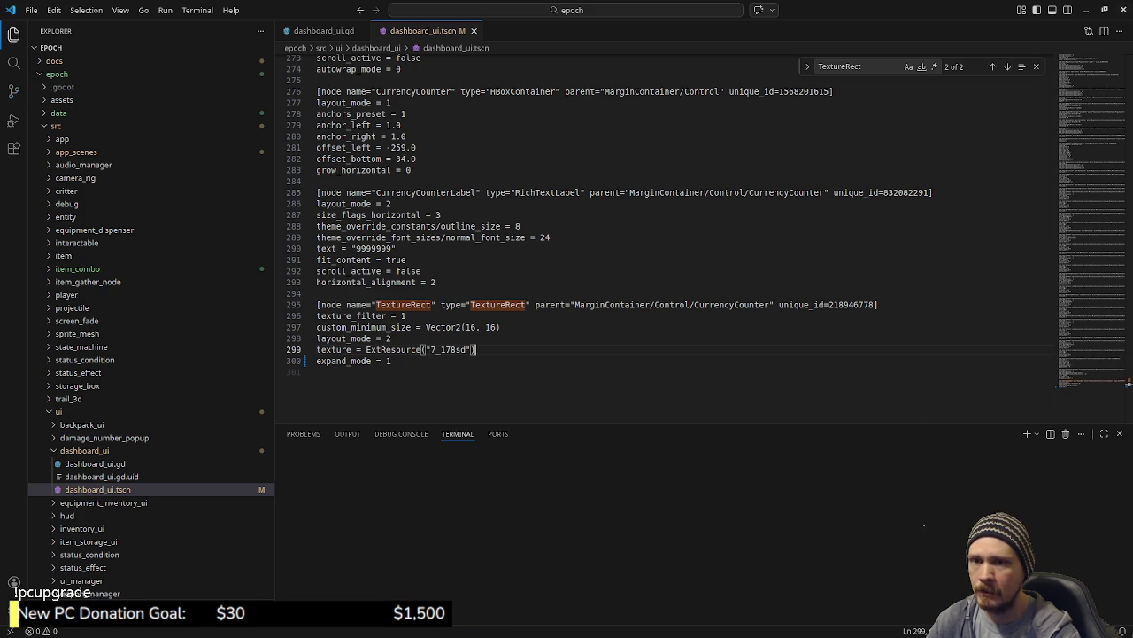
pyautogui.click(954, 190)
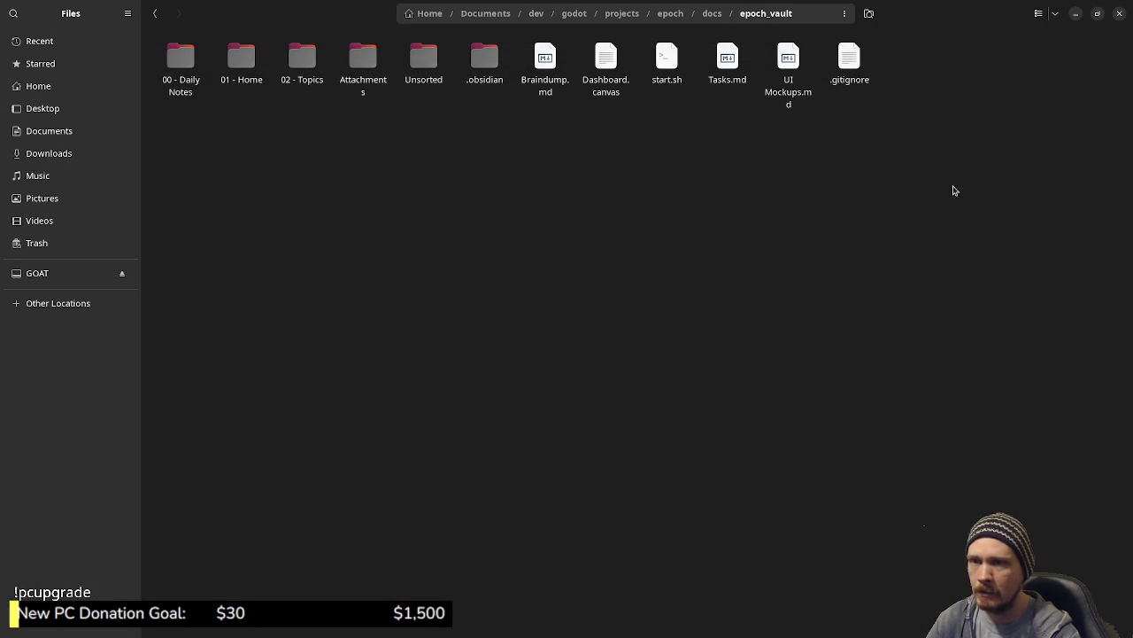
# Close the Files window, move the terminal aside, and focus the Obsidian Dashboard canvas.
pyautogui.click(1119, 13)
pyautogui.moveTo(732, 205); pyautogui.dragTo(1132, 213)
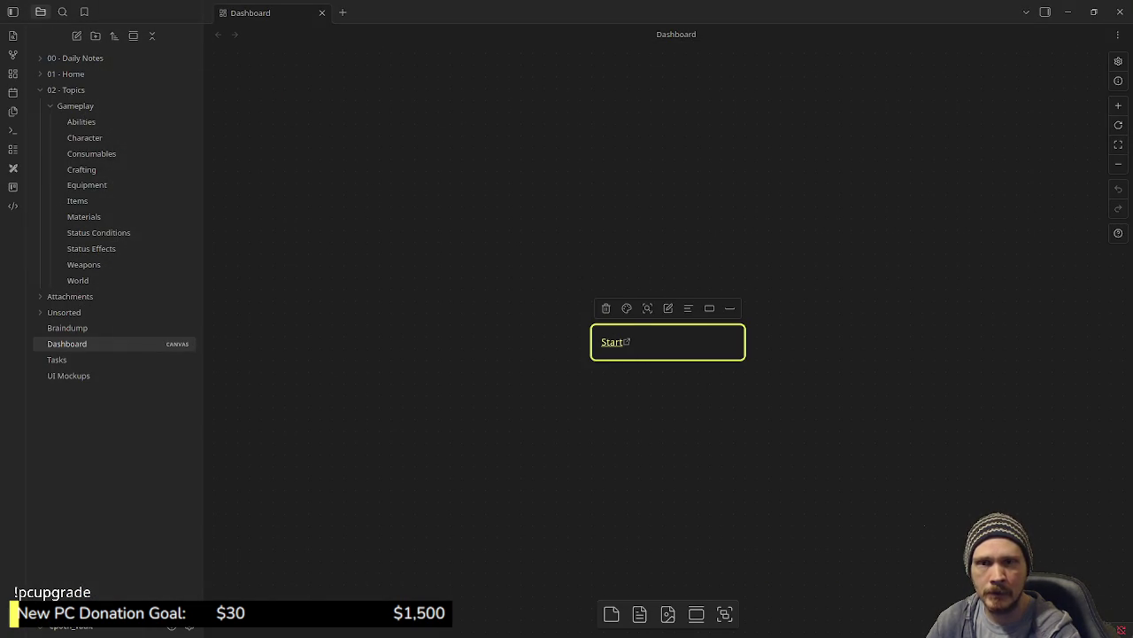
pyautogui.click(613, 347)
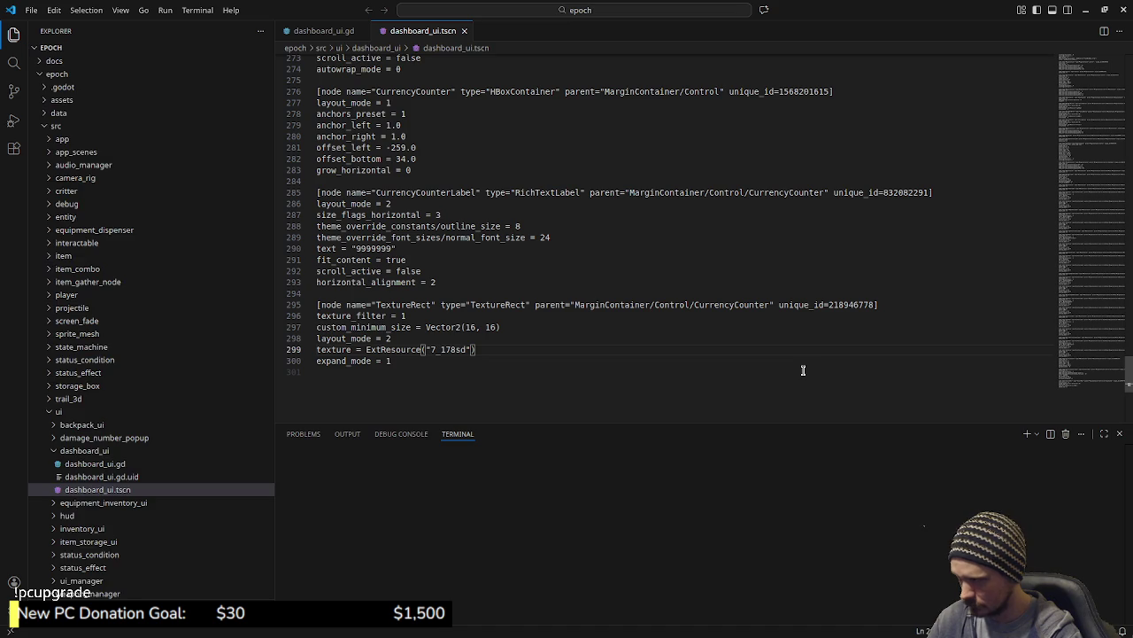
# Minimize VS Code and reopen ui/dashboard_ui.tscn from the FileSystem dock in the relaunched Godot.
pyautogui.click(1082, 10)
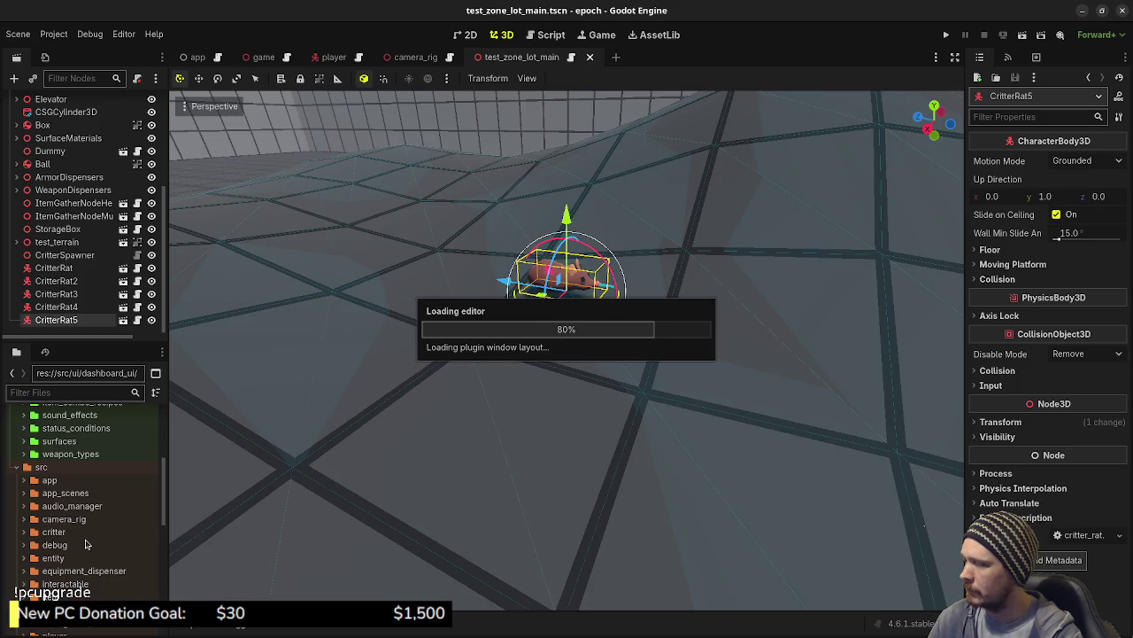
pyautogui.scroll(-5, 85, 536)
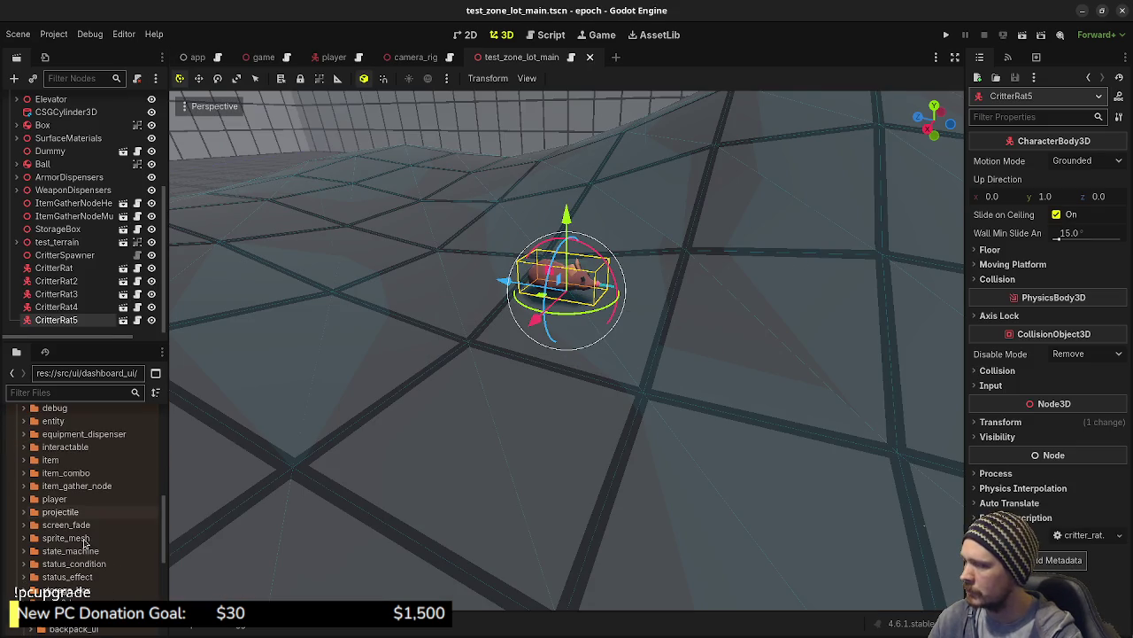
pyautogui.scroll(-2, 55, 469)
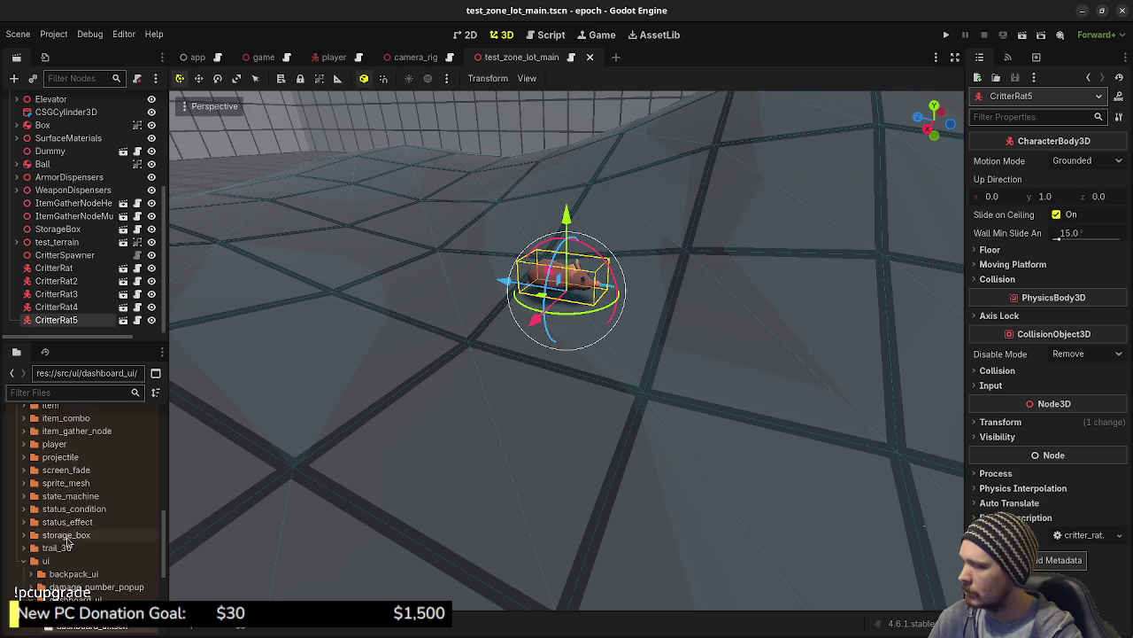
pyautogui.scroll(-3, 57, 531)
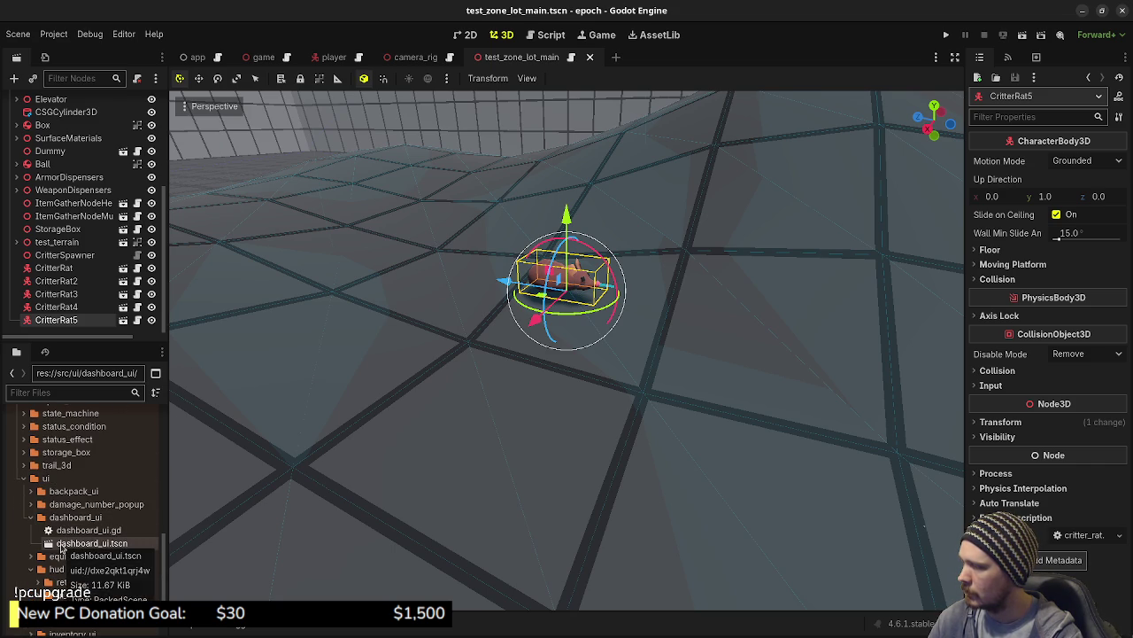
pyautogui.doubleClick(62, 549)
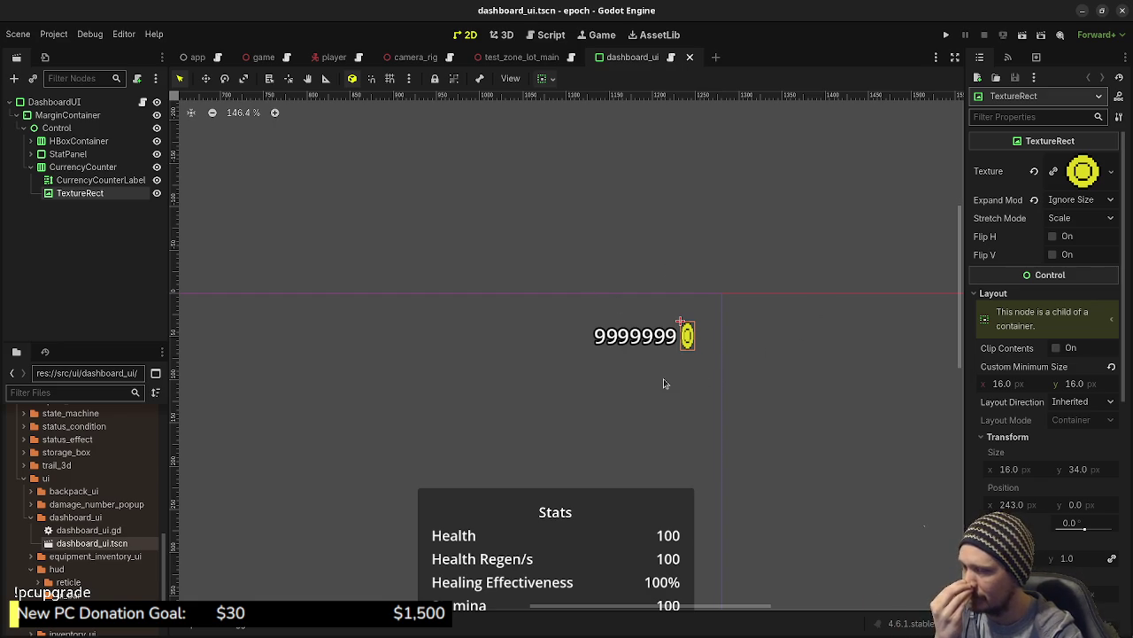
# Set the coin TextureRect's Custom Minimum Size to 34×34, then save and close dashboard_ui.
pyautogui.scroll(4, 728, 371)
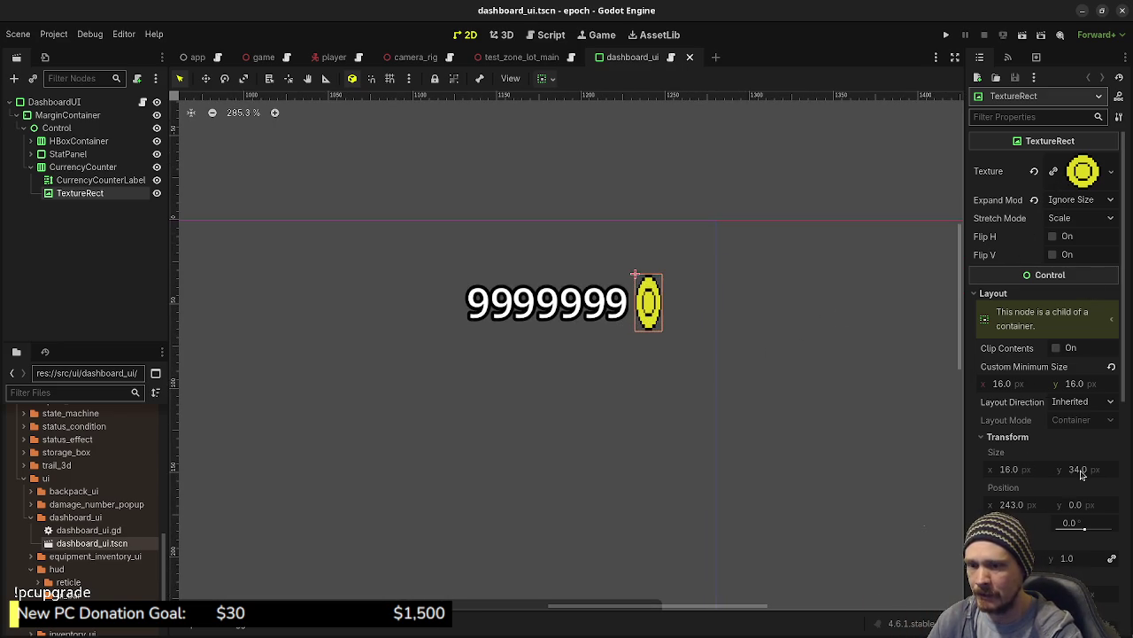
pyautogui.click(1031, 383)
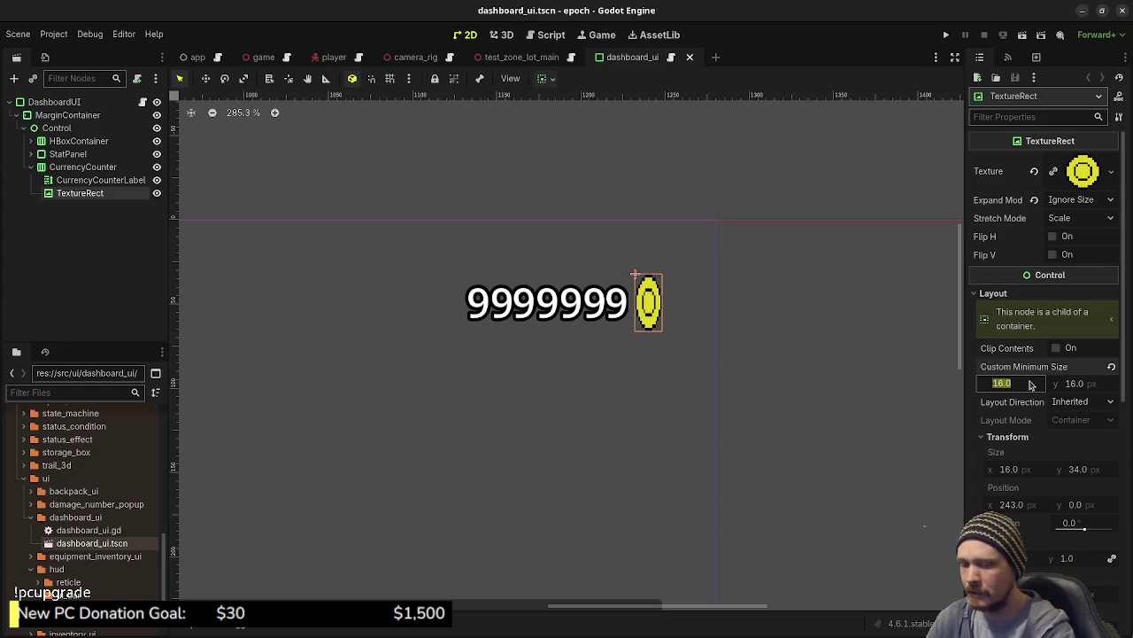
pyautogui.write('34')
pyautogui.press('Tab')
pyautogui.write('34')
pyautogui.press('Return')
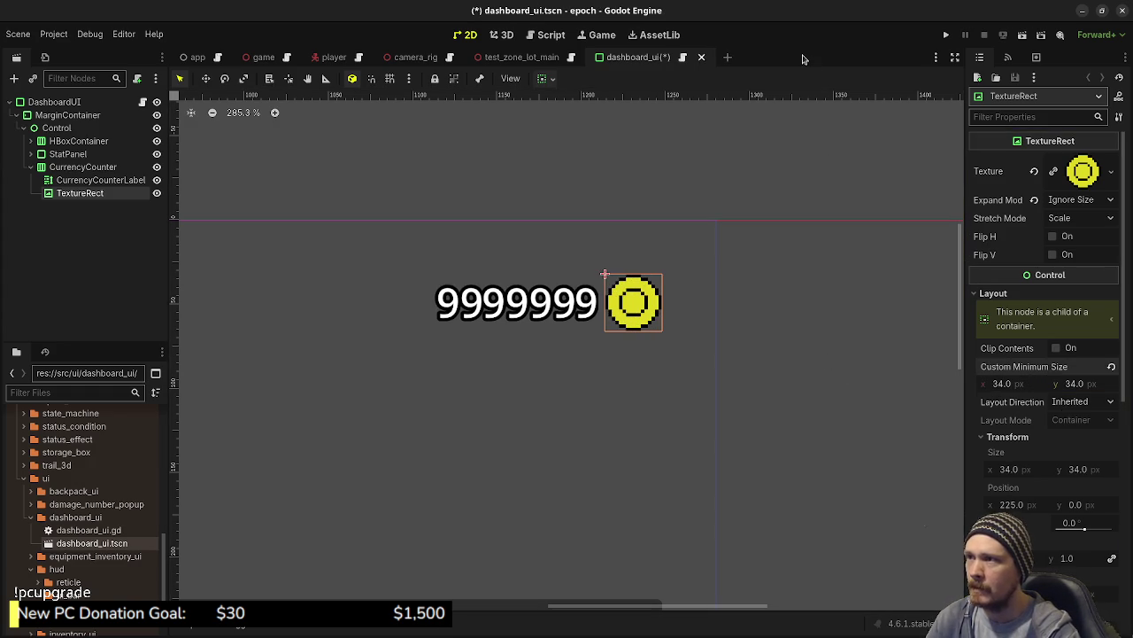
pyautogui.hotkey('ctrl', 's')
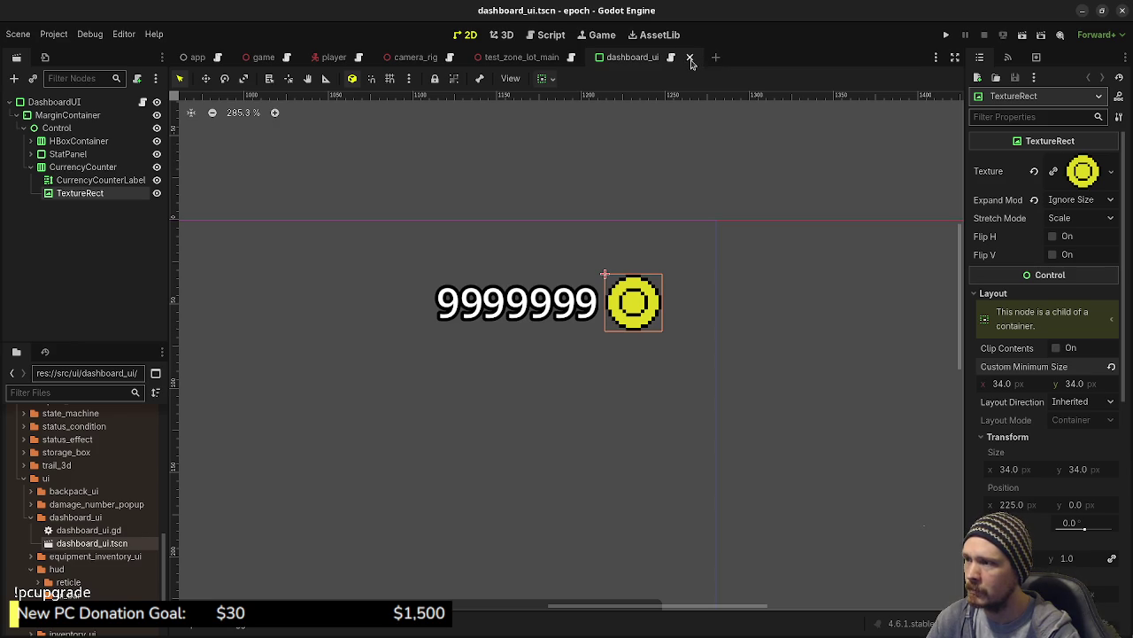
pyautogui.click(691, 57)
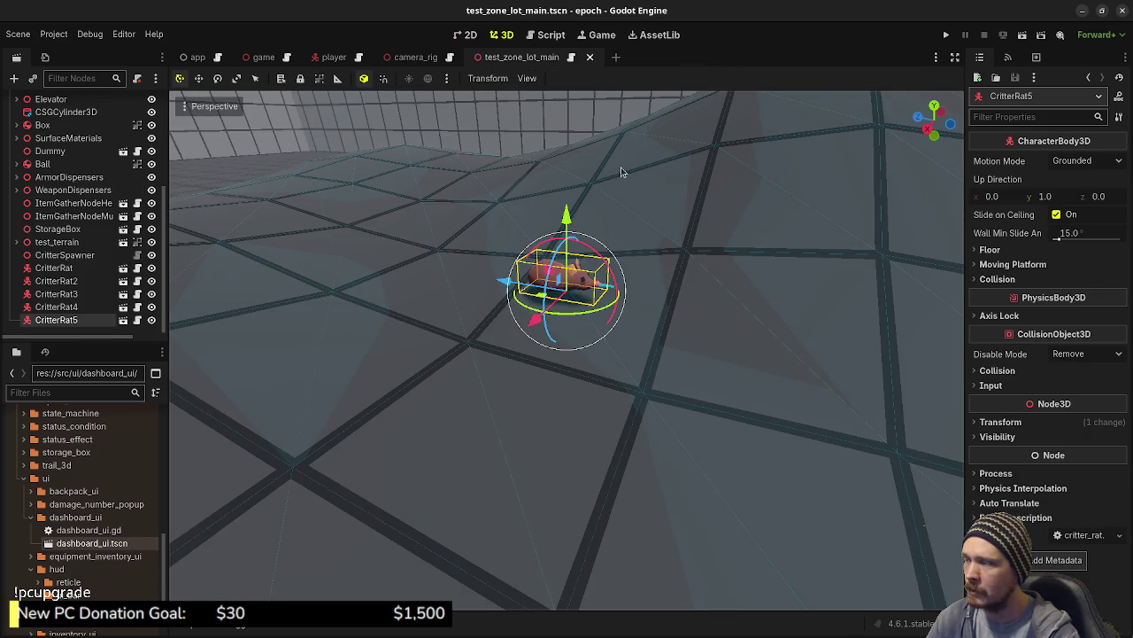
# Reopen dashboard_ui.tscn, check the whole layout, then run the project.
pyautogui.doubleClick(92, 543)
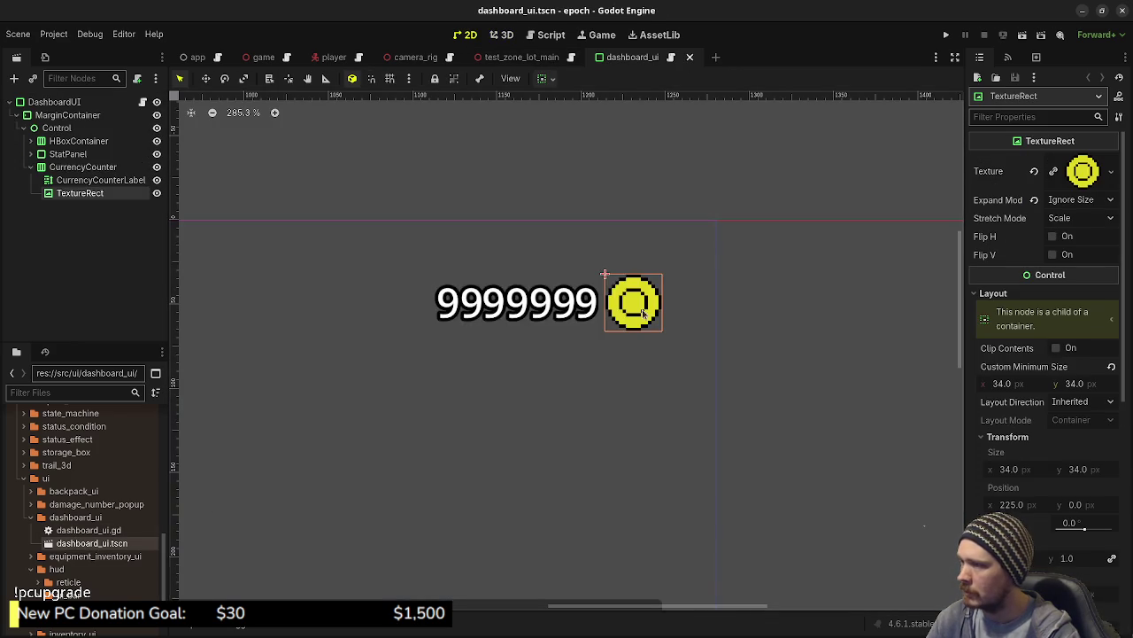
pyautogui.scroll(-3, 538, 379)
pyautogui.moveTo(378, 437)
pyautogui.mouseDown()
pyautogui.moveTo(661, 357)
pyautogui.moveTo(587, 398)
pyautogui.moveTo(609, 349)
pyautogui.mouseUp()
pyautogui.scroll(-3, 610, 381)
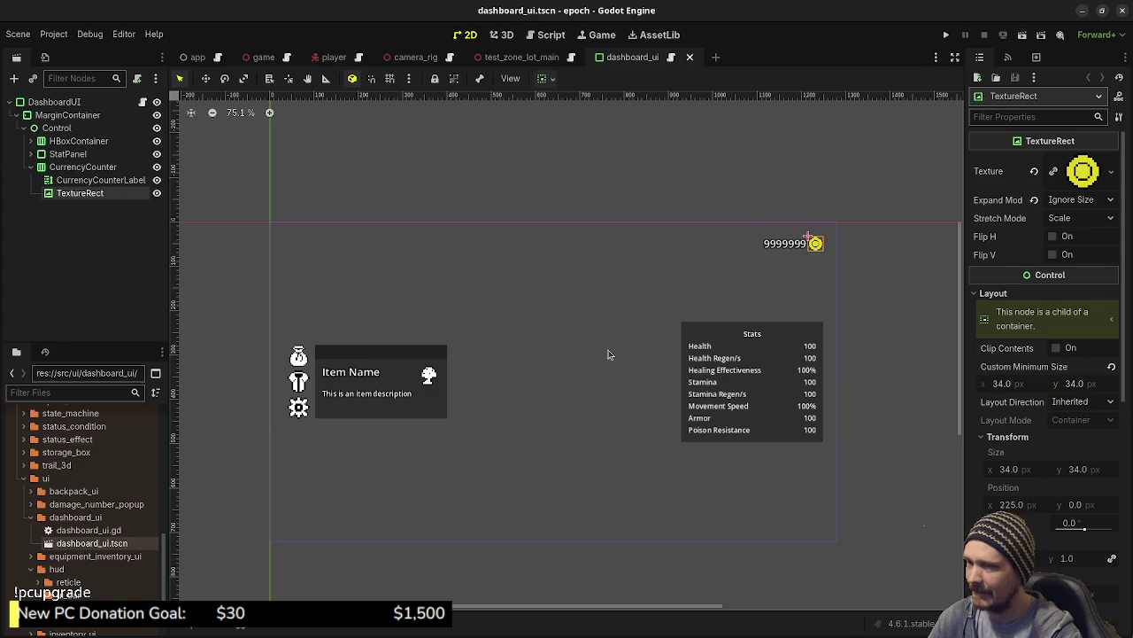
pyautogui.moveTo(649, 295)
pyautogui.mouseDown()
pyautogui.moveTo(682, 290)
pyautogui.moveTo(678, 272)
pyautogui.moveTo(668, 276)
pyautogui.mouseUp()
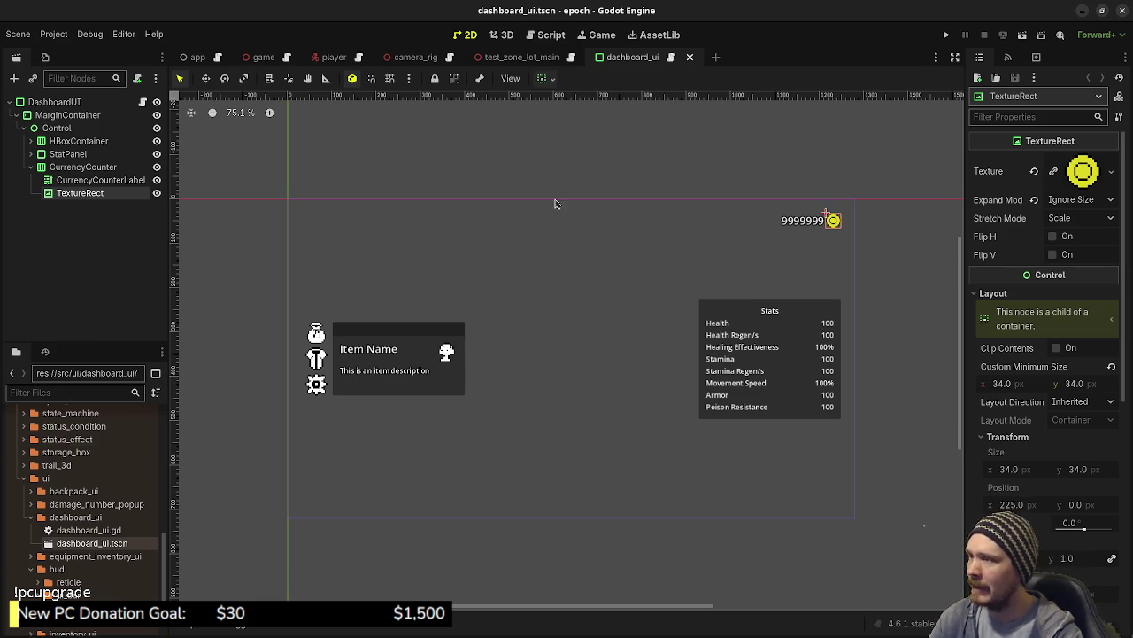
pyautogui.click(945, 35)
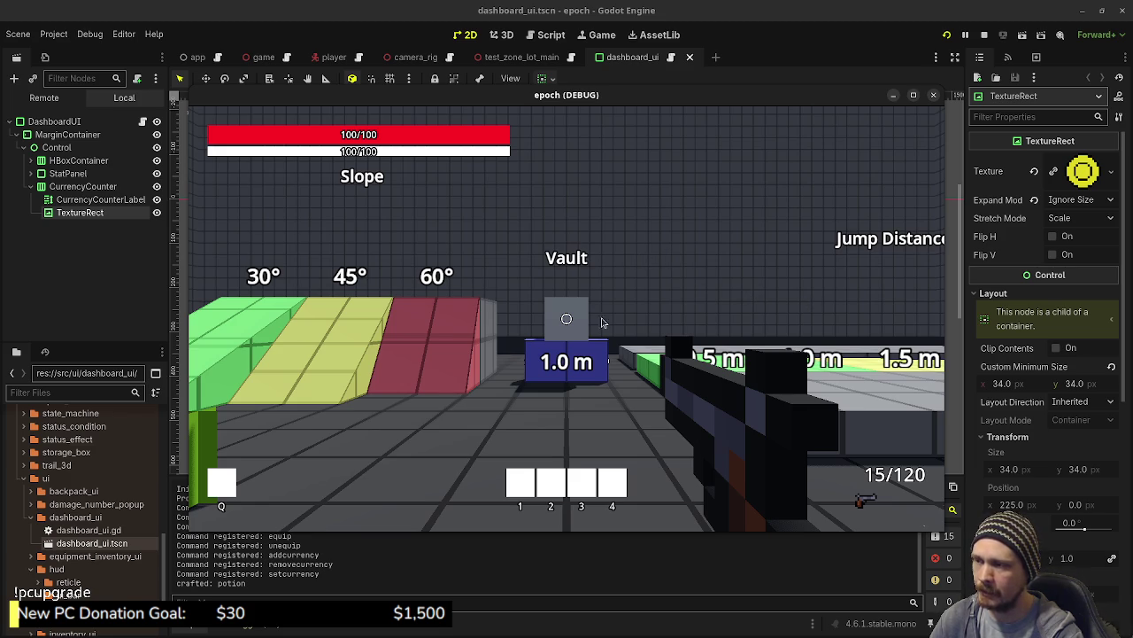
# Press Tab in the running game to open the inventory and Stats panels.
pyautogui.press('Tab')
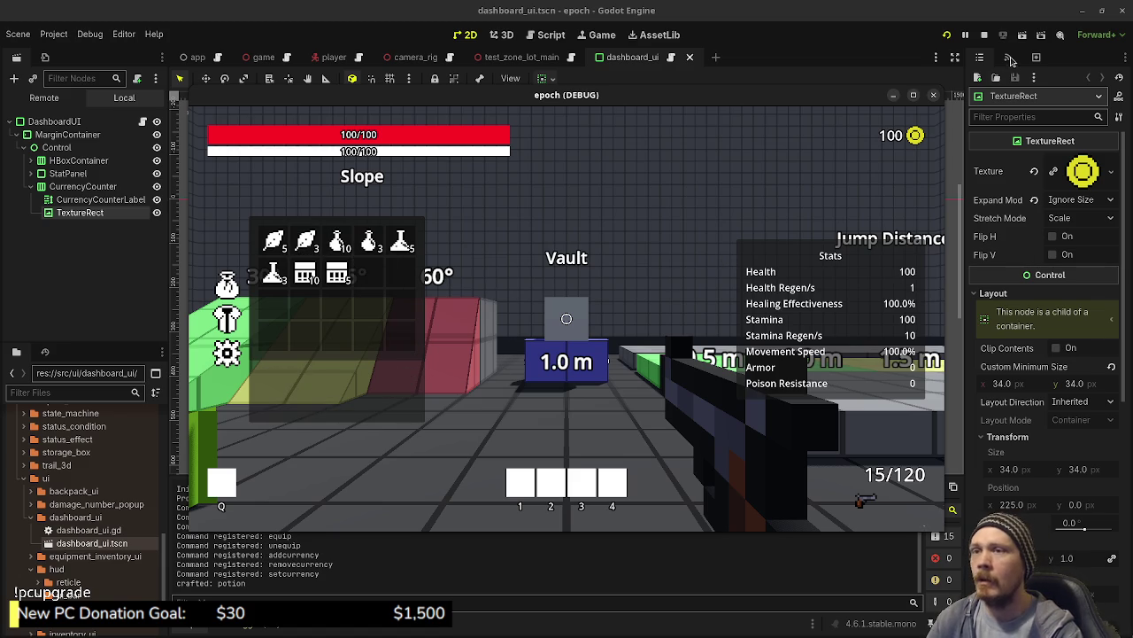
# Stop the running game to return to the dashboard_ui scene in the editor.
pyautogui.click(985, 35)
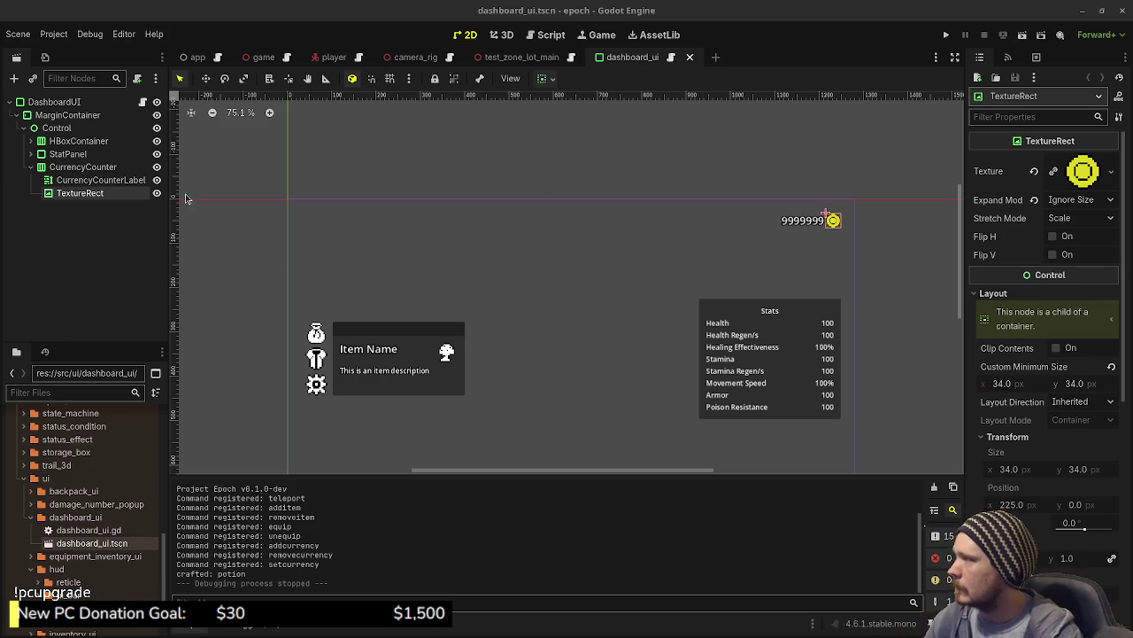
# Collapse CurrencyCounter, expand HBoxContainer, and inspect VBoxContainer and MarginContainer2 in the Scene tree.
pyautogui.click(29, 168)
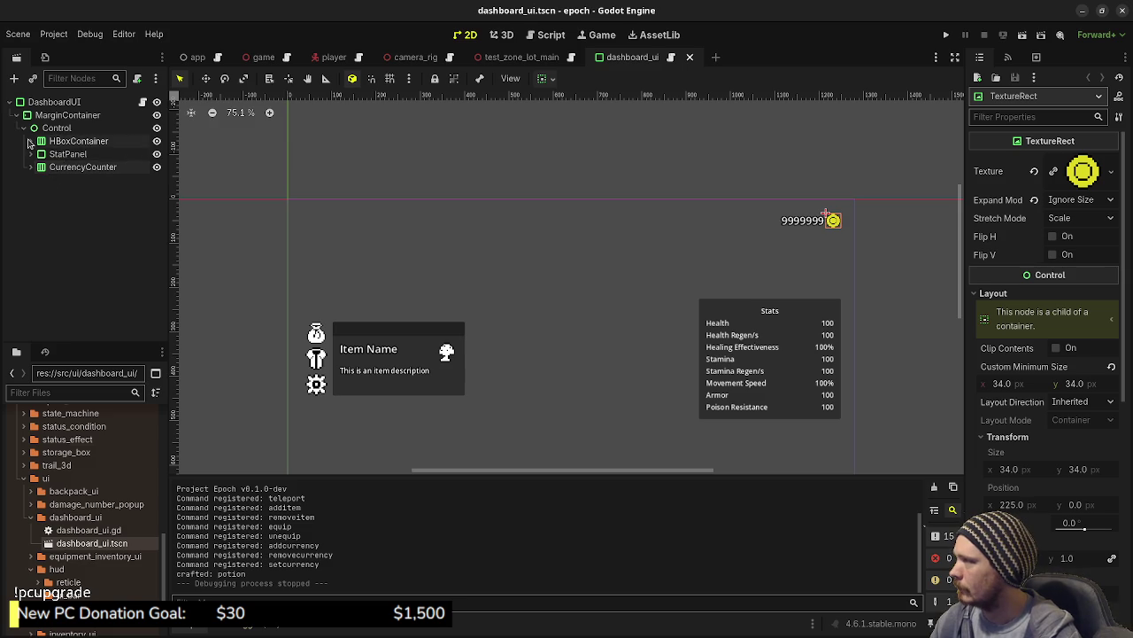
pyautogui.click(30, 141)
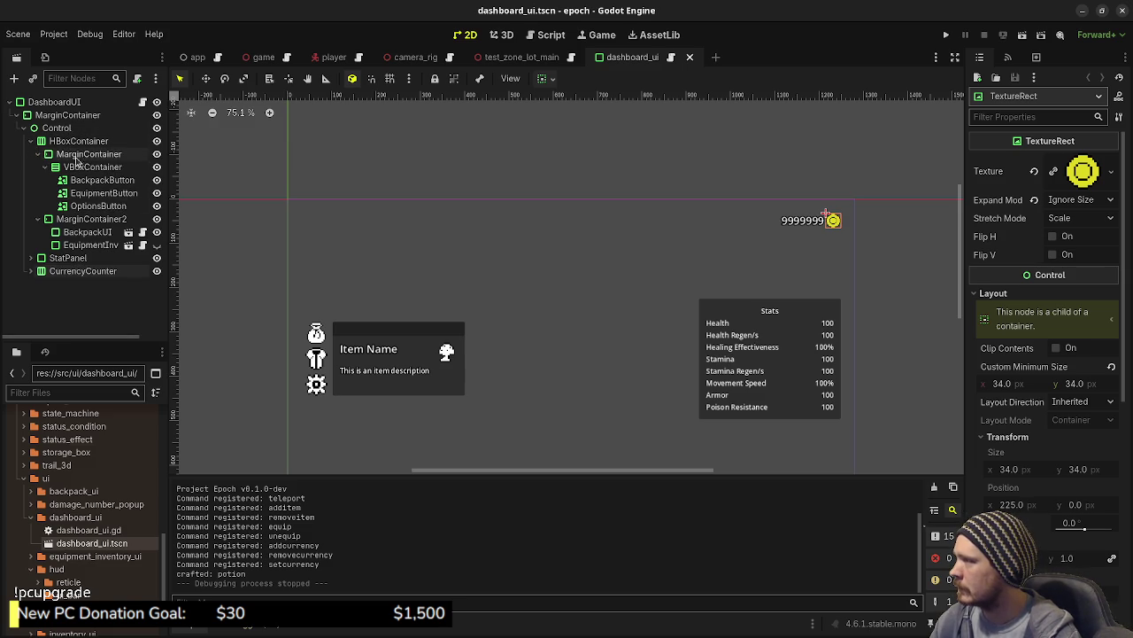
pyautogui.click(78, 170)
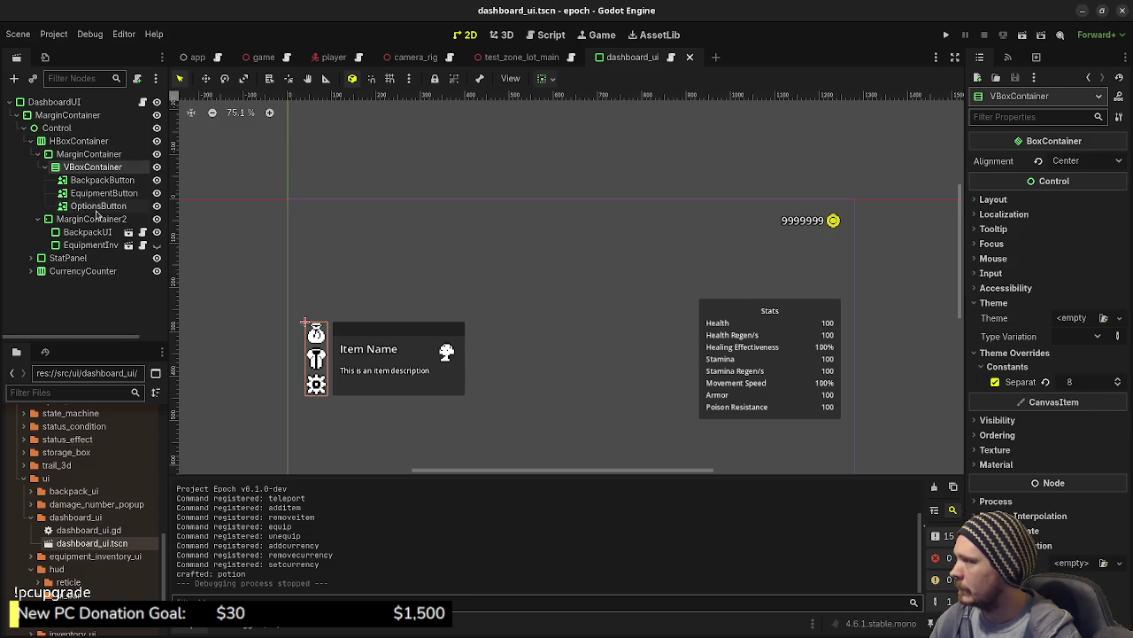
pyautogui.click(86, 222)
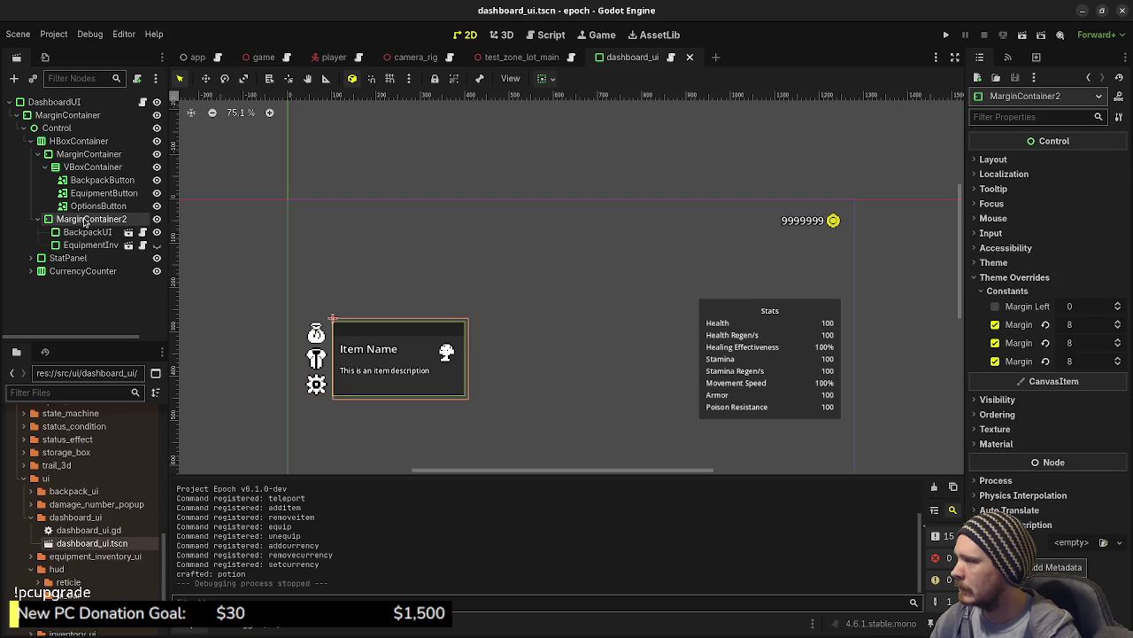
pyautogui.scroll(5, 362, 359)
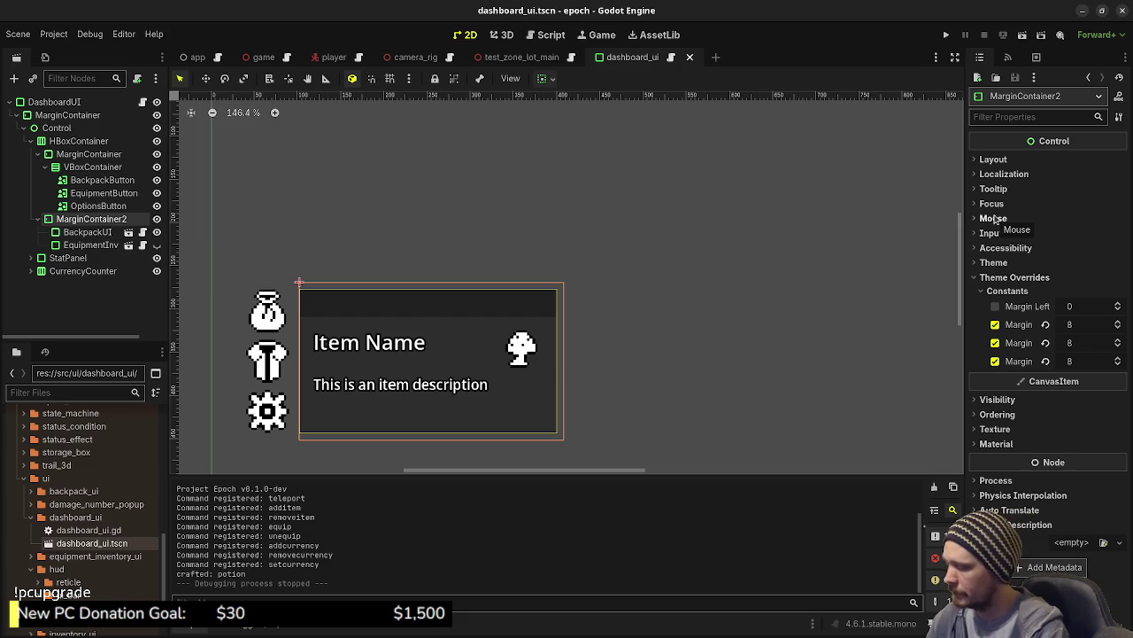
# Switch over to Aseprite and minimize it to return to Godot.
pyautogui.press('super')
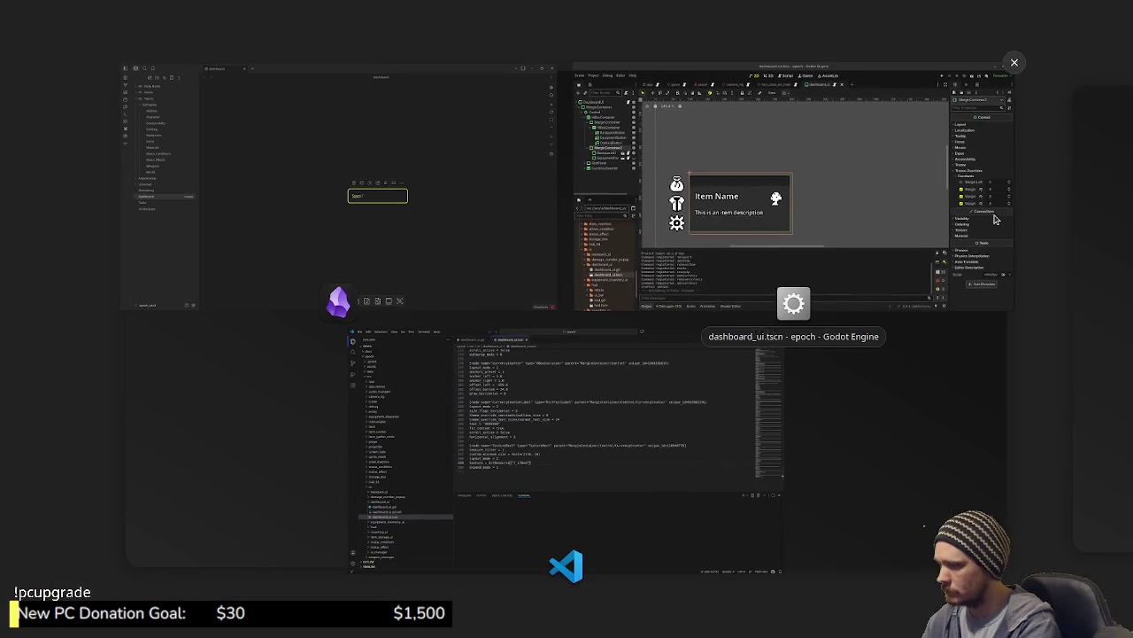
pyautogui.click(995, 219)
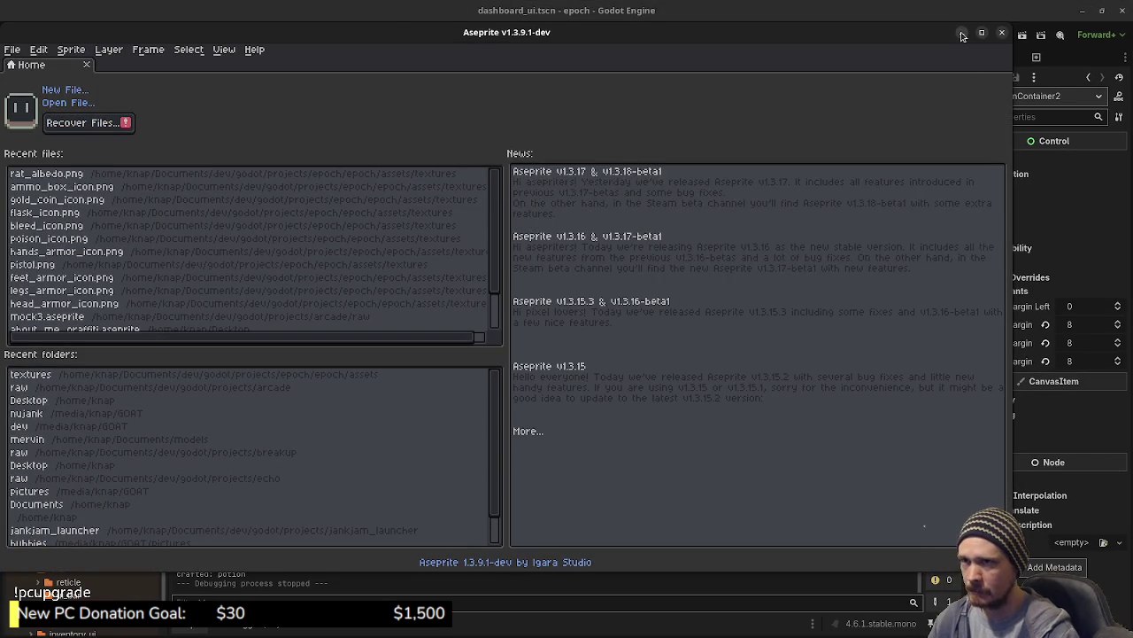
pyautogui.click(962, 32)
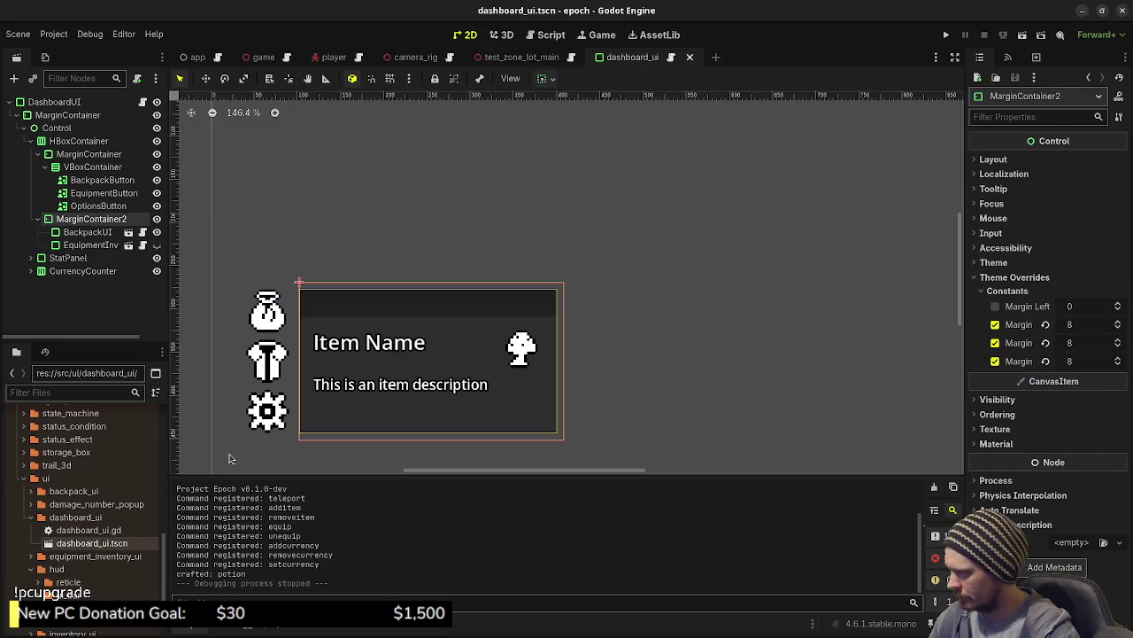
# Browse to assets/textures in the FileSystem dock and select cog_icon.png.
pyautogui.scroll(15, 67, 500)
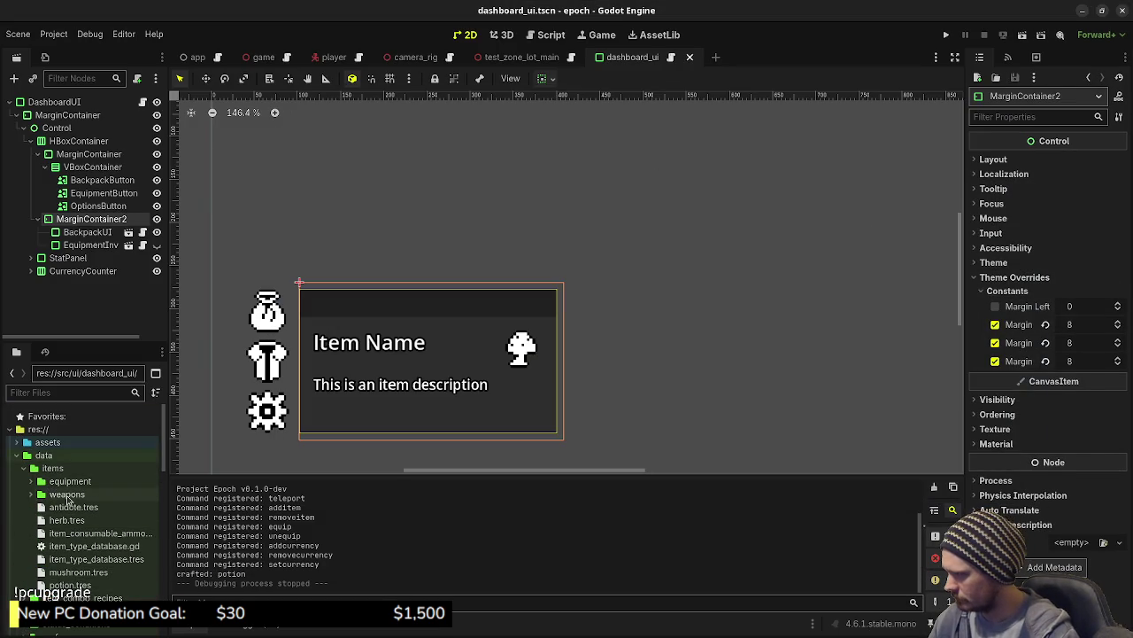
pyautogui.click(51, 443)
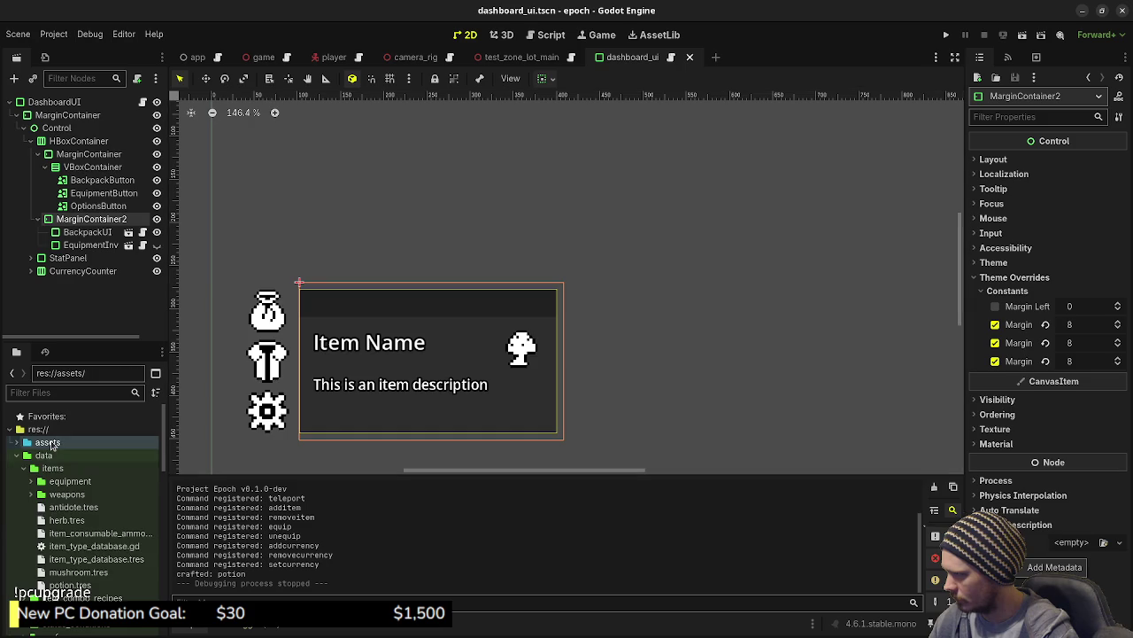
pyautogui.click(51, 445)
pyautogui.doubleClick(86, 505)
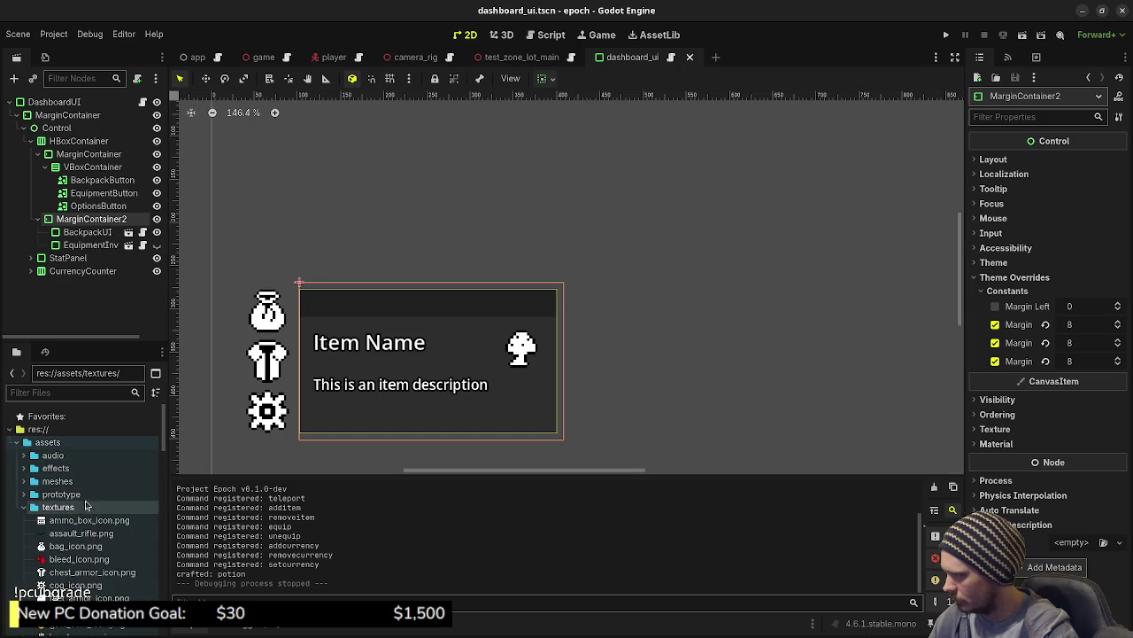
pyautogui.scroll(-5, 86, 505)
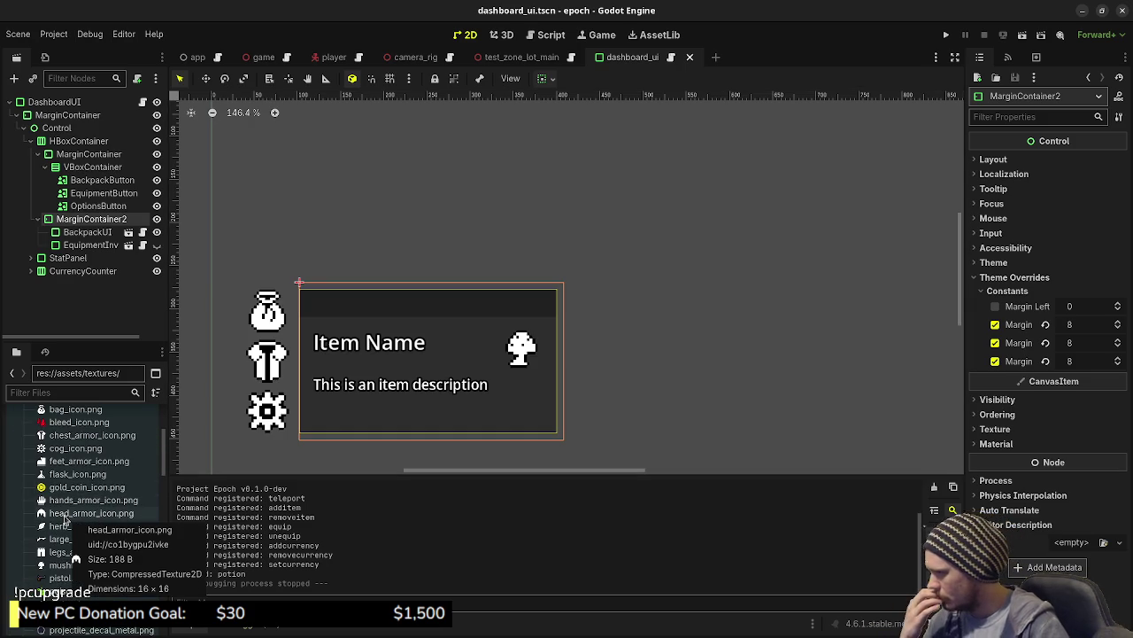
pyautogui.click(76, 449)
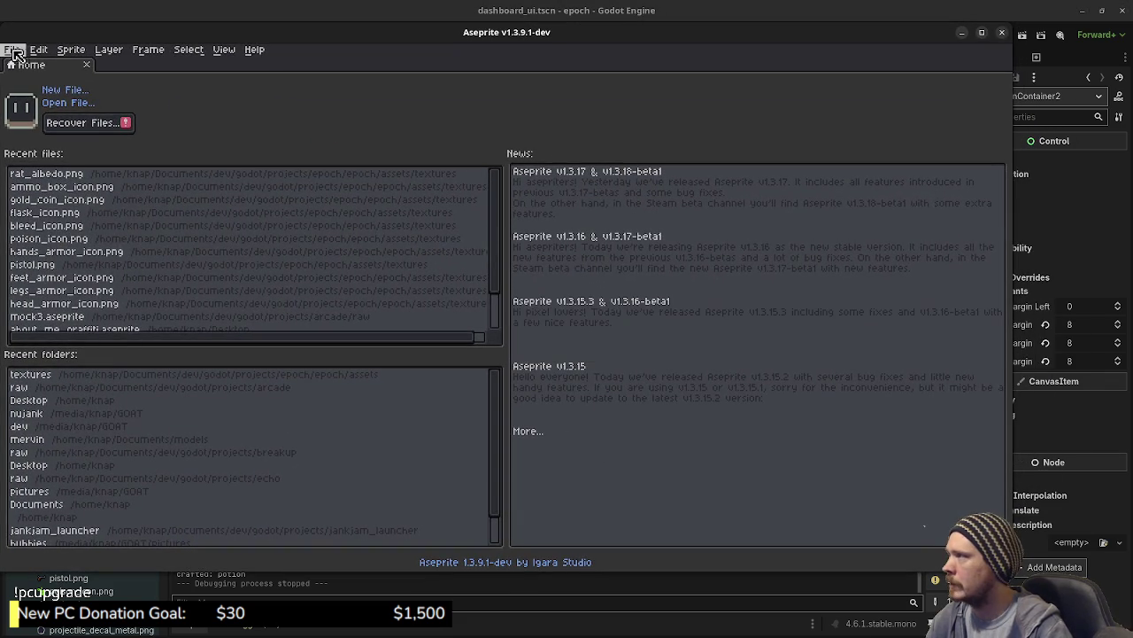
# Create a new 16×16 px sprite in Aseprite via File > New.
pyautogui.click(12, 50)
pyautogui.click(19, 67)
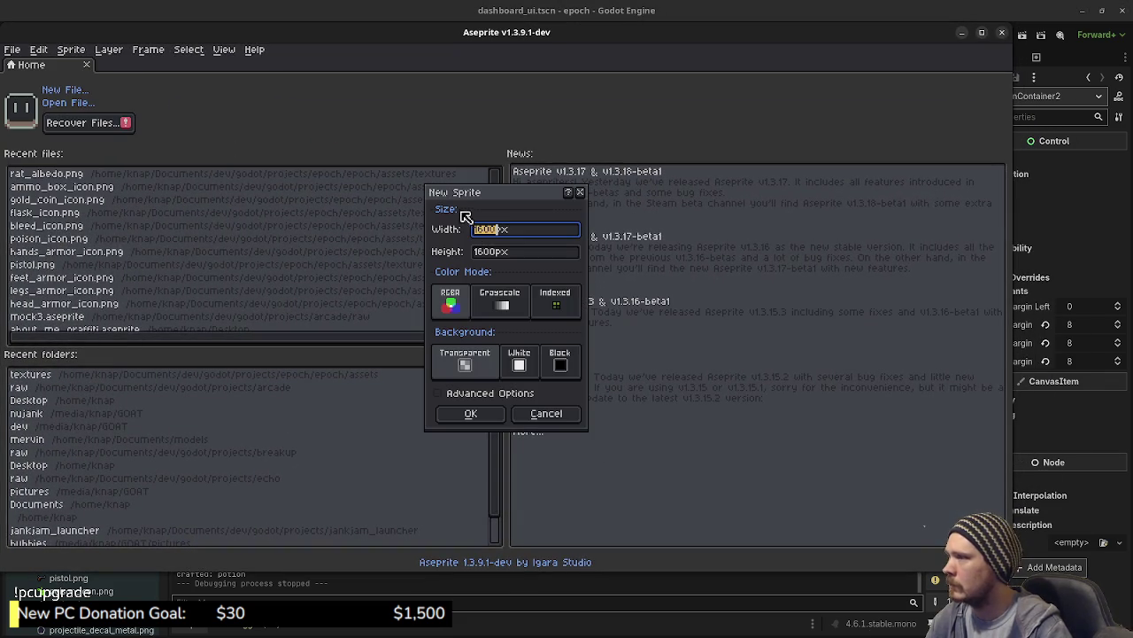
pyautogui.write('16')
pyautogui.press('Tab')
pyautogui.write('16')
pyautogui.press('Return')
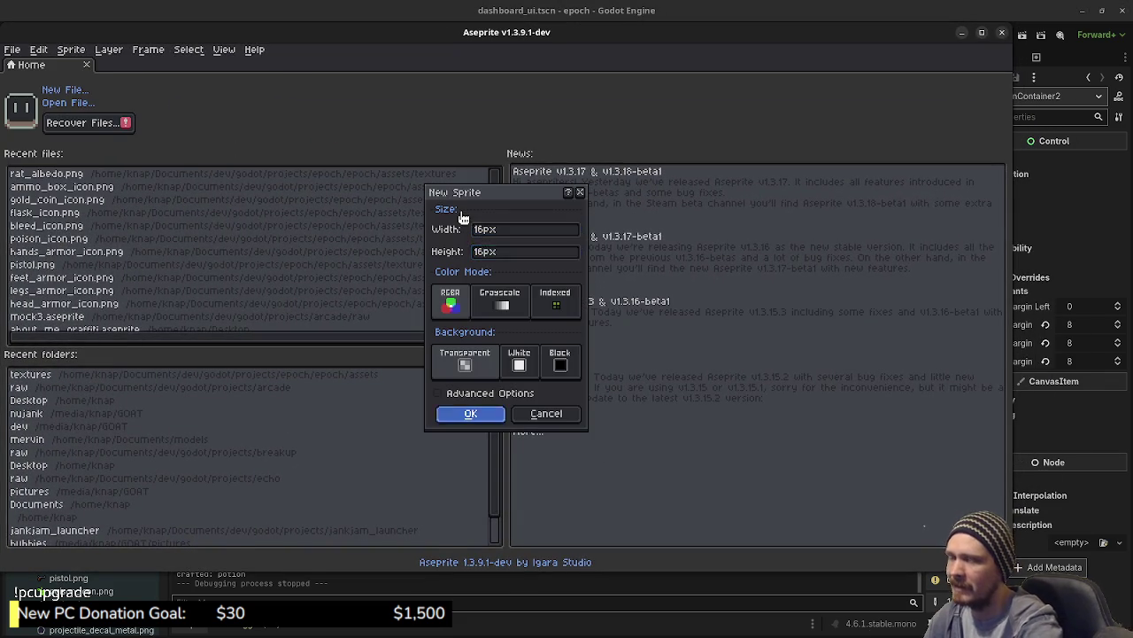
# Maximize Aseprite, set a 1px brush, paint a white pixel near the sprite's bottom, then return Home.
pyautogui.click(984, 34)
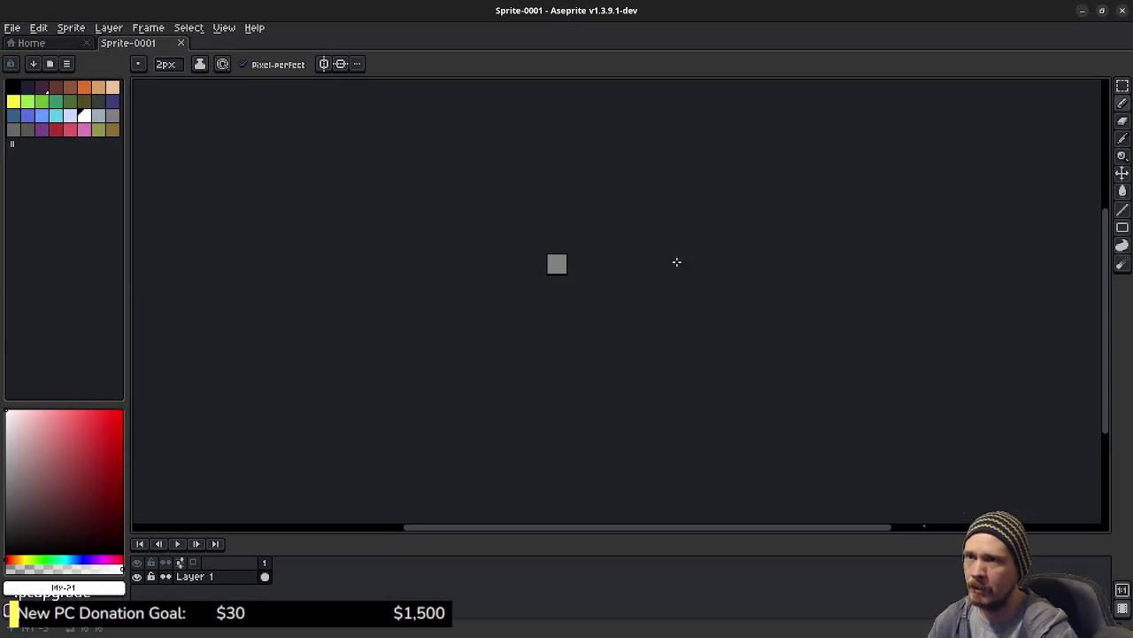
pyautogui.scroll(8, 572, 258)
pyautogui.moveTo(499, 190); pyautogui.dragTo(585, 344)
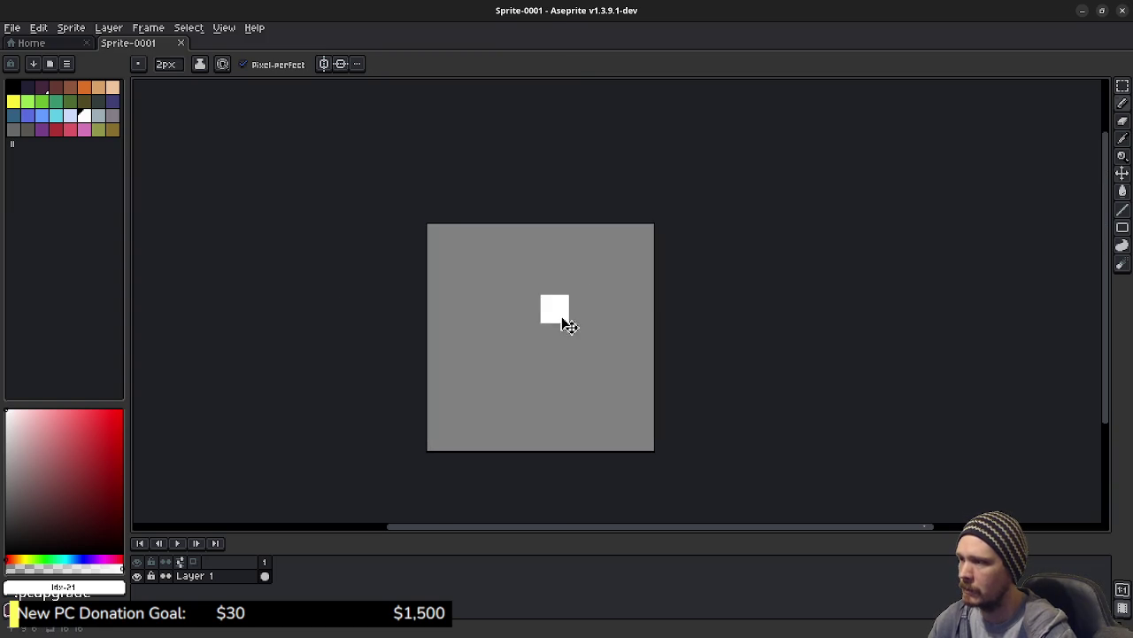
pyautogui.press('-')
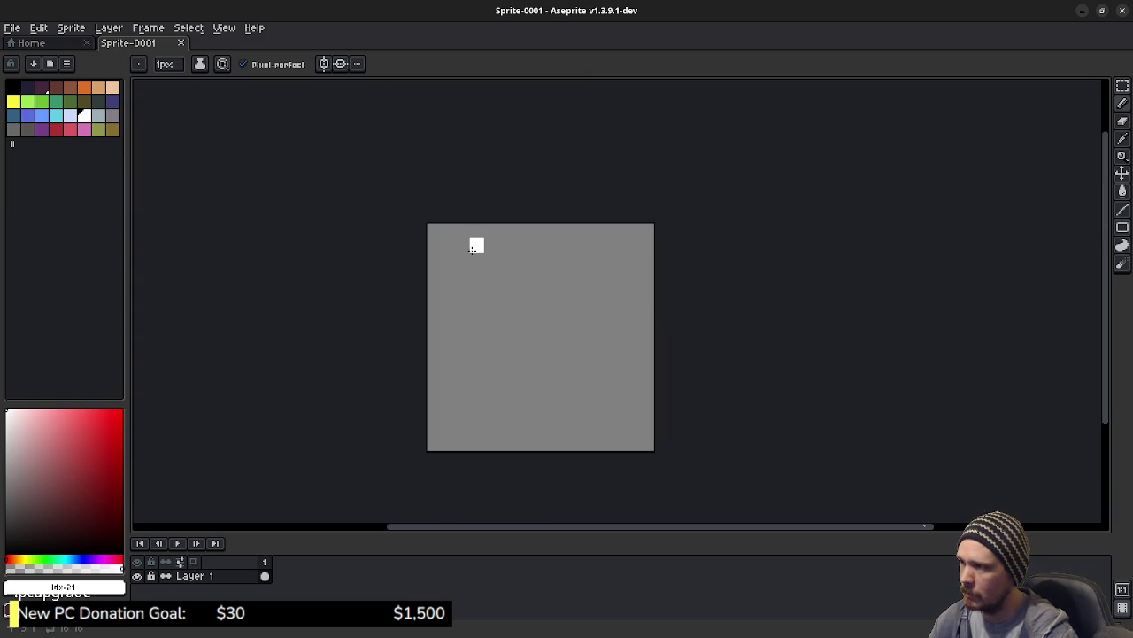
pyautogui.click(546, 429)
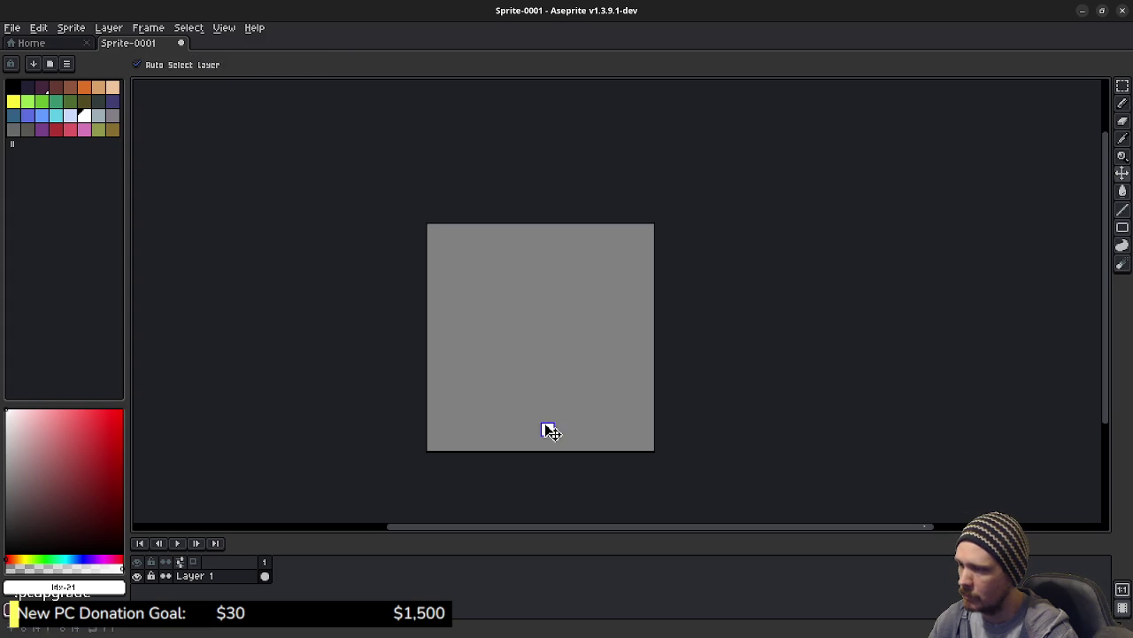
pyautogui.moveTo(546, 429); pyautogui.dragTo(618, 357)
pyautogui.hotkey('ctrl', 'z')
pyautogui.click(65, 43)
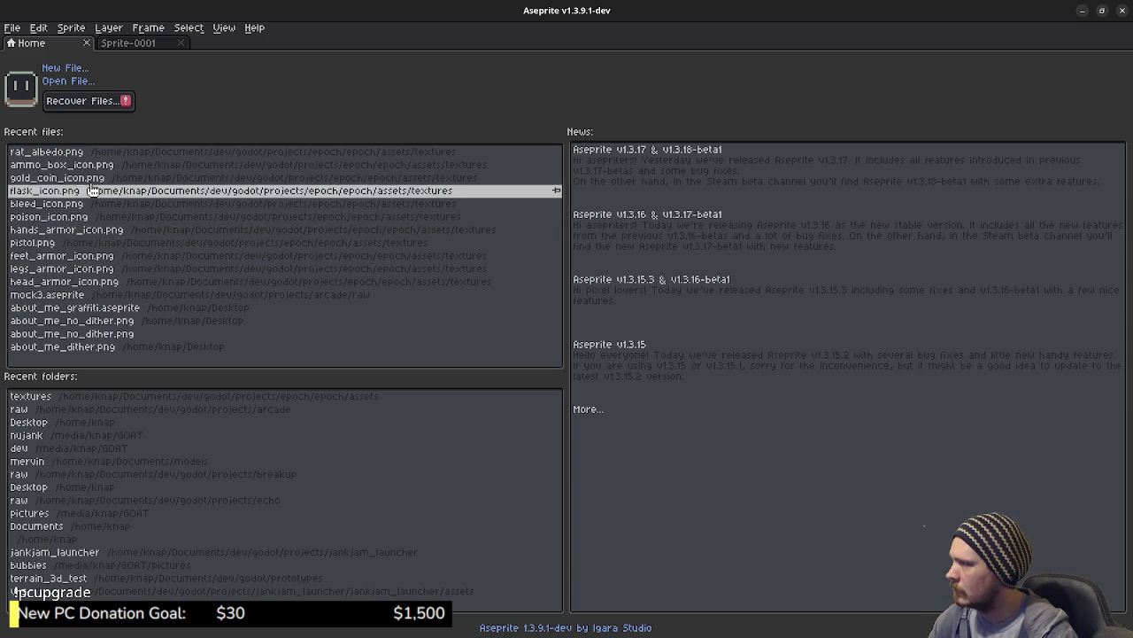
# Show cog_icon.png from Godot's FileSystem in the file manager.
pyautogui.click(1084, 9)
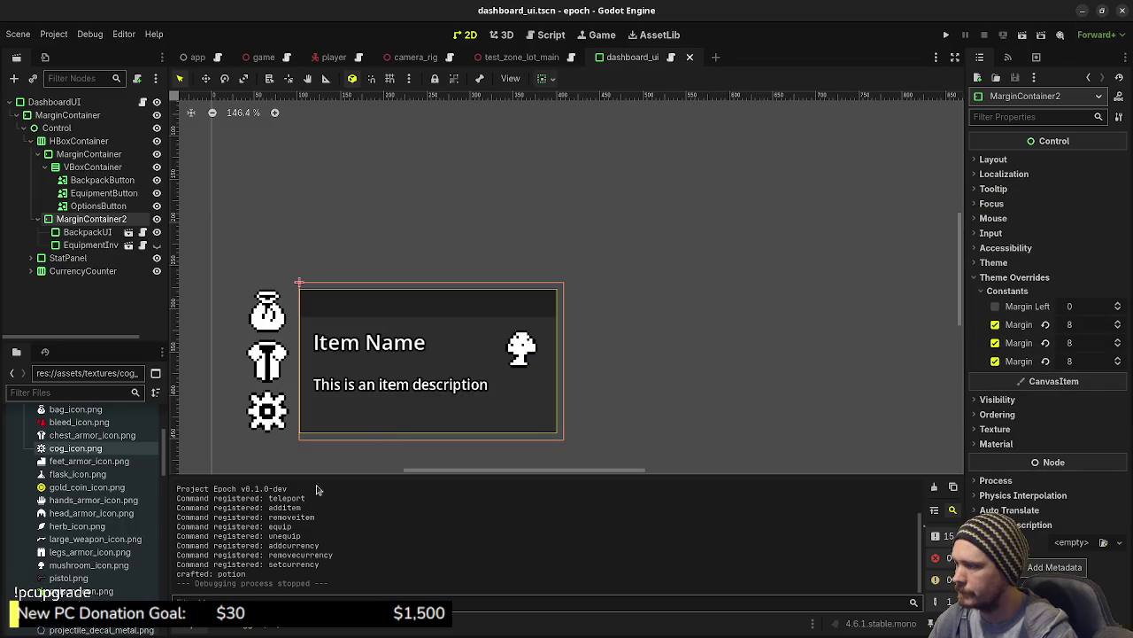
pyautogui.rightClick(59, 449)
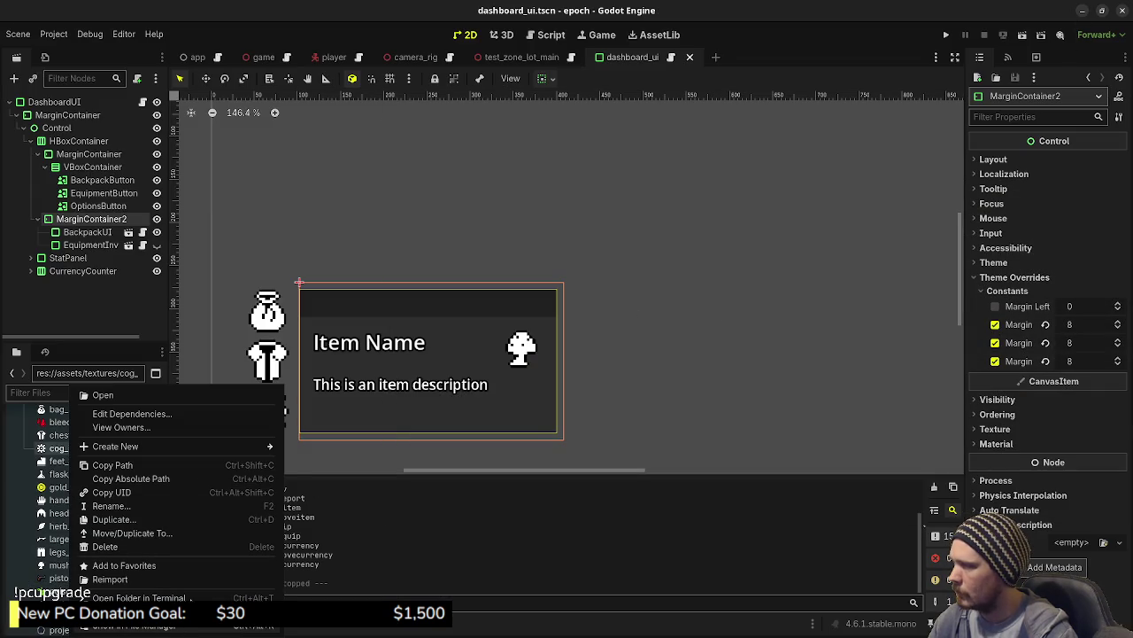
pyautogui.click(124, 625)
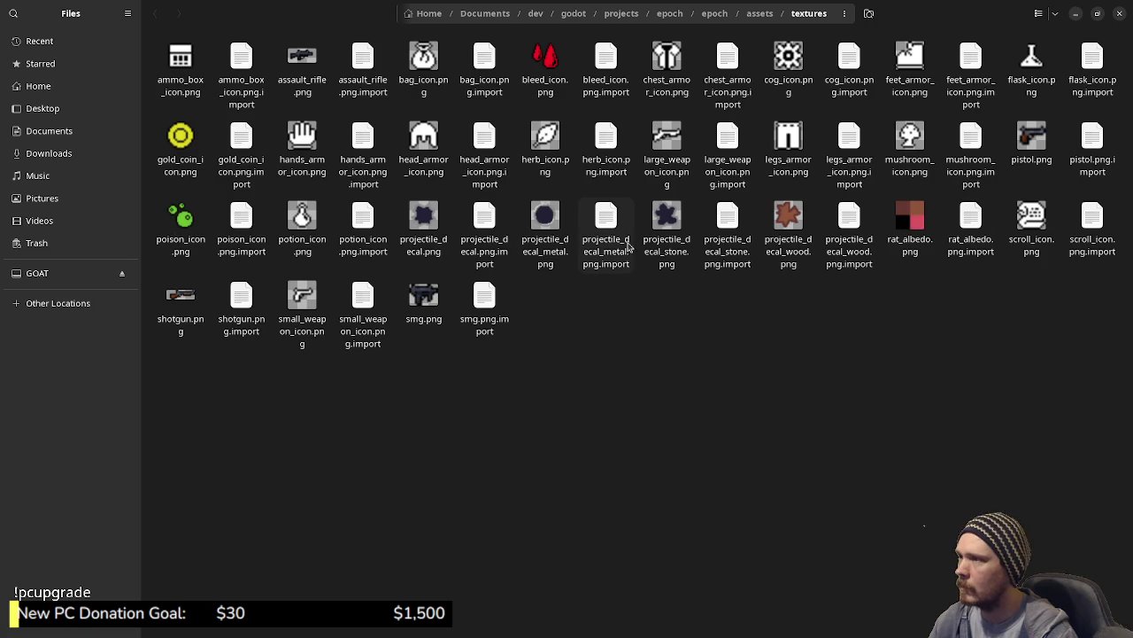
# View cog_icon.png enlarged in Image Viewer, then close the viewer and file manager.
pyautogui.click(794, 60)
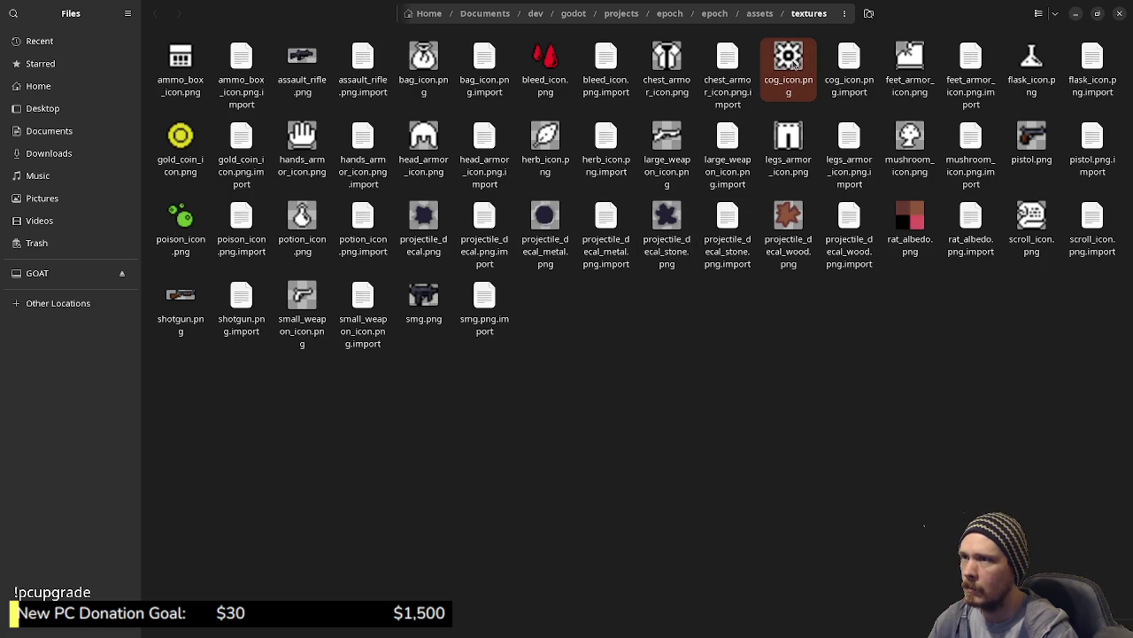
pyautogui.rightClick(795, 62)
pyautogui.click(832, 74)
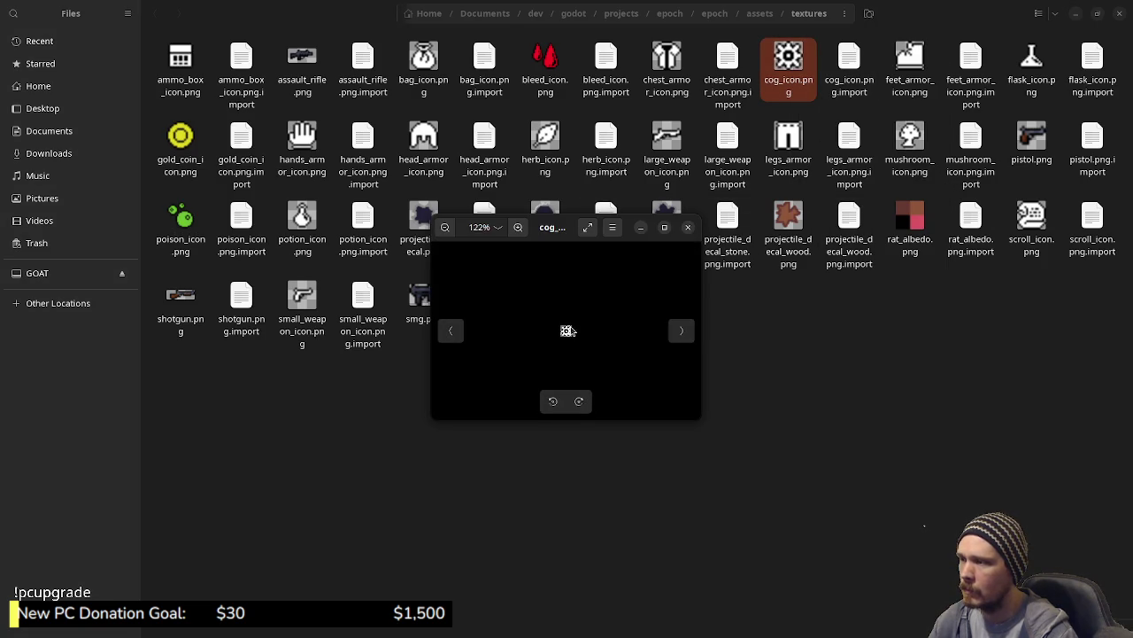
pyautogui.scroll(5, 575, 323)
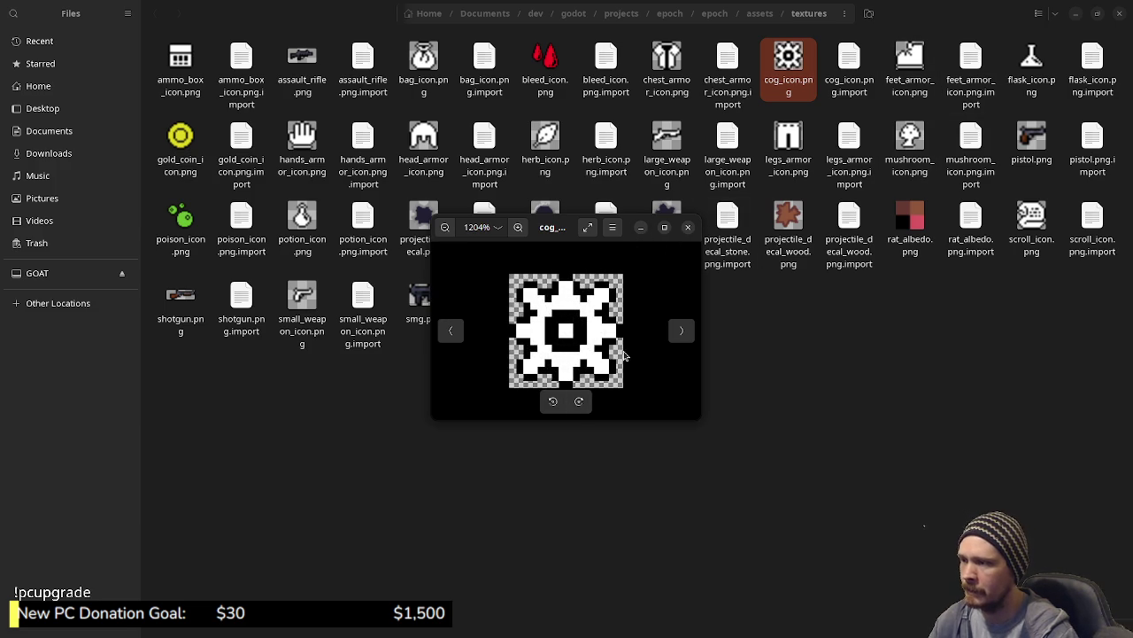
pyautogui.click(642, 228)
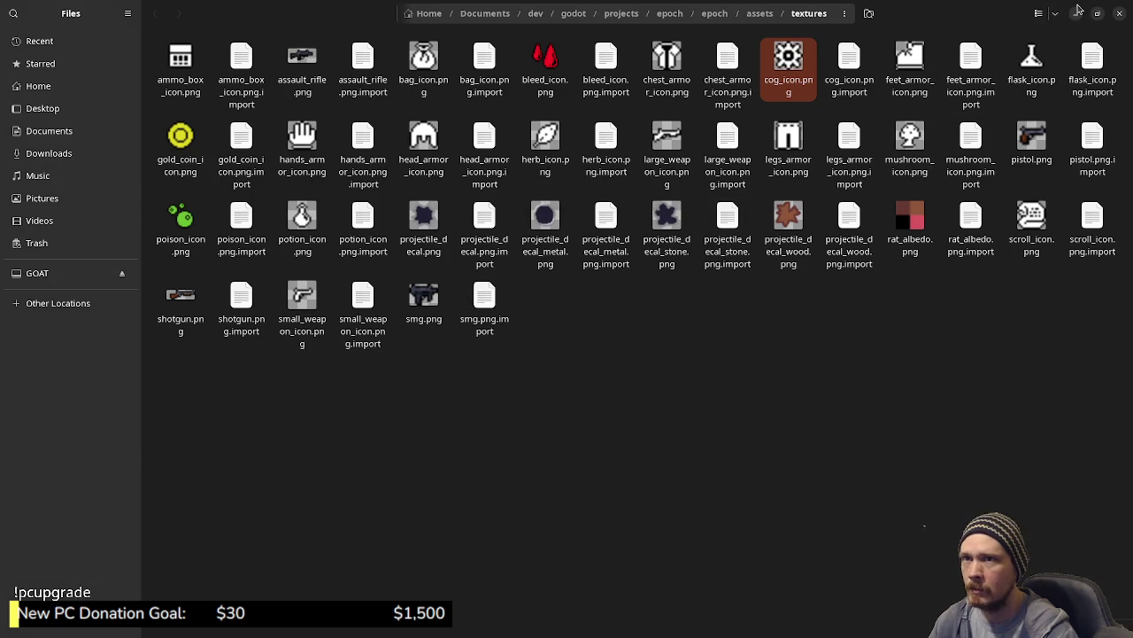
pyautogui.click(1075, 13)
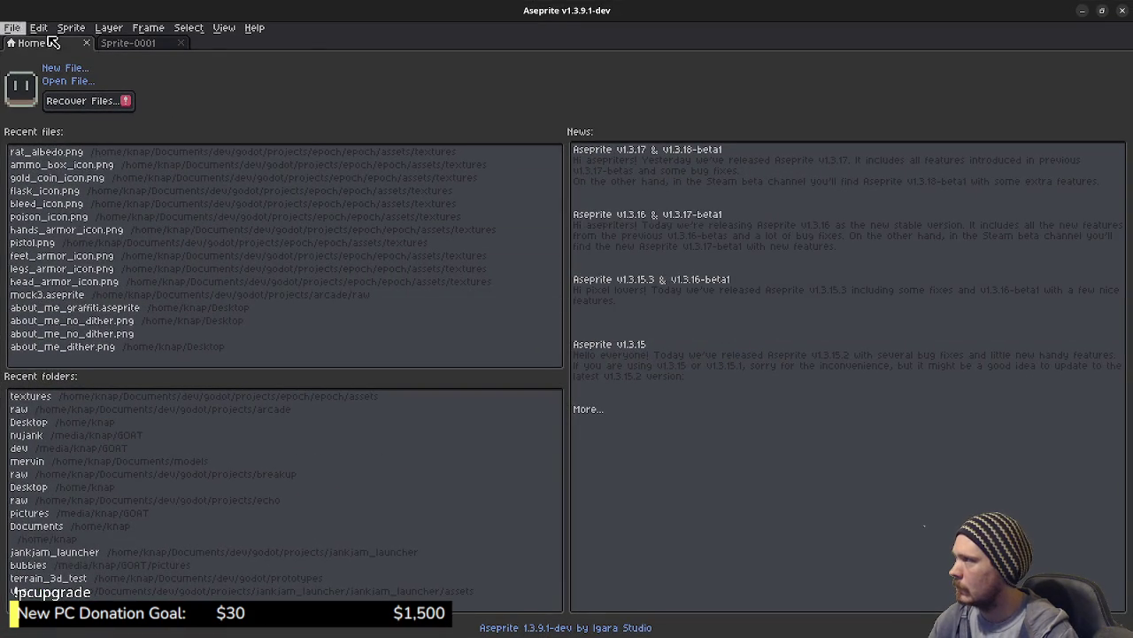
# Draw a white vertical handle line and a small pixel block left of its top.
pyautogui.click(133, 44)
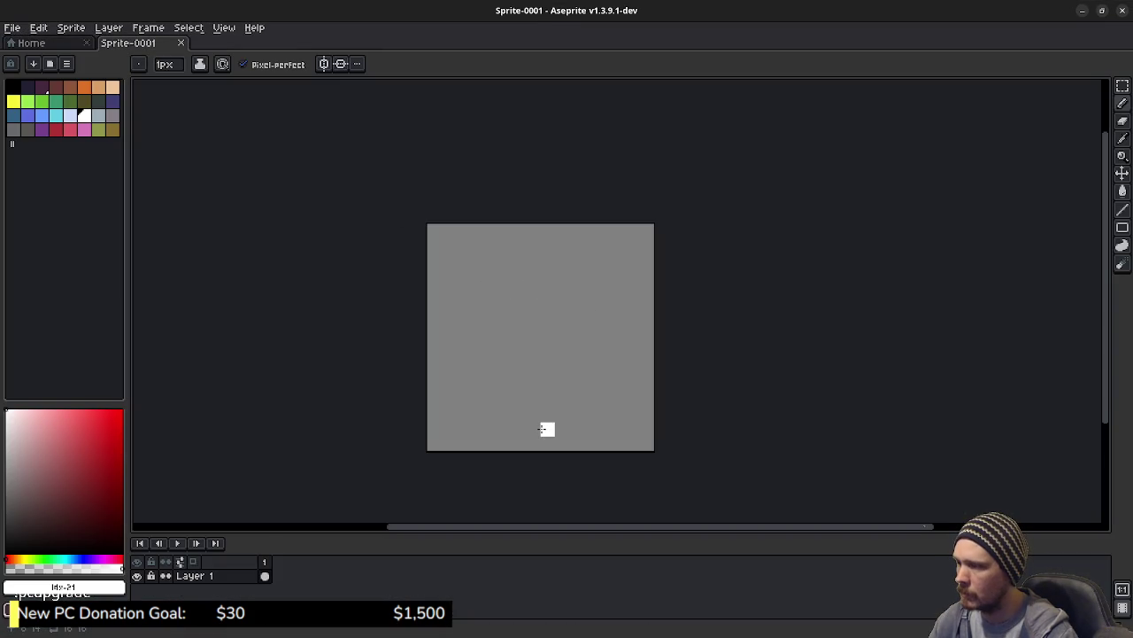
pyautogui.moveTo(541, 429)
pyautogui.mouseDown()
pyautogui.moveTo(534, 244)
pyautogui.moveTo(548, 245)
pyautogui.moveTo(548, 428)
pyautogui.mouseUp()
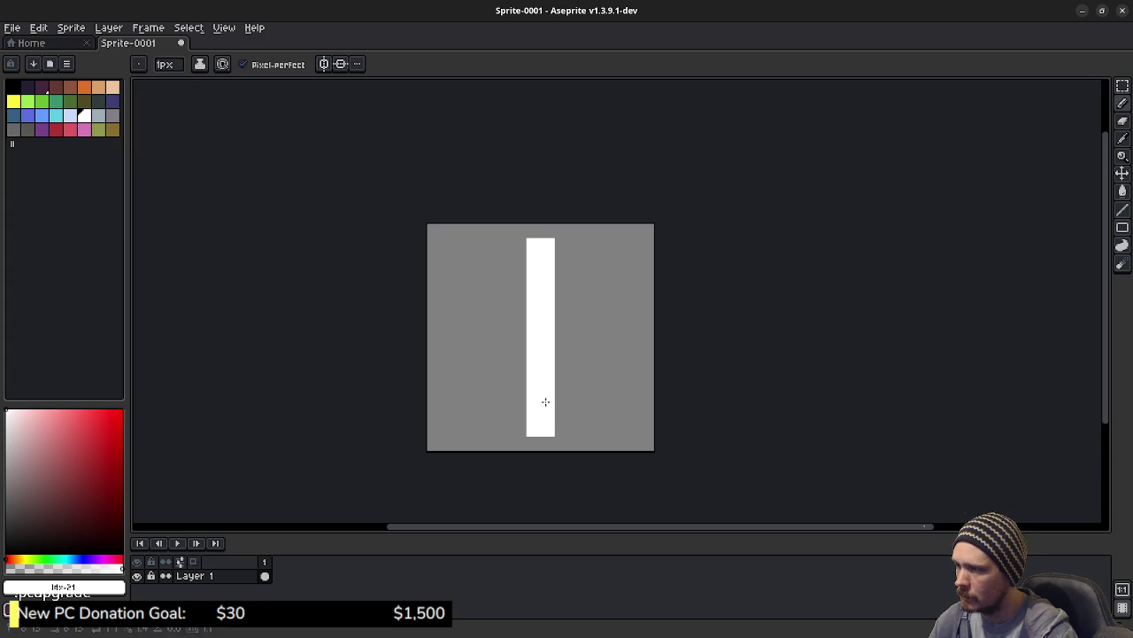
pyautogui.click(525, 254)
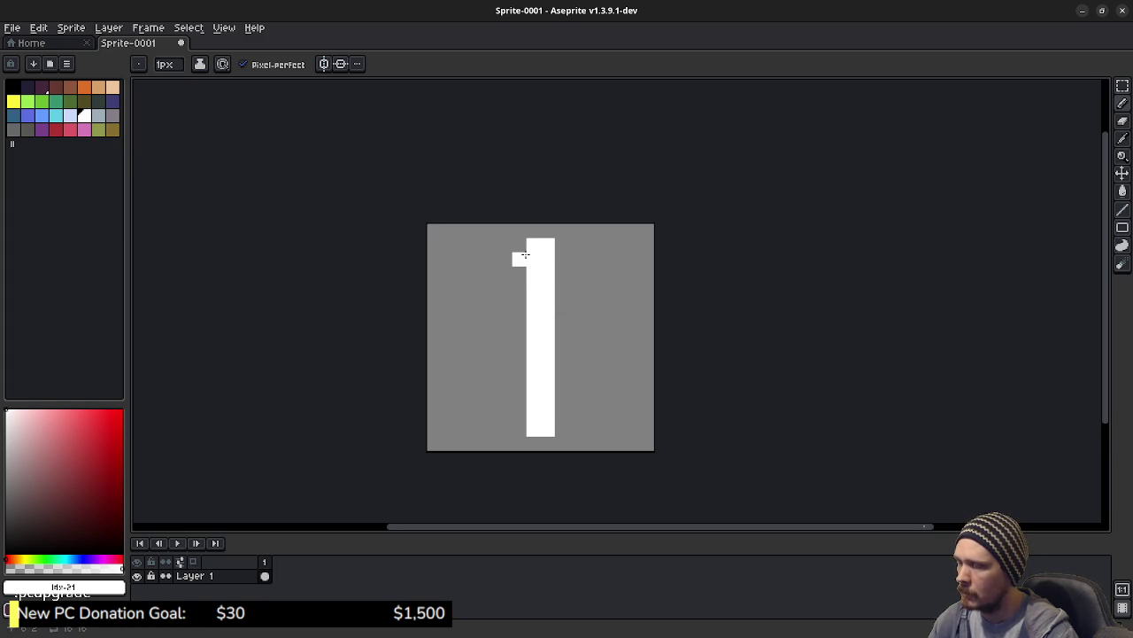
pyautogui.click(518, 271)
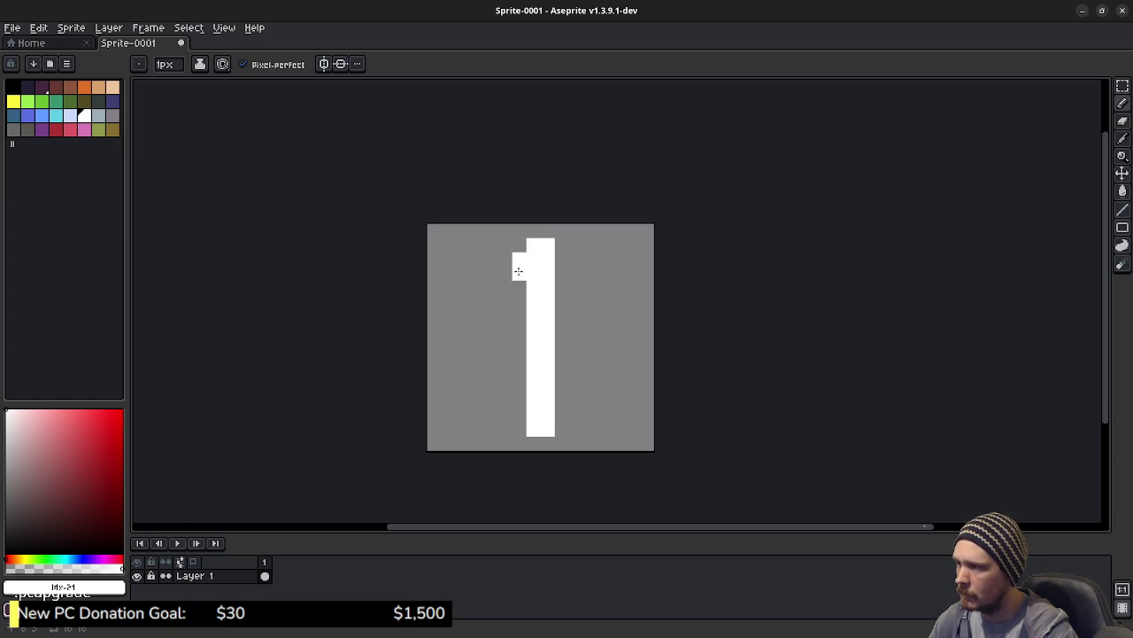
pyautogui.click(522, 288)
pyautogui.click(520, 302)
pyautogui.click(520, 315)
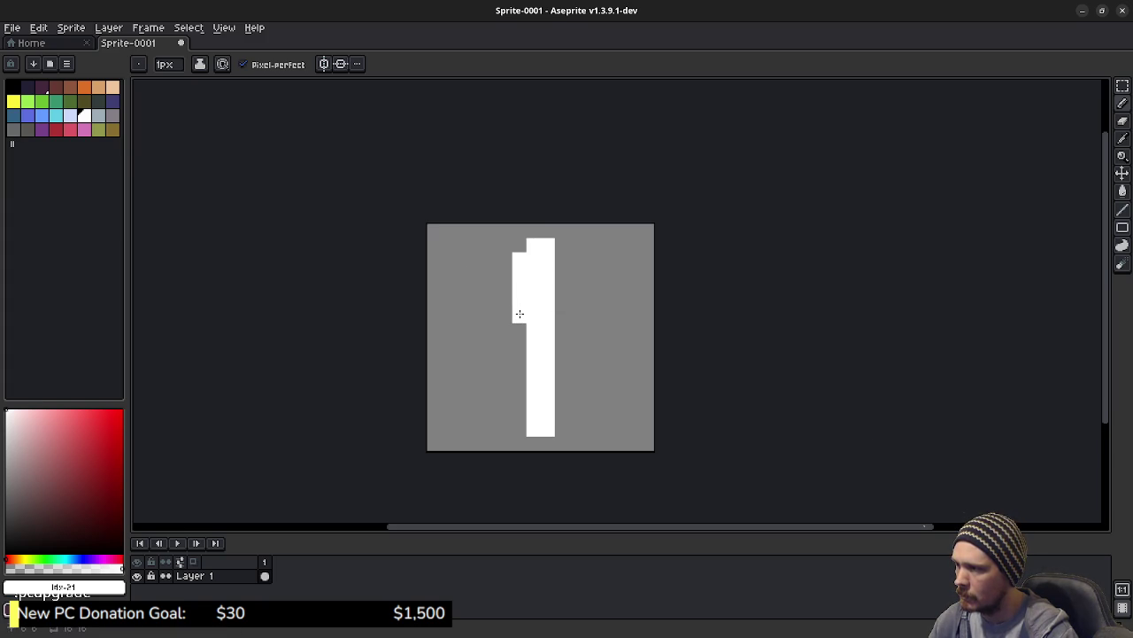
# Widen the hammer head with white columns on both sides and remove the stray pixel.
pyautogui.moveTo(560, 317)
pyautogui.mouseDown()
pyautogui.moveTo(561, 254)
pyautogui.moveTo(506, 257)
pyautogui.moveTo(504, 313)
pyautogui.moveTo(576, 310)
pyautogui.moveTo(575, 259)
pyautogui.mouseUp()
pyautogui.moveTo(491, 255); pyautogui.dragTo(491, 303)
pyautogui.moveTo(476, 259); pyautogui.dragTo(476, 312)
pyautogui.moveTo(584, 315)
pyautogui.mouseDown()
pyautogui.moveTo(590, 257)
pyautogui.moveTo(606, 331)
pyautogui.mouseUp()
pyautogui.hotkey('ctrl', 'z')
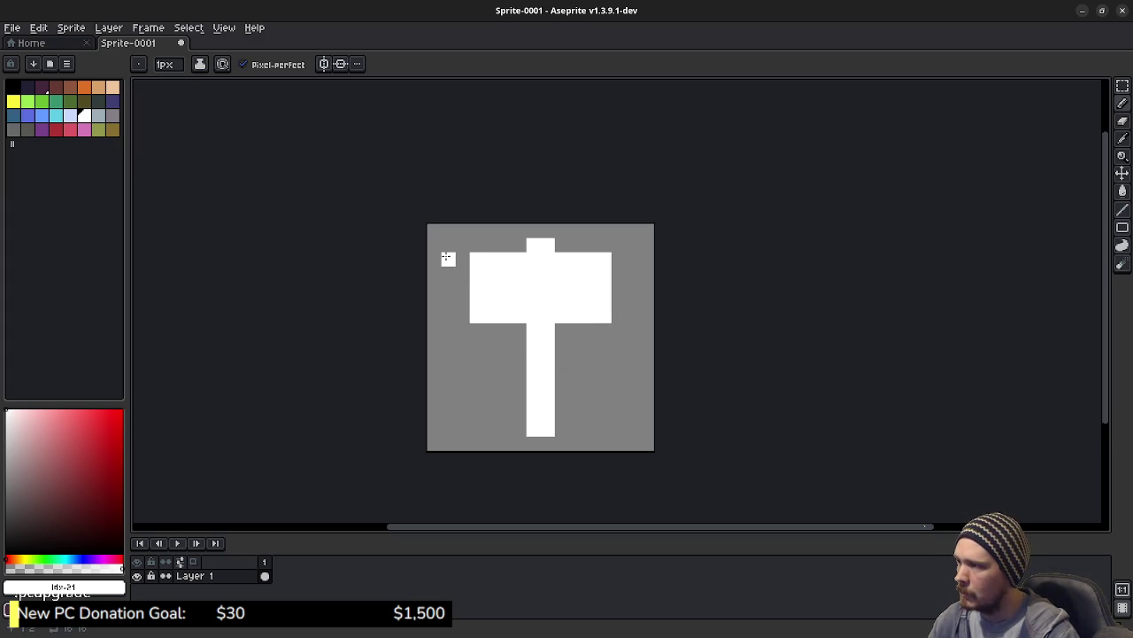
# Turn off Pixel-perfect and extend the head left, right and two rows down, undoing handle strokes.
pyautogui.moveTo(447, 257)
pyautogui.mouseDown()
pyautogui.moveTo(448, 317)
pyautogui.moveTo(462, 315)
pyautogui.moveTo(460, 263)
pyautogui.moveTo(458, 305)
pyautogui.mouseUp()
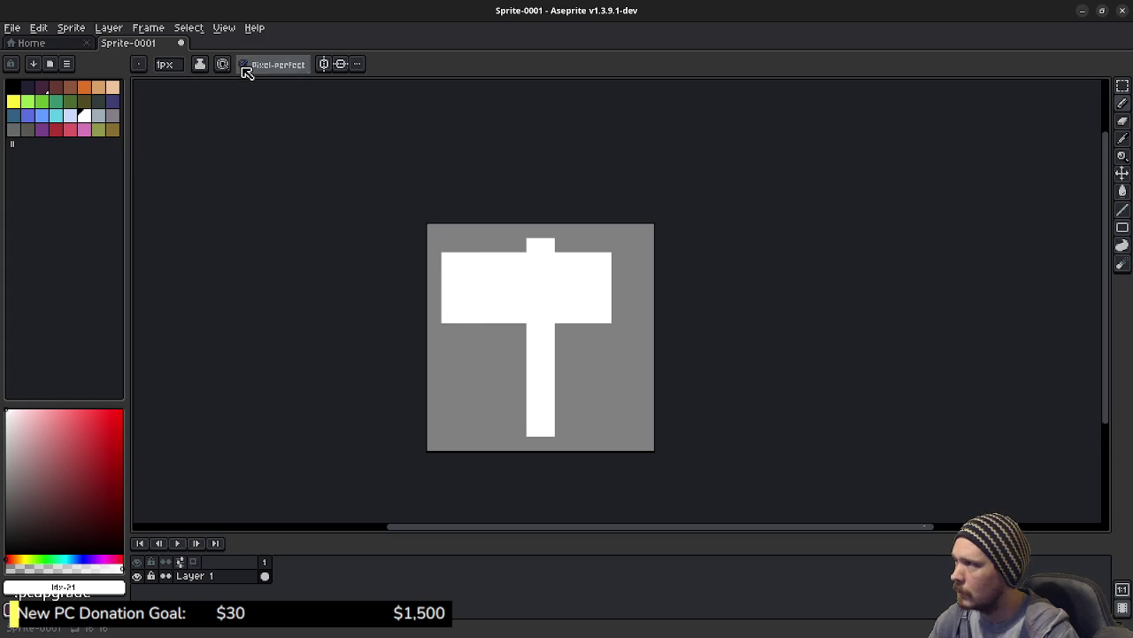
pyautogui.click(246, 64)
pyautogui.moveTo(618, 258)
pyautogui.mouseDown()
pyautogui.moveTo(639, 270)
pyautogui.moveTo(634, 311)
pyautogui.moveTo(613, 276)
pyautogui.mouseUp()
pyautogui.moveTo(478, 335)
pyautogui.mouseDown()
pyautogui.moveTo(460, 329)
pyautogui.moveTo(627, 332)
pyautogui.mouseUp()
pyautogui.moveTo(458, 342); pyautogui.dragTo(625, 343)
pyautogui.click(632, 344)
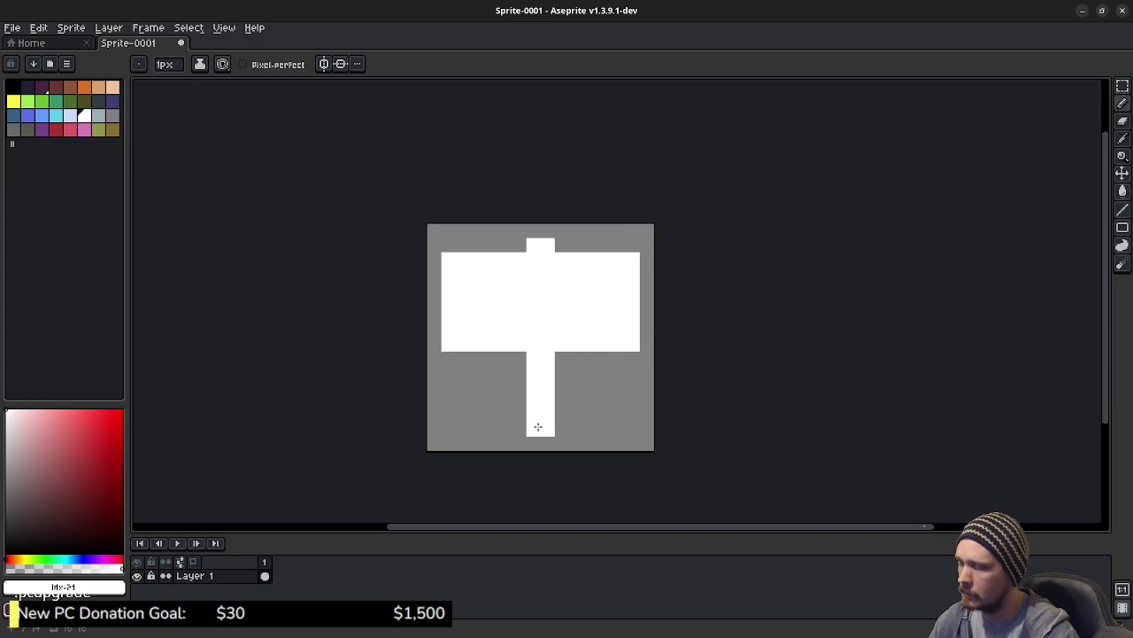
pyautogui.moveTo(522, 414)
pyautogui.mouseDown()
pyautogui.moveTo(521, 388)
pyautogui.moveTo(563, 414)
pyautogui.mouseUp()
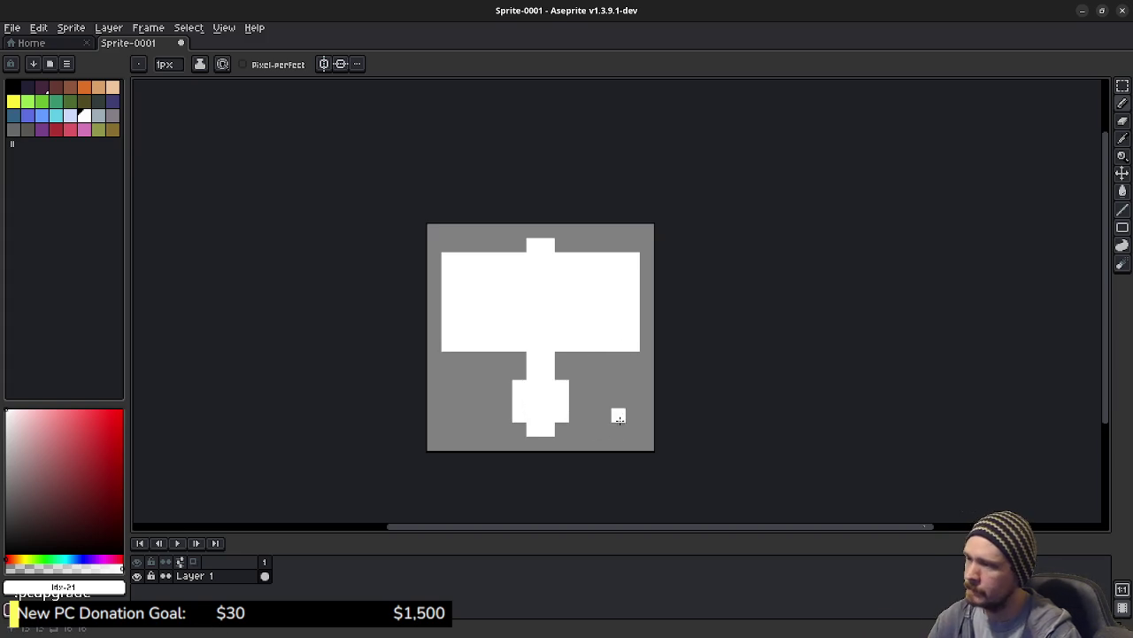
pyautogui.hotkey('ctrl', 'z')
pyautogui.hotkey('ctrl', 'z')
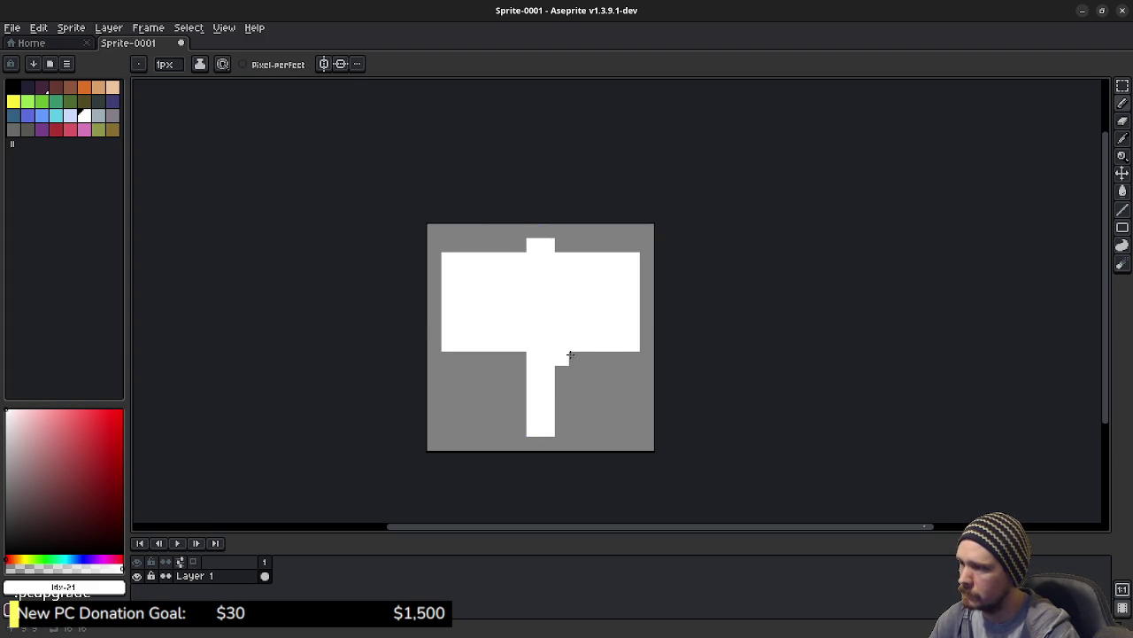
# Try grey notches on the head's four corners, then undo them.
pyautogui.scroll(5, 634, 346)
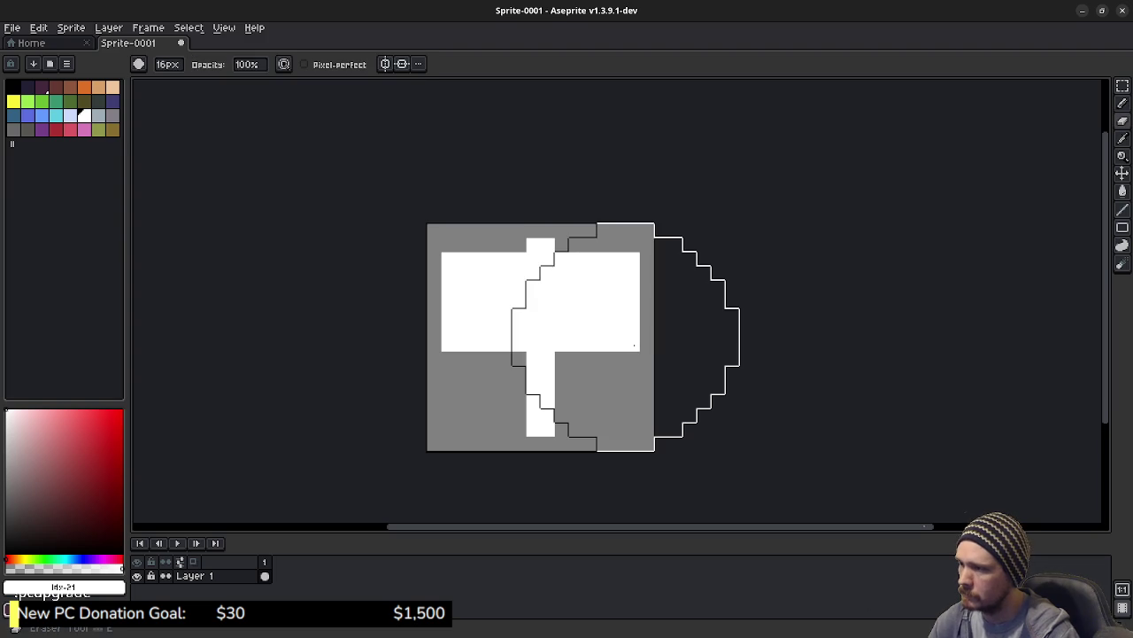
pyautogui.scroll(-3, 634, 345)
pyautogui.scroll(-3, 634, 347)
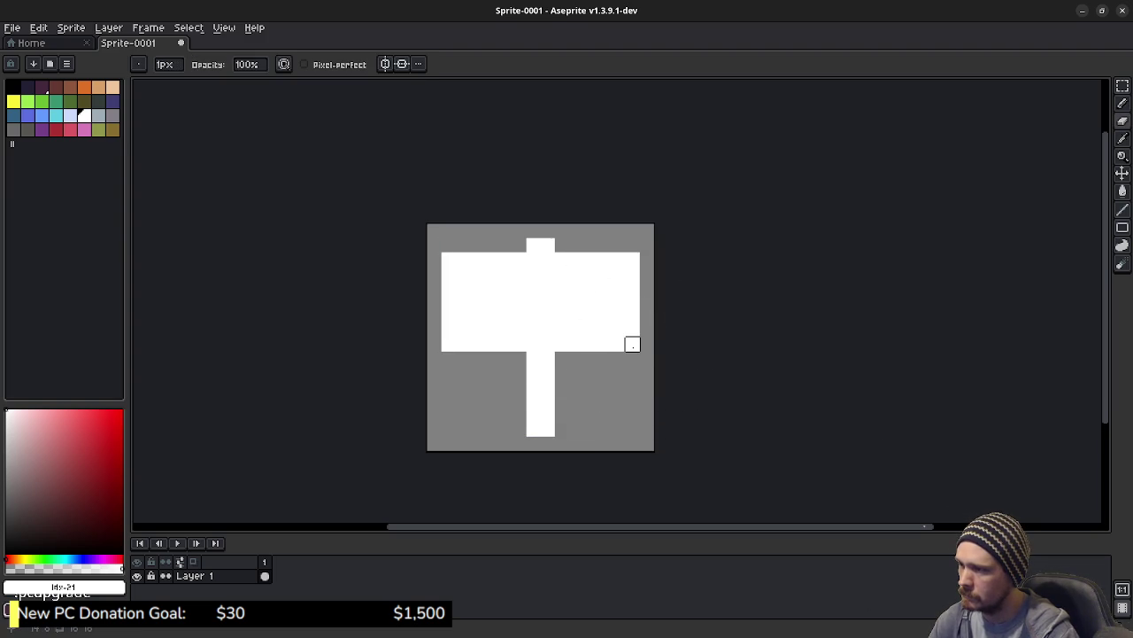
pyautogui.rightClick(633, 345)
pyautogui.rightClick(633, 258)
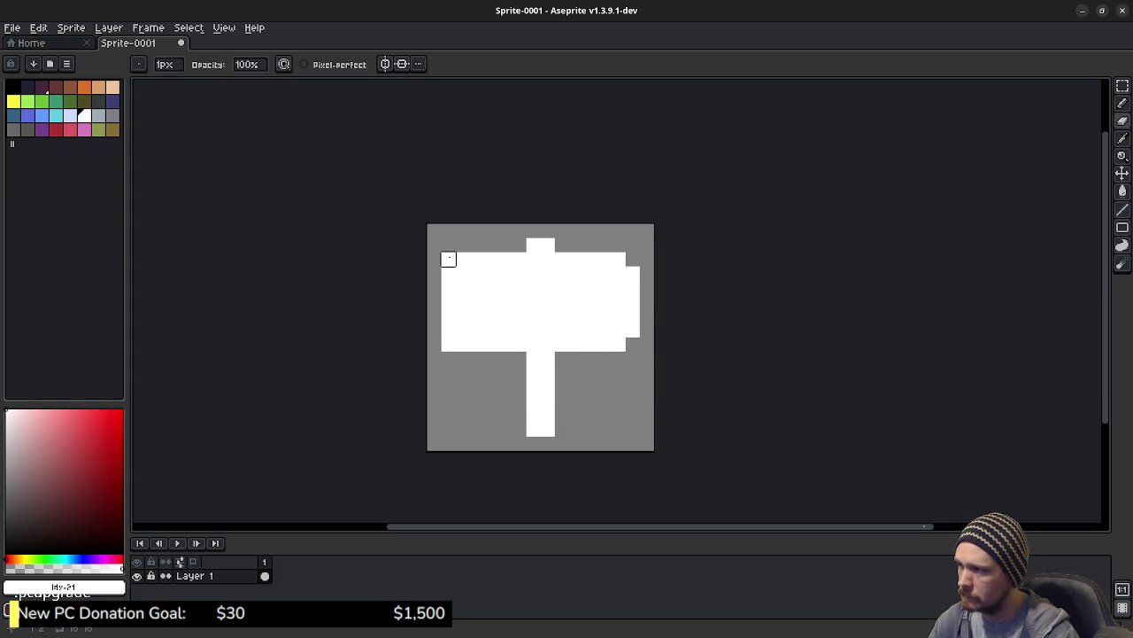
pyautogui.rightClick(448, 257)
pyautogui.rightClick(448, 343)
pyautogui.hotkey('ctrl', 'z')
pyautogui.hotkey('ctrl', 'z')
pyautogui.hotkey('ctrl', 'z')
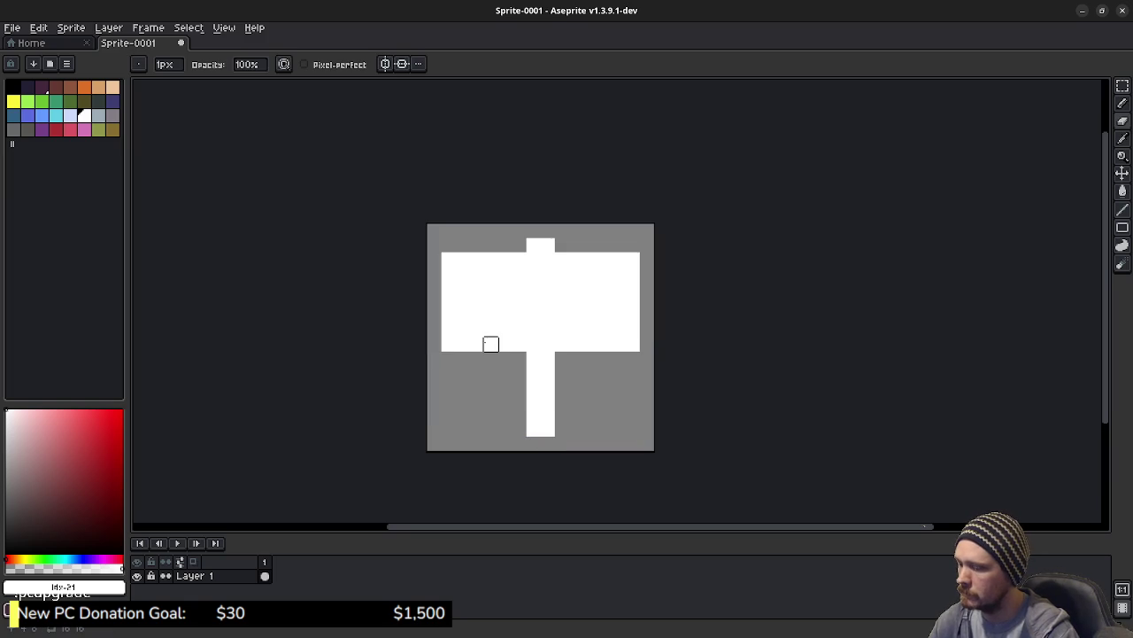
pyautogui.press('b')
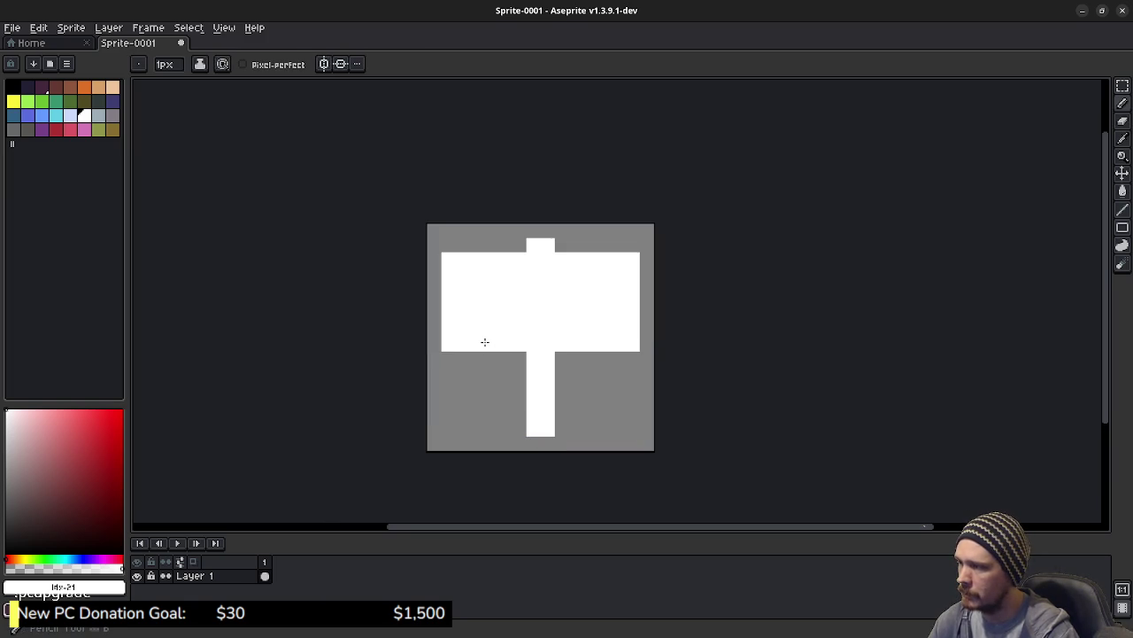
# With the Eraser, cut notches into the head's top and bottom edges and a stepped right end.
pyautogui.press('e')
pyautogui.click(491, 344)
pyautogui.click(490, 259)
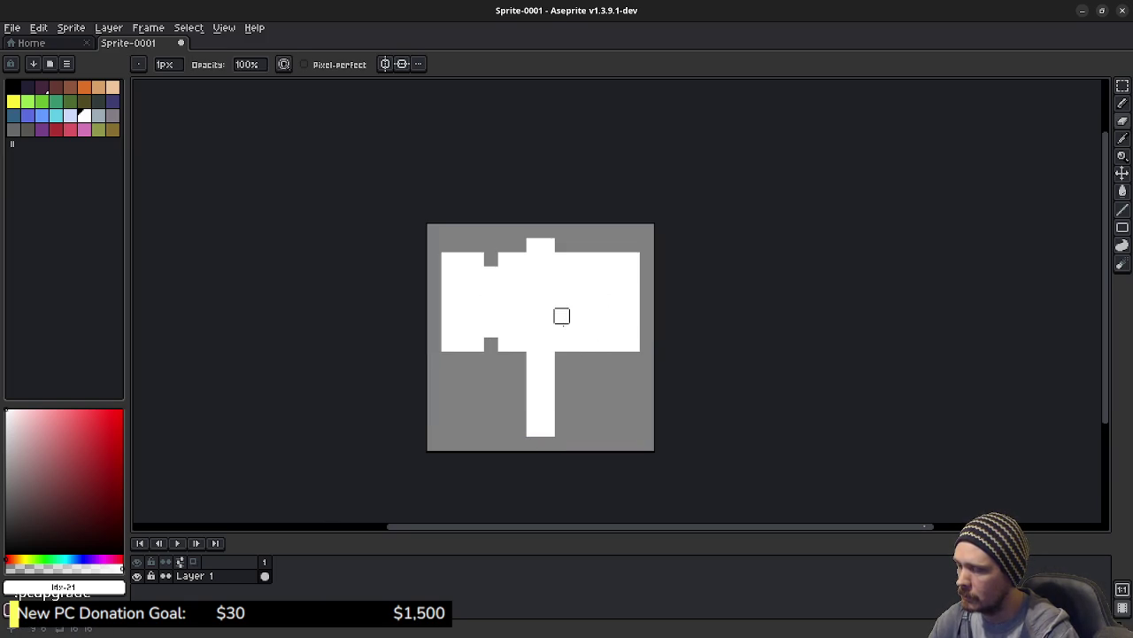
pyautogui.click(575, 345)
pyautogui.click(575, 330)
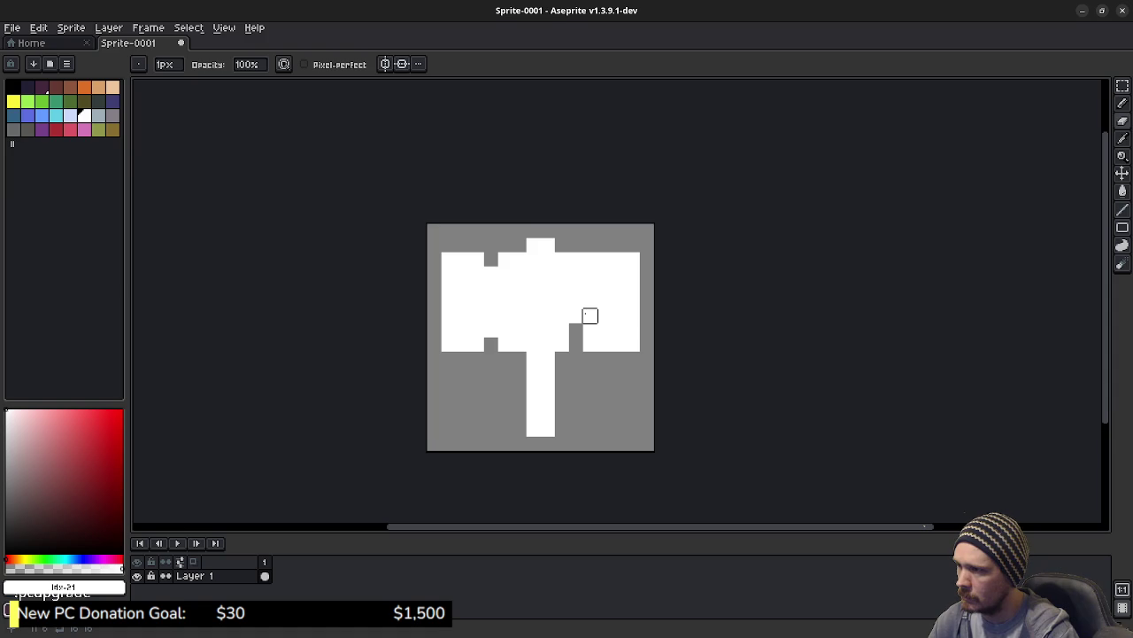
pyautogui.click(632, 273)
pyautogui.click(618, 274)
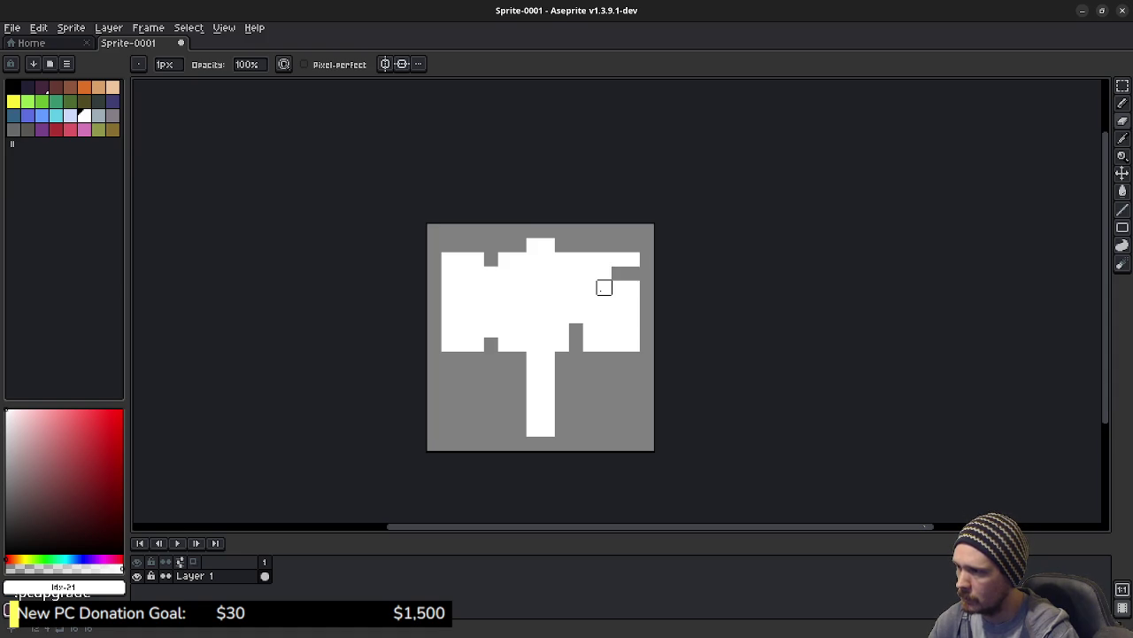
pyautogui.click(604, 288)
pyautogui.click(590, 288)
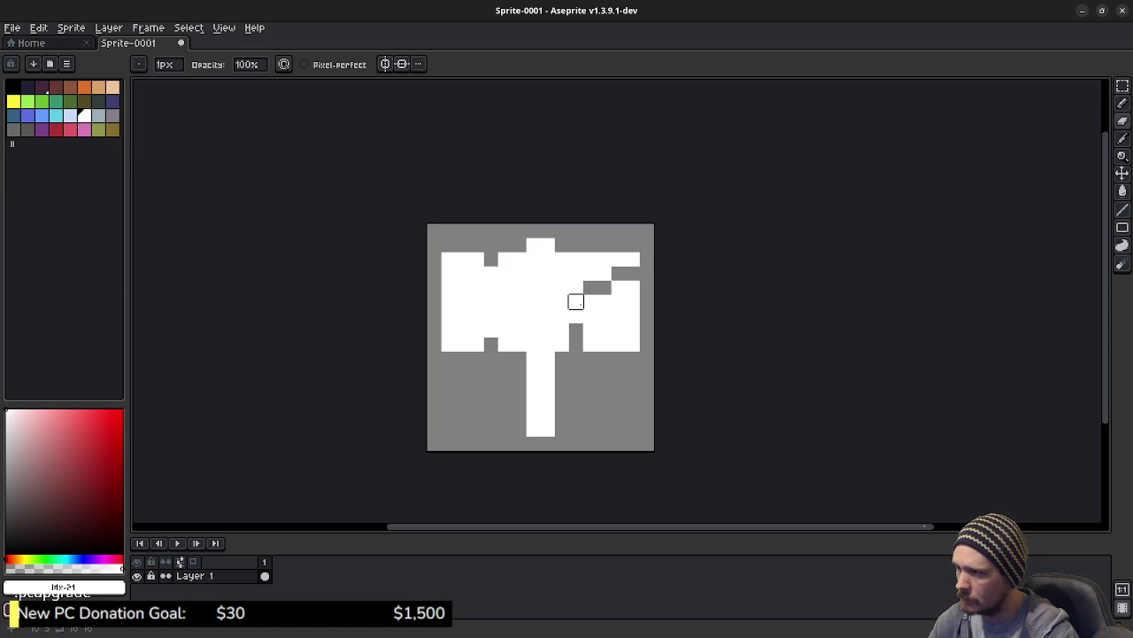
pyautogui.moveTo(589, 302); pyautogui.dragTo(590, 316)
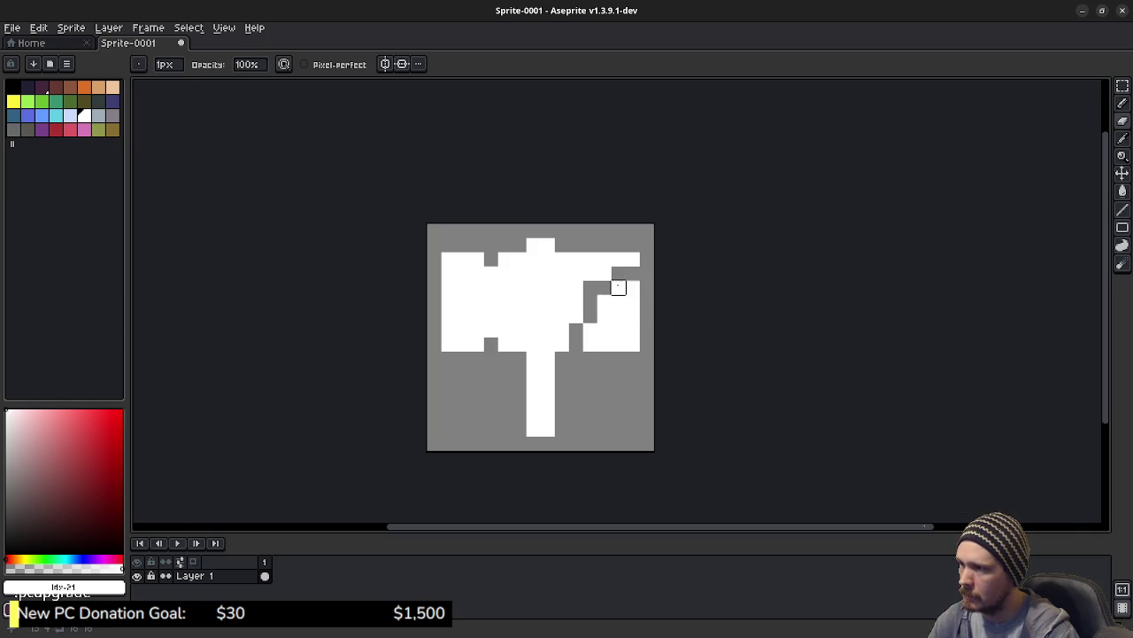
pyautogui.moveTo(619, 302)
pyautogui.mouseDown()
pyautogui.moveTo(632, 314)
pyautogui.moveTo(602, 339)
pyautogui.moveTo(647, 345)
pyautogui.moveTo(617, 342)
pyautogui.mouseUp()
# Refill one notch pixel, then erase the gap between handle and head and the head's bottom row.
pyautogui.press('b')
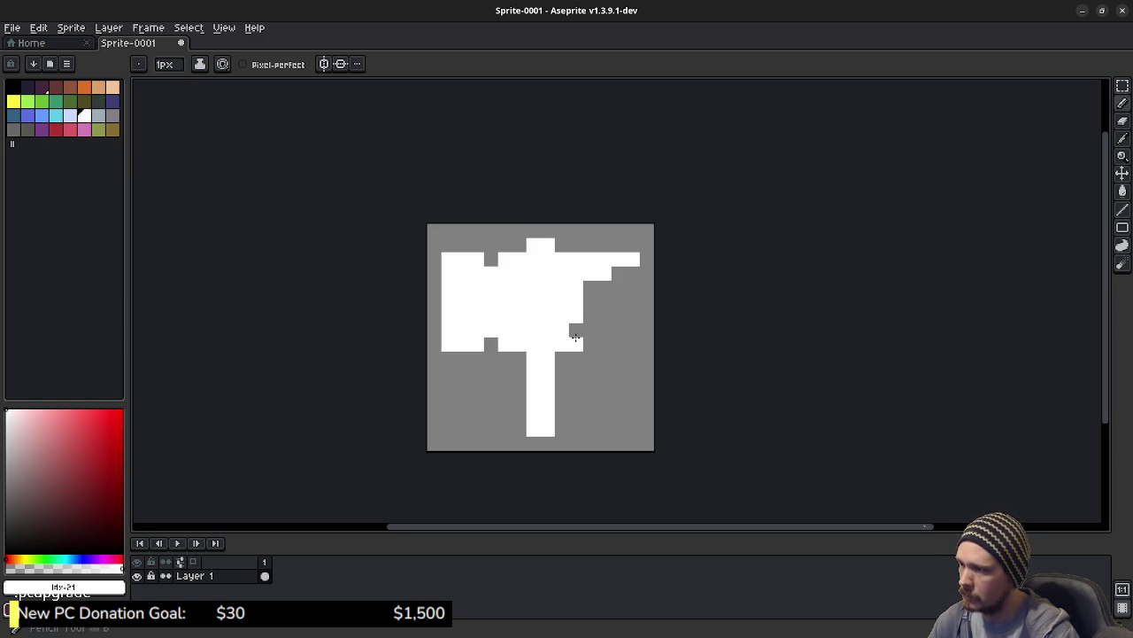
pyautogui.click(577, 331)
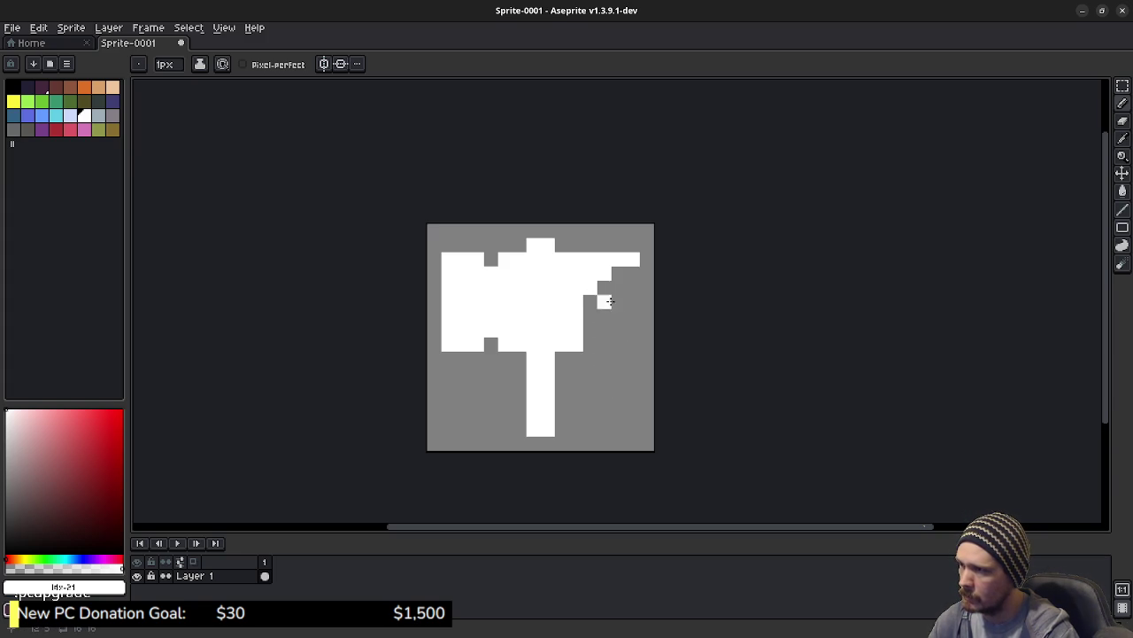
pyautogui.press('e')
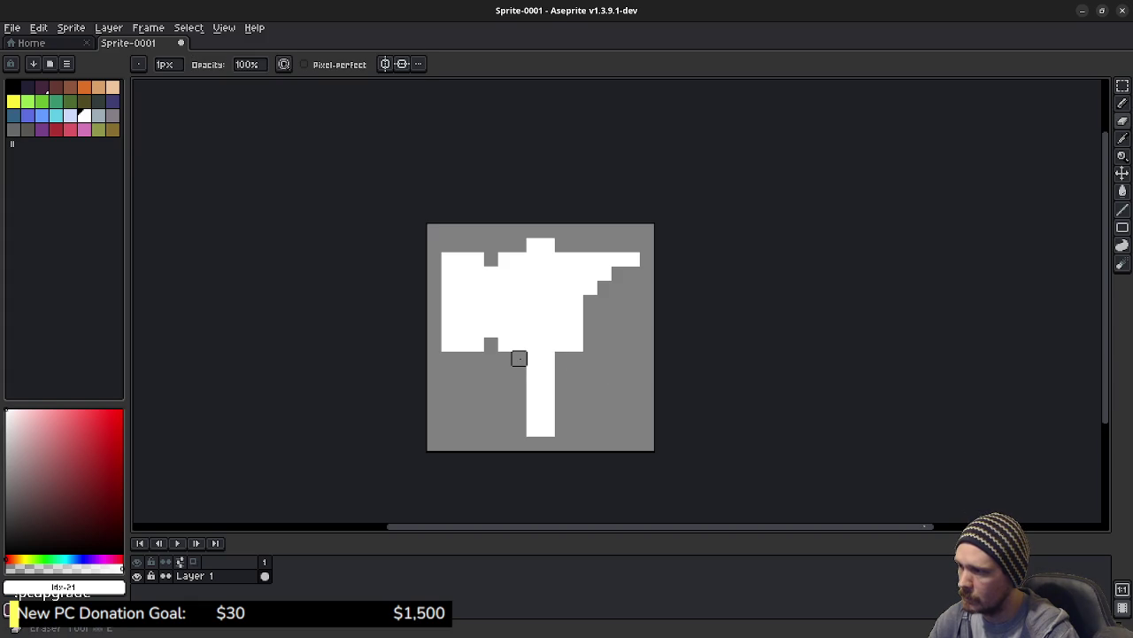
pyautogui.moveTo(519, 357); pyautogui.dragTo(561, 357)
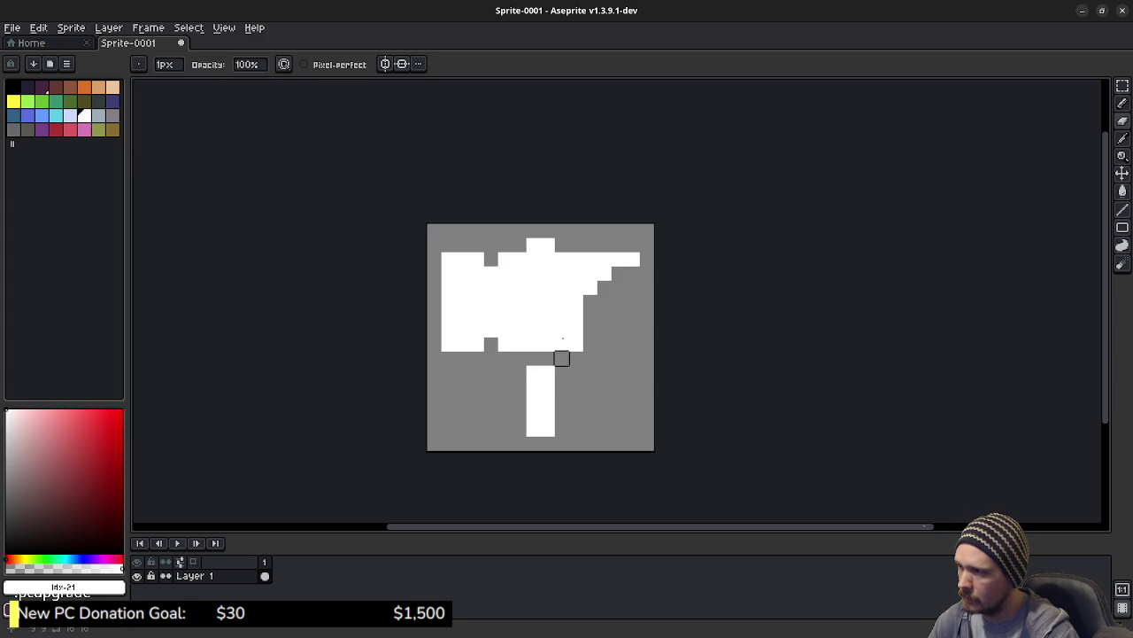
pyautogui.click(533, 259)
pyautogui.click(547, 259)
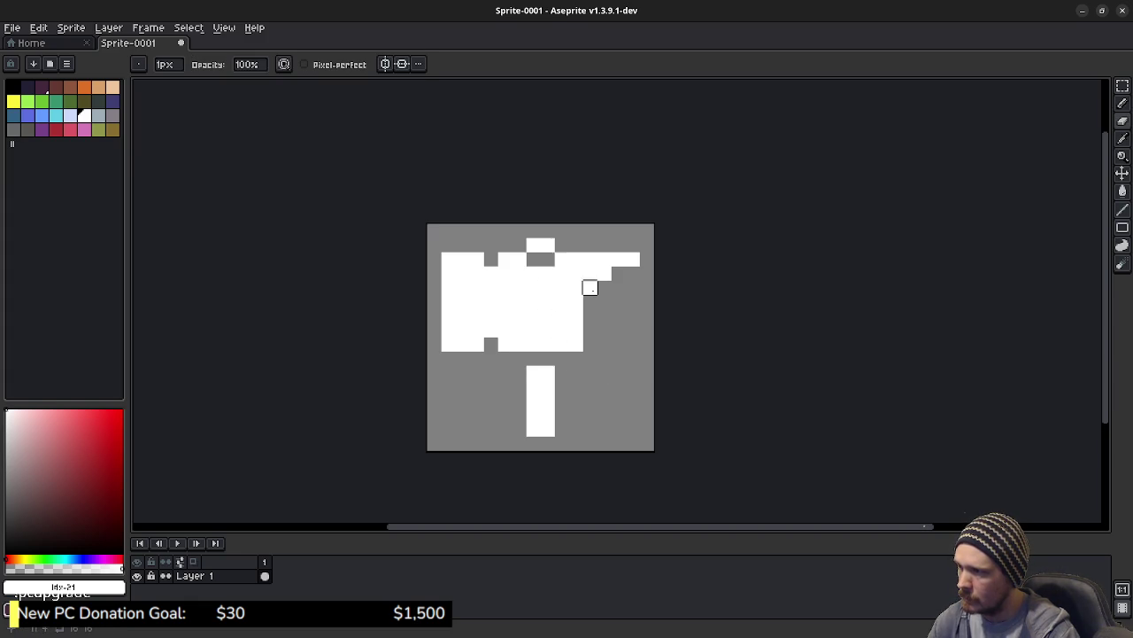
pyautogui.moveTo(463, 344)
pyautogui.mouseDown()
pyautogui.moveTo(491, 331)
pyautogui.moveTo(575, 344)
pyautogui.mouseUp()
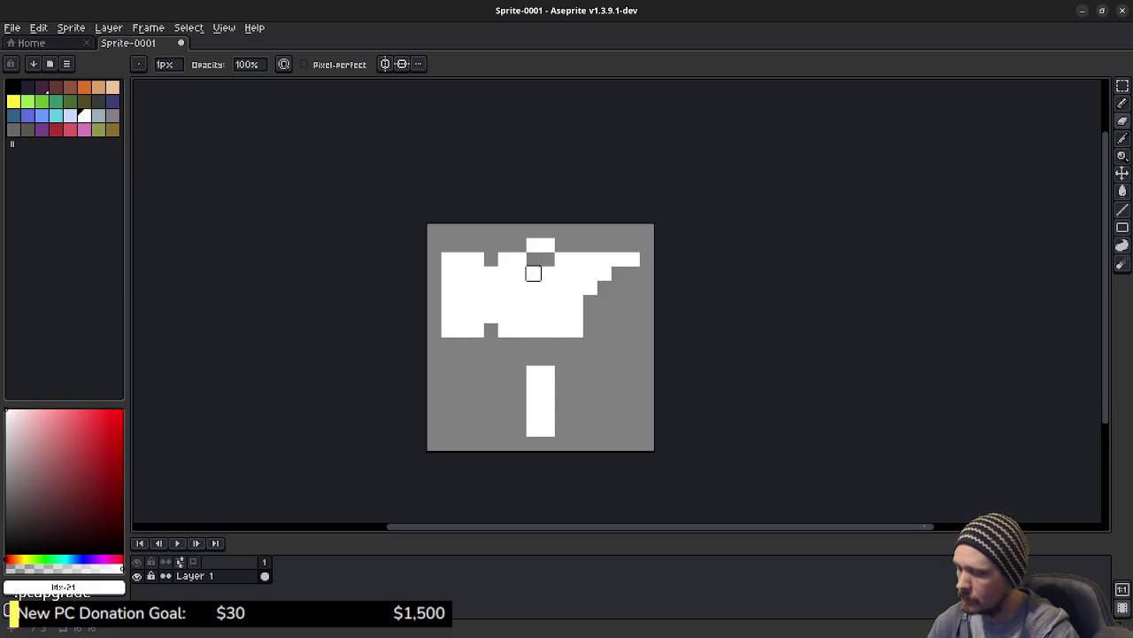
# Select the whole hammer head with the Rectangular Marquee and move it down one pixel.
pyautogui.press('m')
pyautogui.moveTo(441, 254)
pyautogui.mouseDown()
pyautogui.moveTo(580, 325)
pyautogui.moveTo(633, 331)
pyautogui.mouseUp()
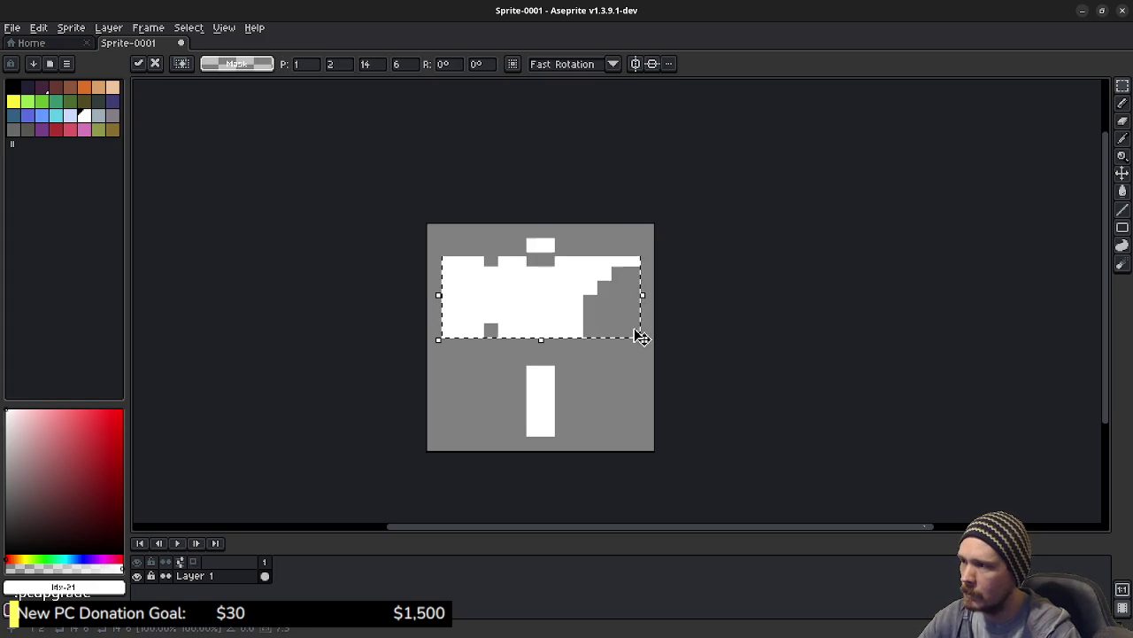
pyautogui.press('Down')
pyautogui.press('Return')
# Fill the notch on the head's top edge, then erase new notches in its bottom and top edges.
pyautogui.press('b')
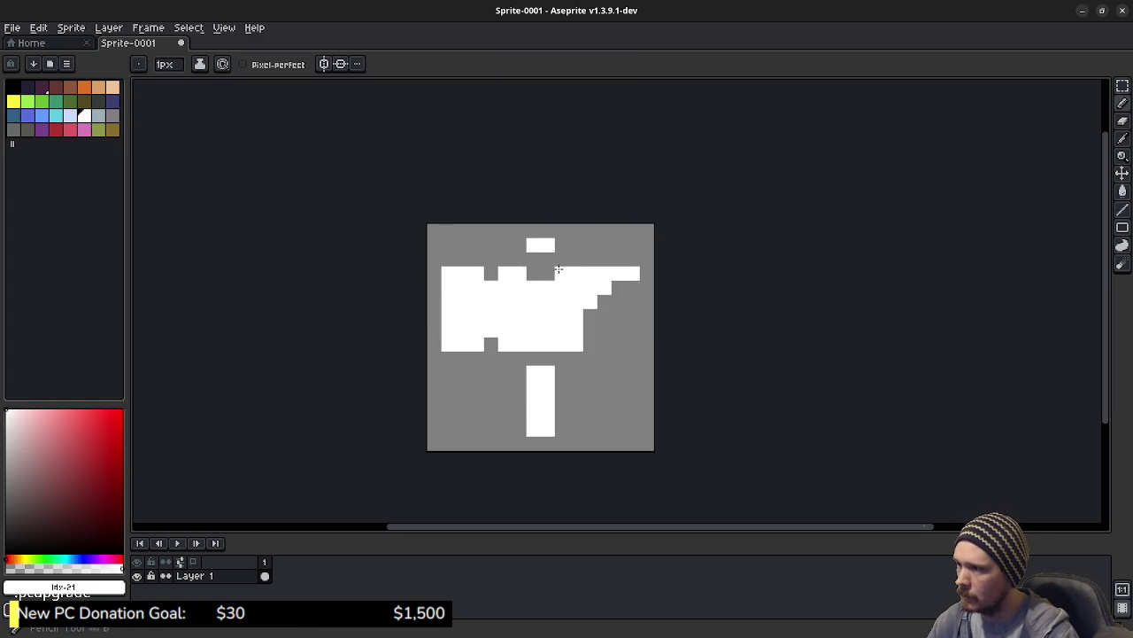
pyautogui.click(543, 267)
pyautogui.click(537, 267)
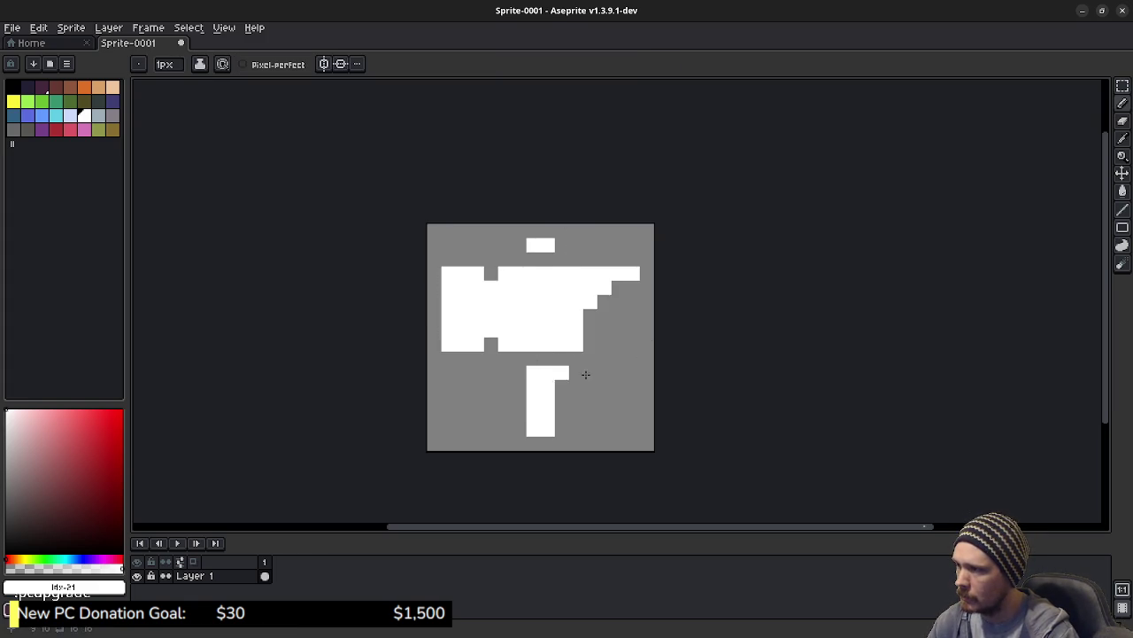
pyautogui.scroll(-6, 614, 356)
pyautogui.scroll(1, 618, 355)
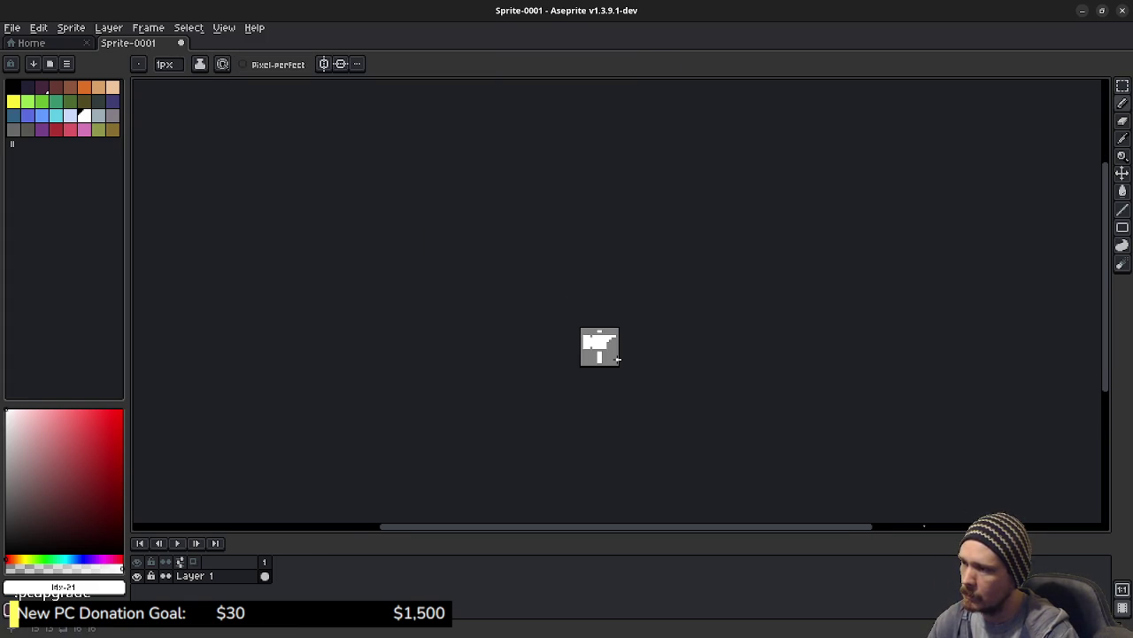
pyautogui.scroll(5, 618, 359)
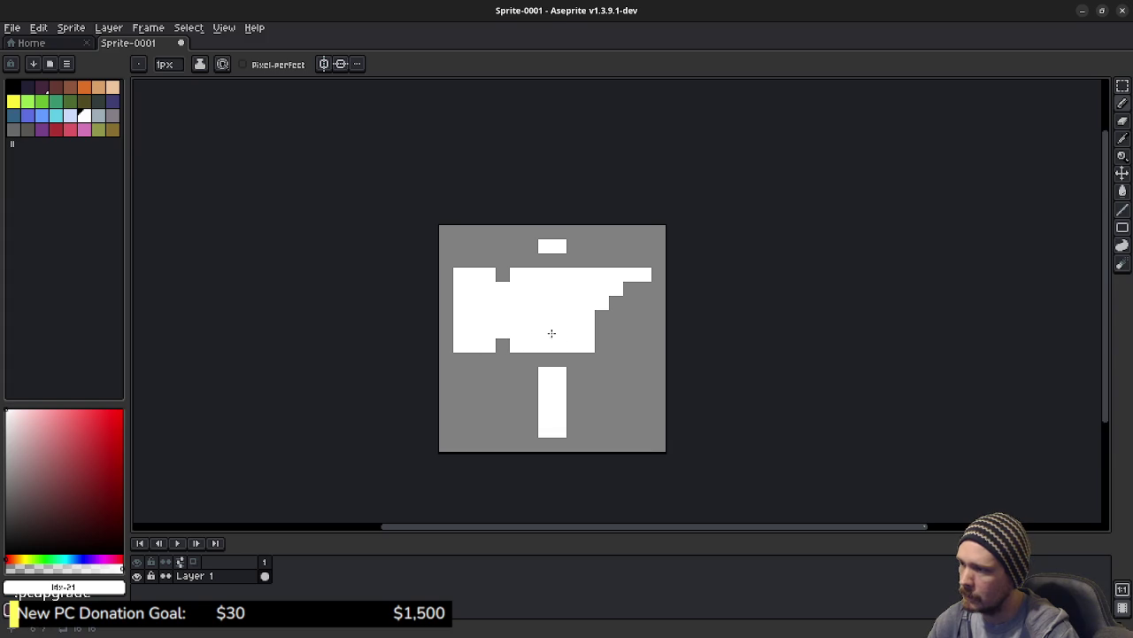
pyautogui.press('e')
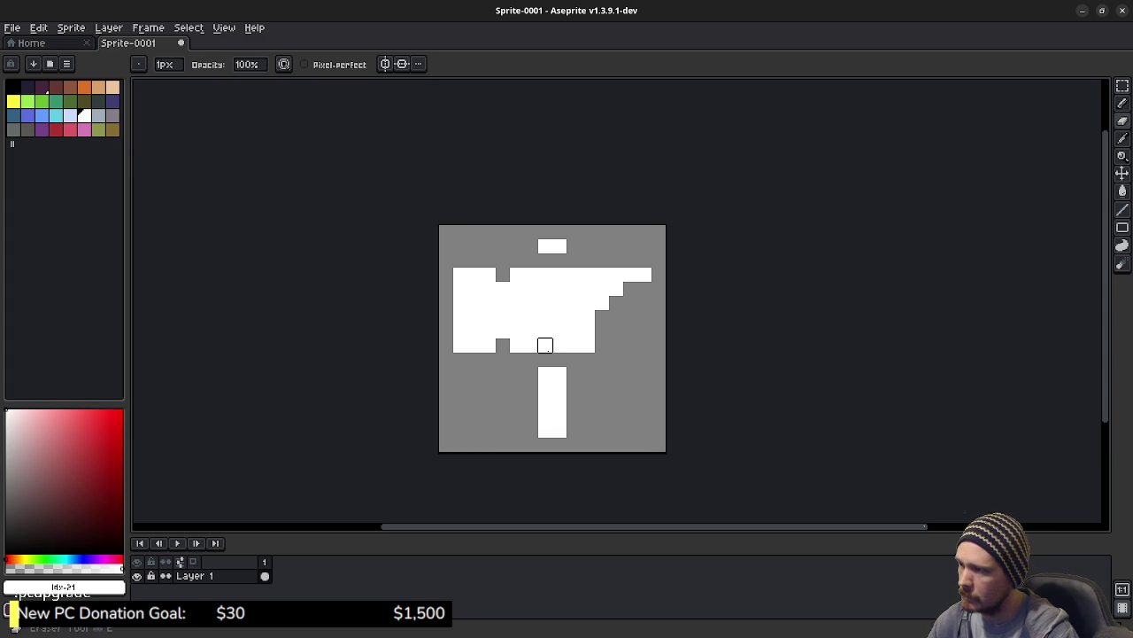
pyautogui.moveTo(545, 345); pyautogui.dragTo(559, 344)
pyautogui.moveTo(545, 274); pyautogui.dragTo(560, 275)
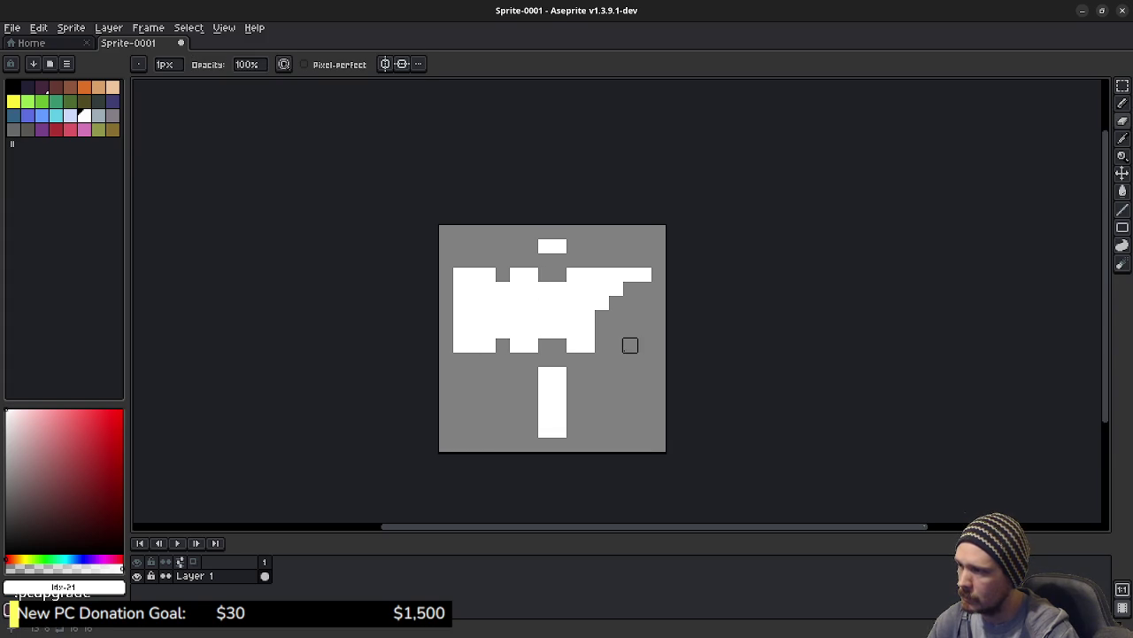
# Paint white pixels into the neck gap and the notches on the head's right side.
pyautogui.press('b')
pyautogui.click(546, 360)
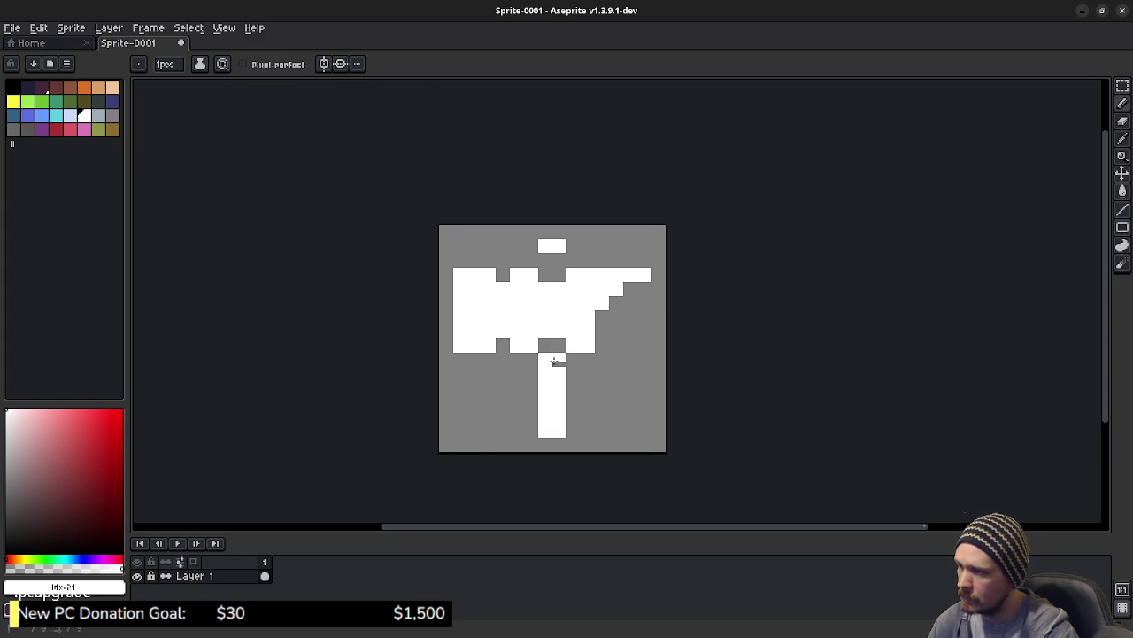
pyautogui.click(560, 360)
pyautogui.click(545, 260)
pyautogui.click(560, 261)
pyautogui.click(598, 331)
pyautogui.scroll(-5, 595, 331)
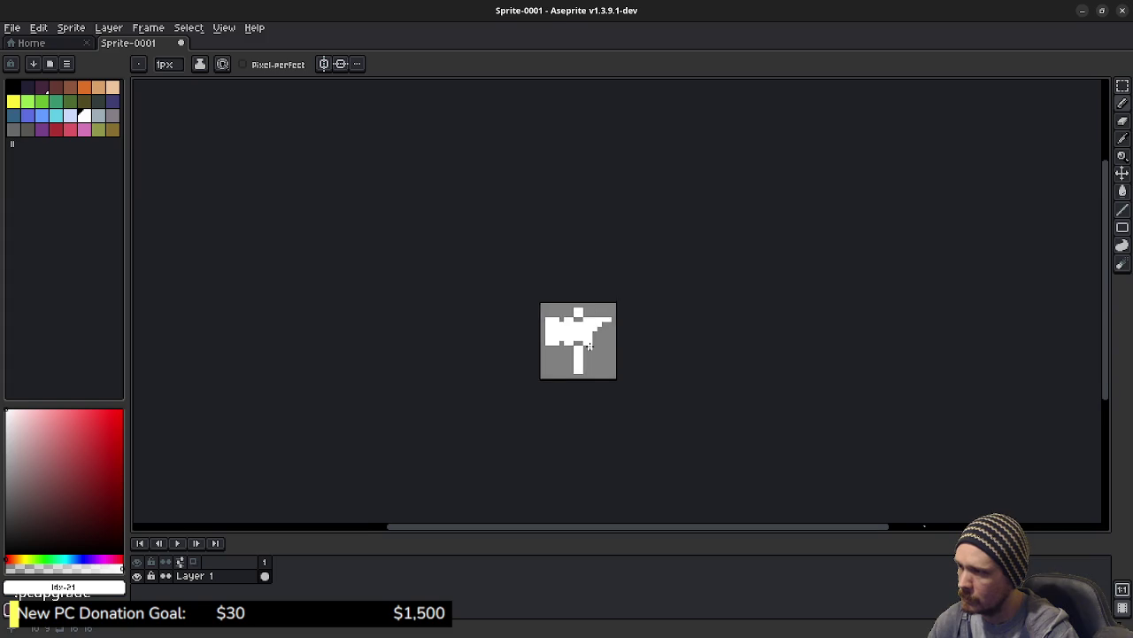
pyautogui.scroll(2, 602, 350)
pyautogui.press('v')
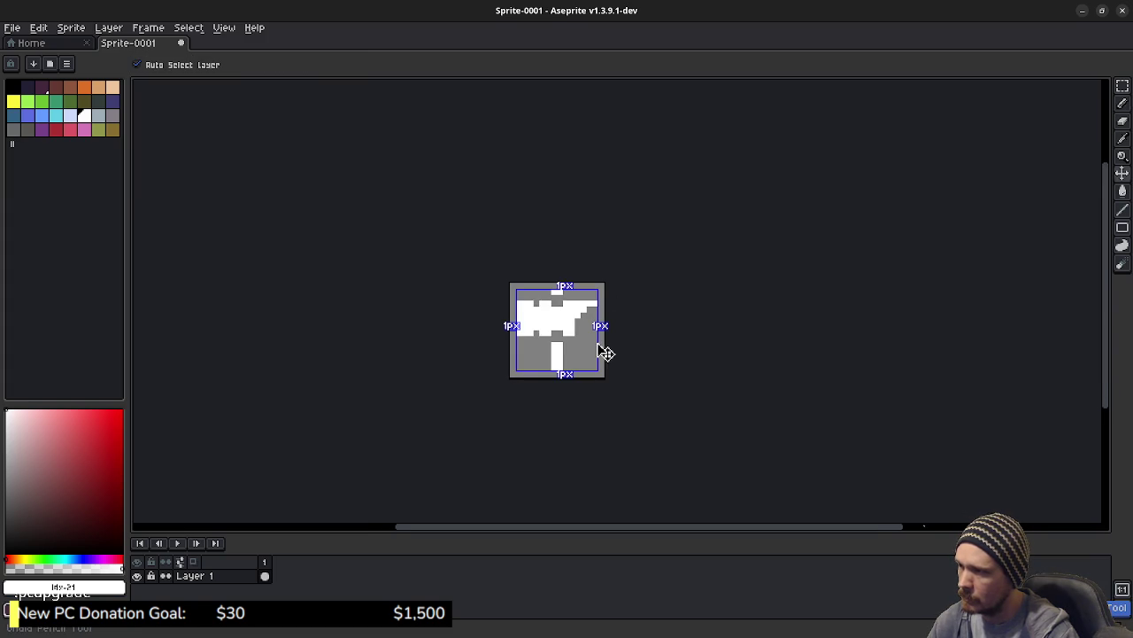
pyautogui.press('b')
pyautogui.scroll(-2, 575, 336)
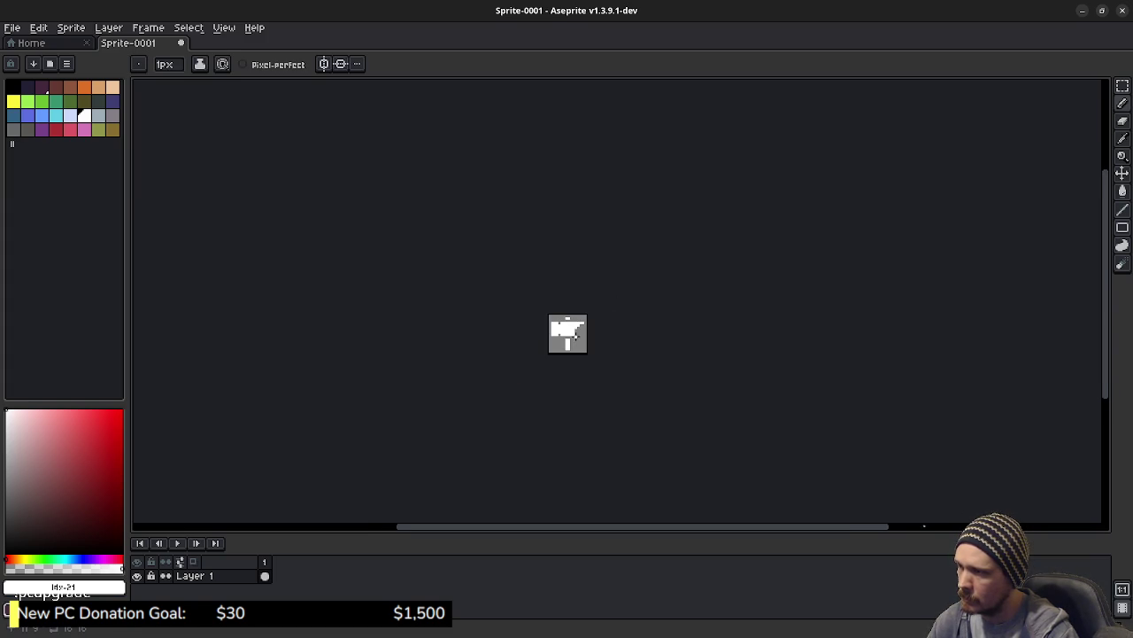
pyautogui.scroll(5, 593, 350)
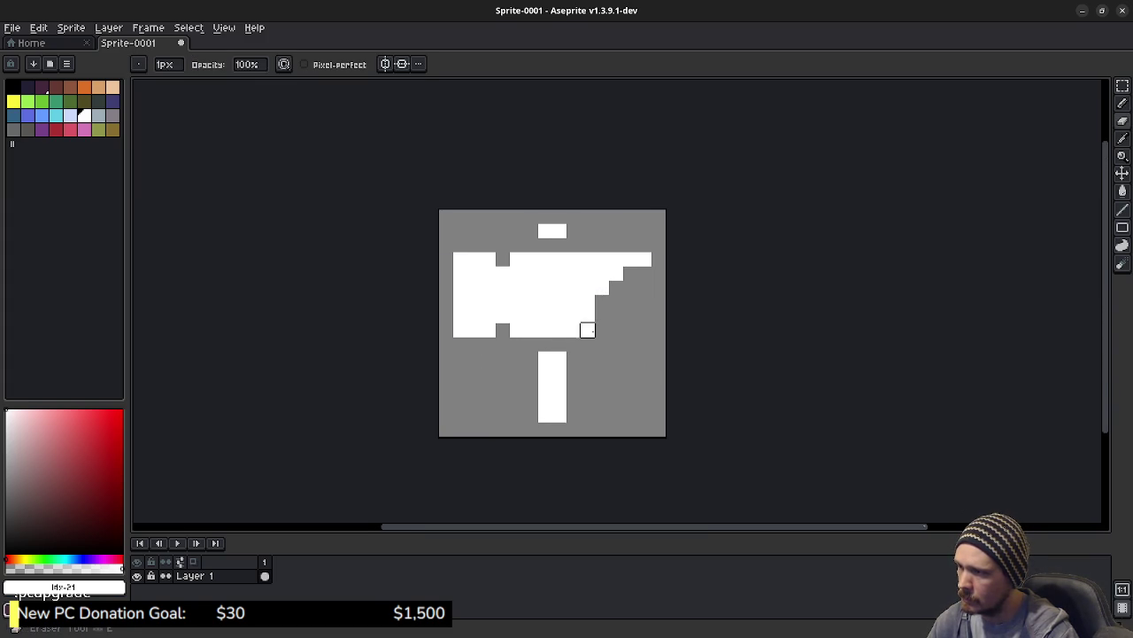
pyautogui.scroll(-5, 602, 387)
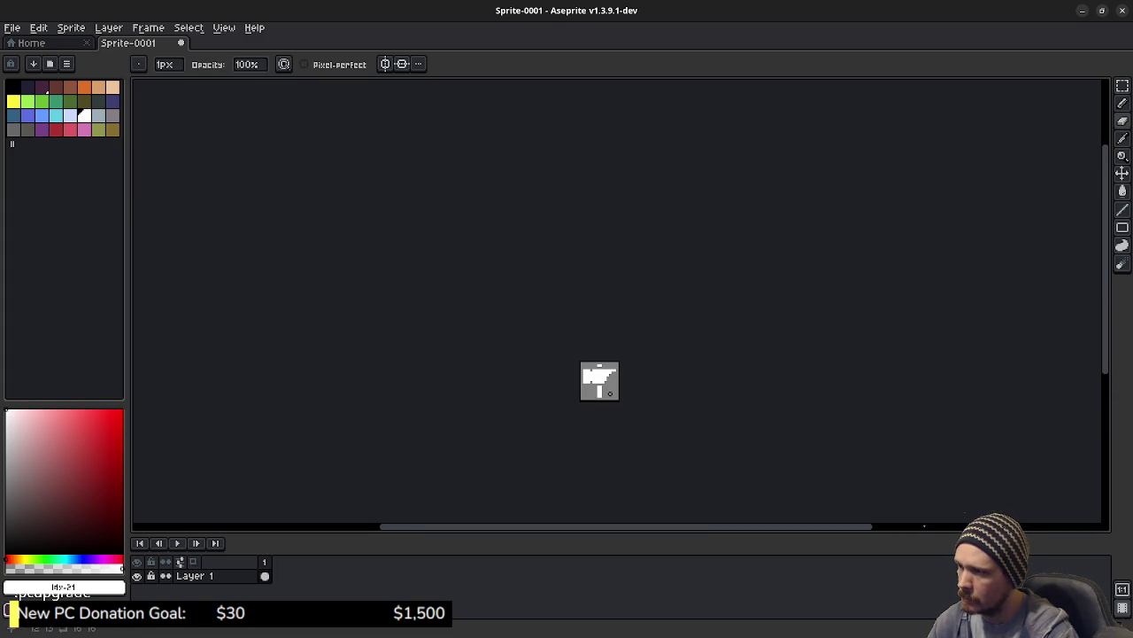
pyautogui.scroll(5, 607, 386)
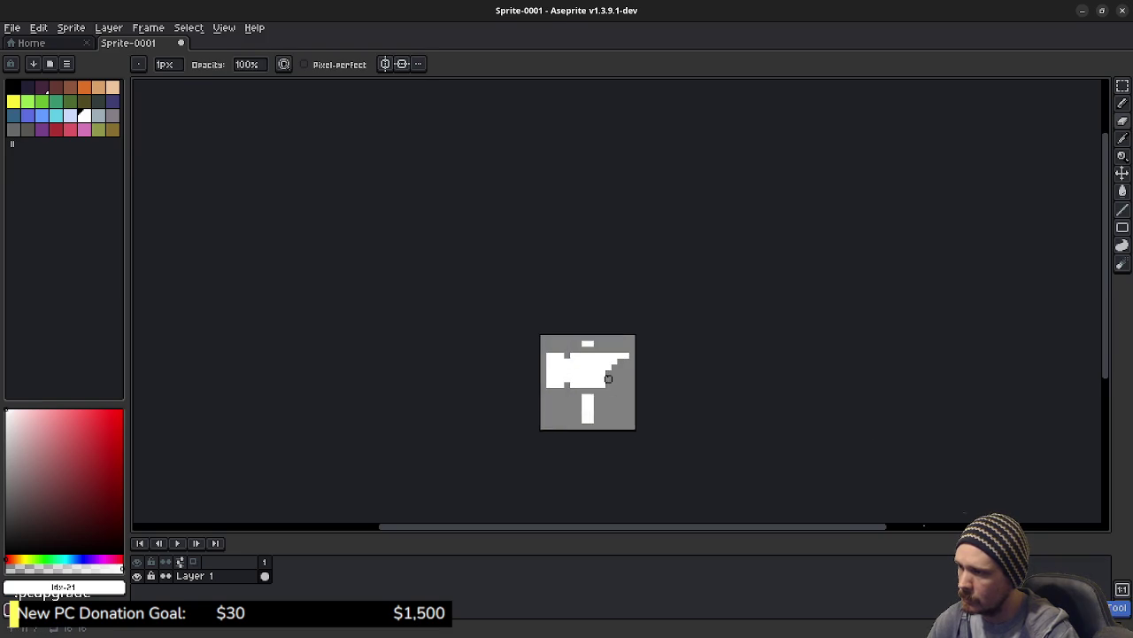
# Select the head's upper-right chunk with the Rectangular Marquee and drop it lower.
pyautogui.rightClick(608, 325)
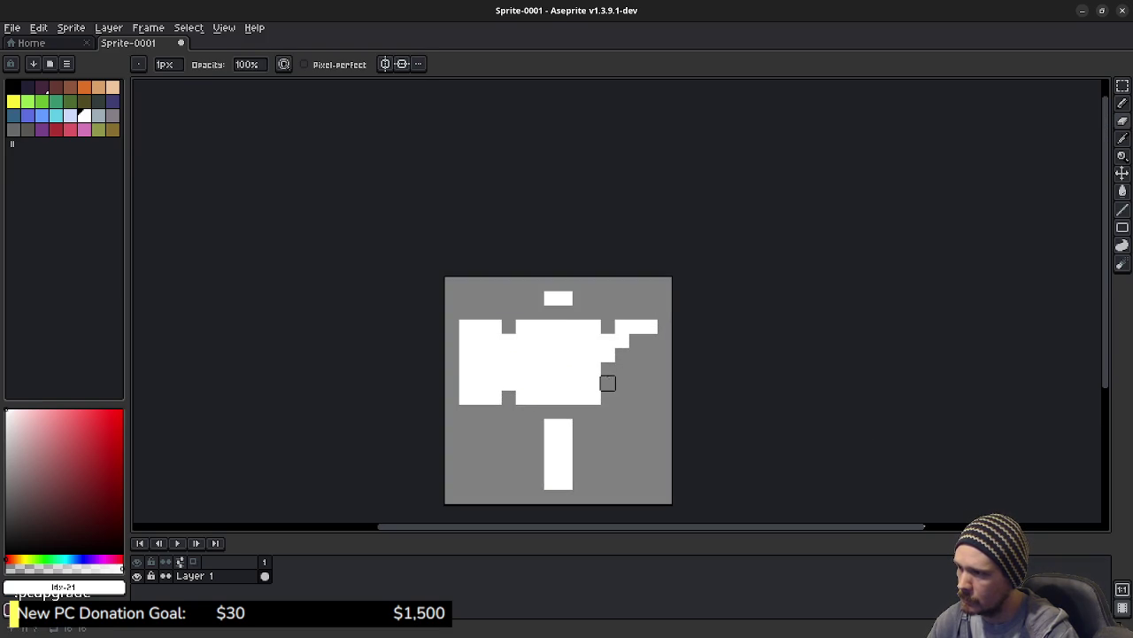
pyautogui.hotkey('ctrl', 'z')
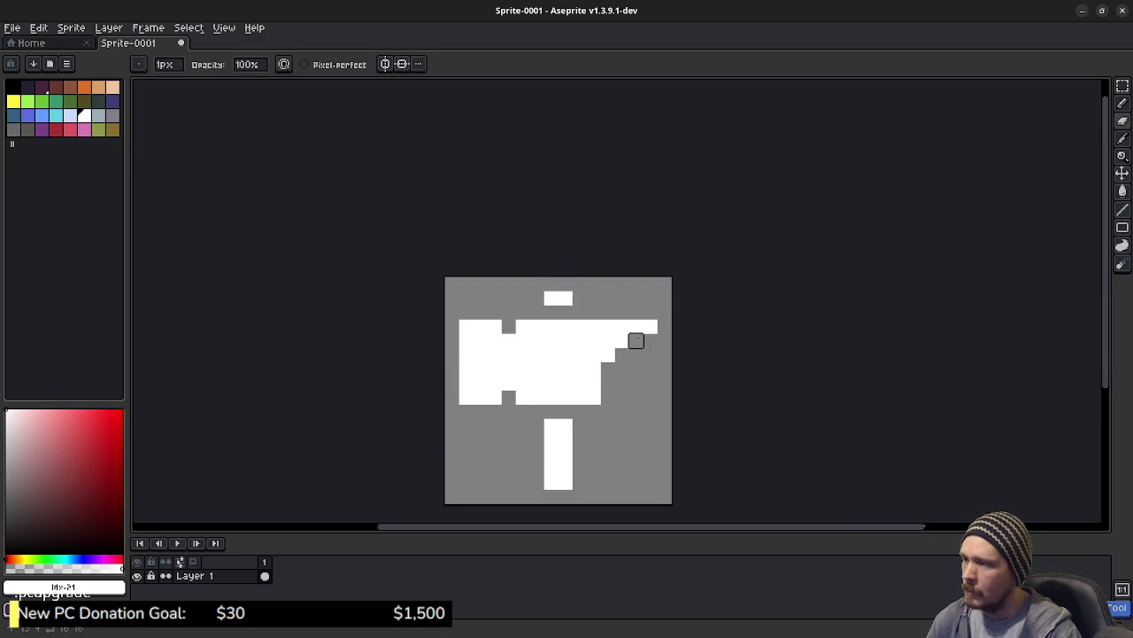
pyautogui.press('m')
pyautogui.moveTo(665, 368)
pyautogui.mouseDown()
pyautogui.moveTo(612, 311)
pyautogui.moveTo(620, 331)
pyautogui.mouseUp()
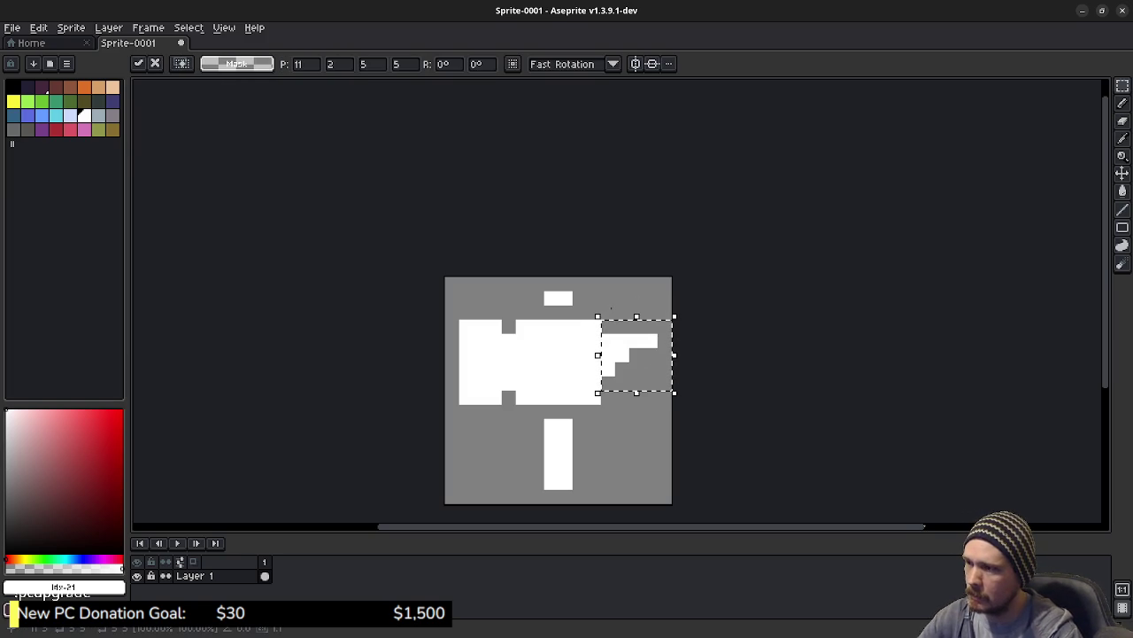
pyautogui.click(564, 253)
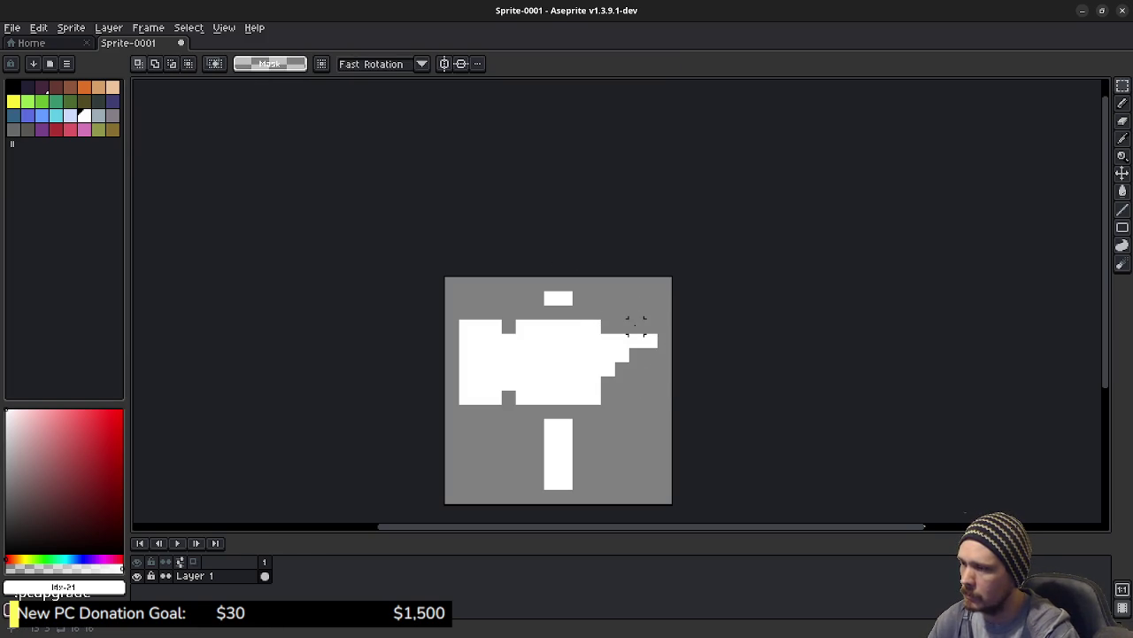
# Fill the upper-right notch with white pixels and erase the excess at the head's upper right.
pyautogui.press('b')
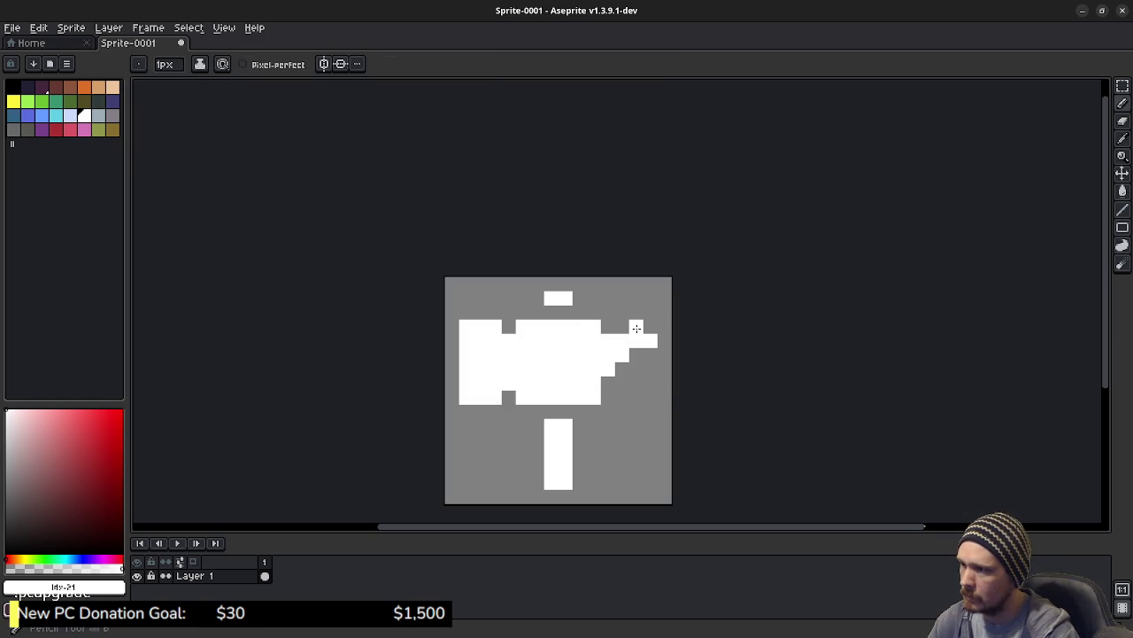
pyautogui.click(637, 326)
pyautogui.click(648, 325)
pyautogui.click(620, 330)
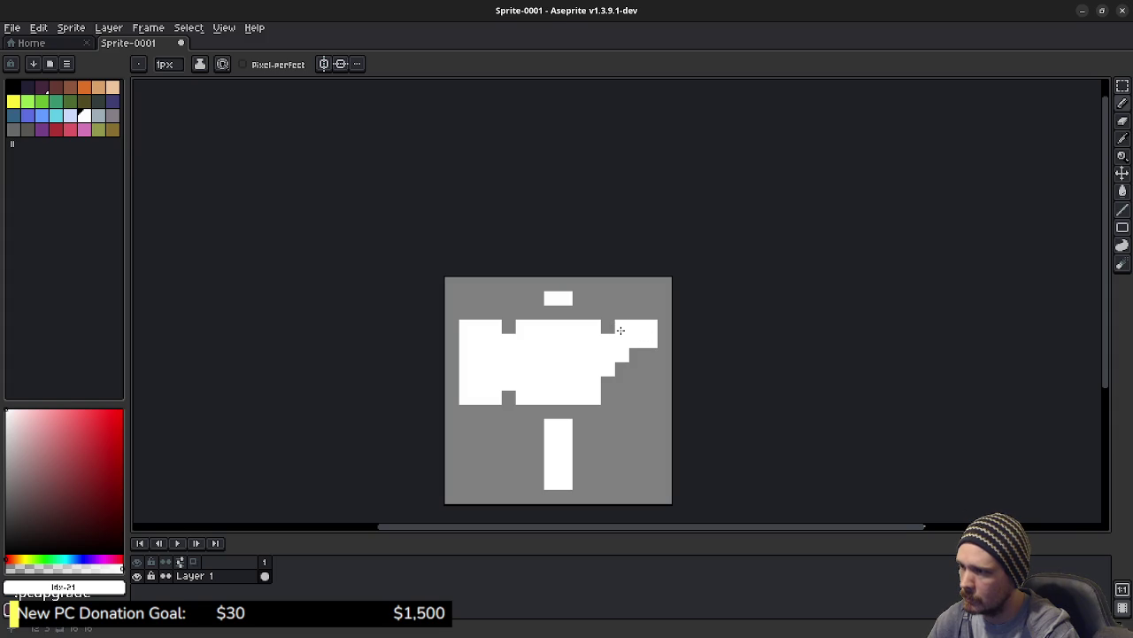
pyautogui.press('e')
pyautogui.moveTo(646, 344); pyautogui.dragTo(635, 337)
# Touch up the upper-right slope, adding lower white pixels and filling the top-edge notch.
pyautogui.press('b')
pyautogui.click(637, 342)
pyautogui.click(659, 370)
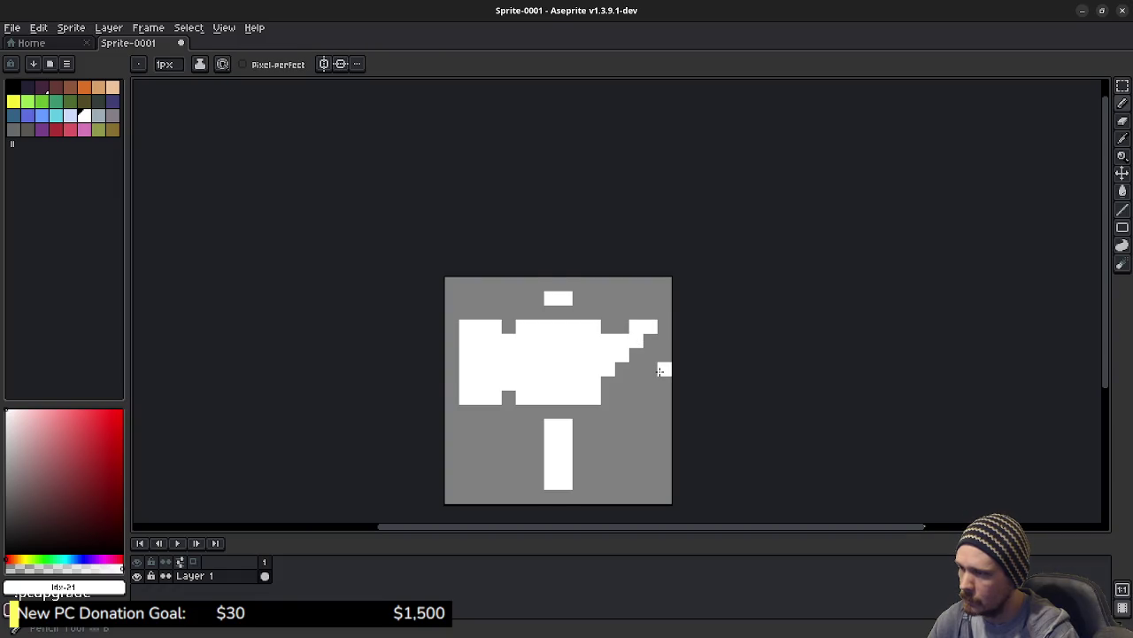
pyautogui.hotkey('ctrl', 'z')
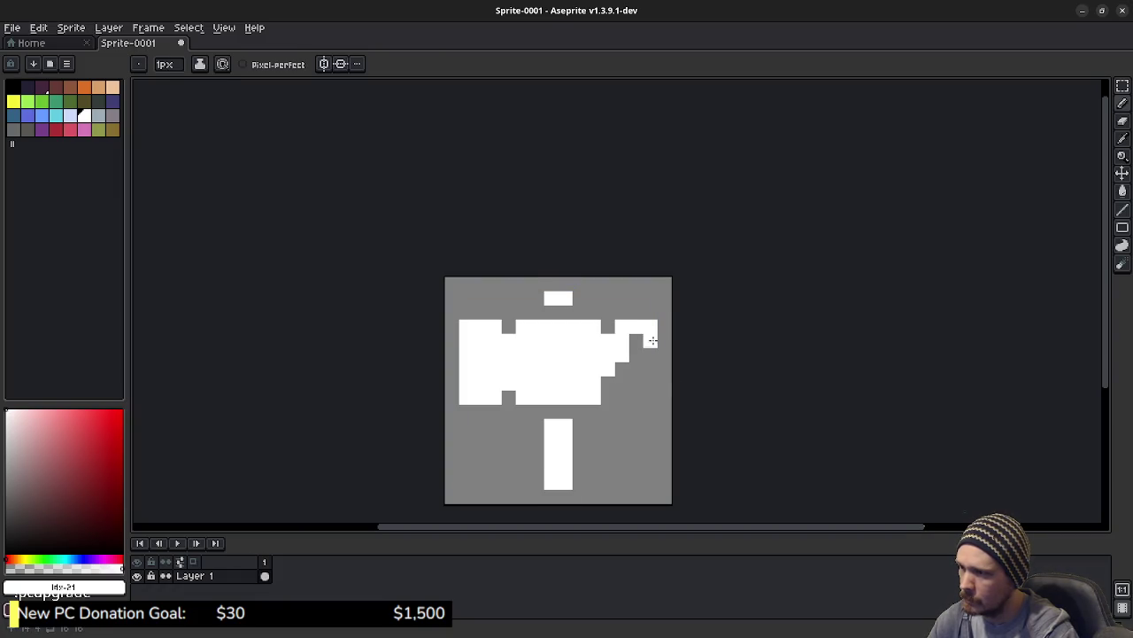
pyautogui.rightClick(652, 341)
pyautogui.click(622, 383)
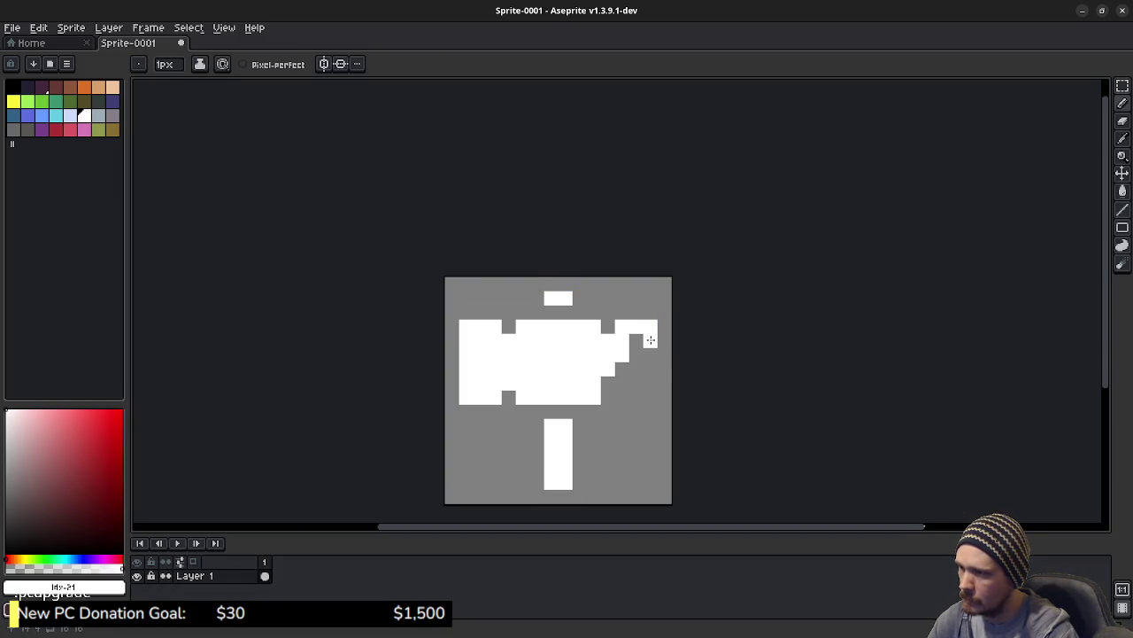
pyautogui.click(610, 332)
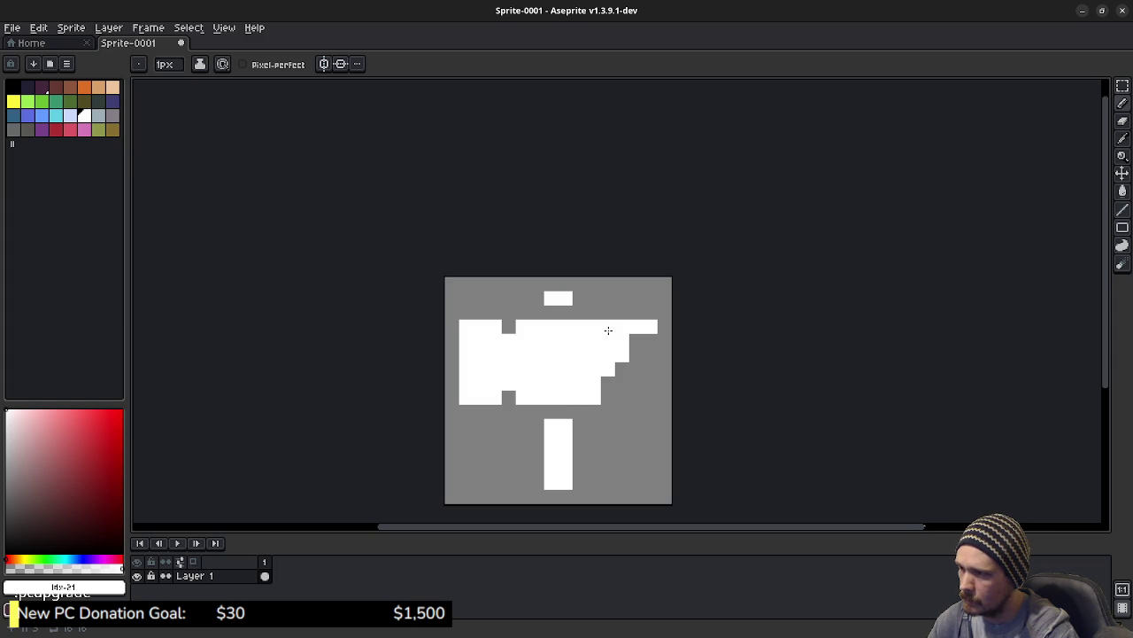
# Shift the hammer head's top-right corner down one pixel and fill the notch above it.
pyautogui.moveTo(601, 319); pyautogui.dragTo(672, 389)
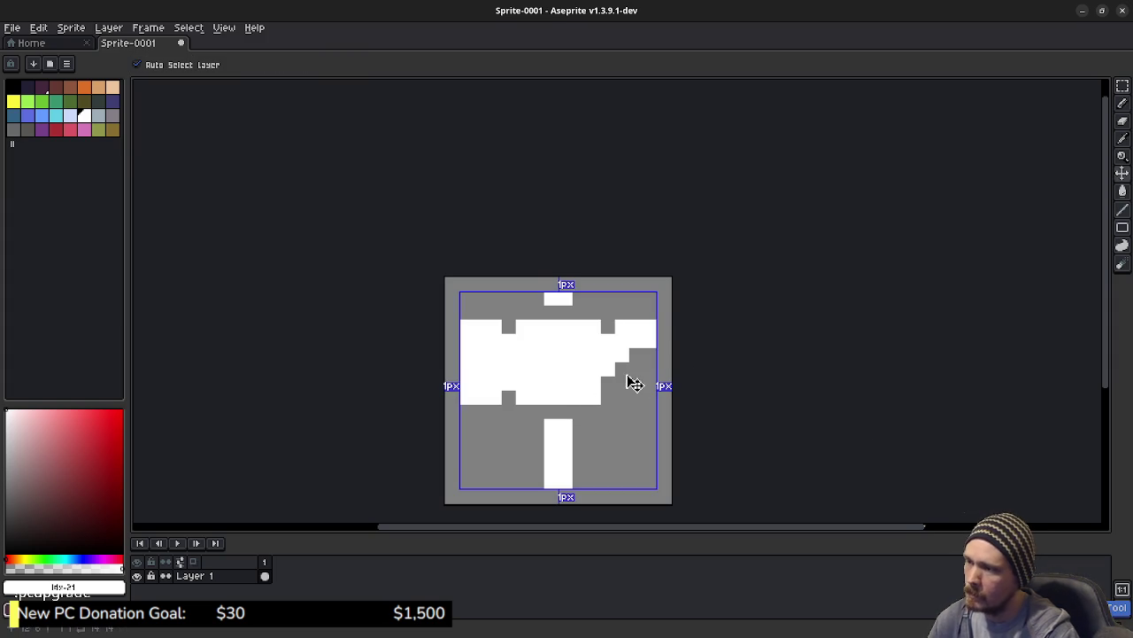
pyautogui.press('Down')
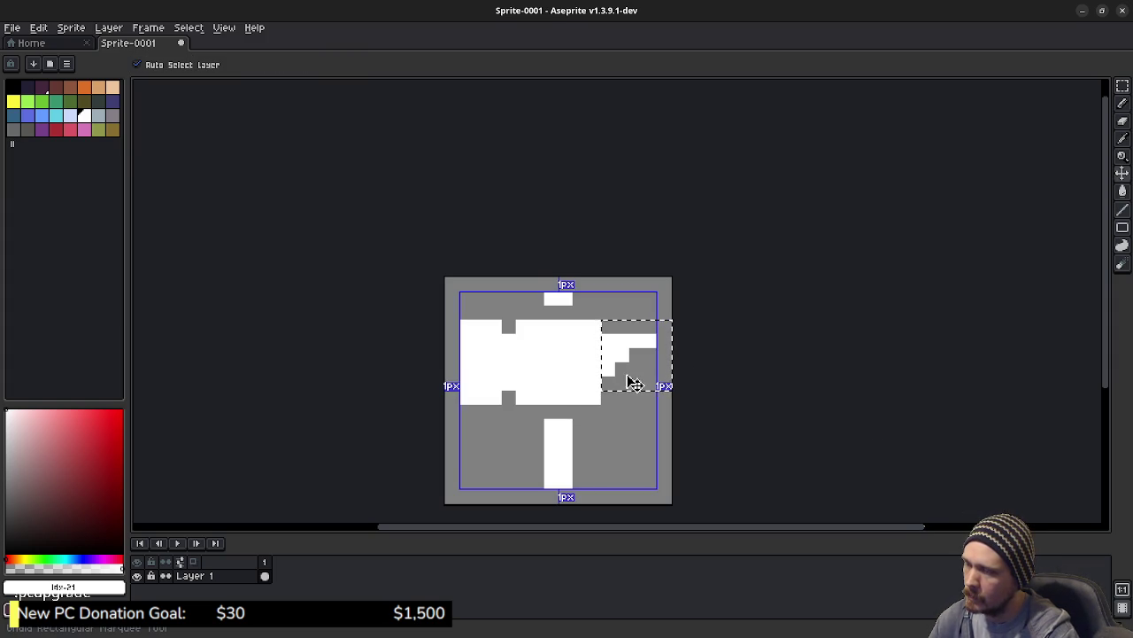
pyautogui.hotkey('ctrl', 'z')
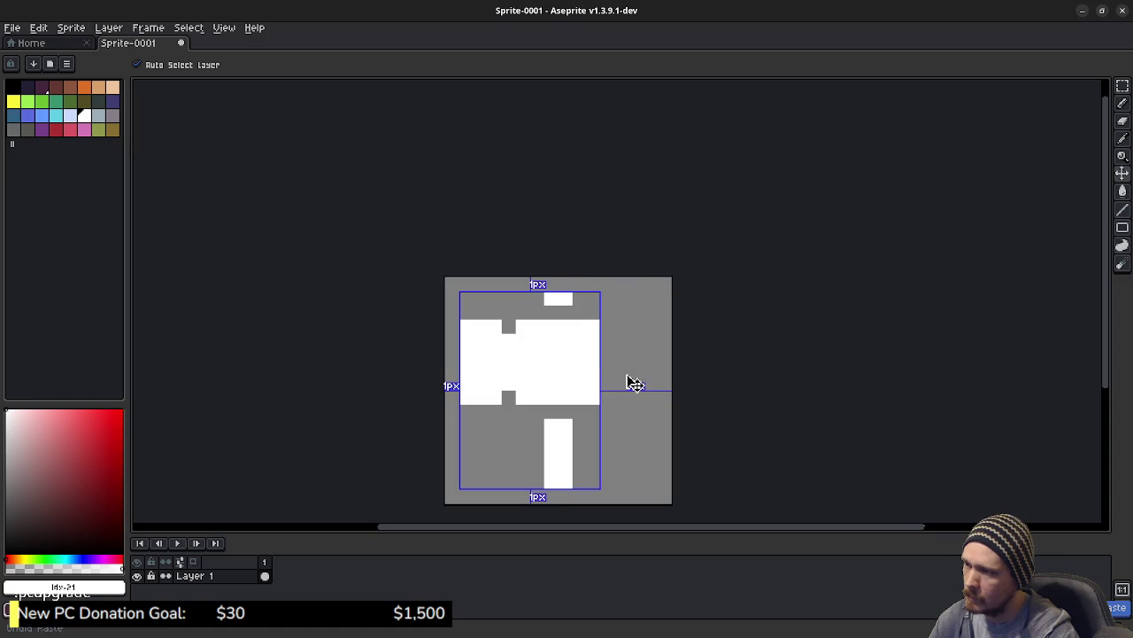
pyautogui.hotkey('ctrl', 'y')
pyautogui.press('b')
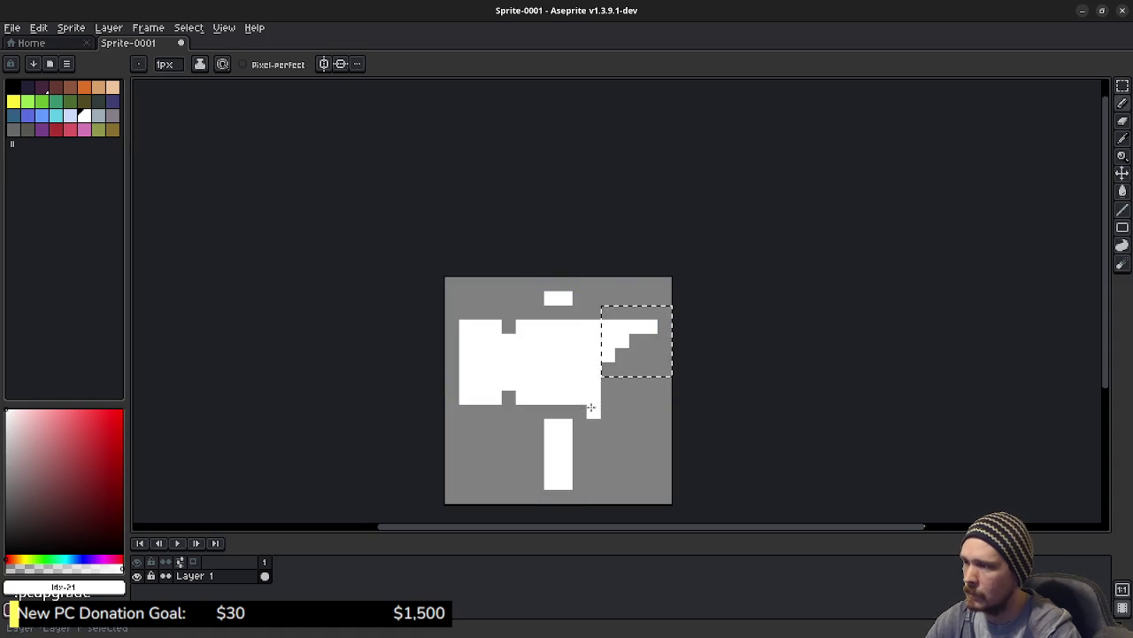
pyautogui.press('m')
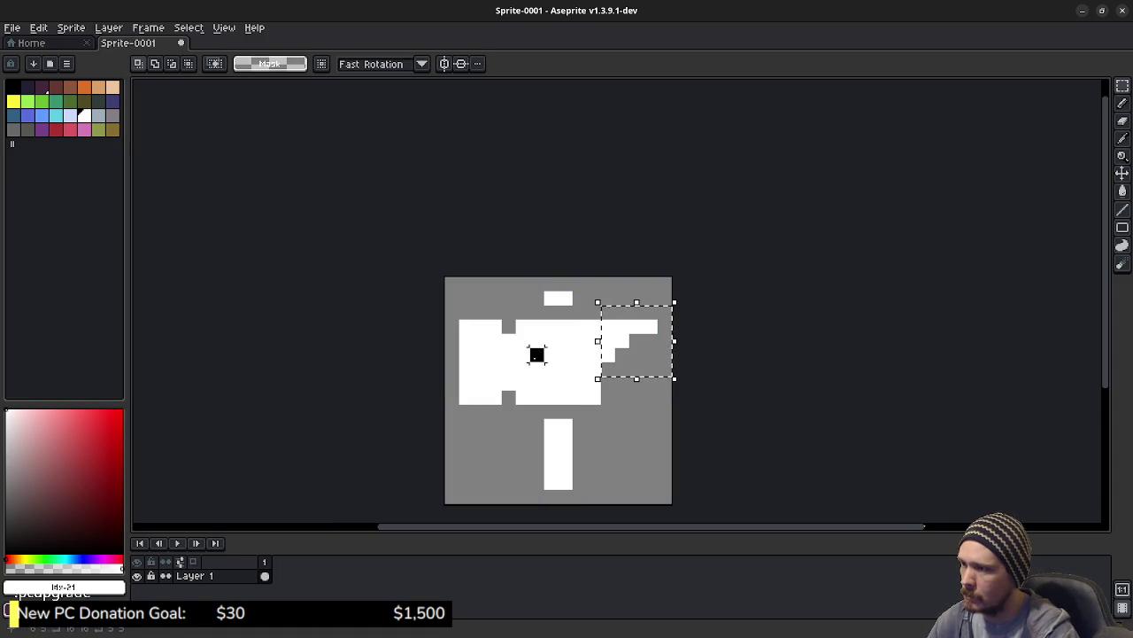
pyautogui.click(622, 341)
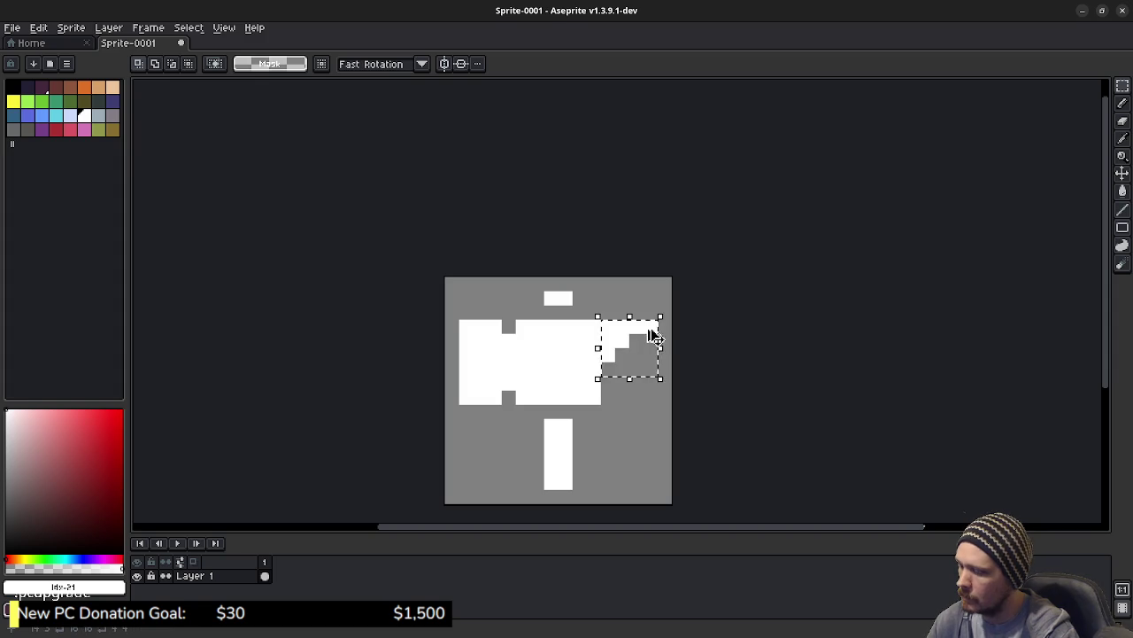
pyautogui.press('Down')
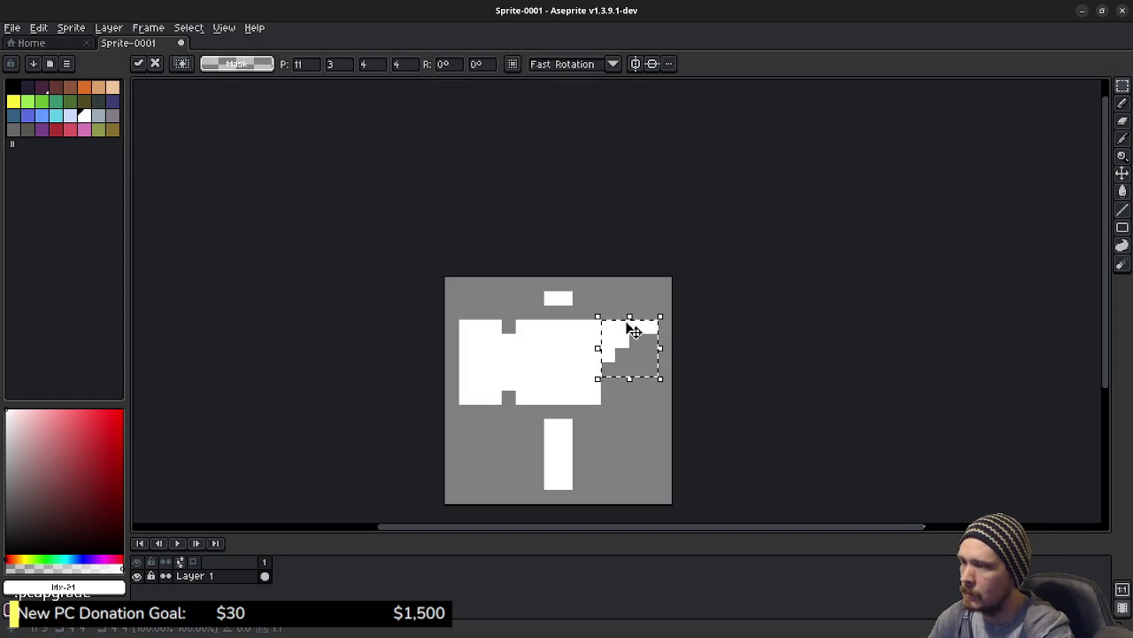
pyautogui.hotkey('ctrl', 'd')
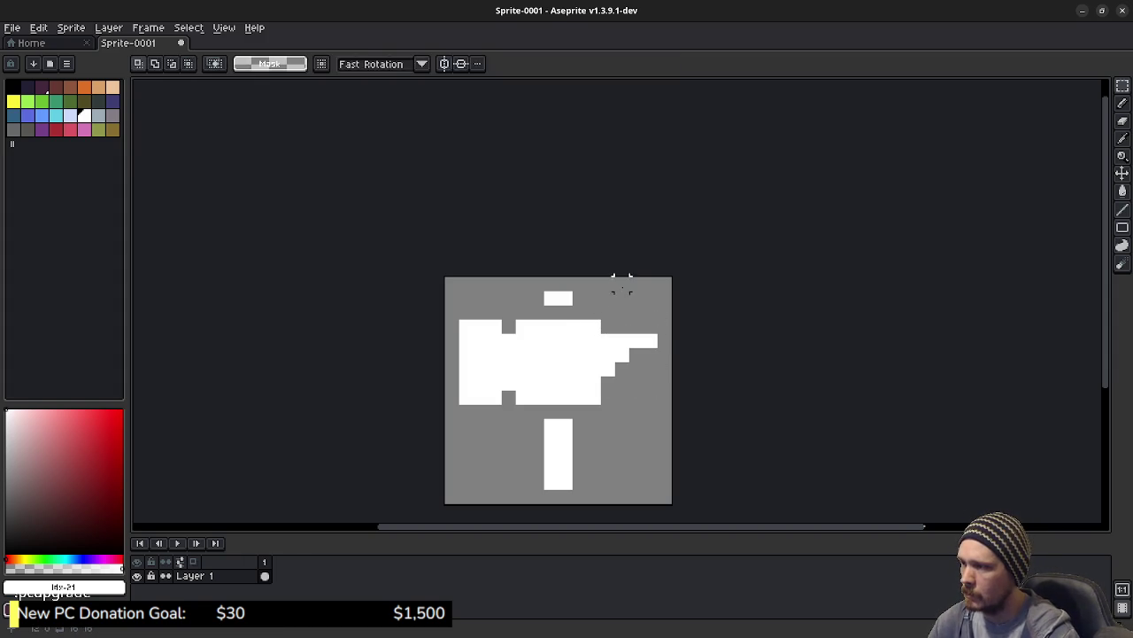
pyautogui.press('b')
pyautogui.moveTo(624, 330)
pyautogui.mouseDown()
pyautogui.moveTo(656, 332)
pyautogui.moveTo(634, 340)
pyautogui.mouseUp()
# Erase pixels along the head's right edge, then undo those edits.
pyautogui.press('e')
pyautogui.click(622, 354)
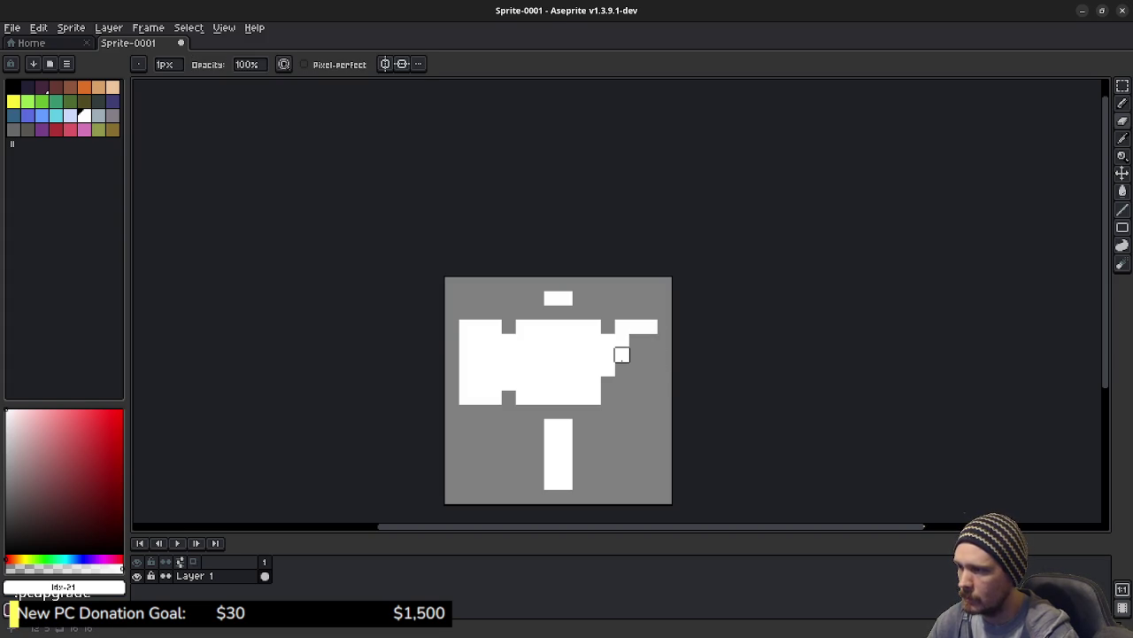
pyautogui.moveTo(622, 354); pyautogui.dragTo(607, 382)
pyautogui.click(608, 369)
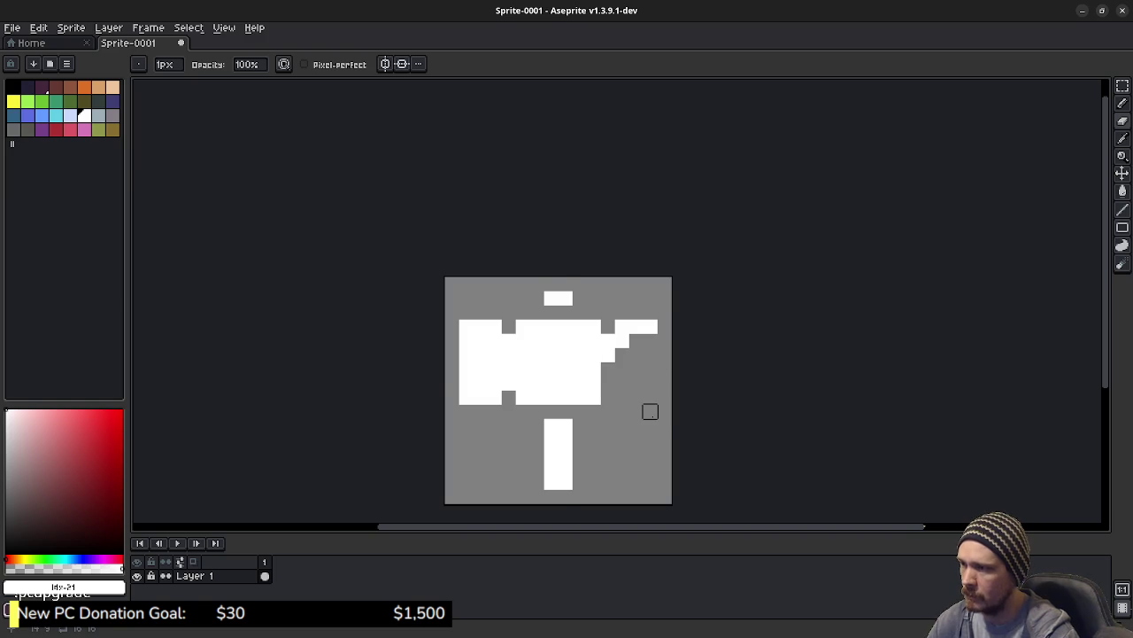
pyautogui.press('v')
pyautogui.hotkey('ctrl', 'z')
pyautogui.hotkey('ctrl', 'z')
pyautogui.hotkey('ctrl', 'z')
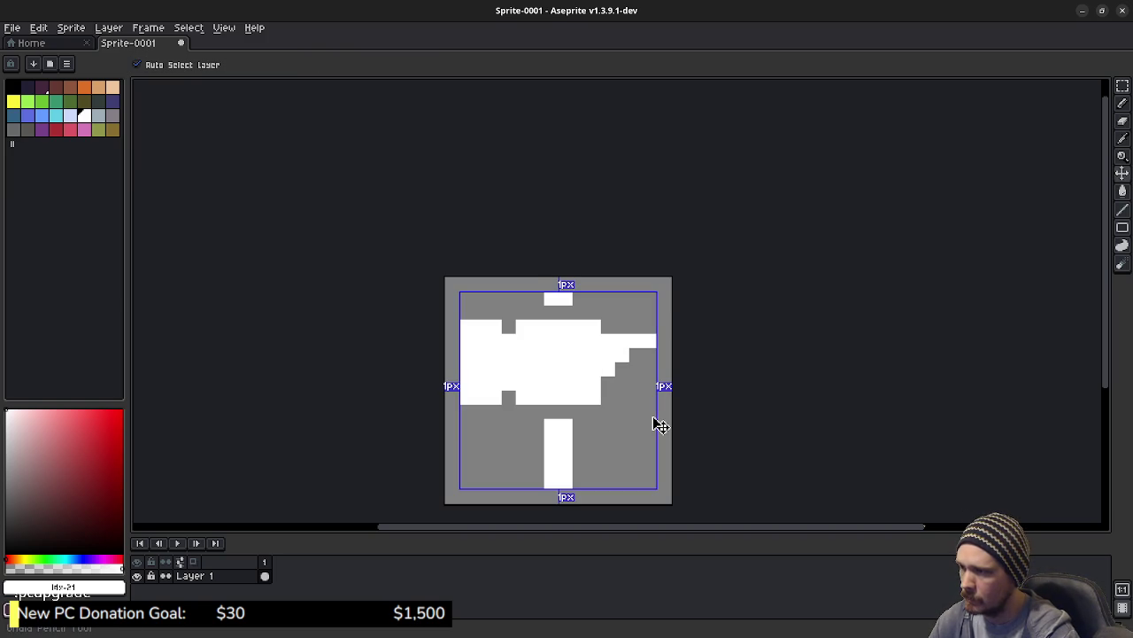
pyautogui.hotkey('ctrl', 'z')
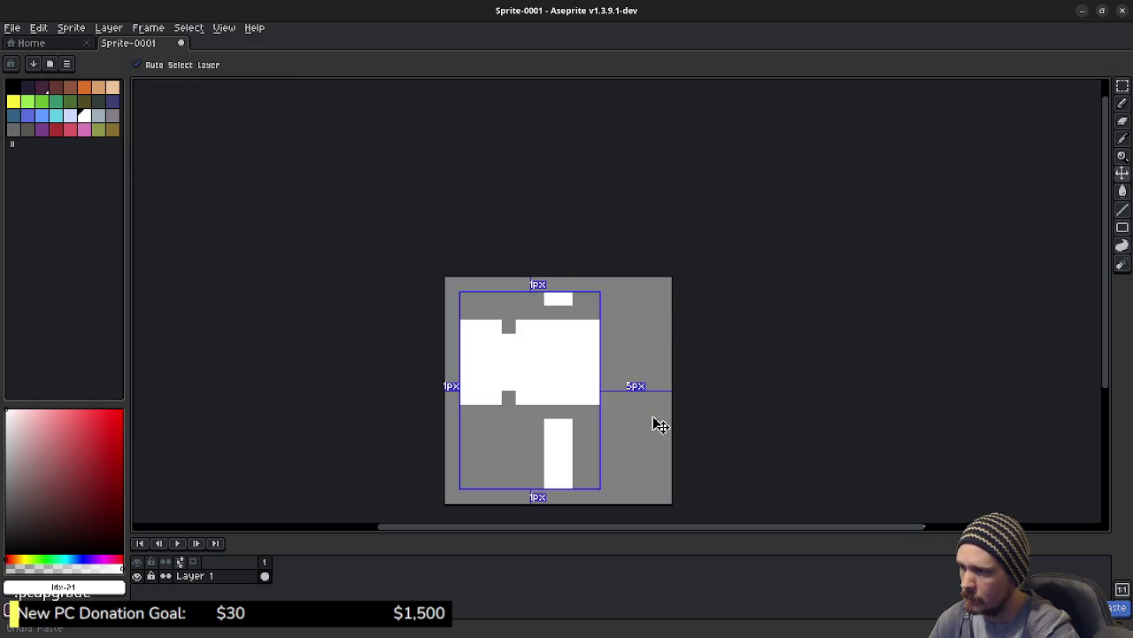
pyautogui.hotkey('ctrl', 'z')
# Marquee-select the right part of the hammer head and nudge it down one pixel.
pyautogui.press('b')
pyautogui.press('m')
pyautogui.hotkey('ctrl', 'd')
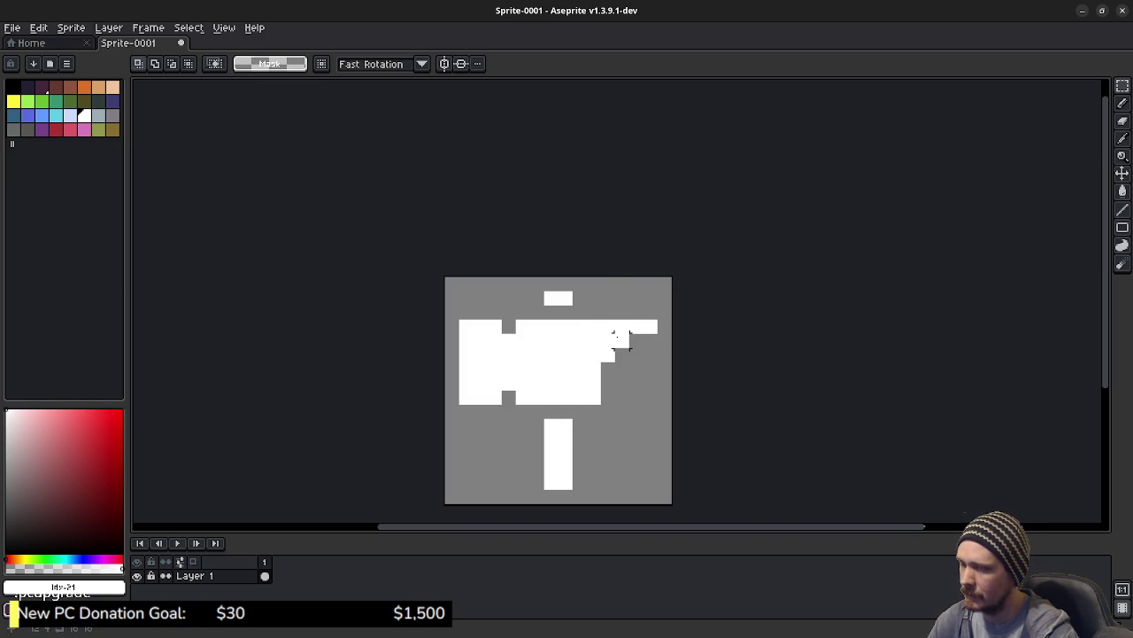
pyautogui.moveTo(607, 326)
pyautogui.mouseDown()
pyautogui.moveTo(632, 372)
pyautogui.moveTo(655, 372)
pyautogui.moveTo(660, 390)
pyautogui.mouseUp()
pyautogui.hotkey('ctrl', 'd')
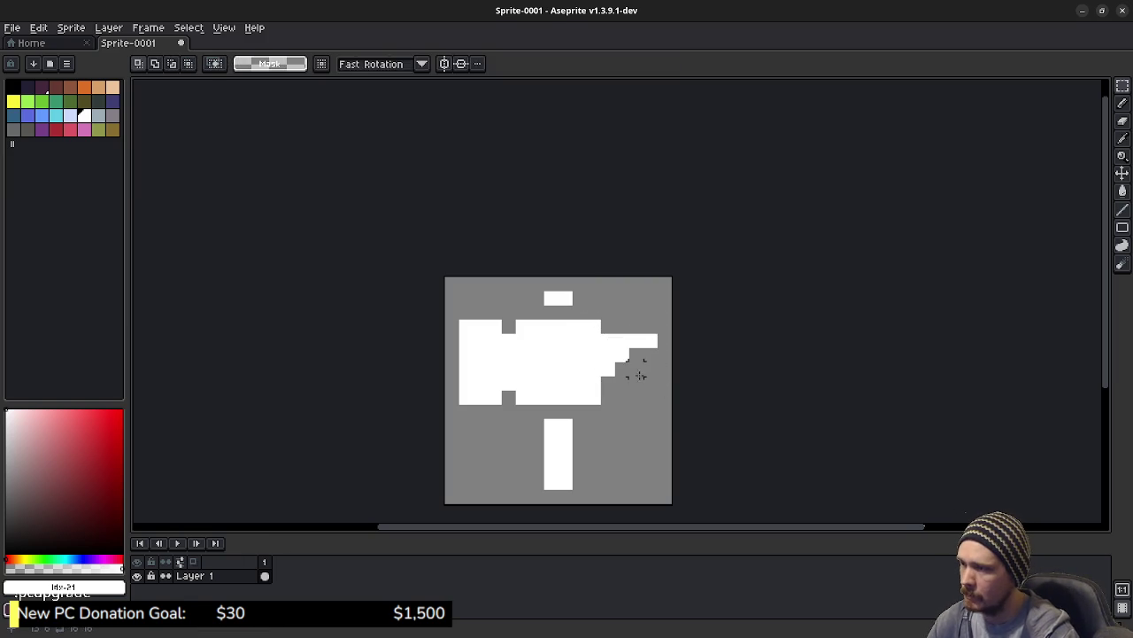
# Paint white pixels above the head's right end and erase the right block's lower row.
pyautogui.press('b')
pyautogui.moveTo(627, 350); pyautogui.dragTo(630, 328)
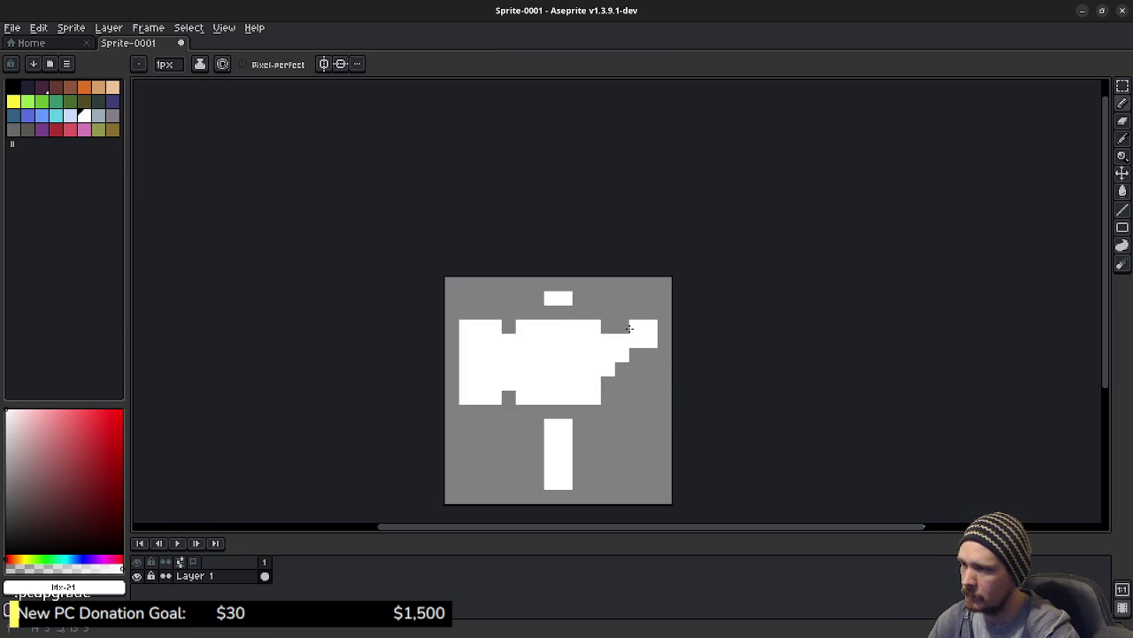
pyautogui.click(622, 327)
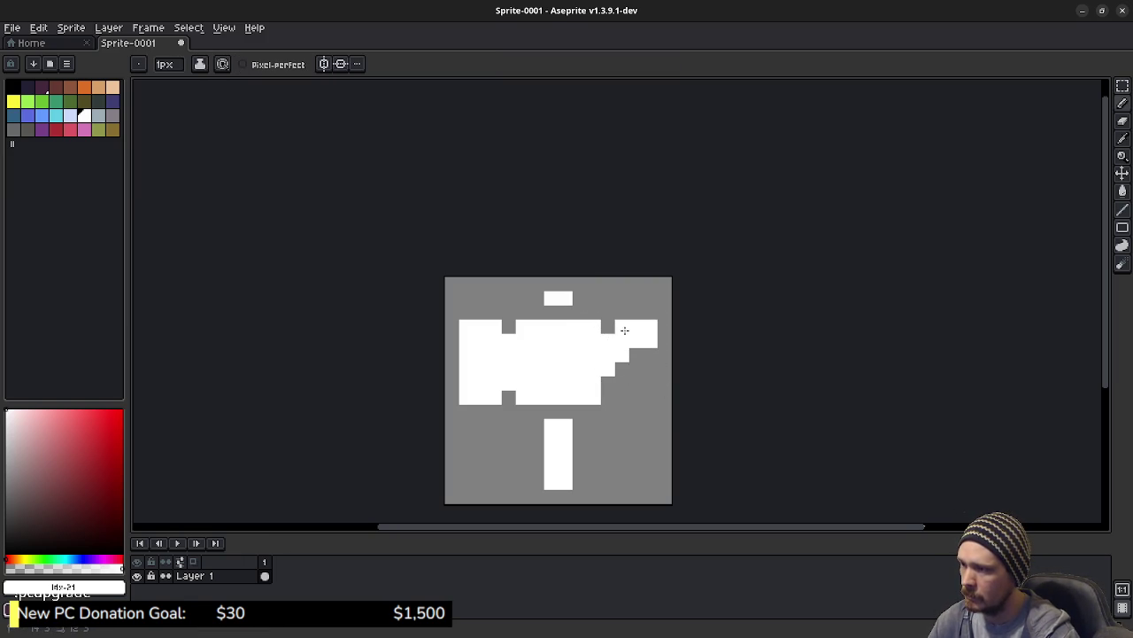
pyautogui.press('e')
pyautogui.moveTo(637, 341); pyautogui.dragTo(650, 341)
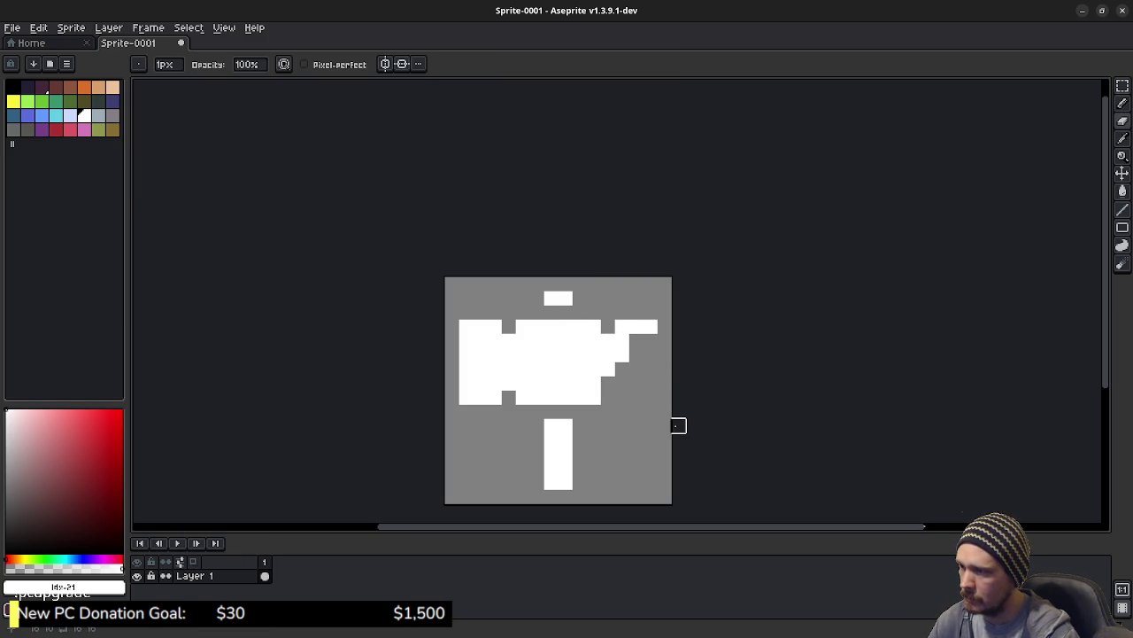
pyautogui.scroll(-3, 537, 428)
pyautogui.scroll(-1, 551, 441)
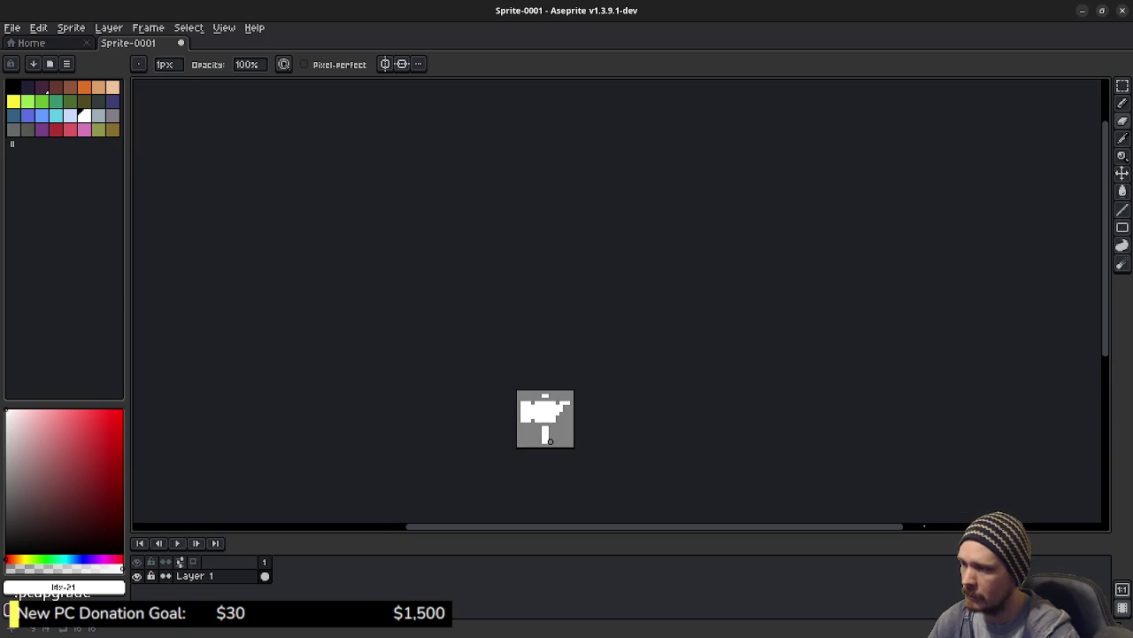
pyautogui.scroll(2, 550, 440)
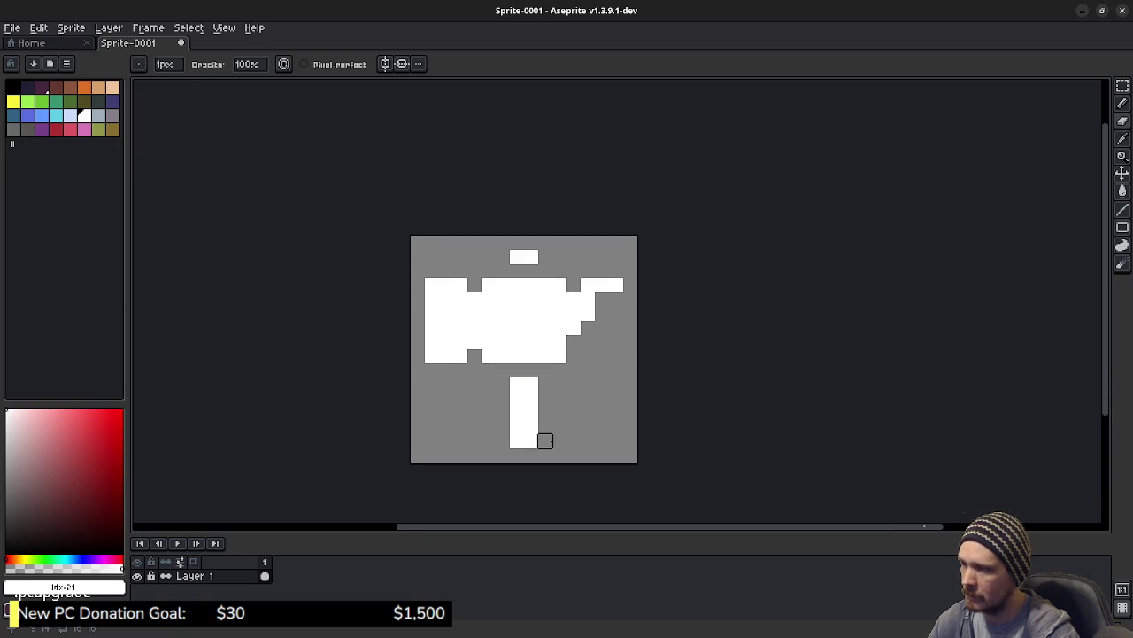
pyautogui.scroll(2, 588, 370)
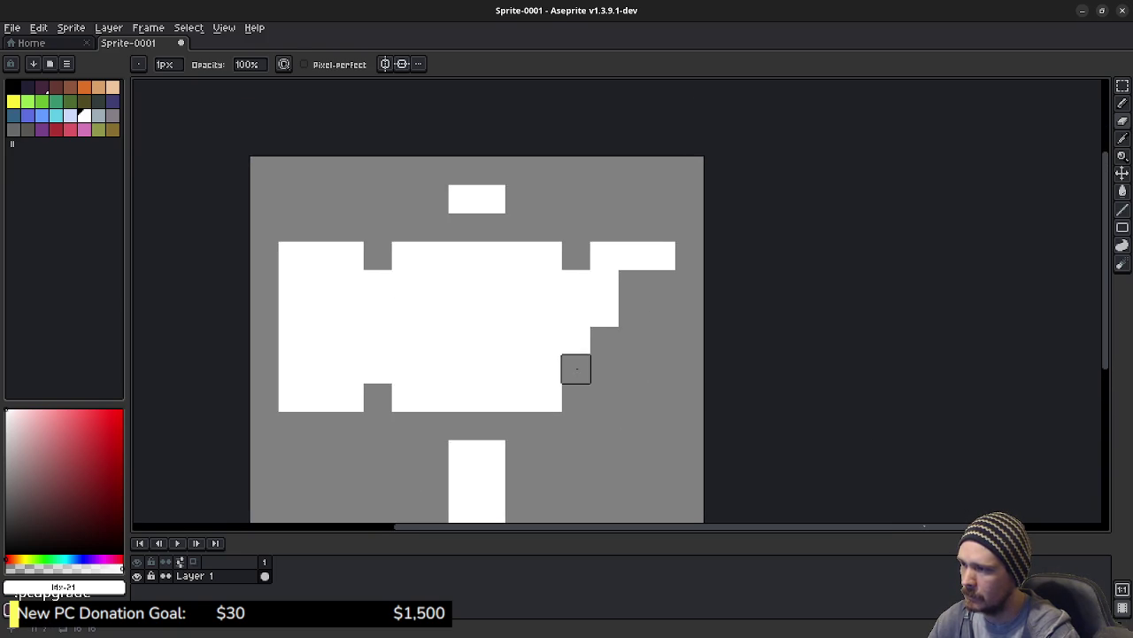
# Erase a stray pixel at the head's right edge, zooming in and out to check.
pyautogui.press('b')
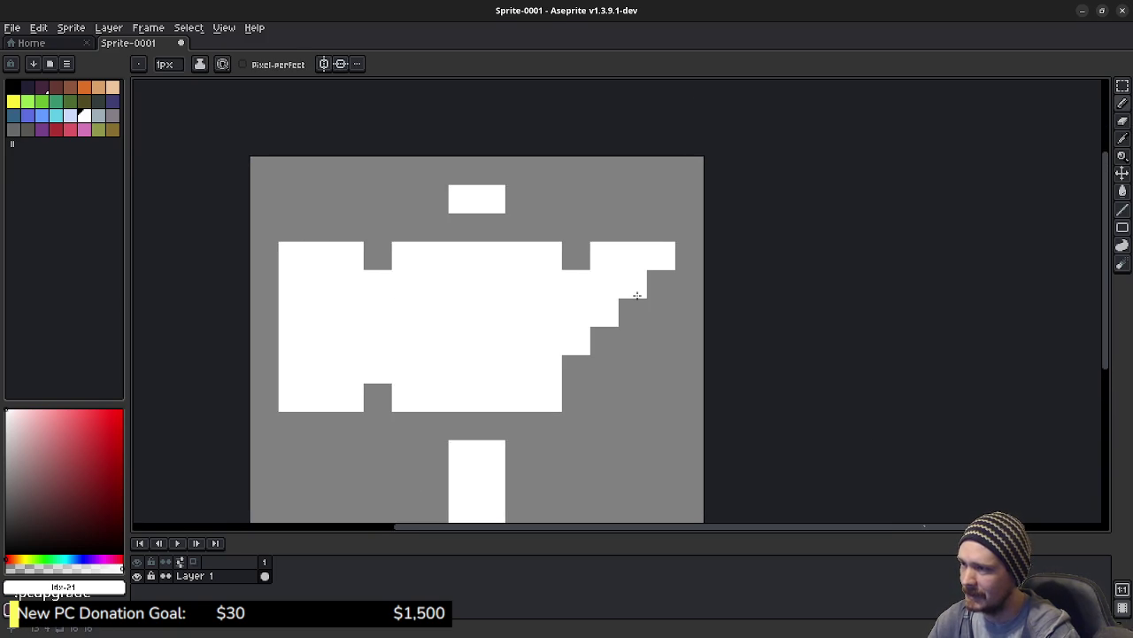
pyautogui.scroll(-5, 625, 381)
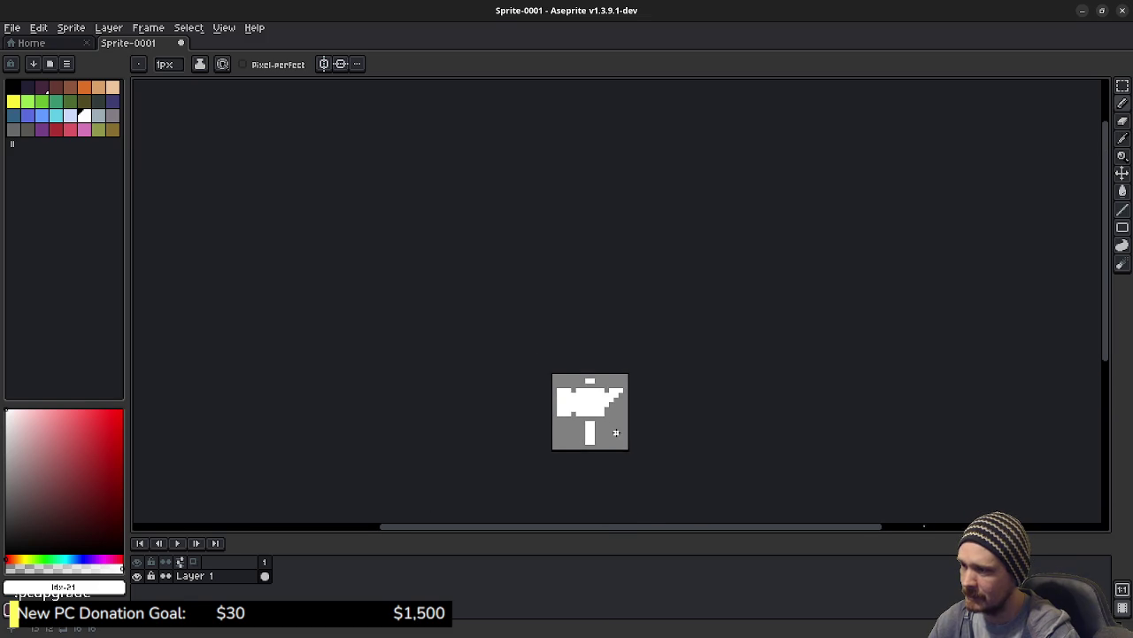
pyautogui.scroll(-1, 618, 436)
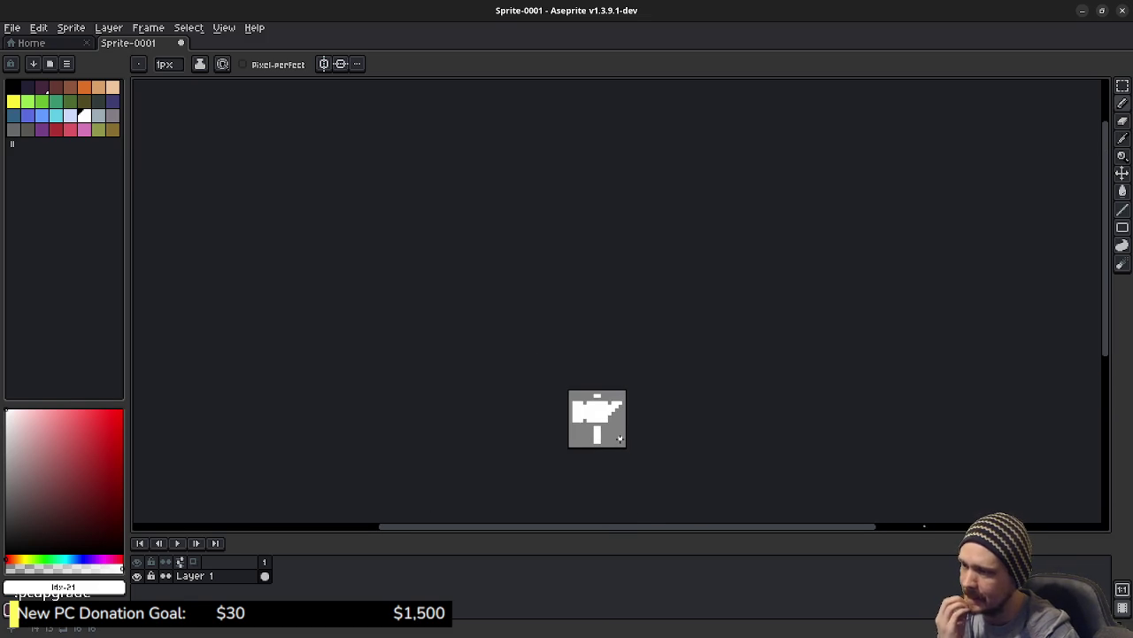
pyautogui.press('ctrl')
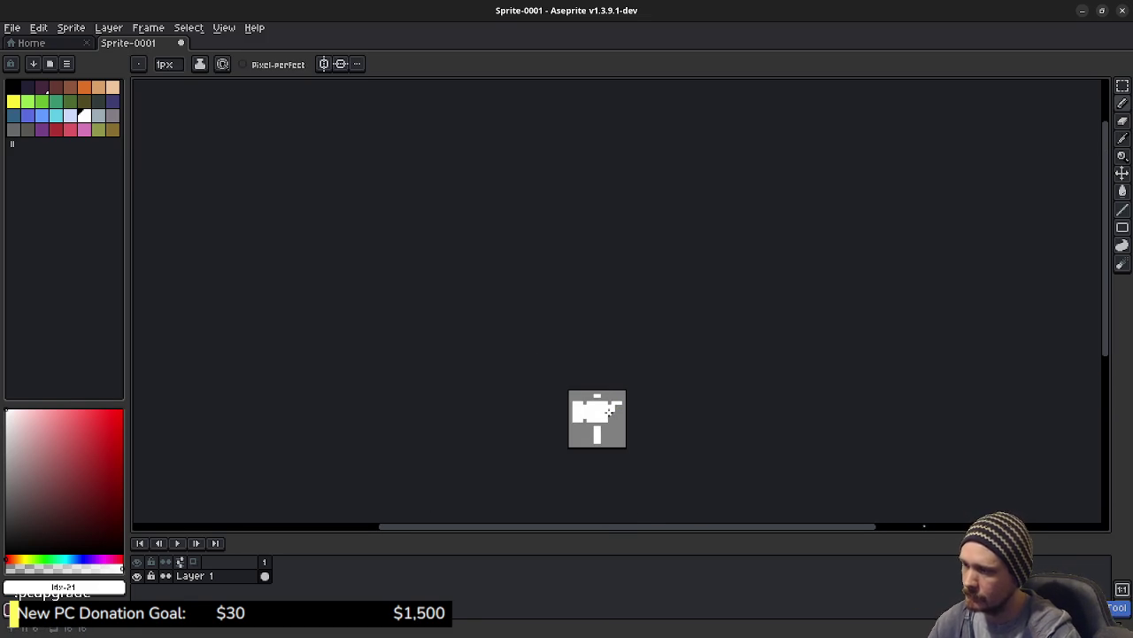
pyautogui.scroll(4, 609, 410)
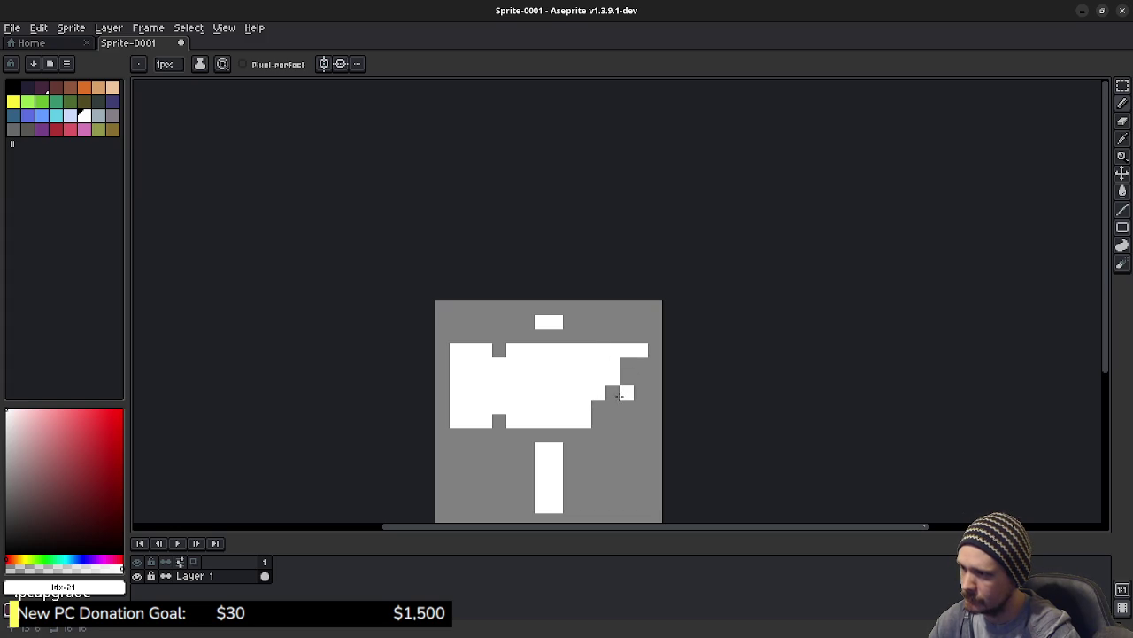
pyautogui.press('e')
pyautogui.click(599, 392)
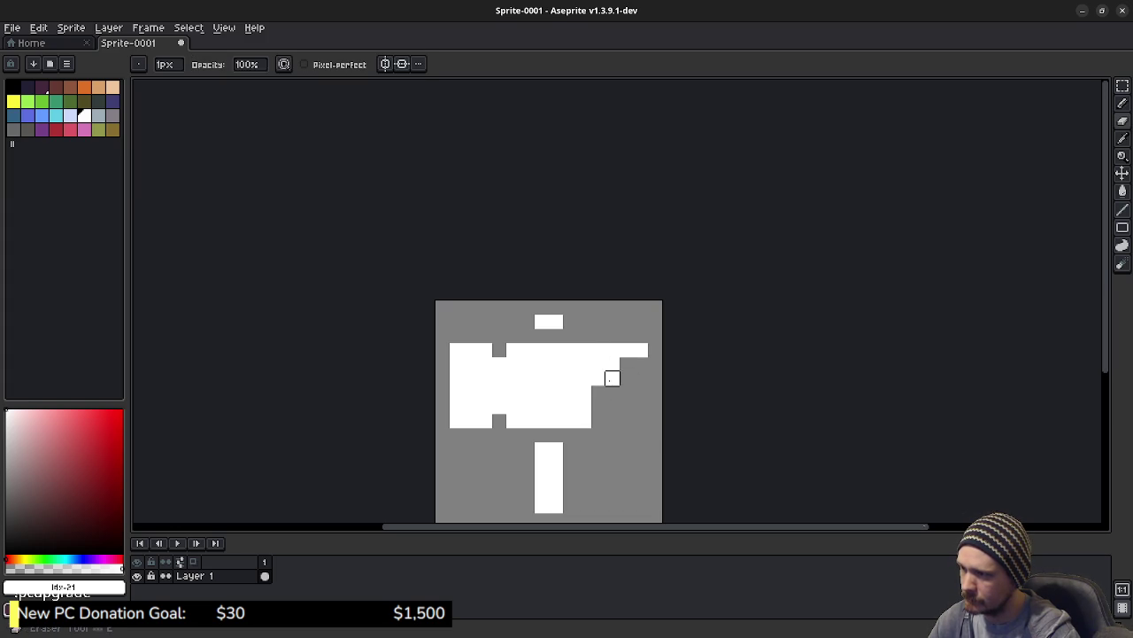
pyautogui.scroll(-2, 627, 404)
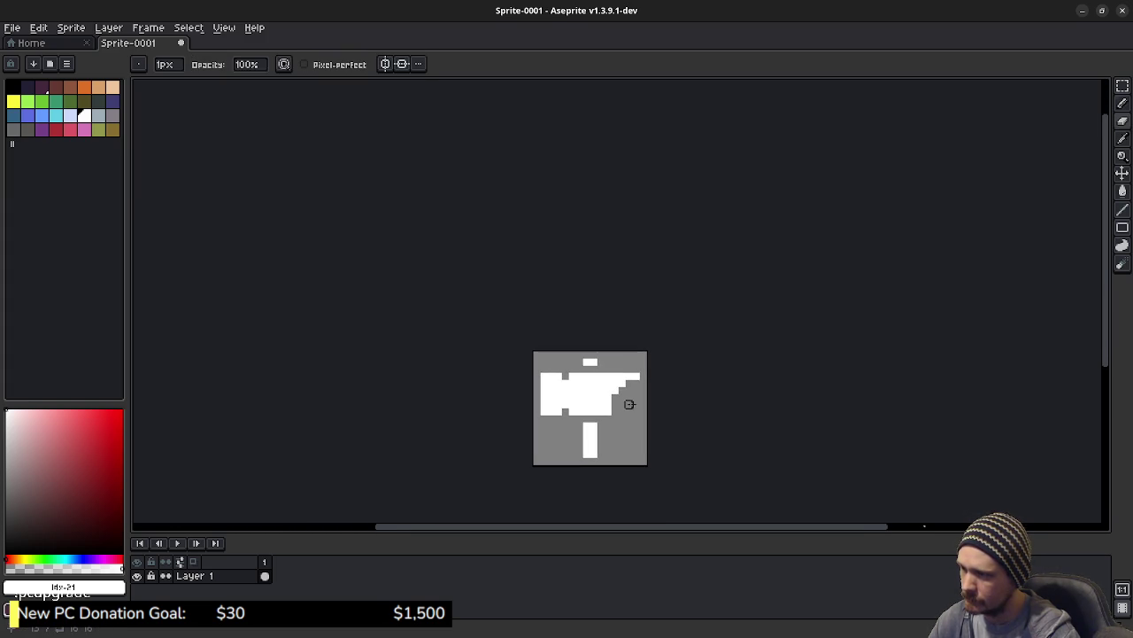
pyautogui.press('b')
pyautogui.scroll(-2, 648, 435)
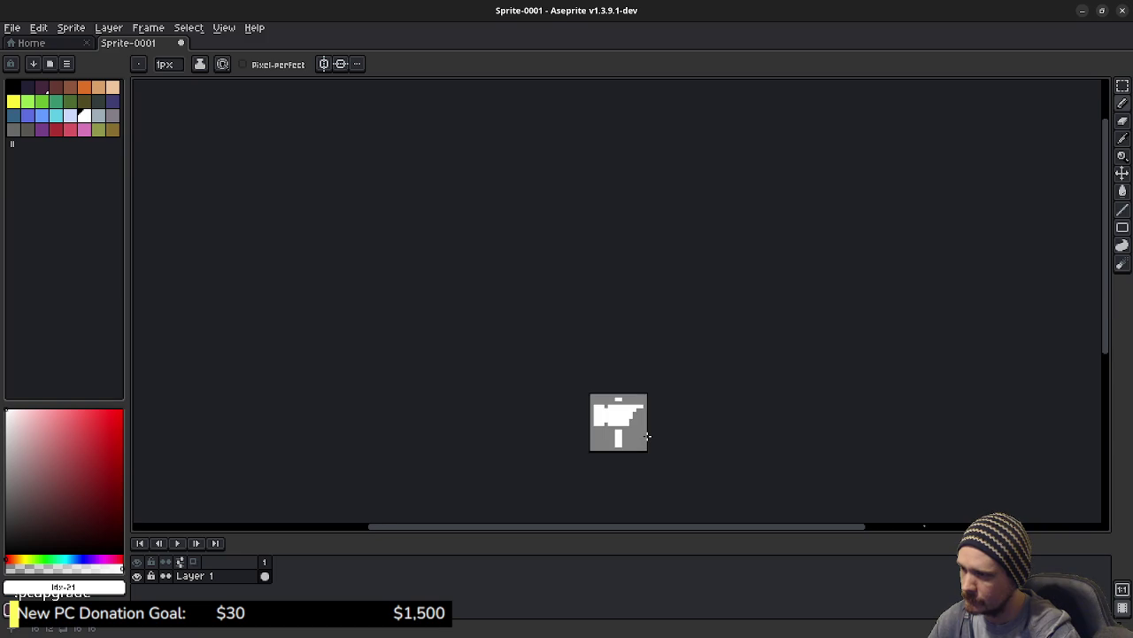
pyautogui.scroll(2, 647, 436)
pyautogui.scroll(2, 613, 379)
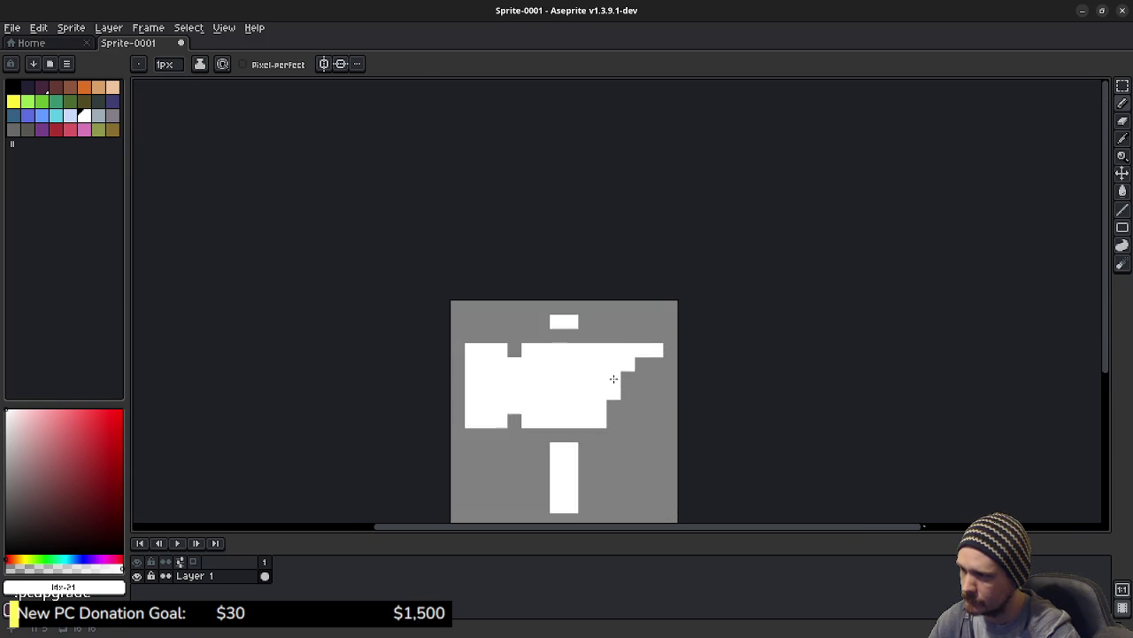
pyautogui.press('e')
pyautogui.scroll(-2, 668, 433)
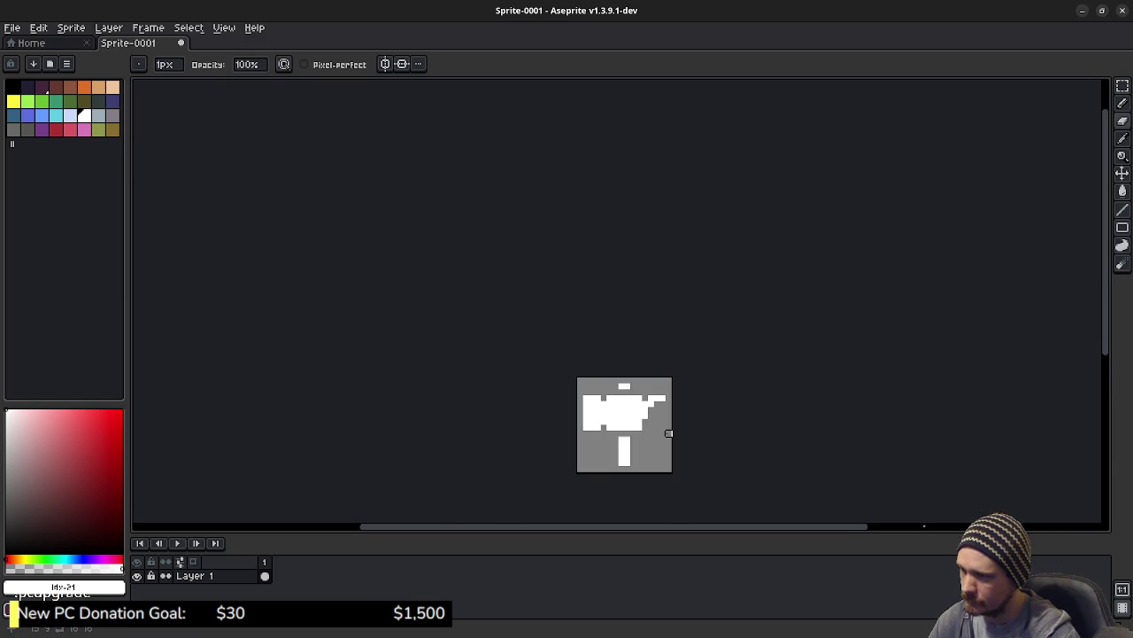
pyautogui.scroll(-2, 669, 433)
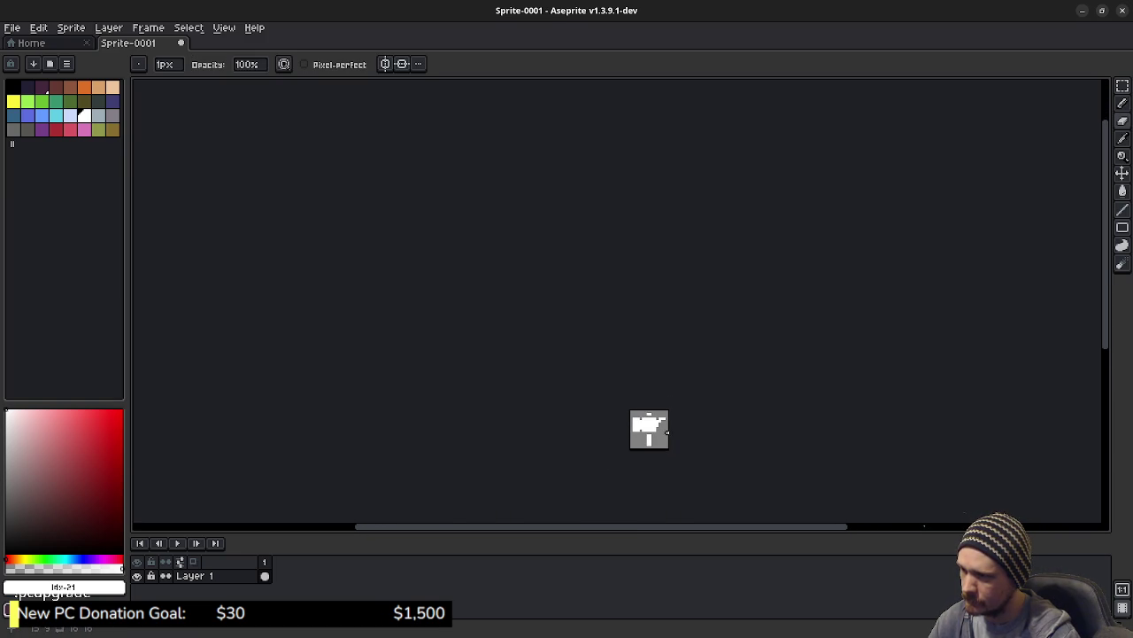
pyautogui.scroll(3, 669, 432)
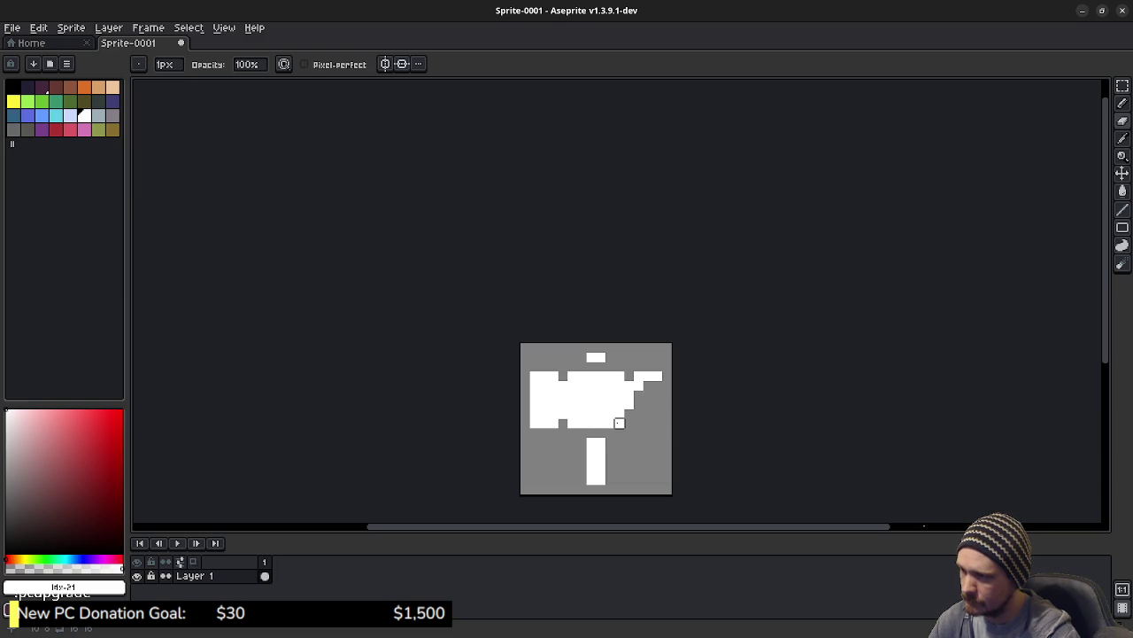
# Erase the pixel beside the lower notch and the rightmost pixel of the head's bottom row.
pyautogui.click(572, 423)
pyautogui.click(620, 424)
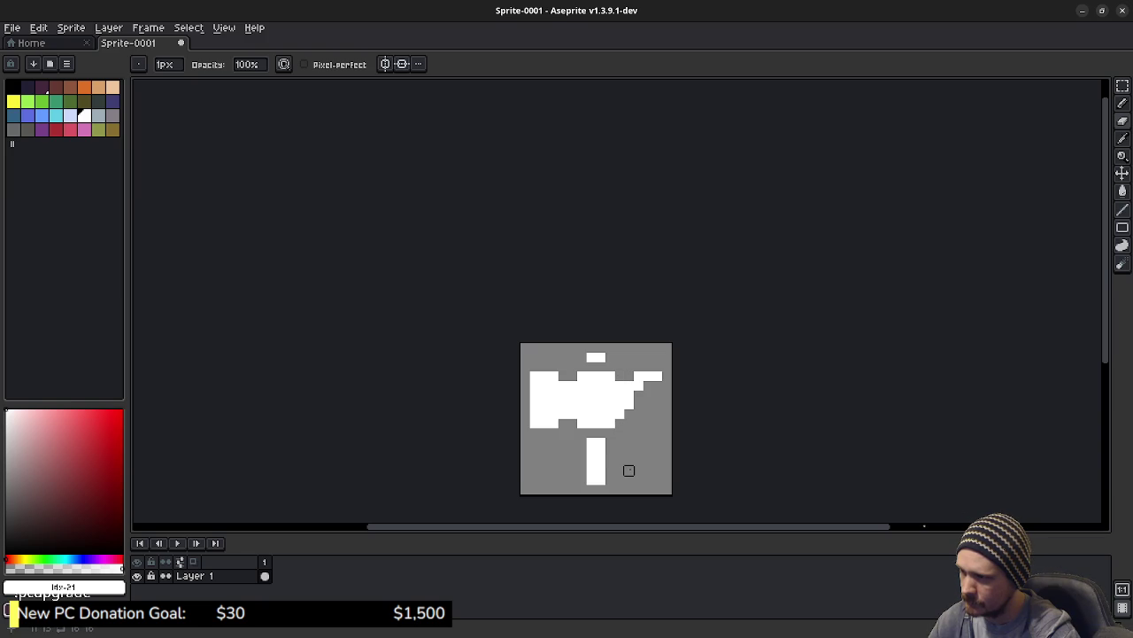
pyautogui.press('e')
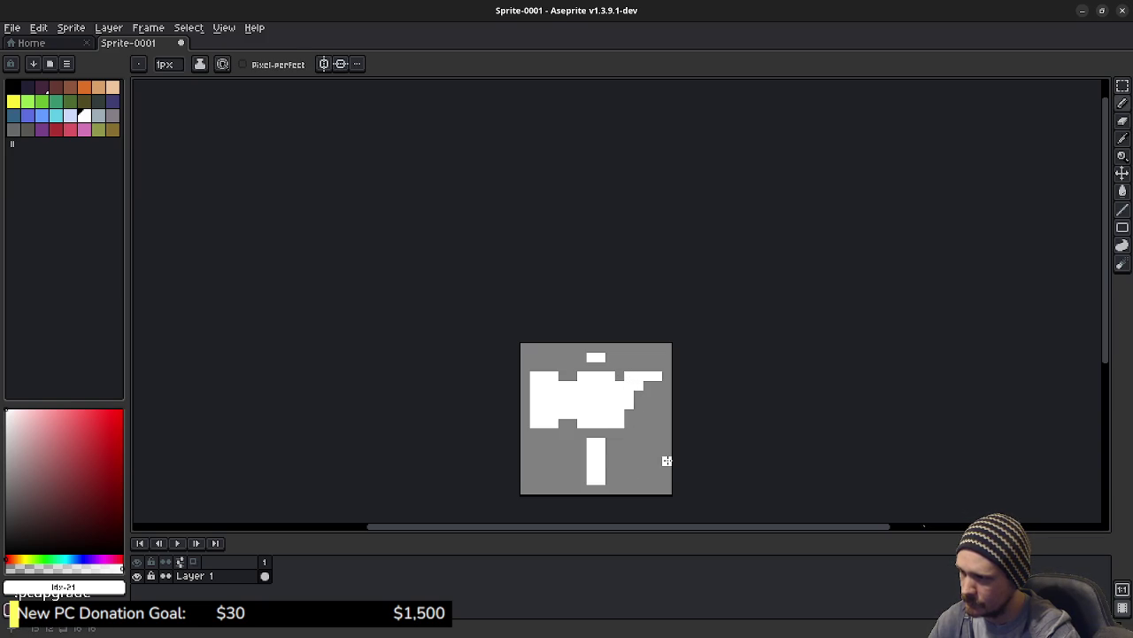
pyautogui.scroll(-2, 665, 452)
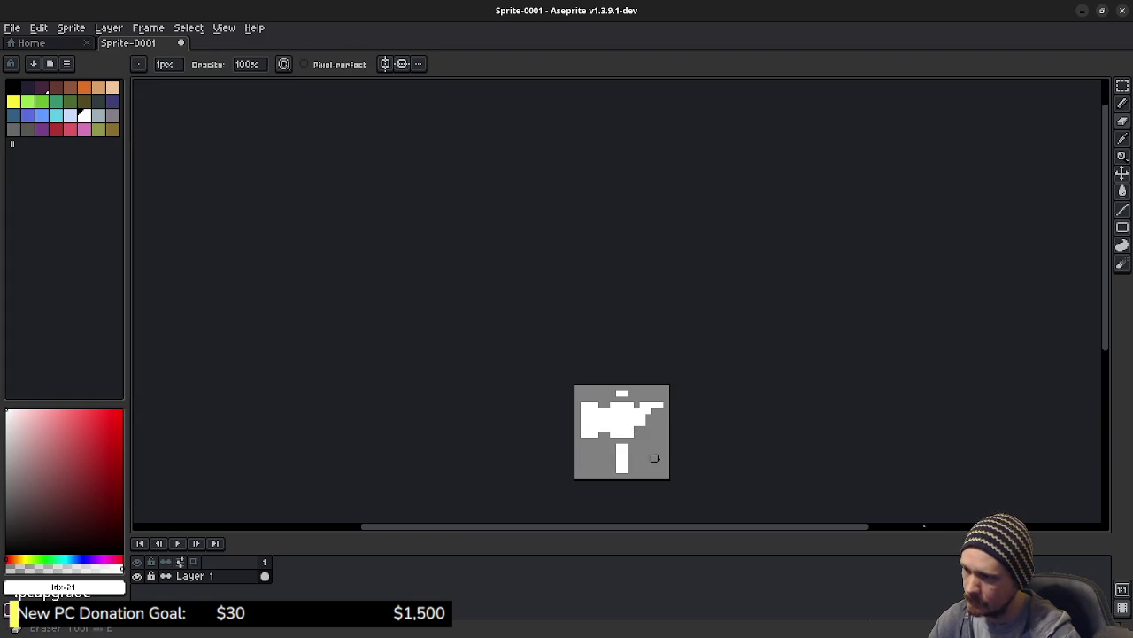
pyautogui.scroll(-2, 665, 461)
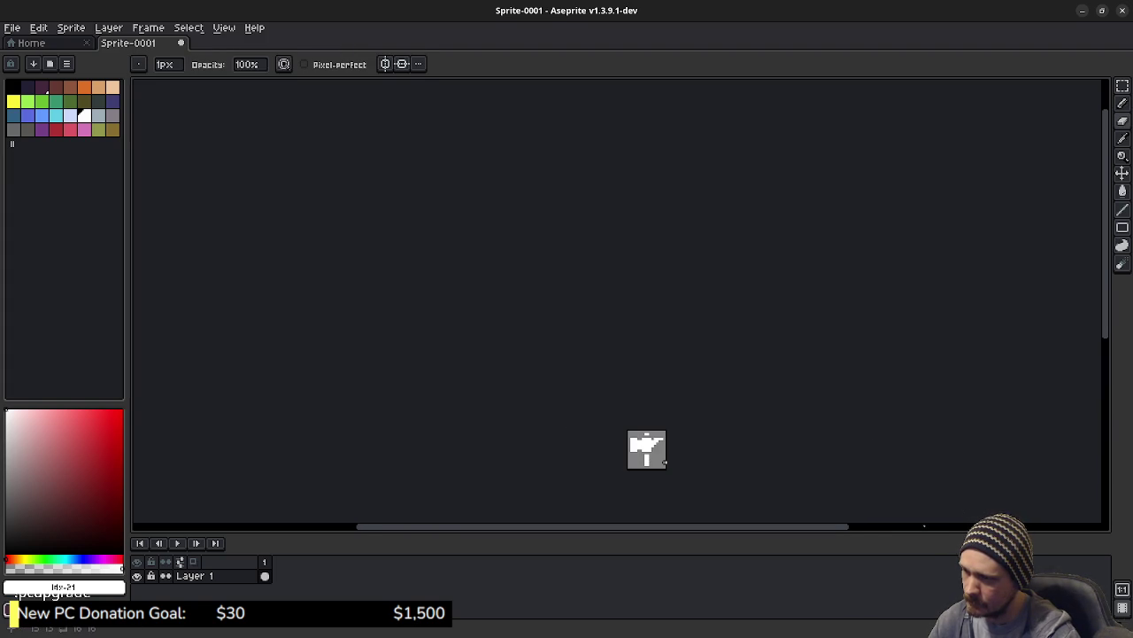
pyautogui.scroll(3, 665, 462)
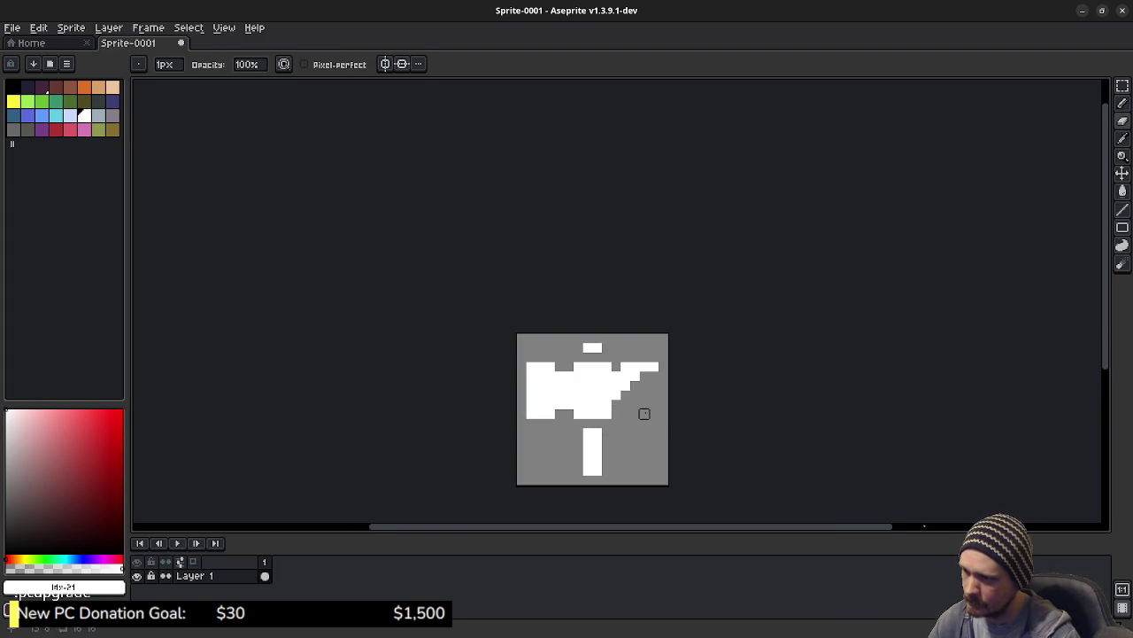
pyautogui.scroll(-3, 662, 453)
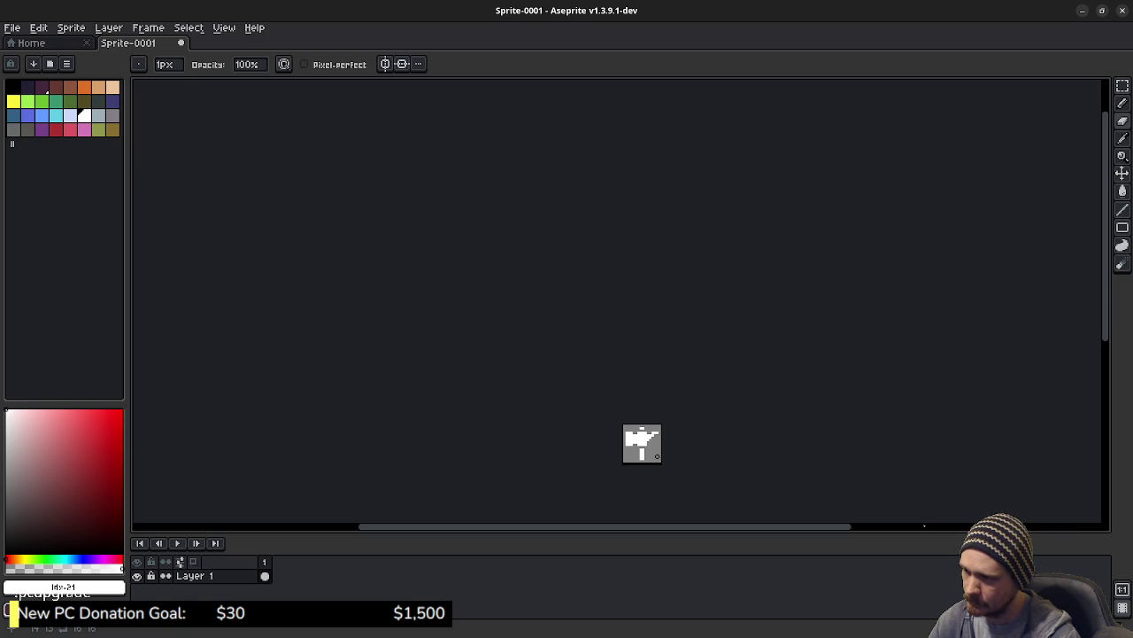
pyautogui.scroll(3, 657, 456)
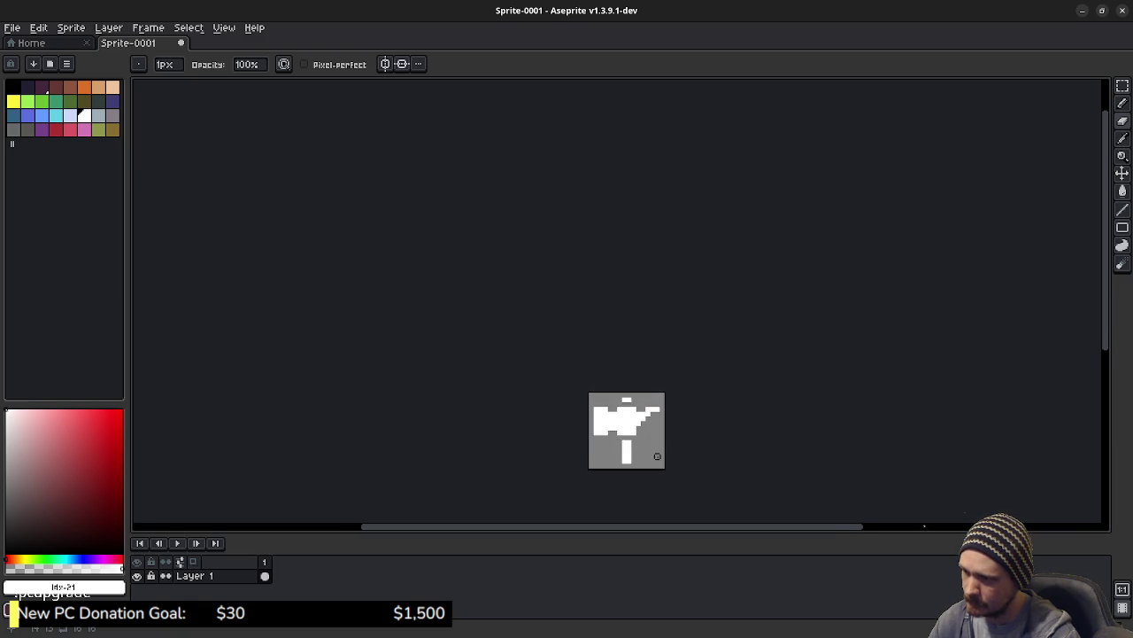
pyautogui.scroll(1, 657, 456)
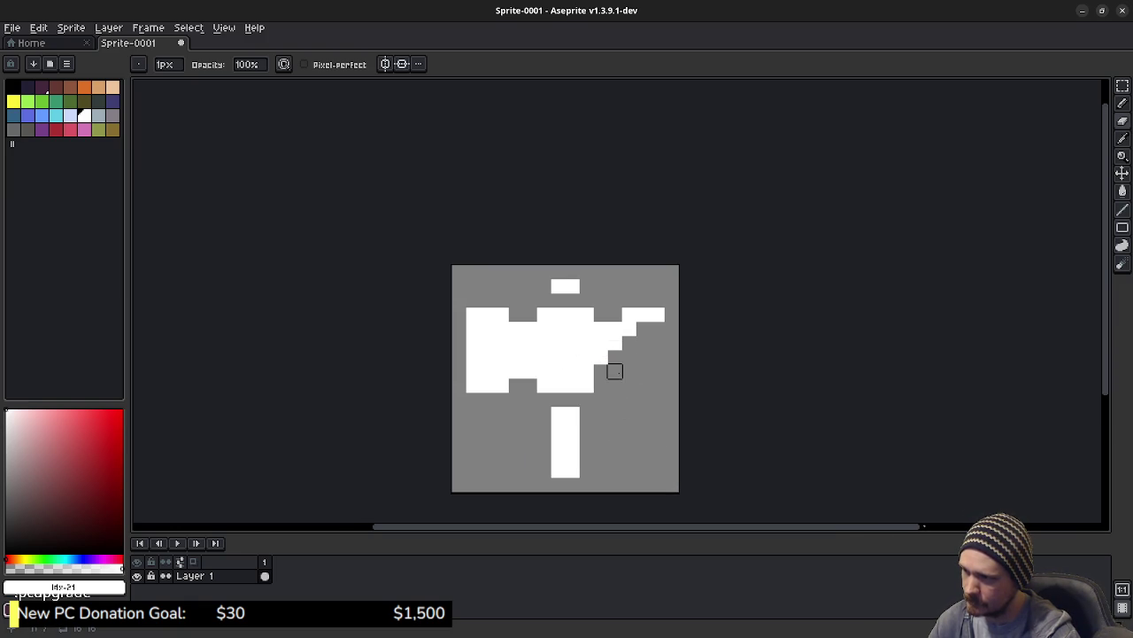
# Fill a pixel on the stepped edge white and undo the recent eraser edits.
pyautogui.click(601, 357)
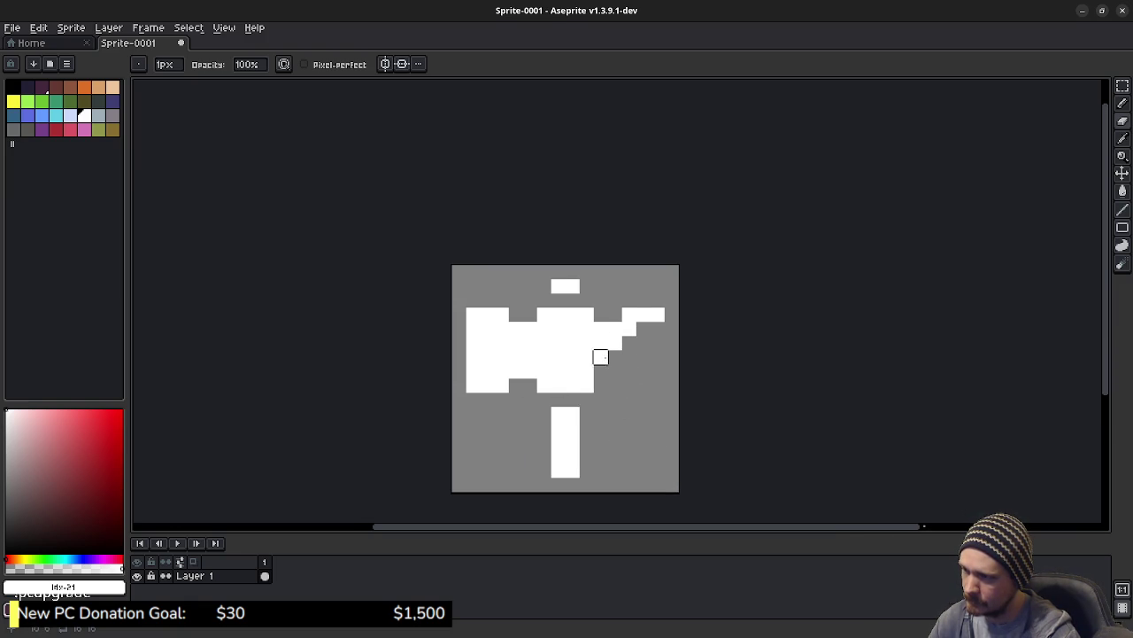
pyautogui.hotkey('ctrl', 'z')
pyautogui.hotkey('ctrl', 'z')
pyautogui.hotkey('ctrl', 'z')
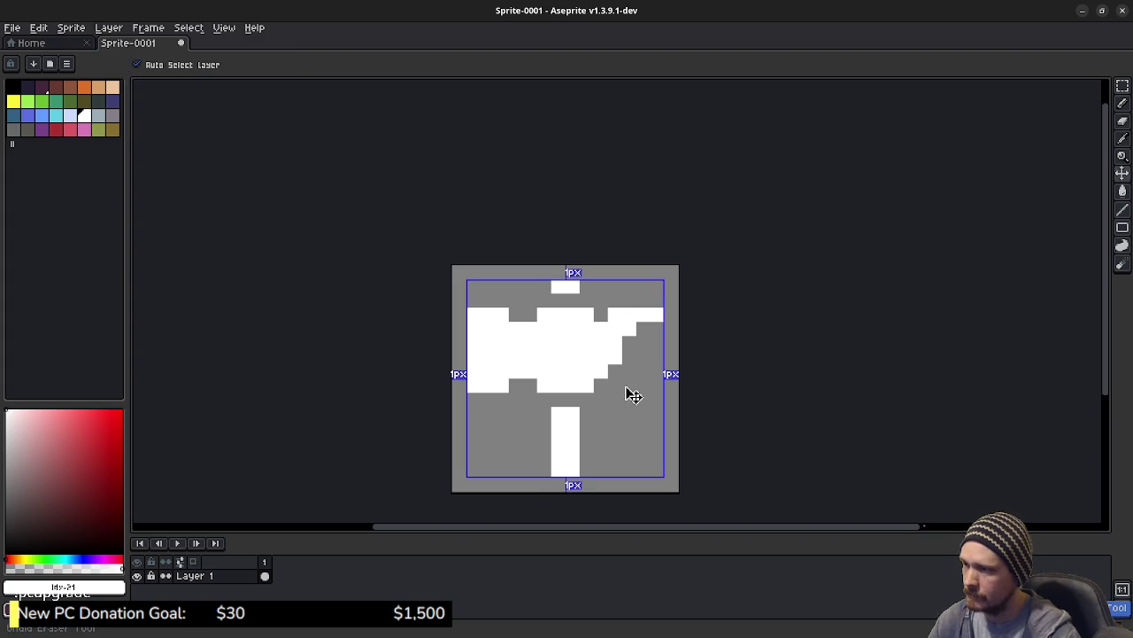
pyautogui.hotkey('ctrl', 'z')
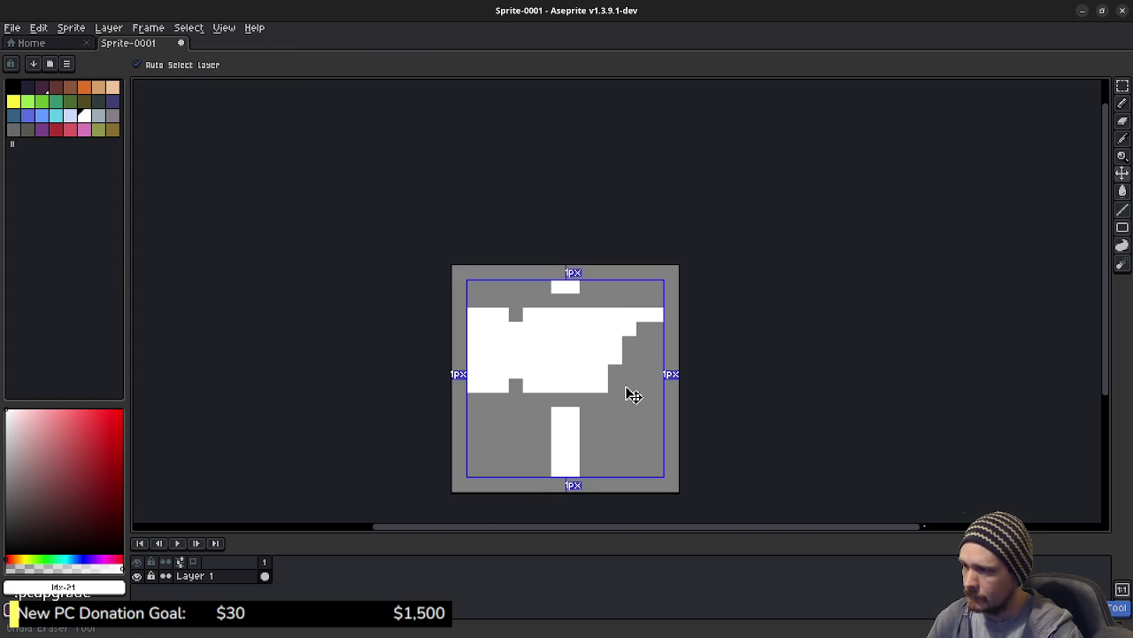
pyautogui.scroll(-2, 628, 384)
pyautogui.scroll(1, 611, 394)
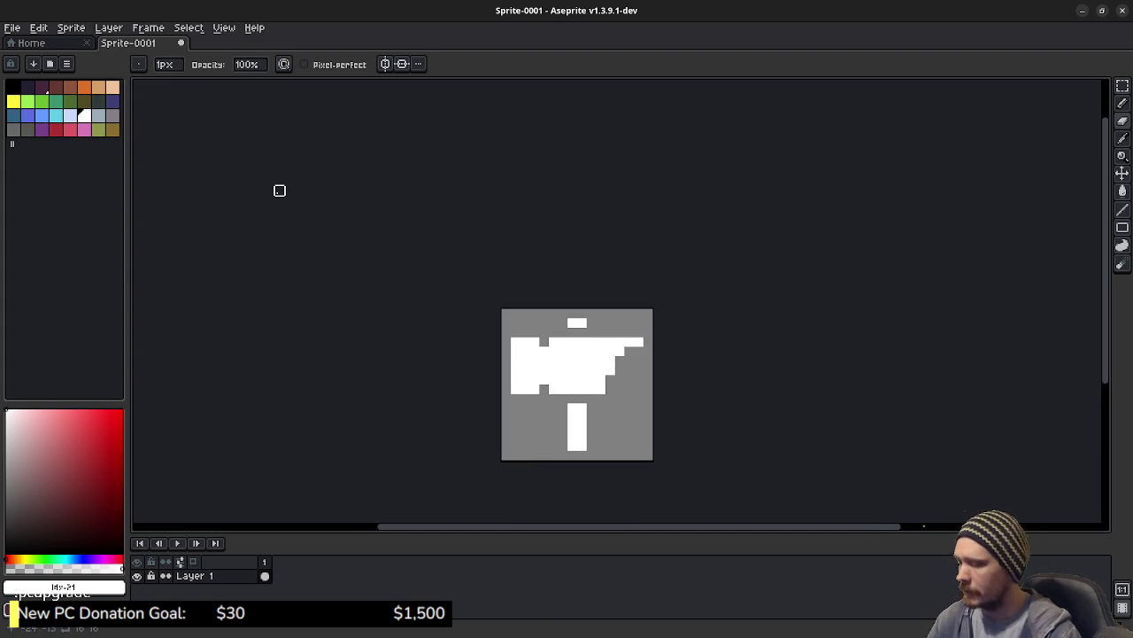
# Apply the Outline effect (Shift+O) to the hammer sprite with black as the outline colour.
pyautogui.hotkey('shift', 'o')
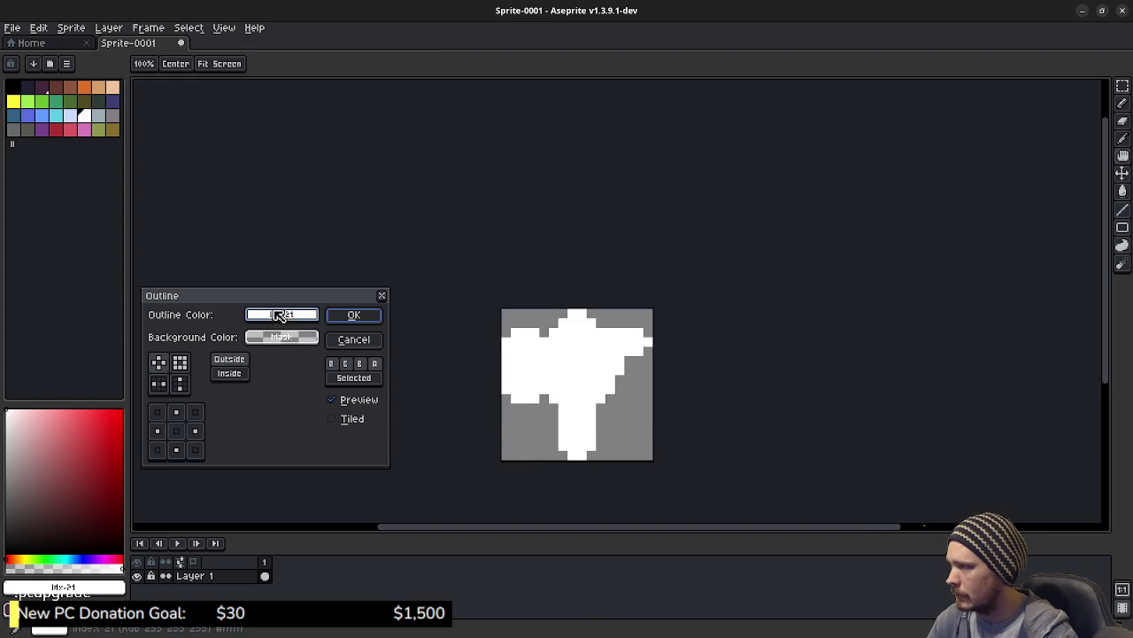
pyautogui.click(279, 314)
pyautogui.click(257, 363)
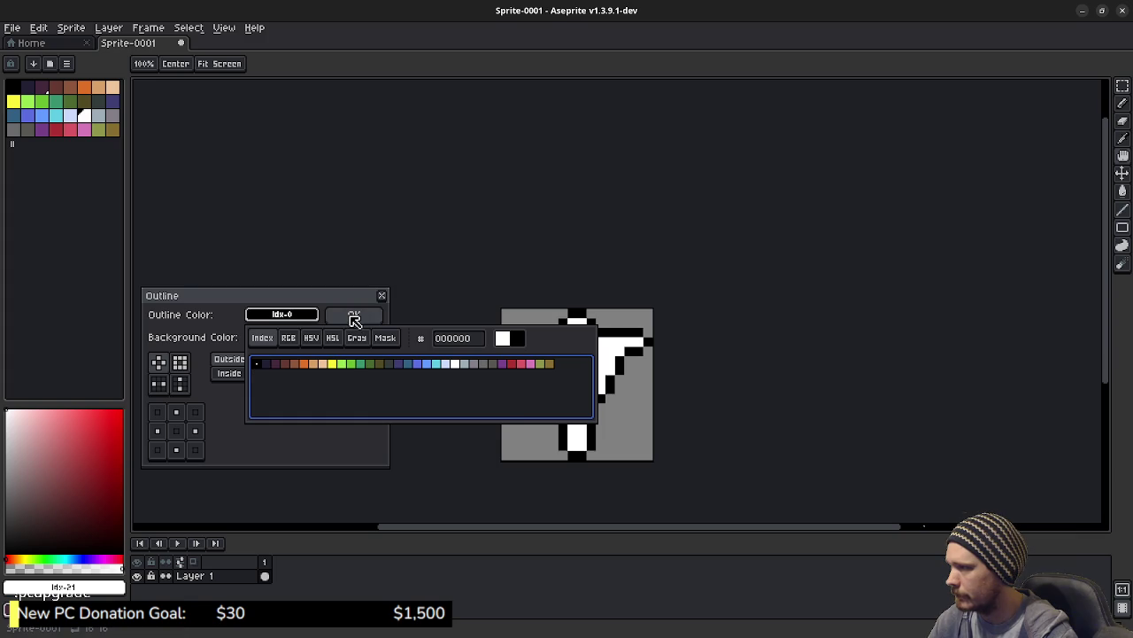
pyautogui.click(353, 318)
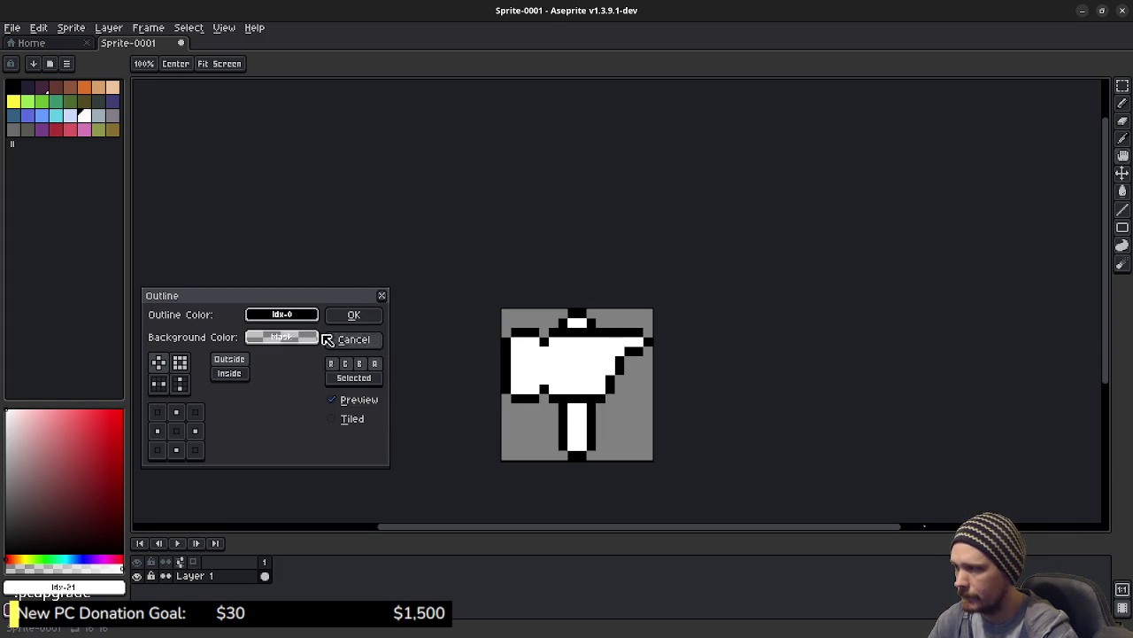
pyautogui.click(353, 316)
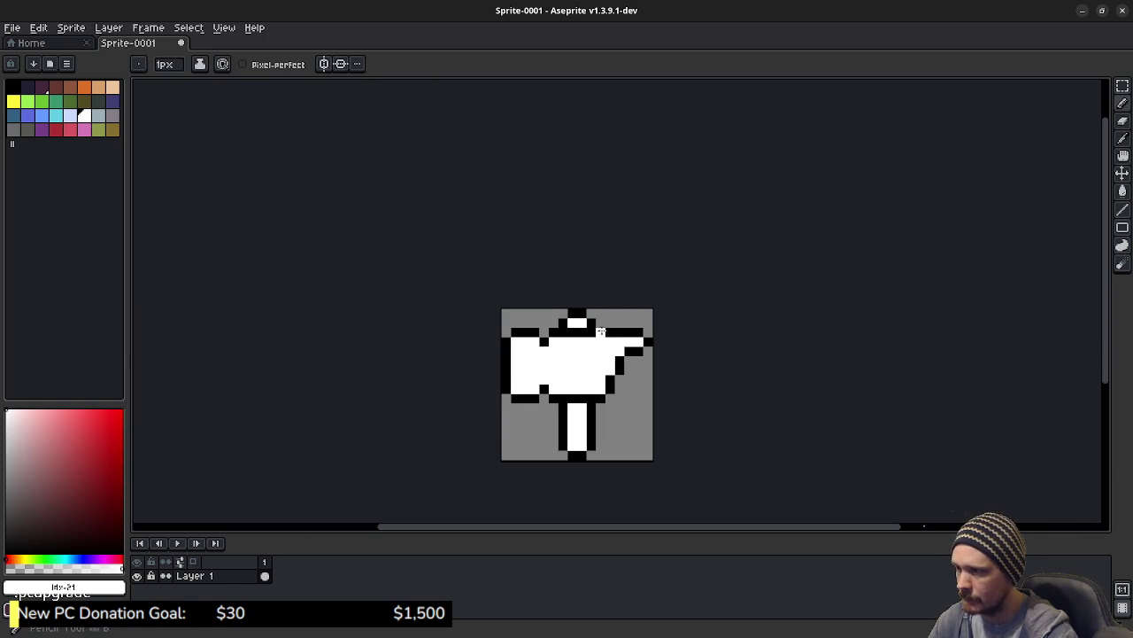
# Pick black from an outline pixel as the drawing colour, ending with the Pencil active.
pyautogui.keyDown('alt'); pyautogui.click(606, 334); pyautogui.keyUp('alt')
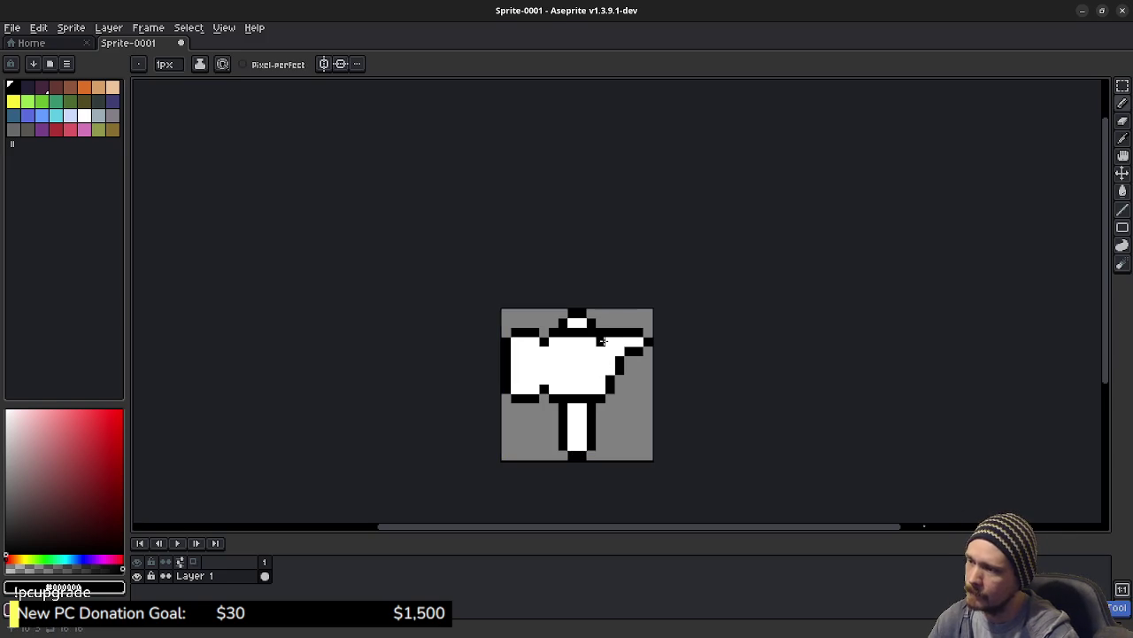
pyautogui.scroll(-3, 620, 411)
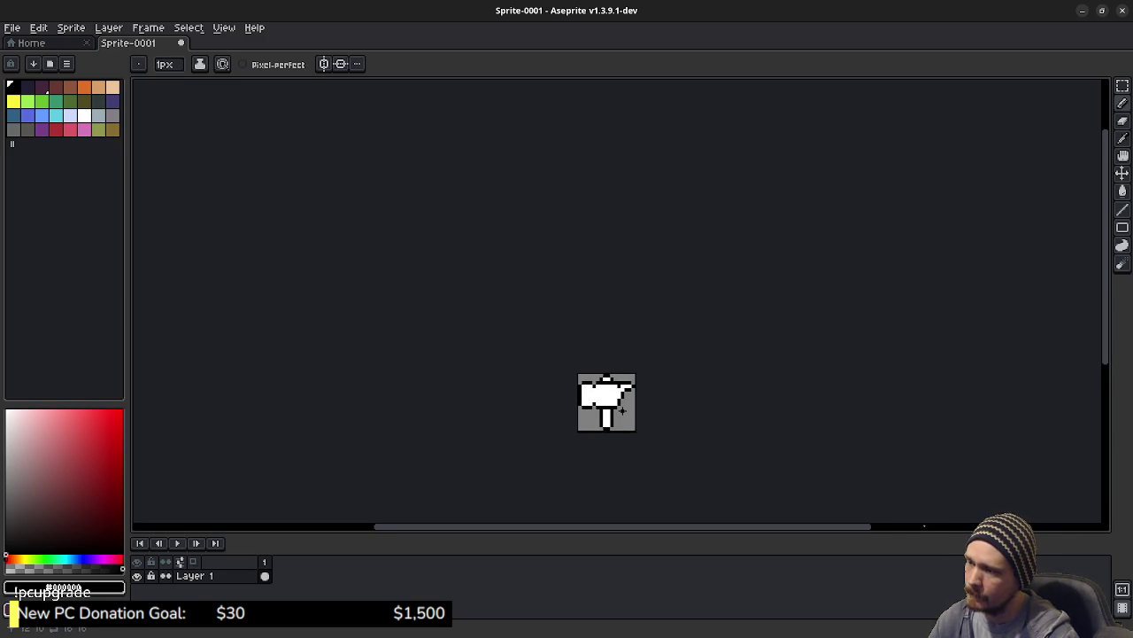
pyautogui.scroll(2, 622, 410)
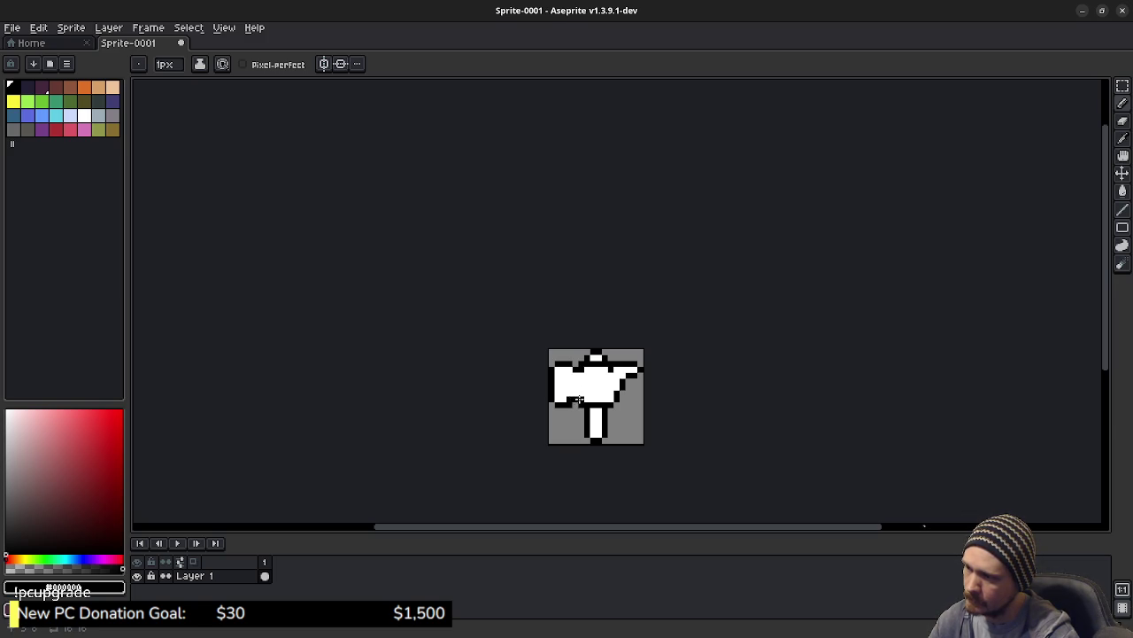
pyautogui.press('b')
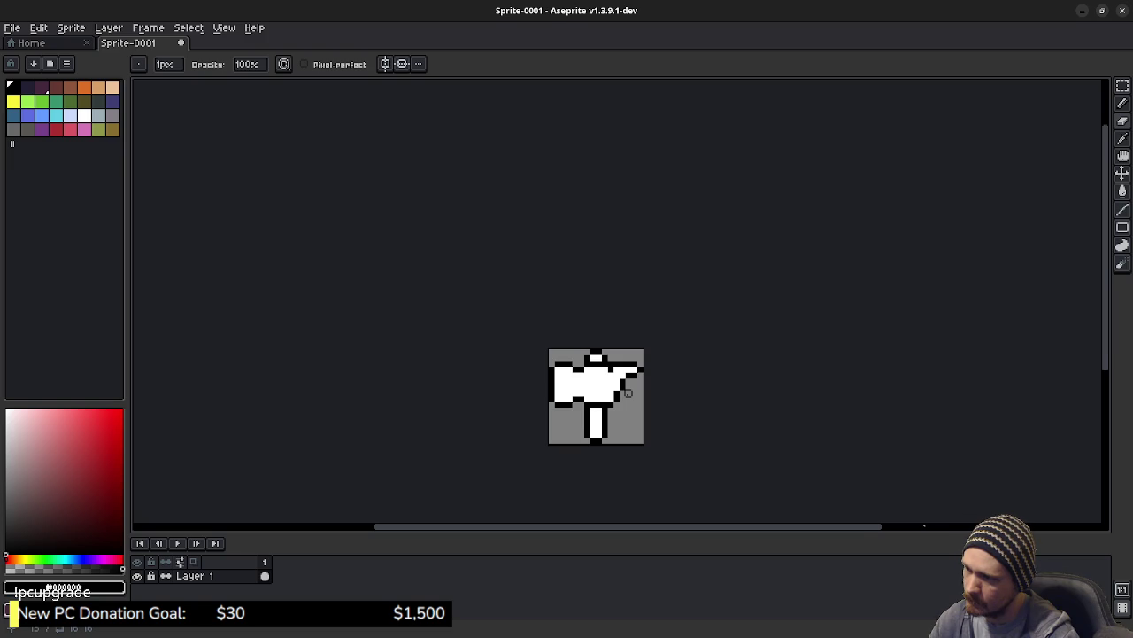
pyautogui.scroll(-5, 627, 392)
pyautogui.scroll(3, 608, 385)
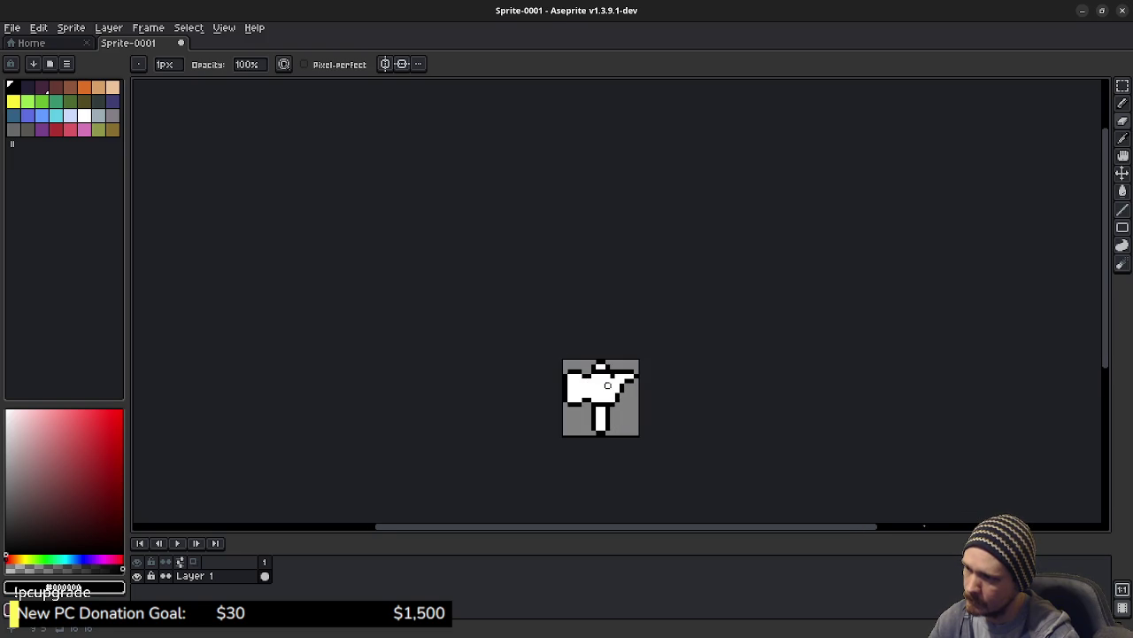
pyautogui.press('v')
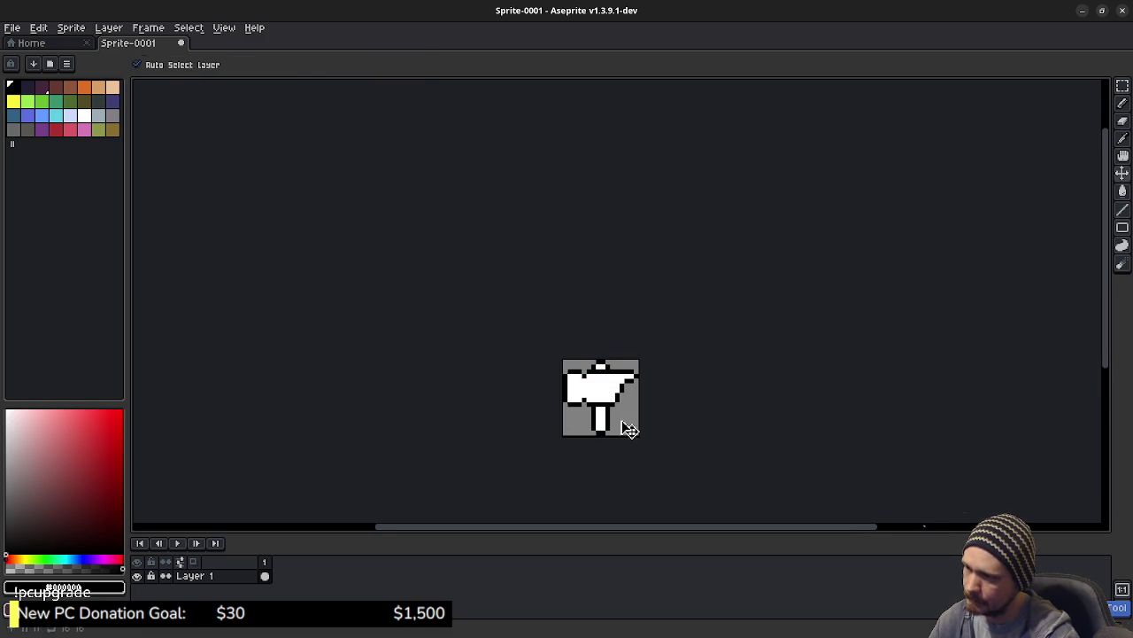
pyautogui.press('b')
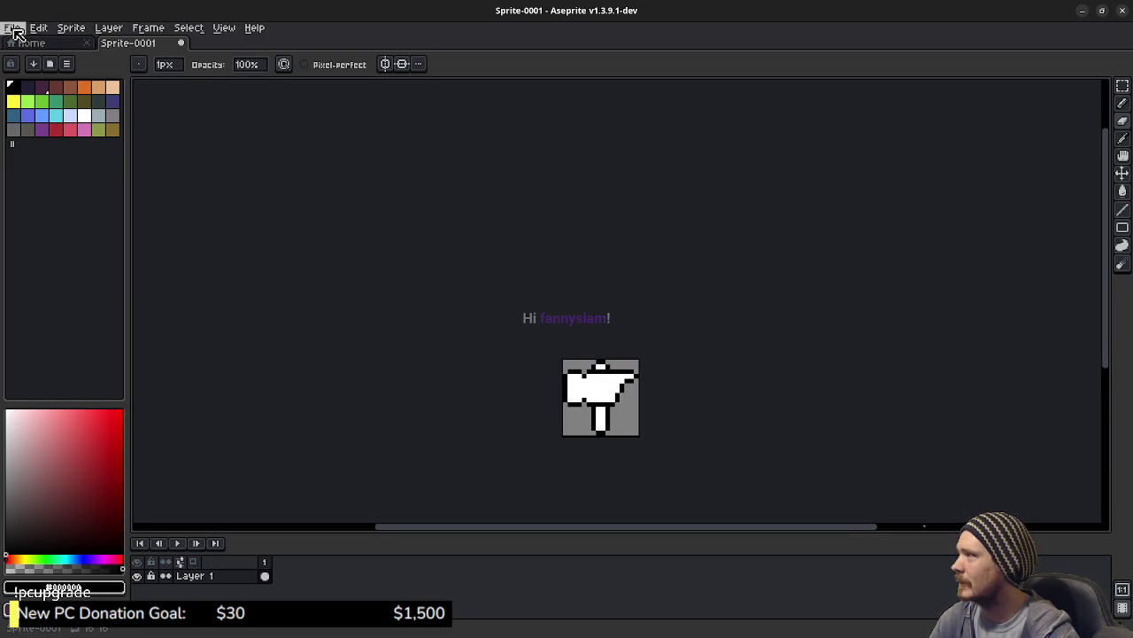
# Export the sprite from File > Export As, renaming sprite-0001 to hammer_icon.png in textures.
pyautogui.click(13, 28)
pyautogui.moveTo(70, 147)
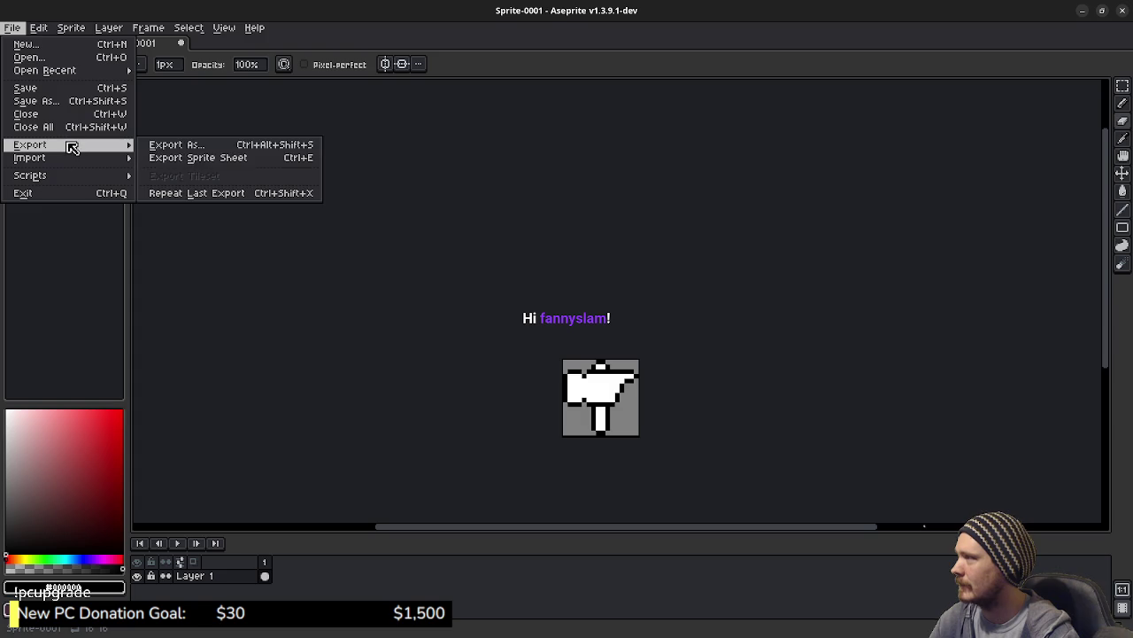
pyautogui.click(182, 146)
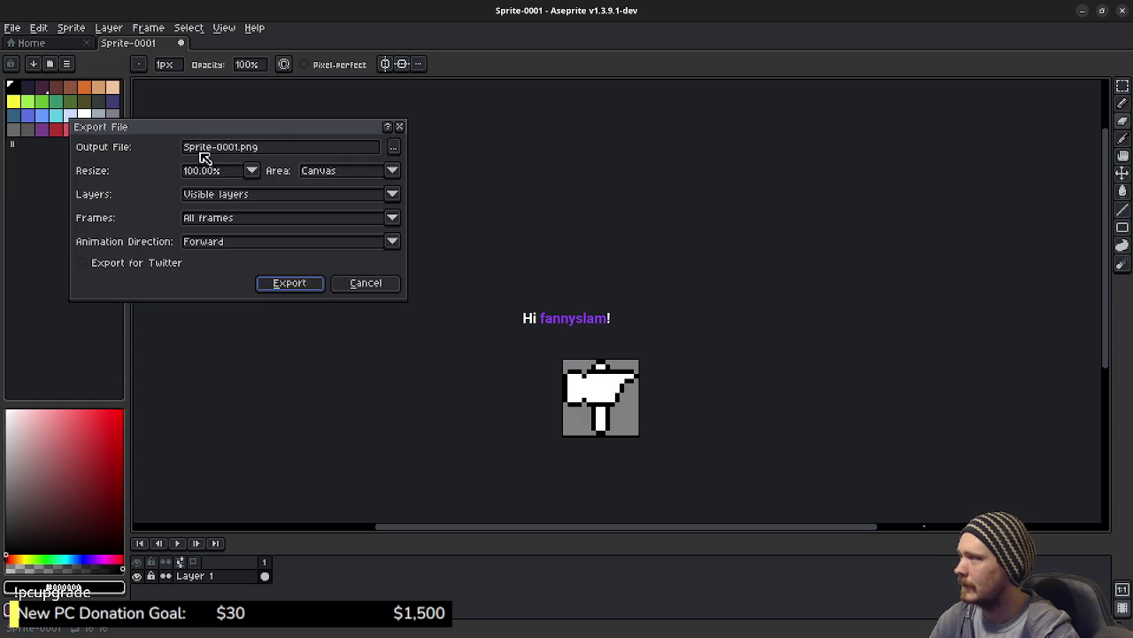
pyautogui.click(395, 150)
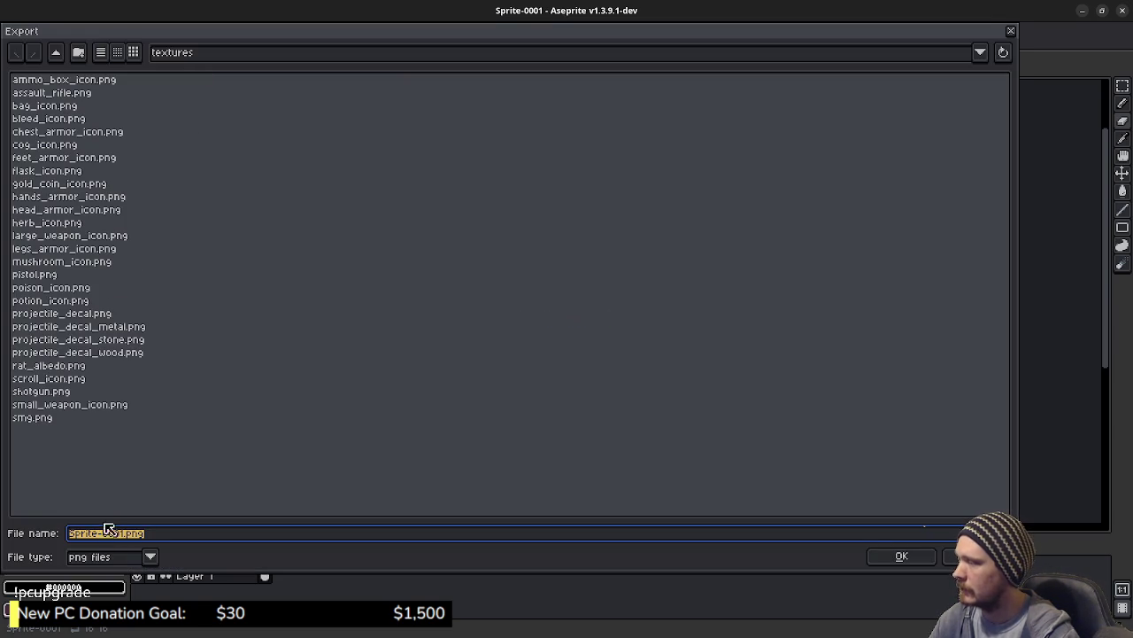
pyautogui.moveTo(125, 533); pyautogui.dragTo(53, 533)
pyautogui.press('BackSpace')
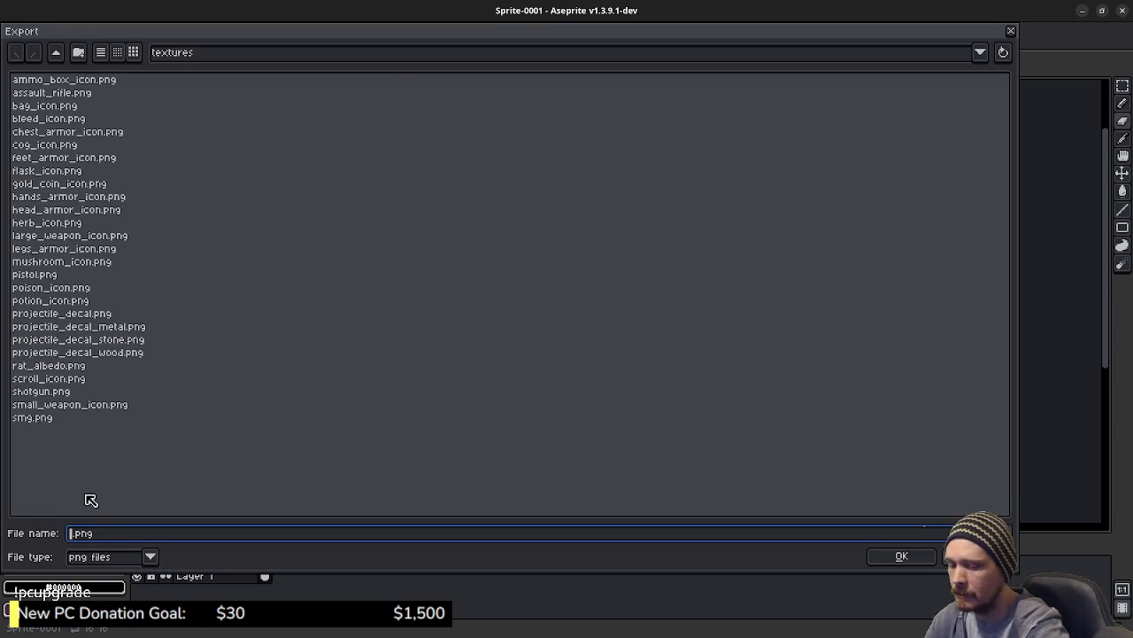
pyautogui.write('hammer_icon')
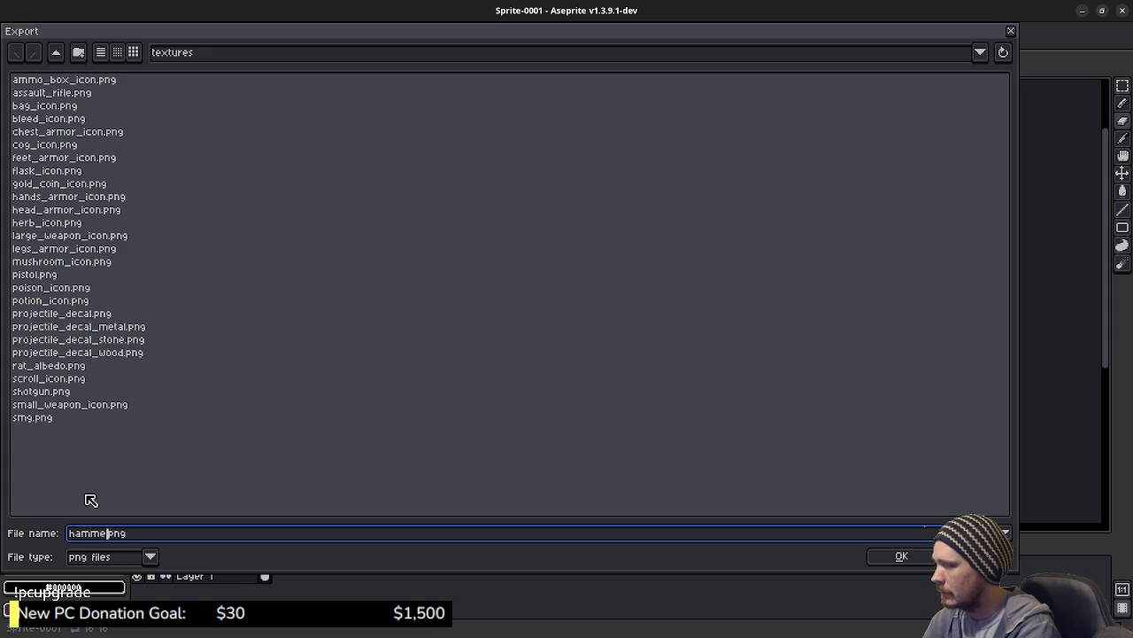
pyautogui.press('Return')
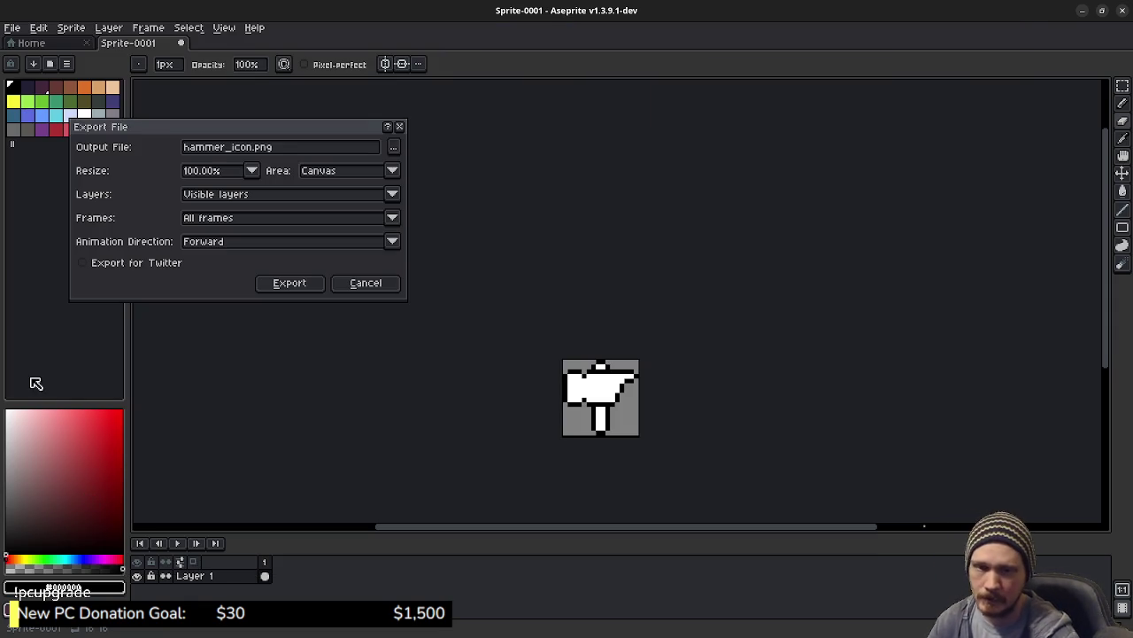
pyautogui.click(287, 283)
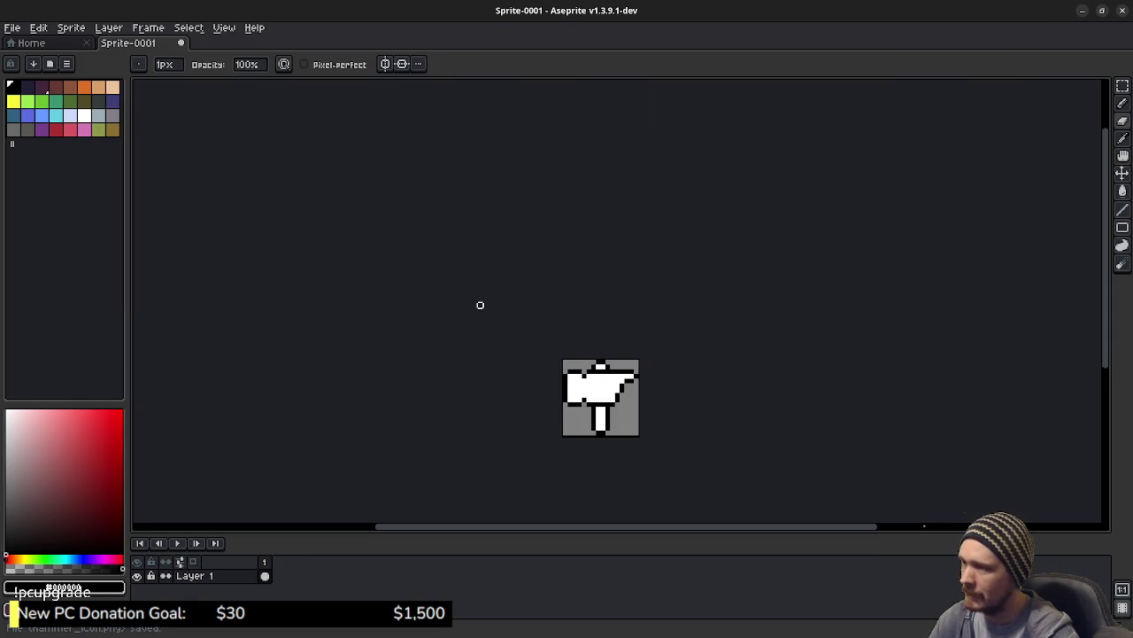
# Back in Godot, duplicate BackpackButton and rename the copy ItemComboButton.
pyautogui.click(1082, 10)
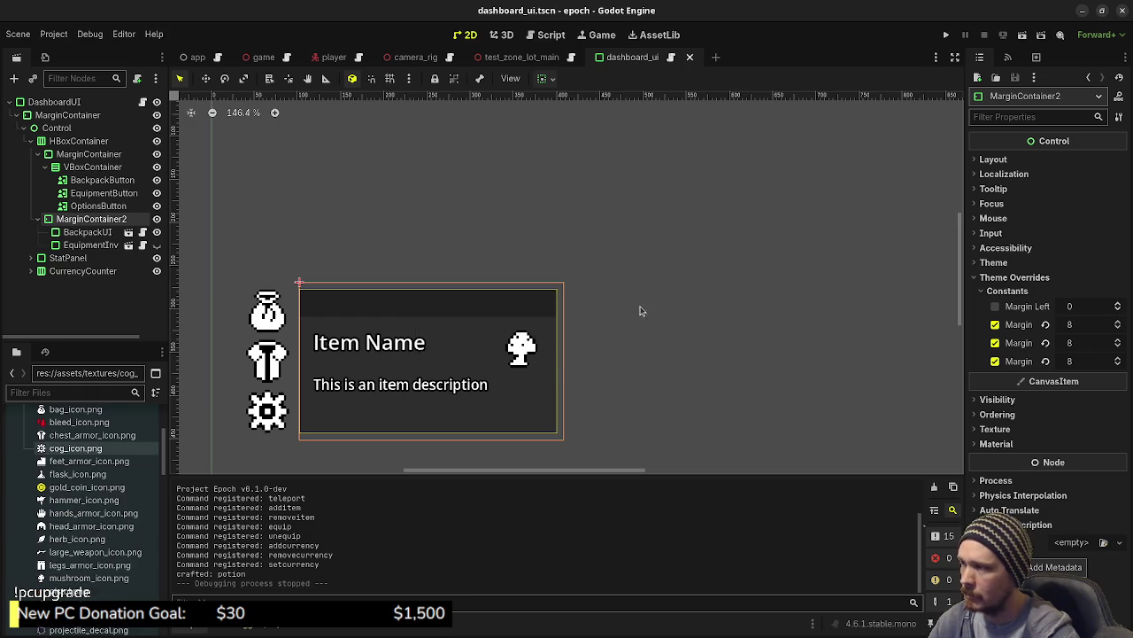
pyautogui.click(84, 181)
pyautogui.hotkey('ctrl', 'd')
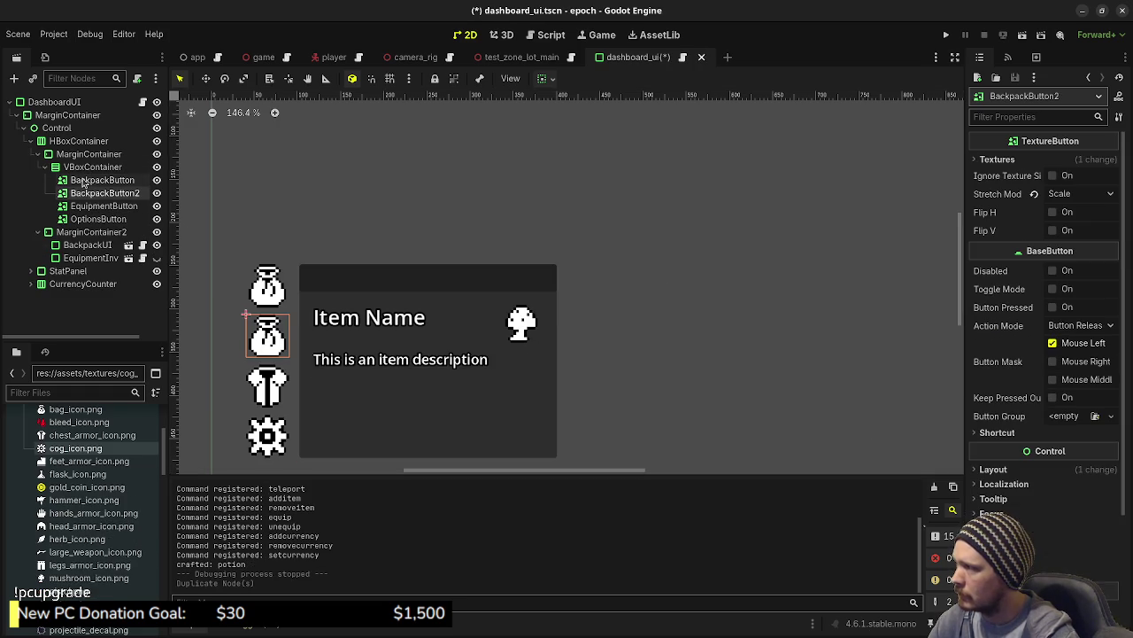
pyautogui.press('F2')
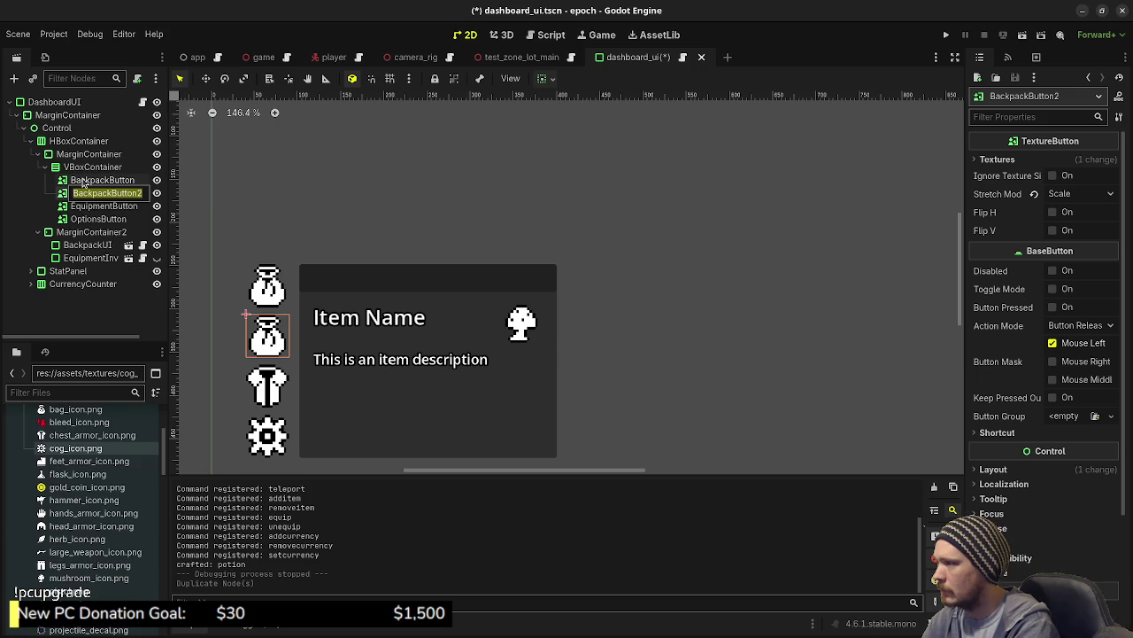
pyautogui.press('BackSpace')
pyautogui.write('ItemComboButton')
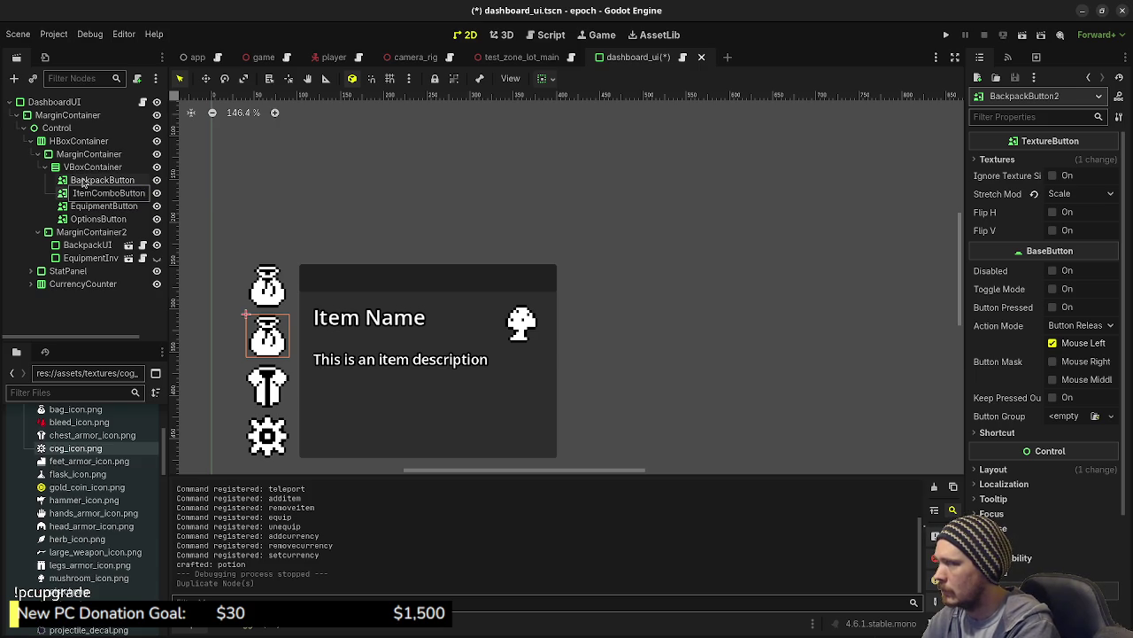
pyautogui.press('Return')
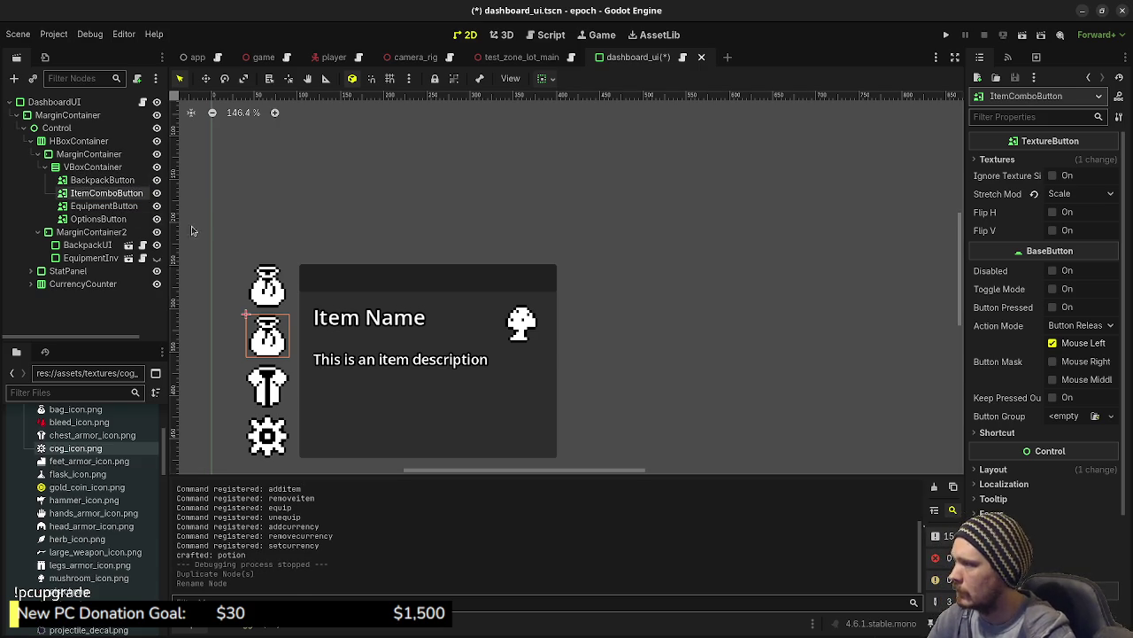
# Replace ItemComboButton's Normal texture with the signpost image found by searching 'sig'.
pyautogui.click(1012, 160)
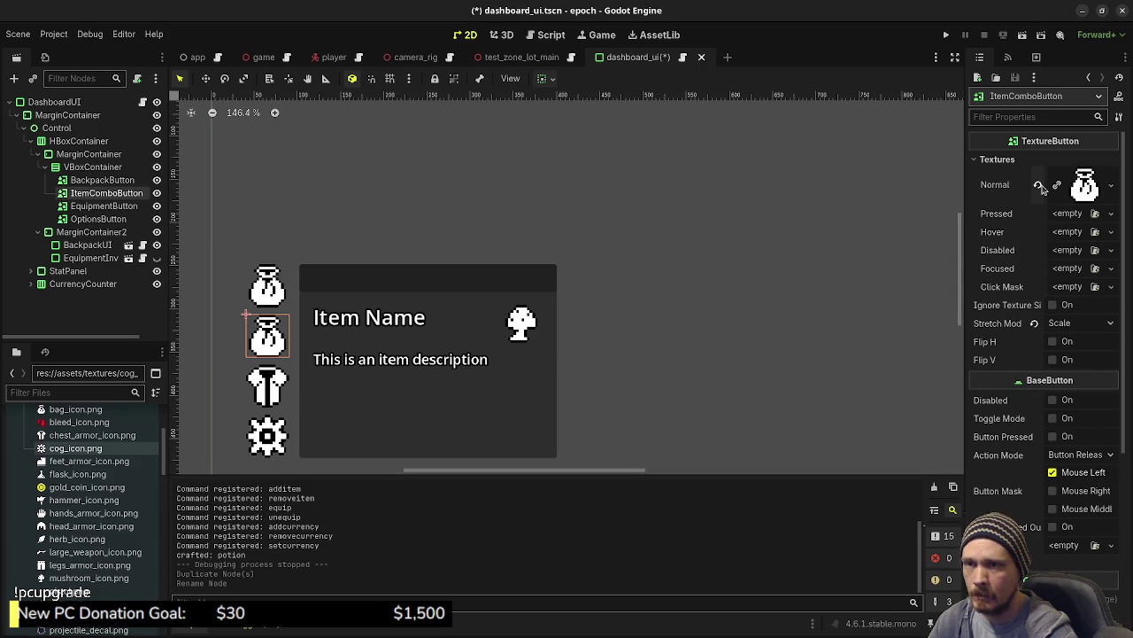
pyautogui.click(1038, 184)
pyautogui.click(1064, 195)
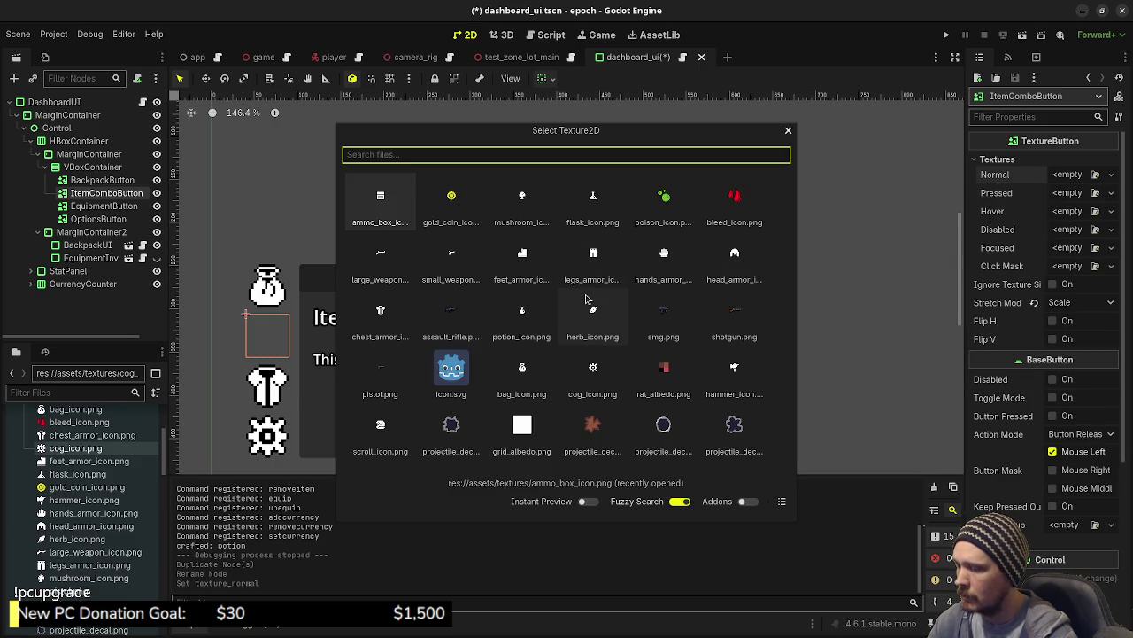
pyautogui.write('sig')
pyautogui.press('Return')
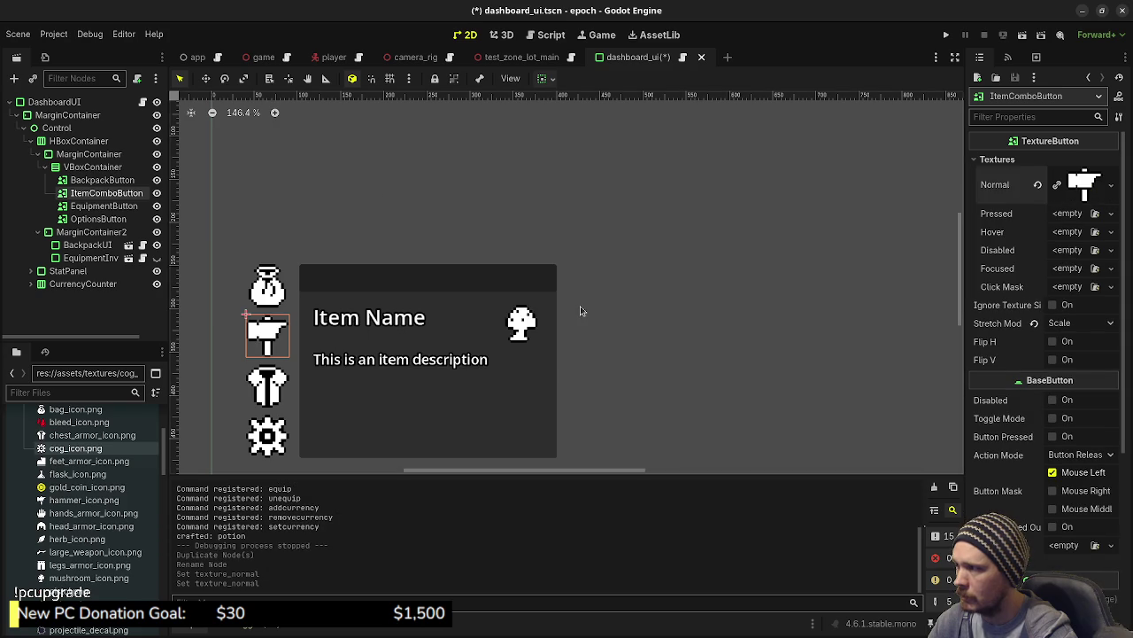
pyautogui.click(709, 341)
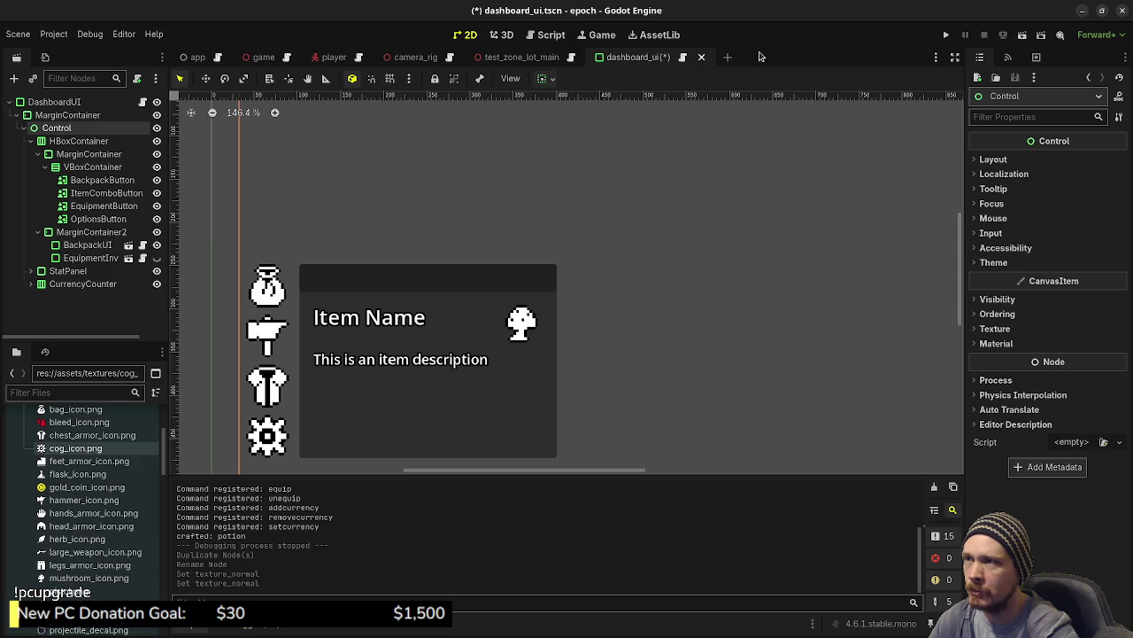
# Save dashboard_ui, open backpack_ui.tscn and copy its VBoxContainer branch.
pyautogui.hotkey('ctrl', 's')
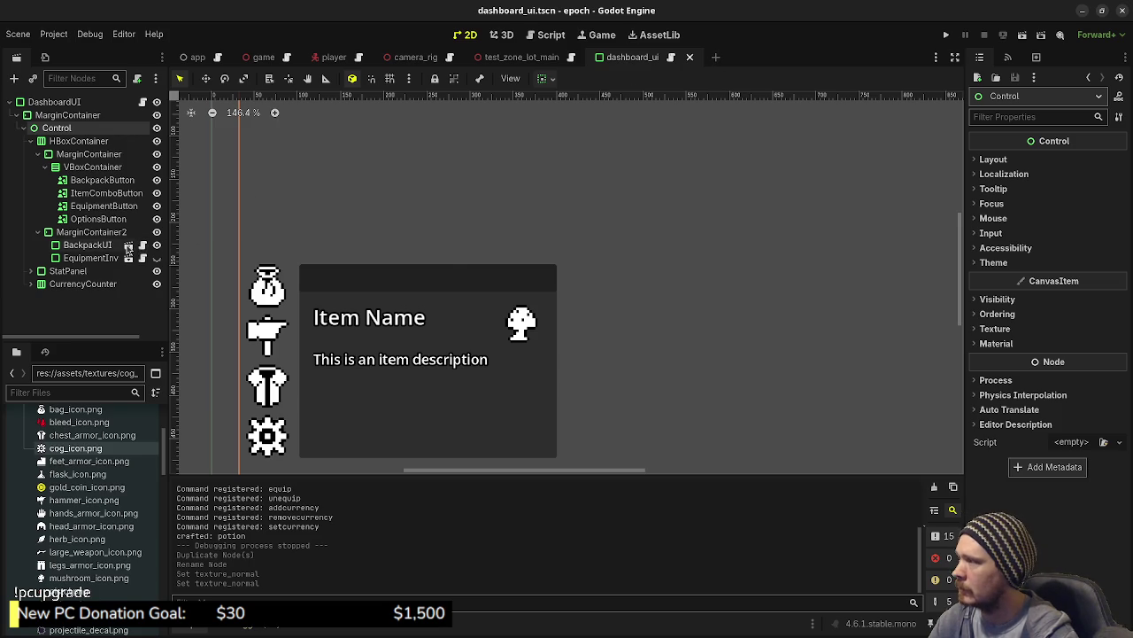
pyautogui.click(128, 245)
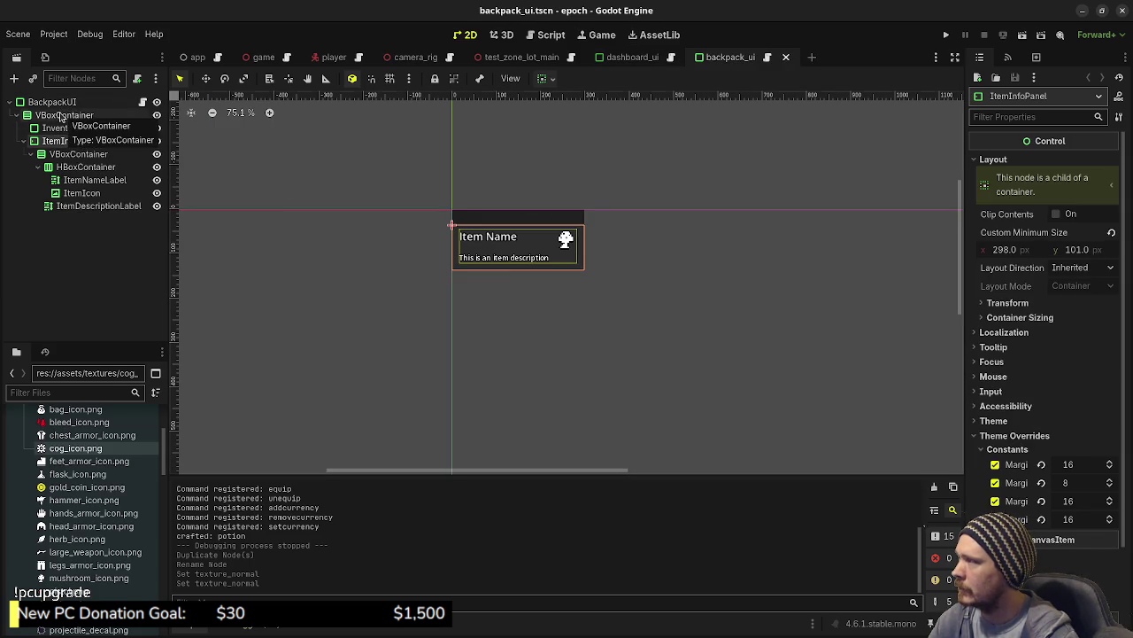
pyautogui.rightClick(73, 115)
pyautogui.click(125, 184)
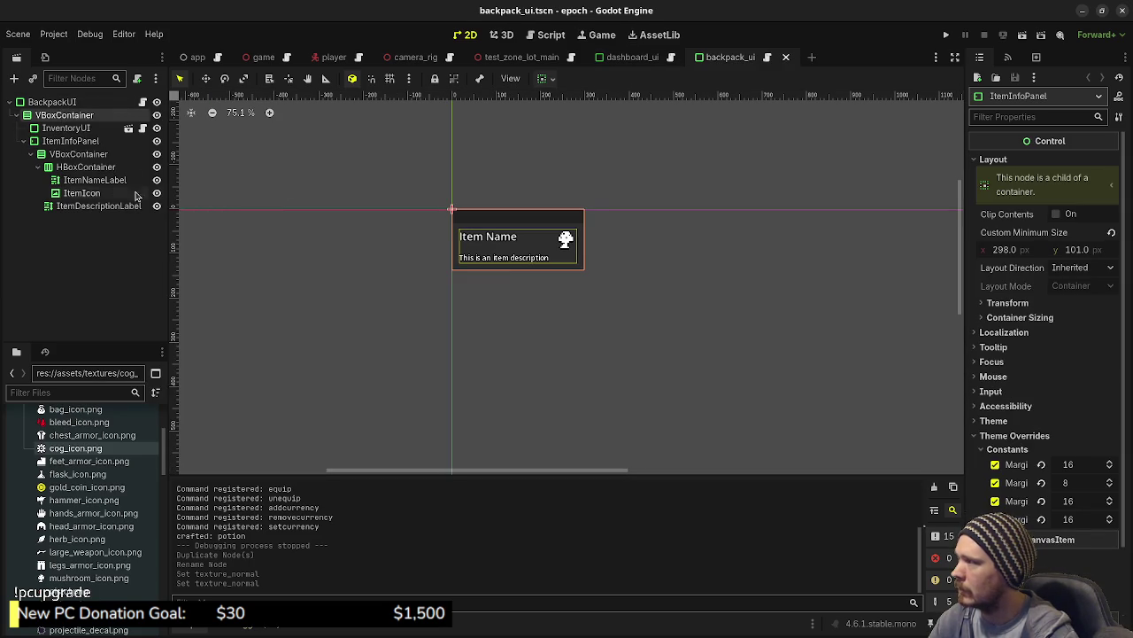
# Create a new scene with a PanelContainer root named ItemComboUI.
pyautogui.click(811, 57)
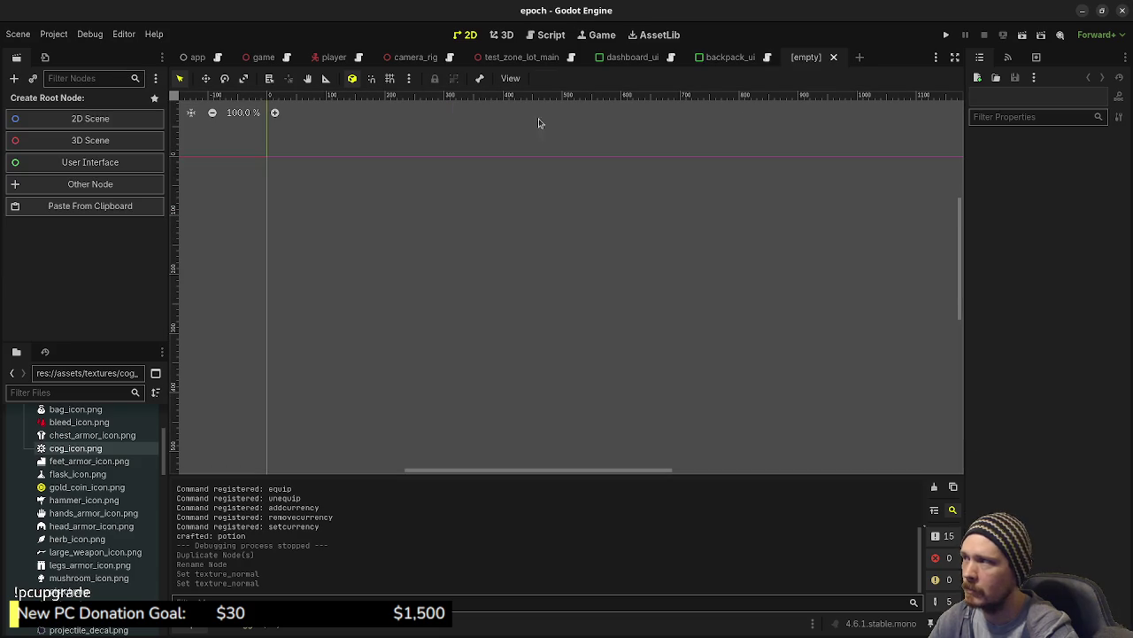
pyautogui.click(84, 196)
pyautogui.write('panelcont')
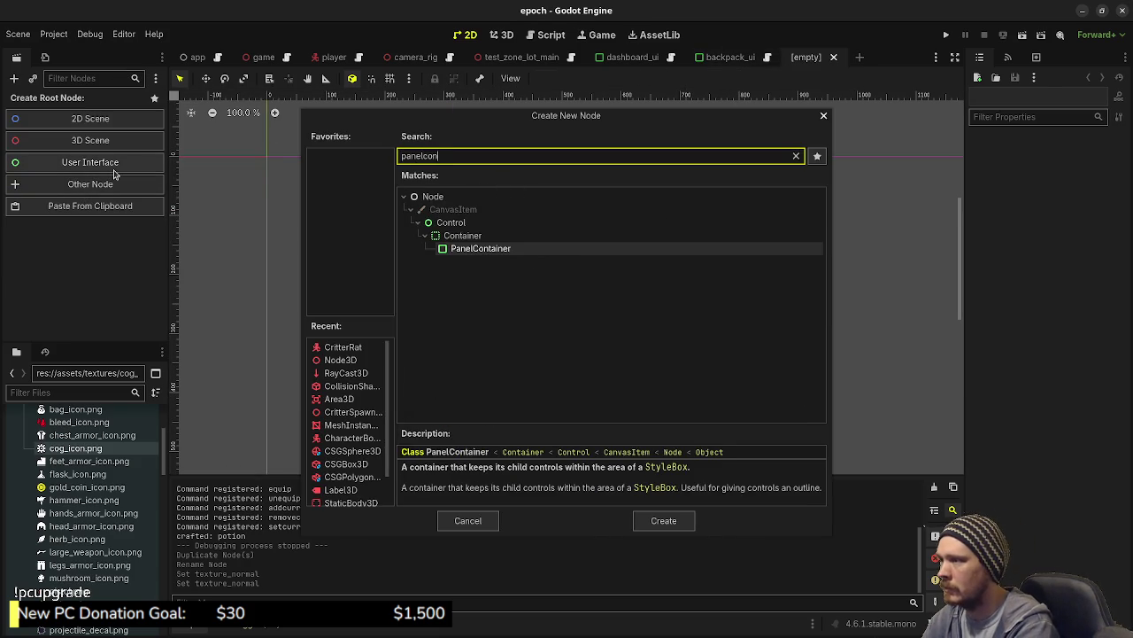
pyautogui.press('Return')
pyautogui.press('F2')
pyautogui.write('ItemComboUI')
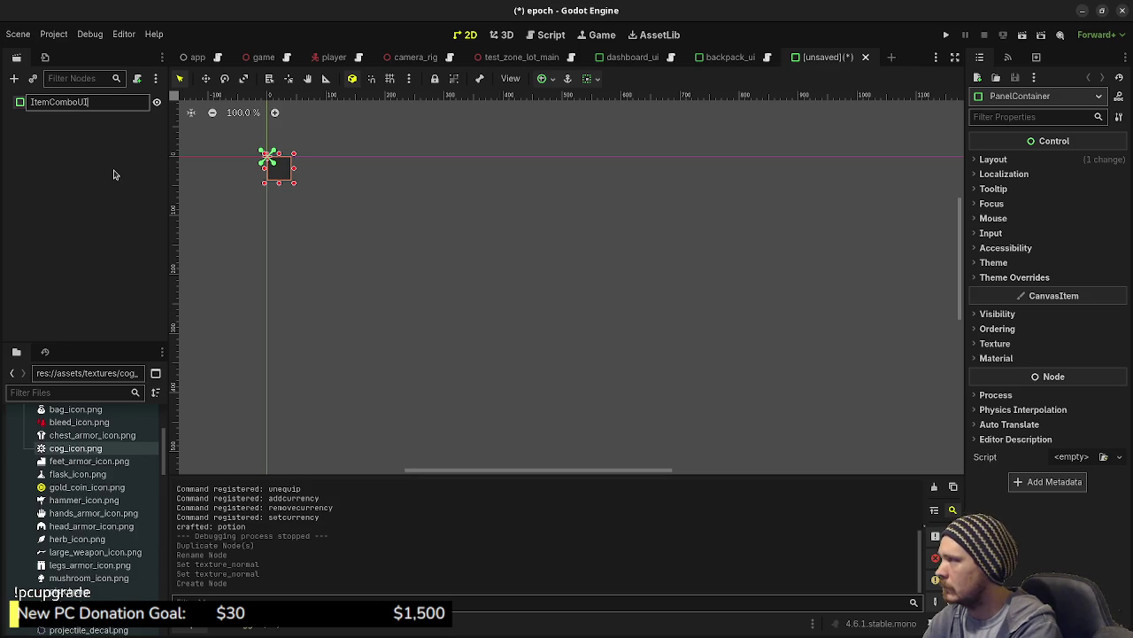
pyautogui.press('Return')
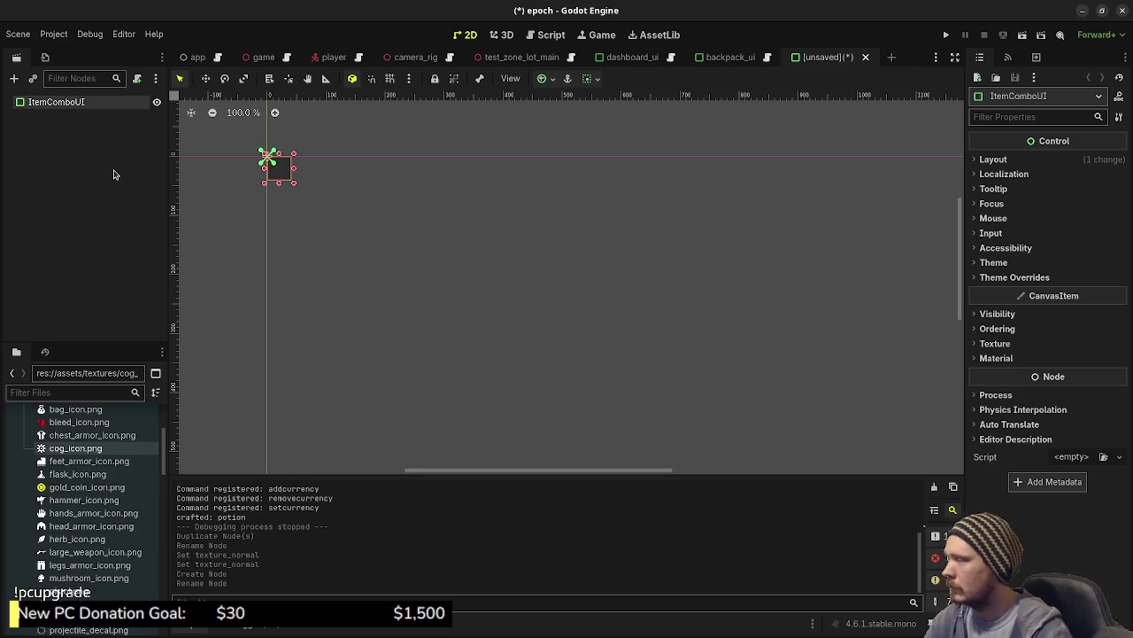
# Paste the copied VBoxContainer branch under the ItemComboUI root.
pyautogui.rightClick(74, 104)
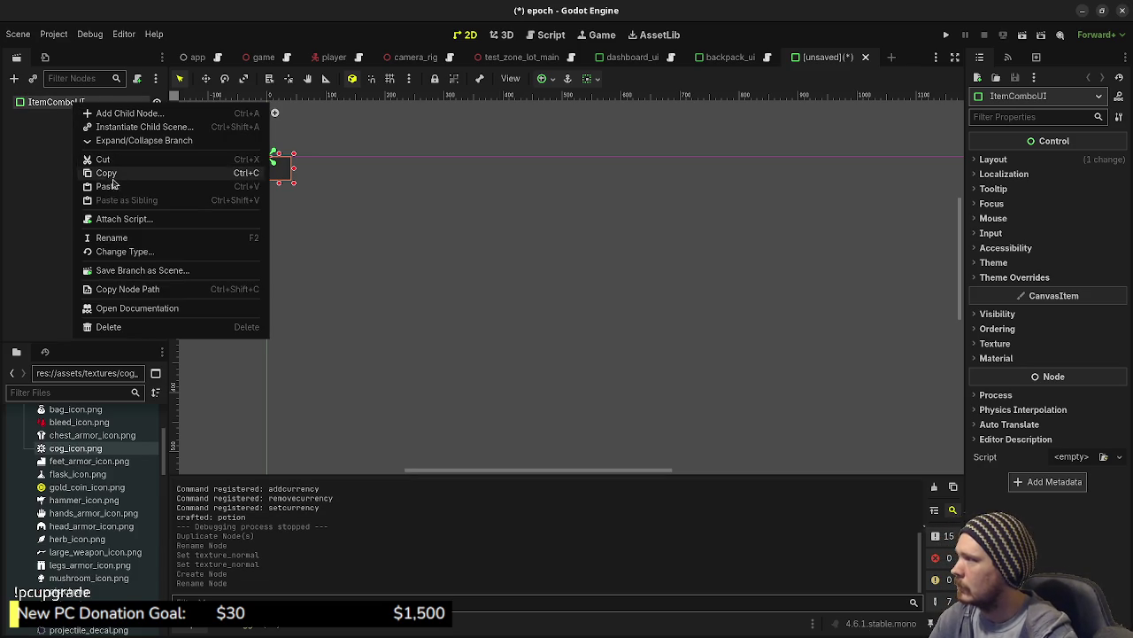
pyautogui.click(112, 186)
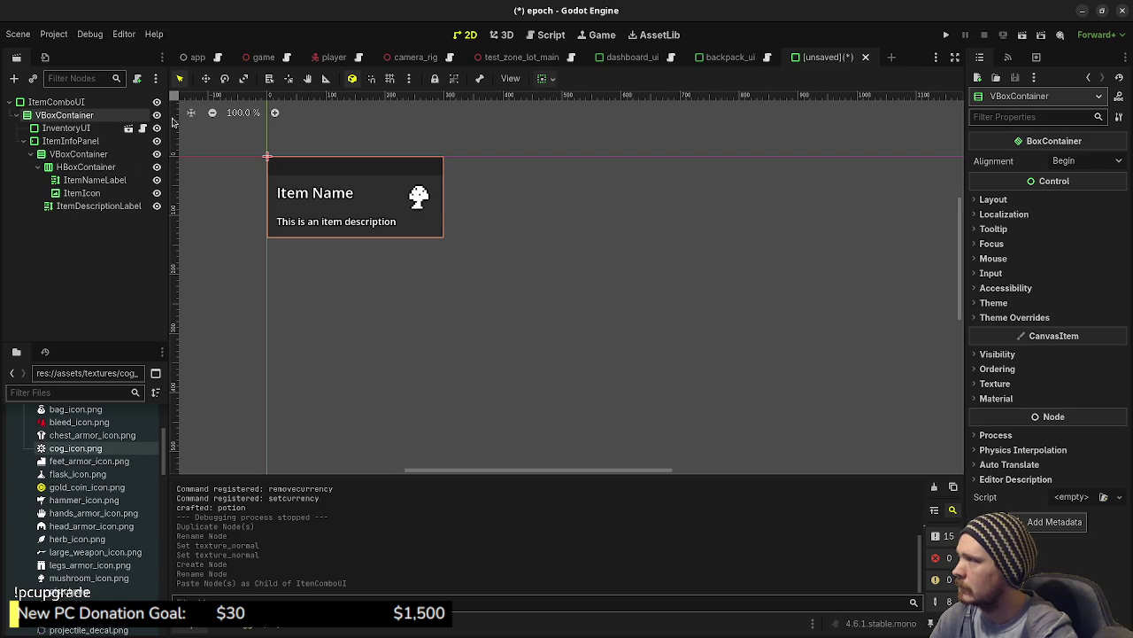
pyautogui.click(61, 103)
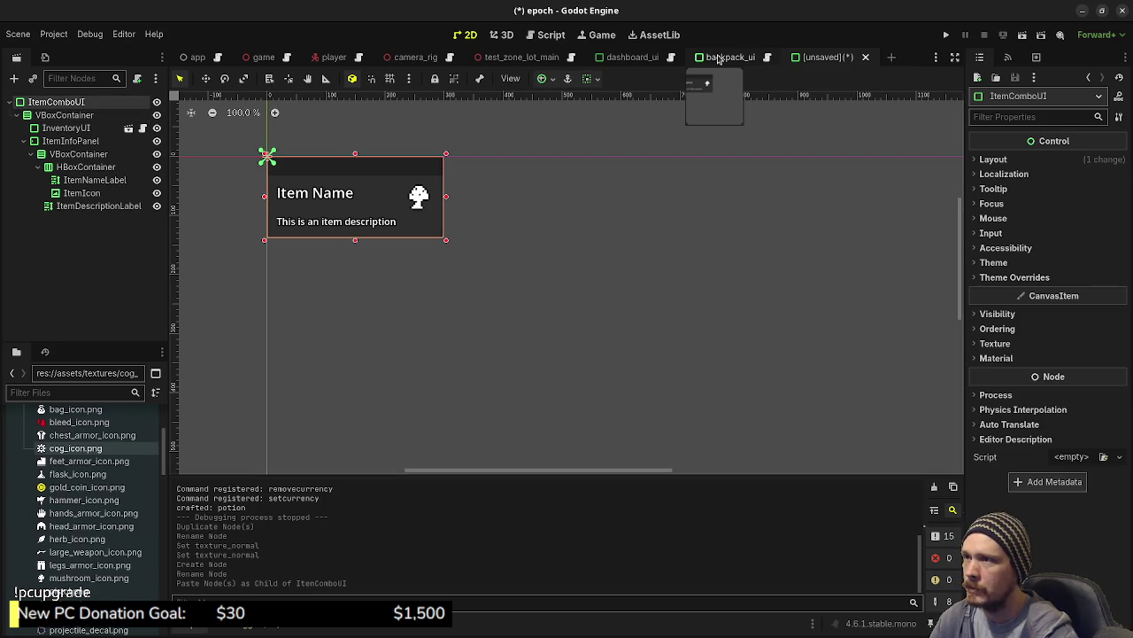
# Save the scene as item_combo_ui.tscn in a new src/ui/item_combo_ui folder, then return to backpack_ui.
pyautogui.hotkey('ctrl', 's')
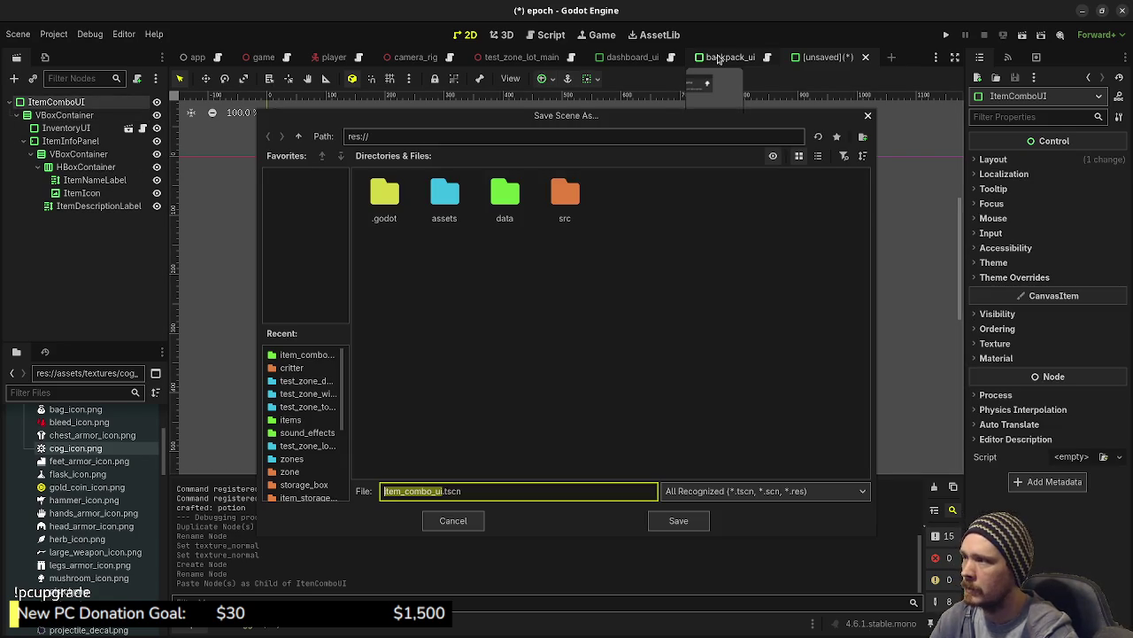
pyautogui.doubleClick(565, 197)
pyautogui.doubleClick(684, 333)
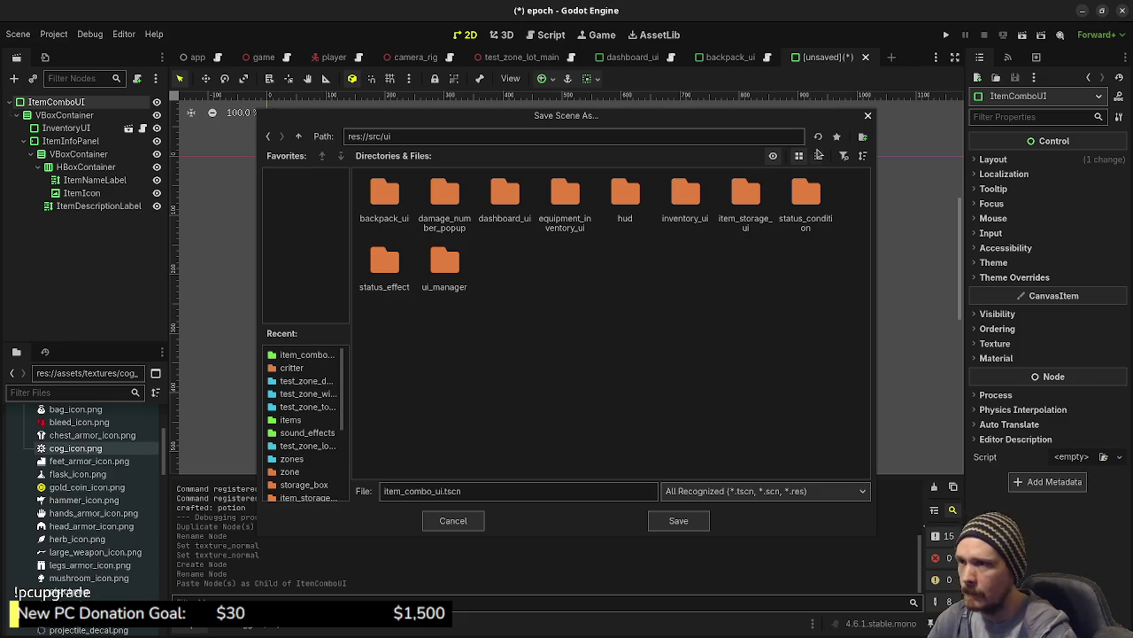
pyautogui.click(862, 136)
pyautogui.write('item_combo_ui')
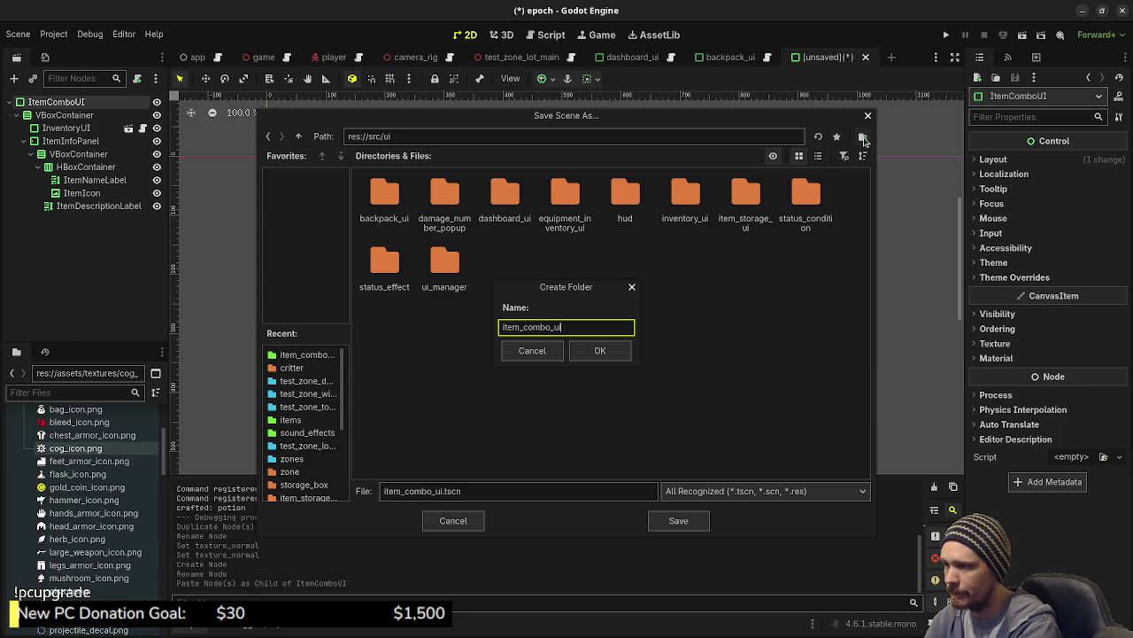
pyautogui.press('Return')
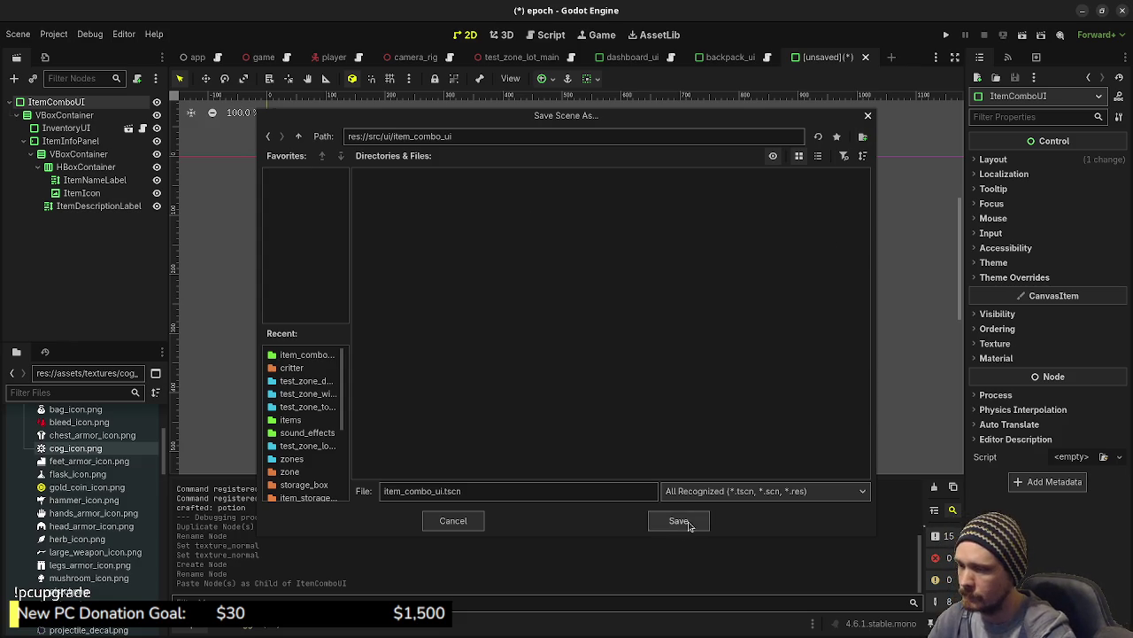
pyautogui.click(680, 523)
pyautogui.click(744, 62)
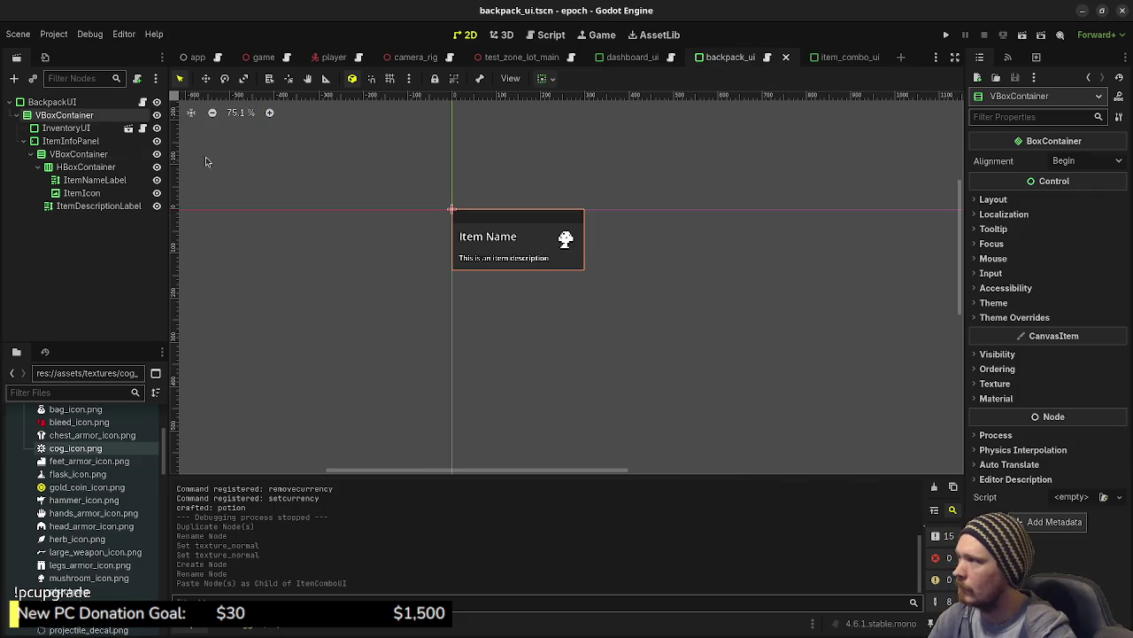
# Check the BackpackUI root's 298 × 137 size in the Inspector, then go back to item_combo_ui.
pyautogui.click(75, 103)
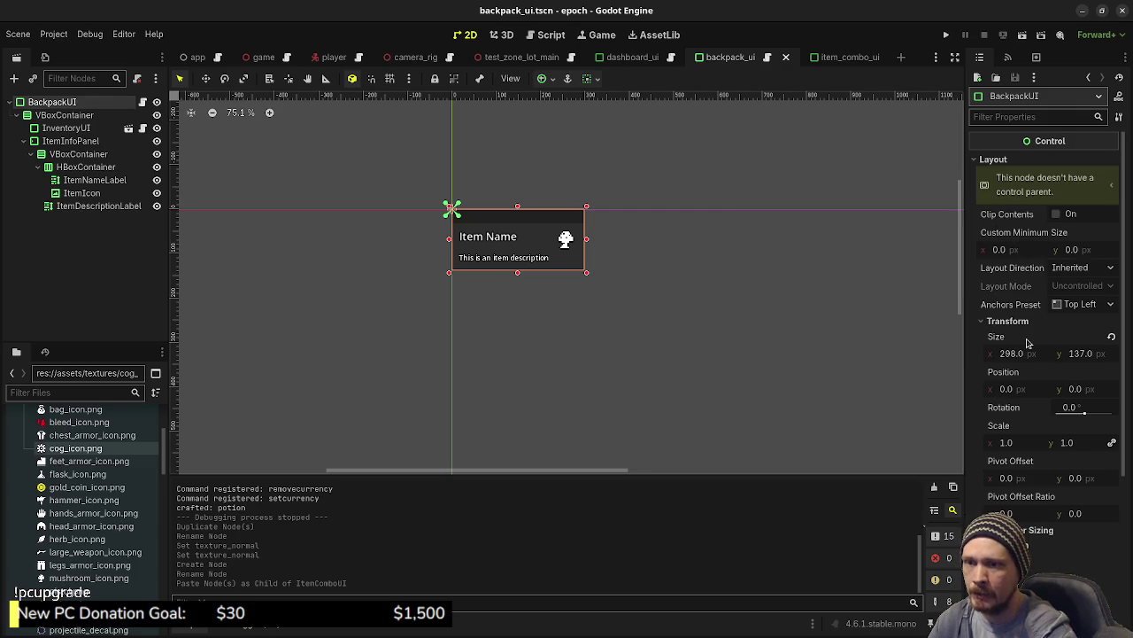
pyautogui.moveTo(1026, 340)
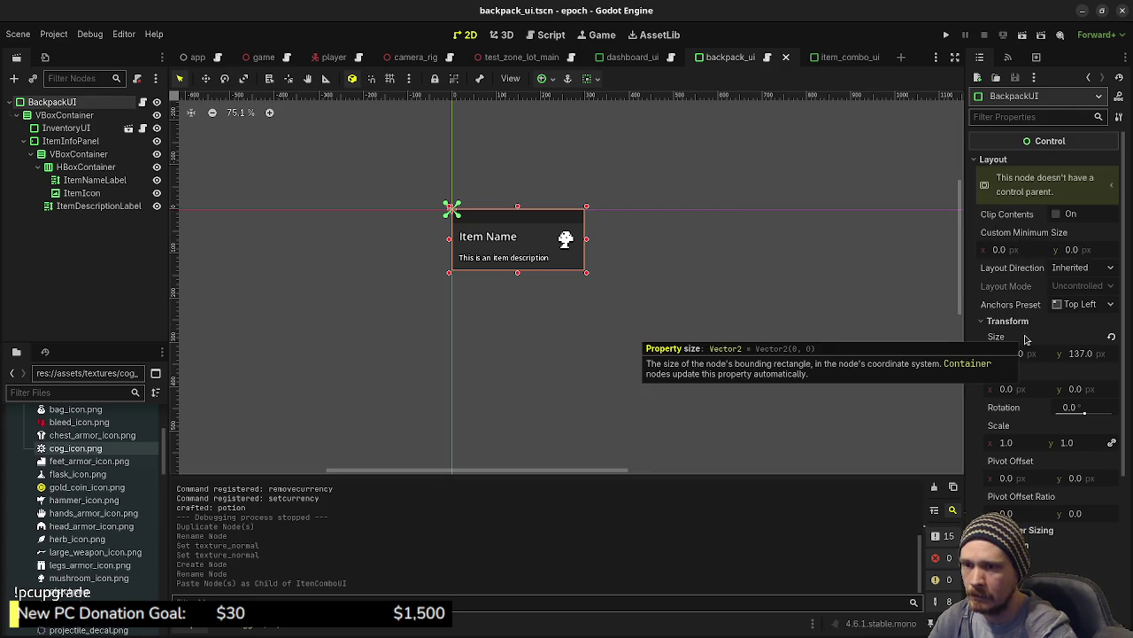
pyautogui.scroll(-3, 1019, 432)
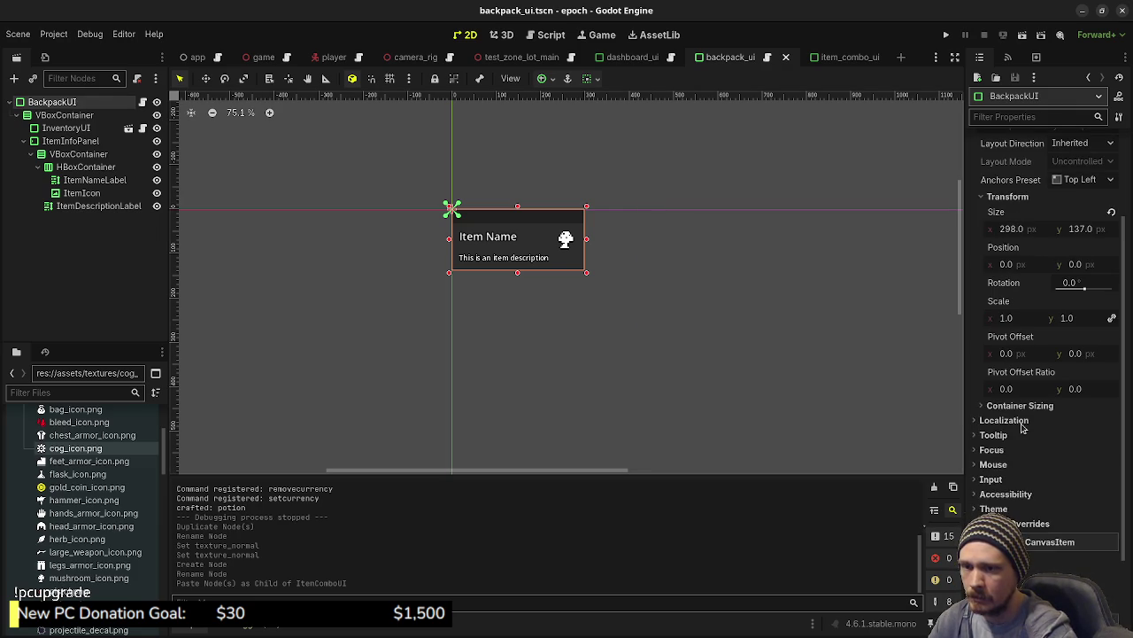
pyautogui.scroll(-3, 1022, 427)
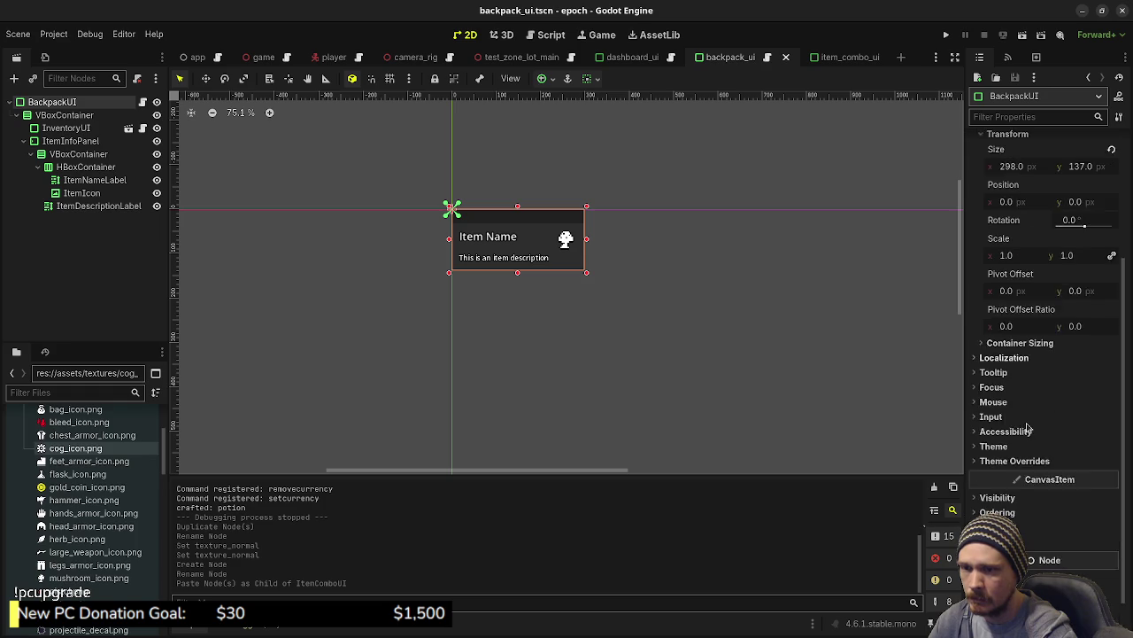
pyautogui.scroll(6, 1032, 441)
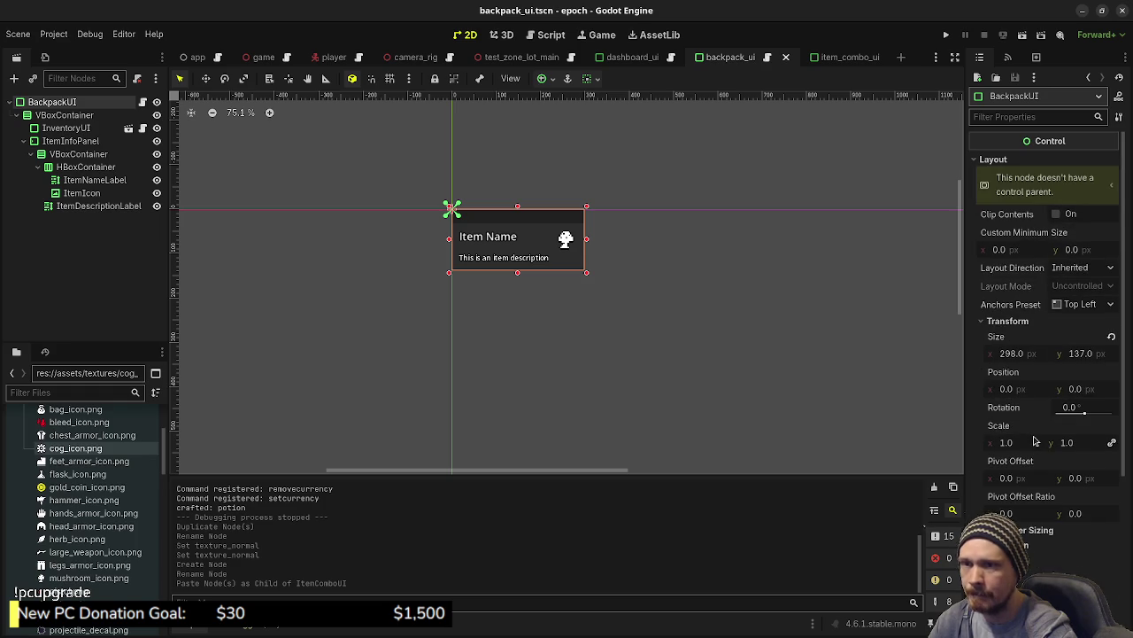
pyautogui.click(832, 60)
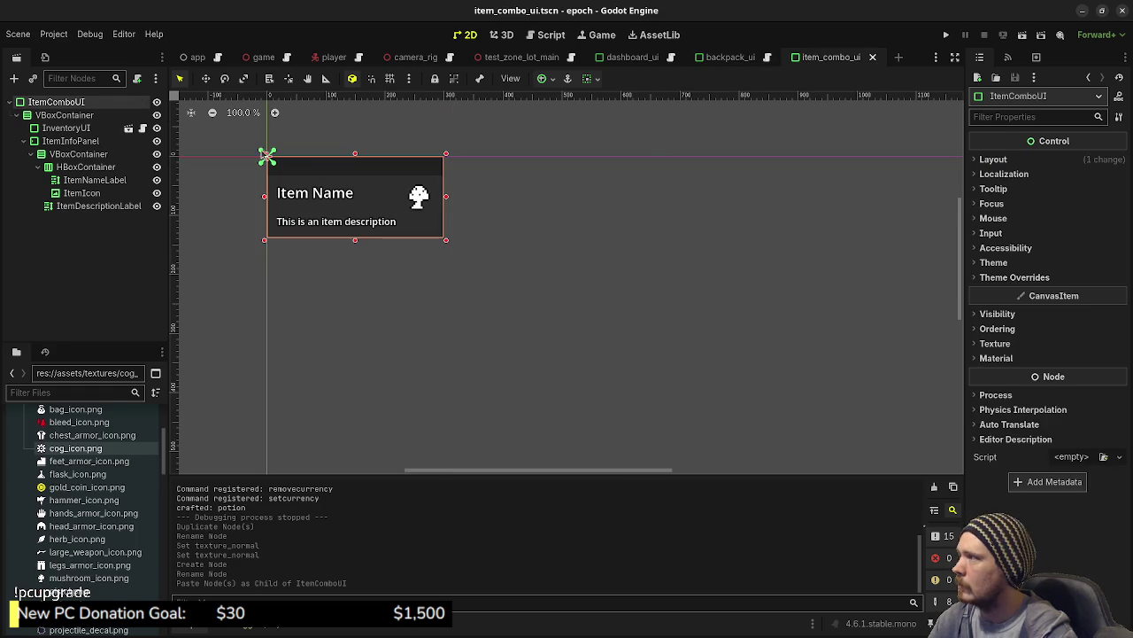
# Attach a new item_combo_ui.gd script to ItemComboUI and apply the saved main dock layout.
pyautogui.click(137, 79)
pyautogui.click(612, 448)
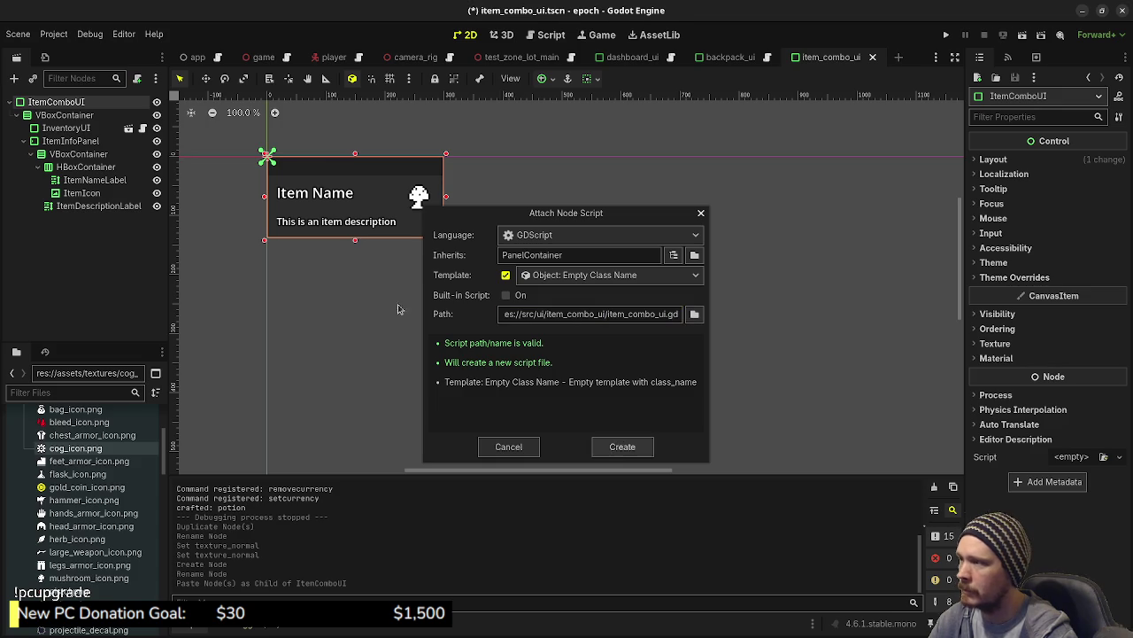
pyautogui.click(122, 36)
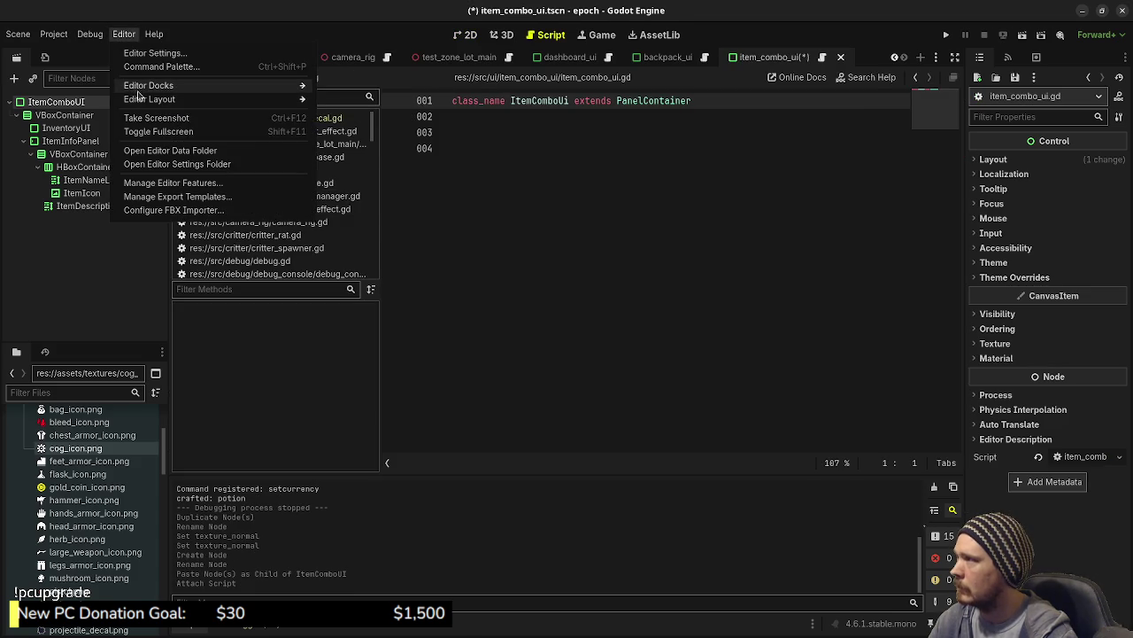
pyautogui.moveTo(153, 99)
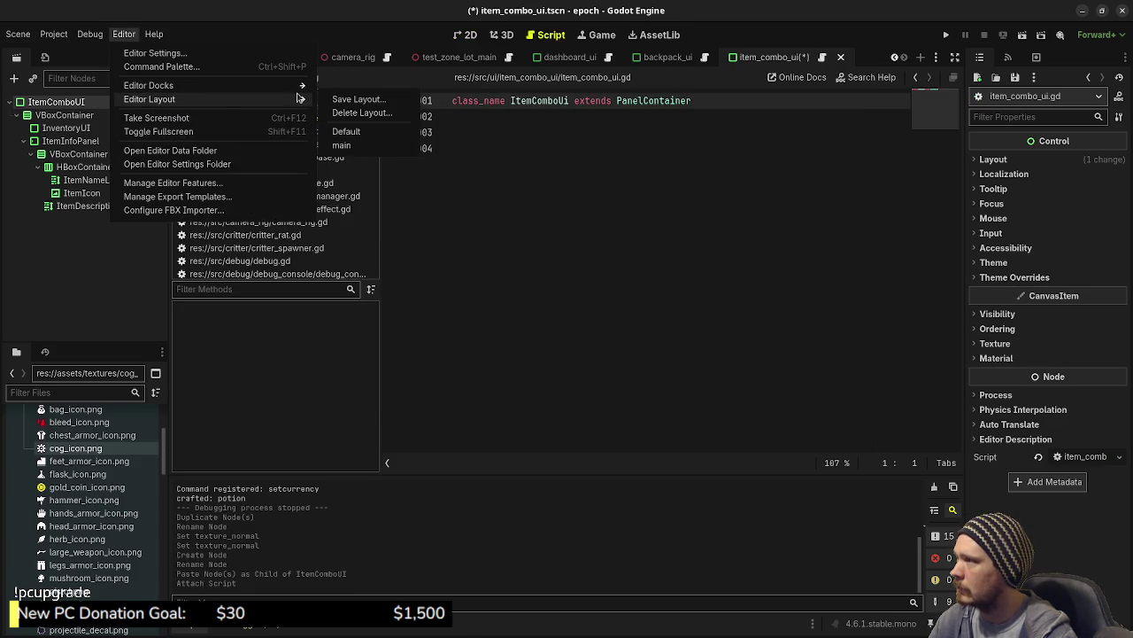
pyautogui.click(342, 145)
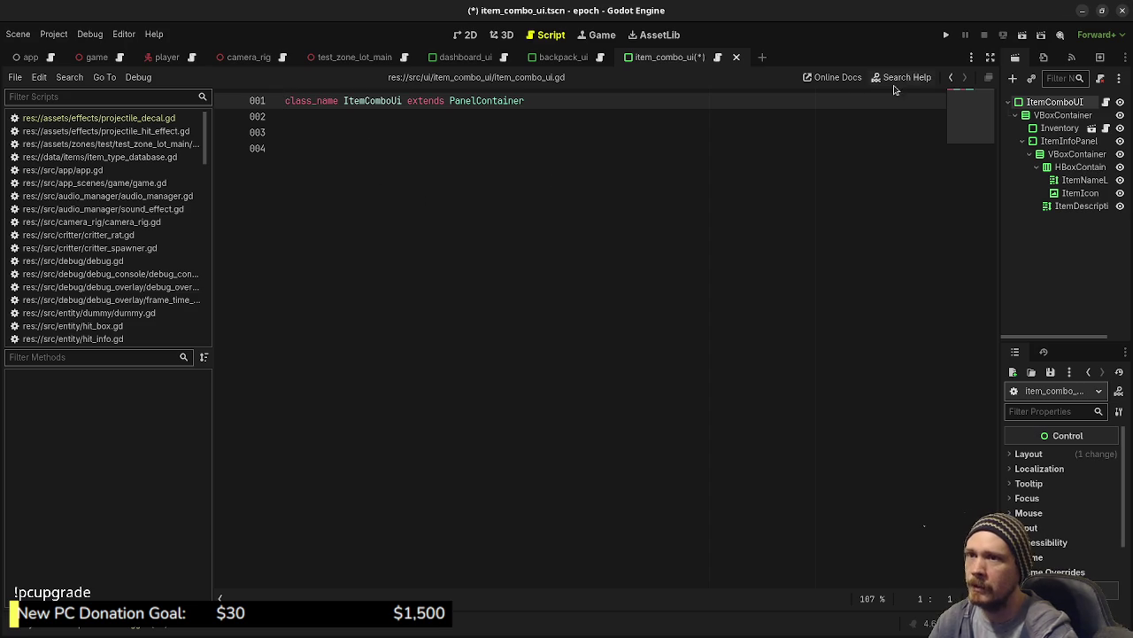
# Widen the side docks to enlarge the inspector, put the caret on line 4, and return to backpack_ui.
pyautogui.moveTo(1000, 225); pyautogui.dragTo(918, 222)
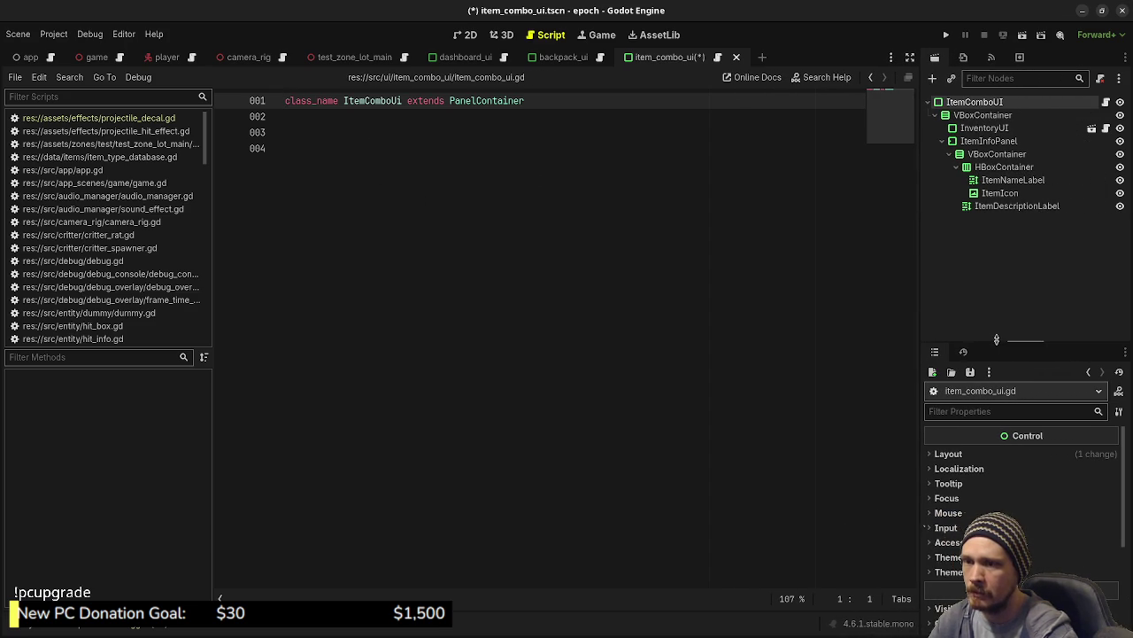
pyautogui.moveTo(990, 342); pyautogui.dragTo(990, 275)
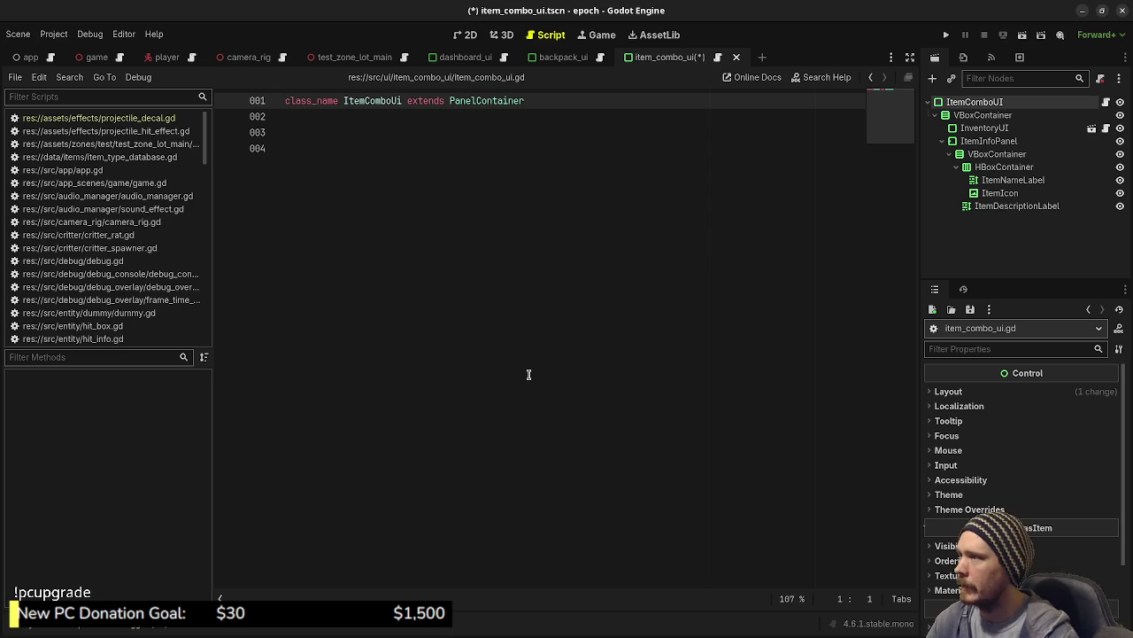
pyautogui.click(531, 288)
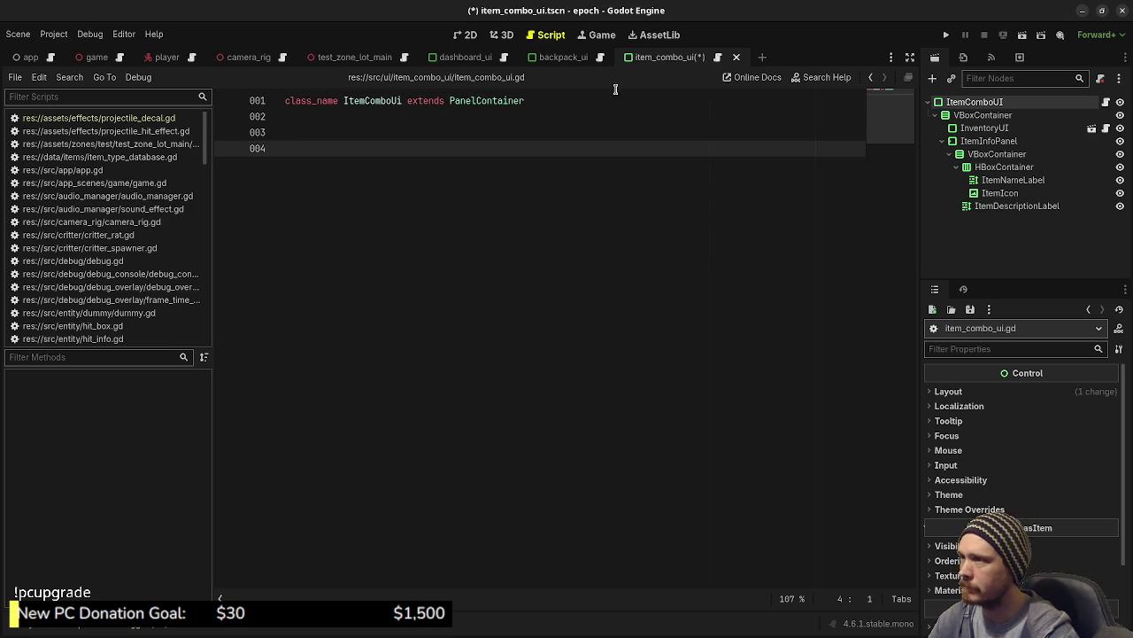
pyautogui.click(564, 69)
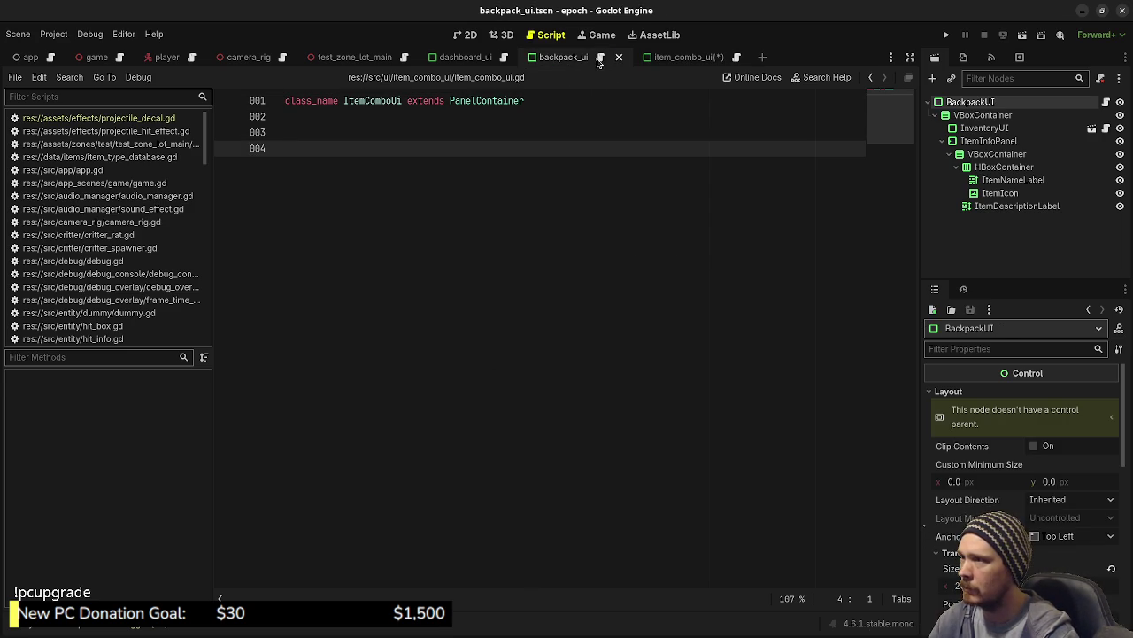
# Select all of backpack_ui.gd and compare it against the item_combo_ui.gd script.
pyautogui.scroll(5, 463, 230)
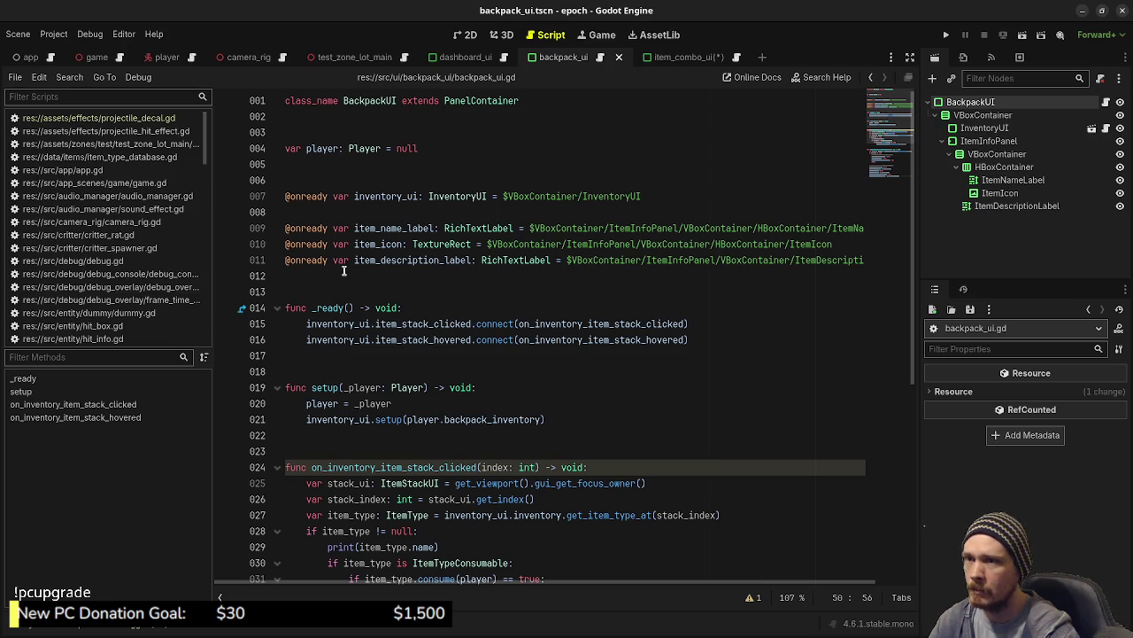
pyautogui.scroll(-7, 361, 272)
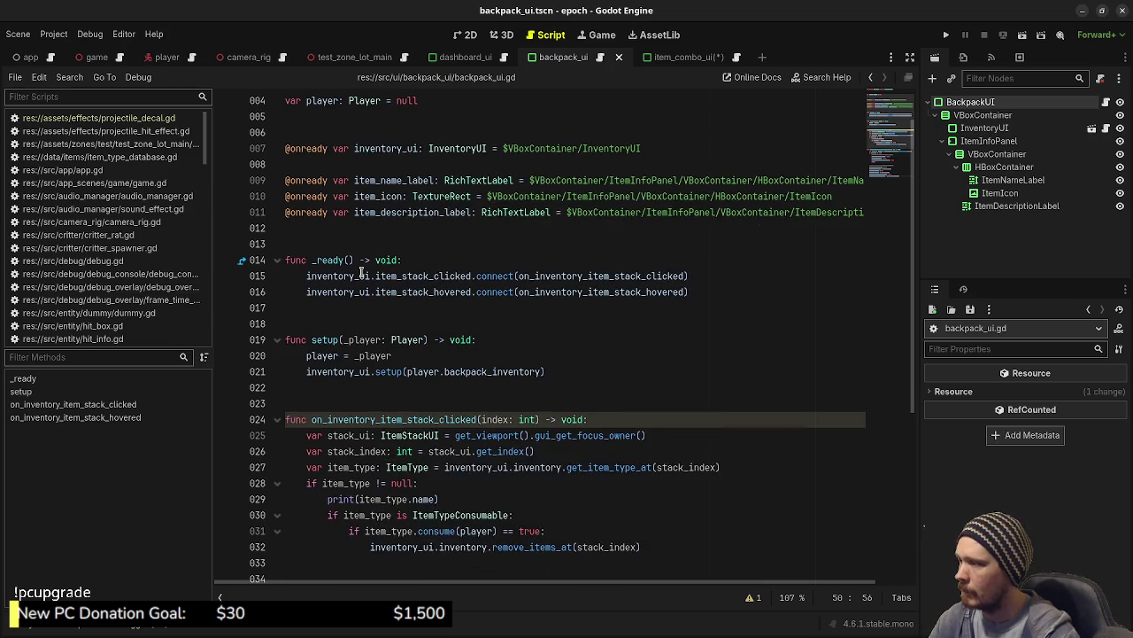
pyautogui.click(361, 272)
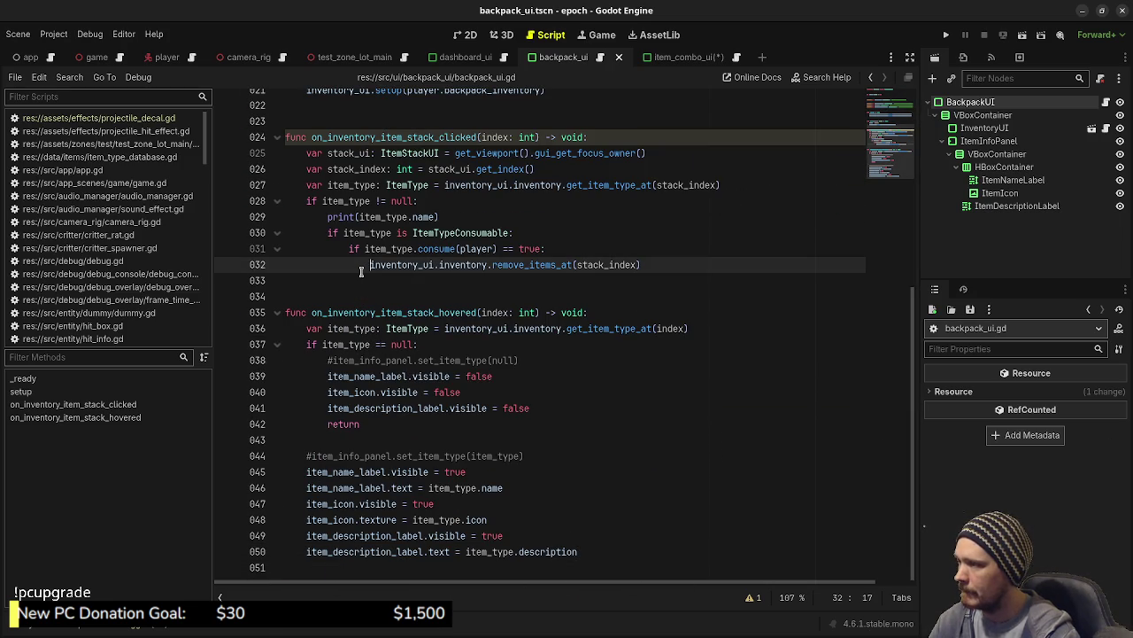
pyautogui.hotkey('ctrl', 'a')
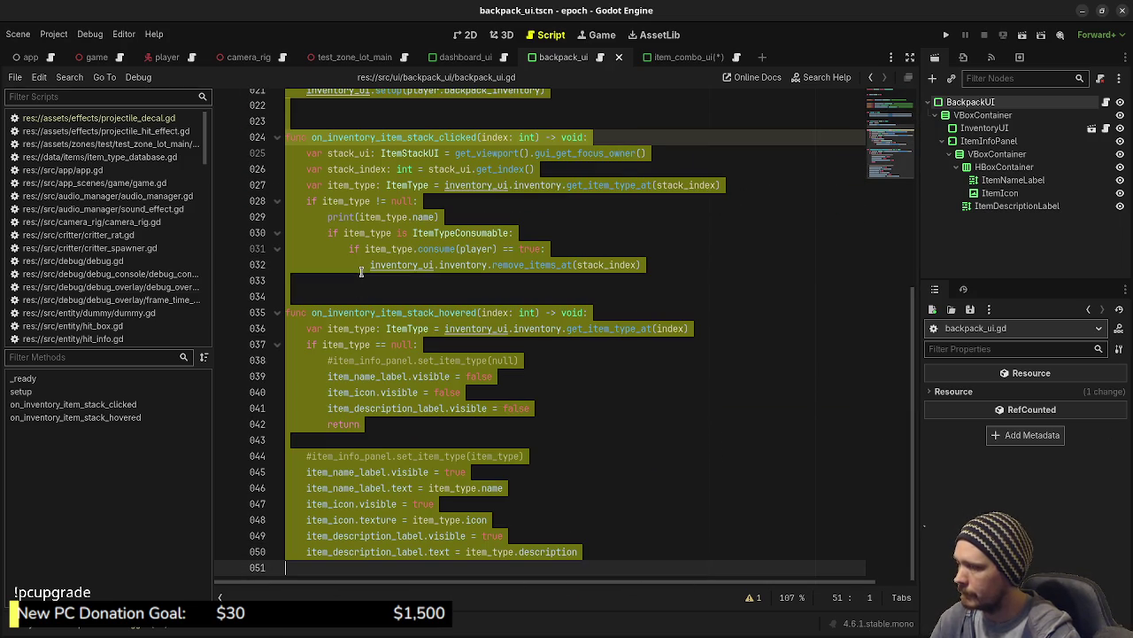
pyautogui.click(670, 57)
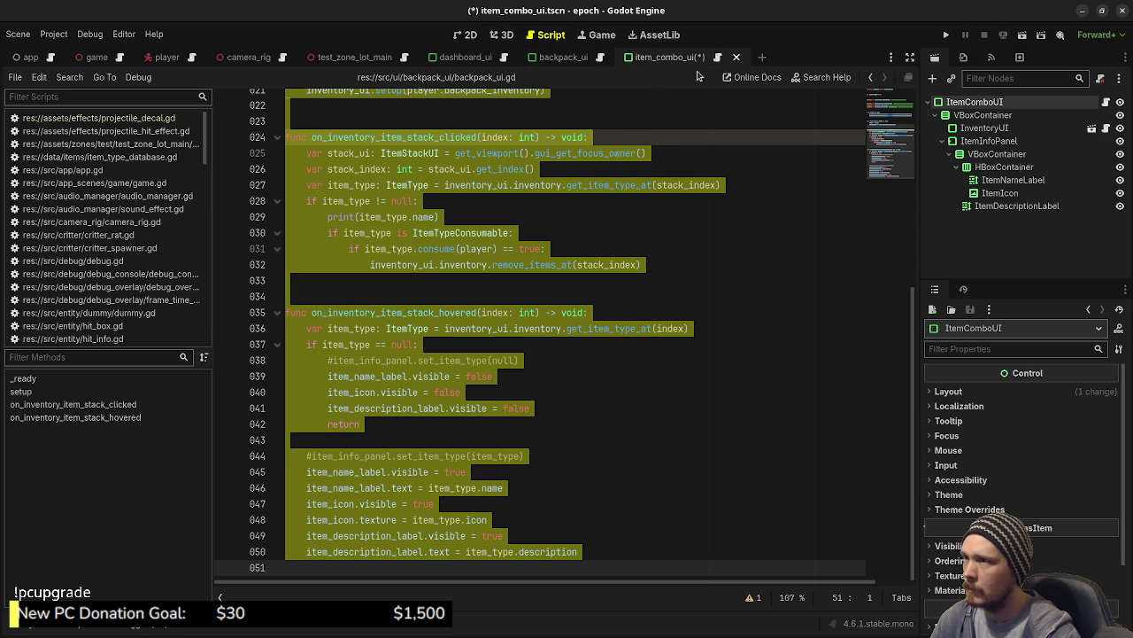
pyautogui.click(721, 58)
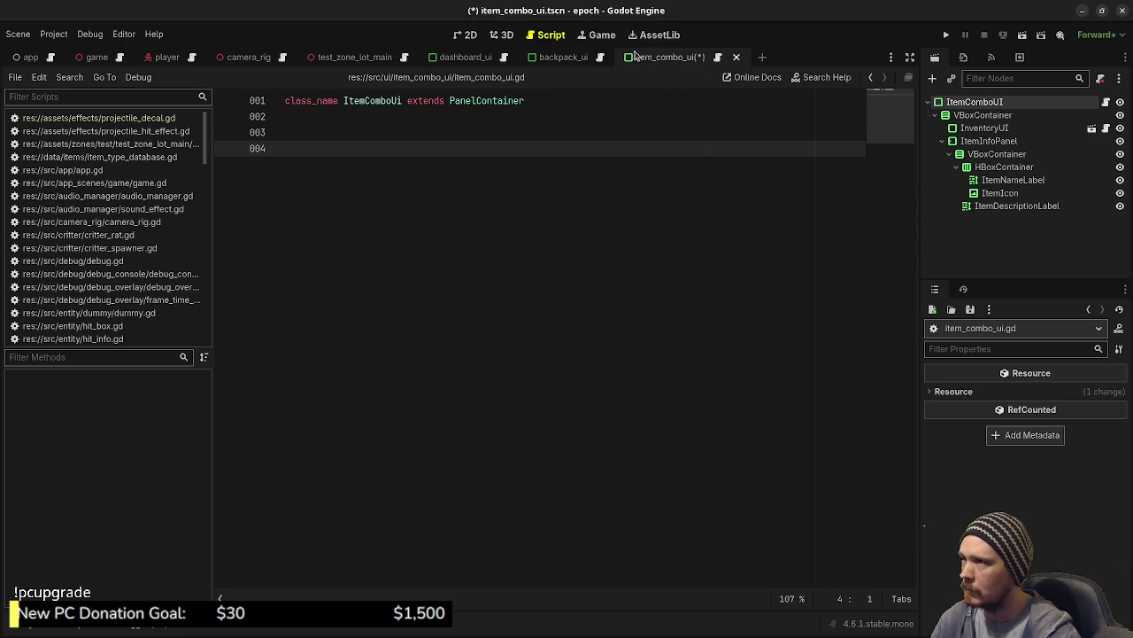
pyautogui.click(567, 60)
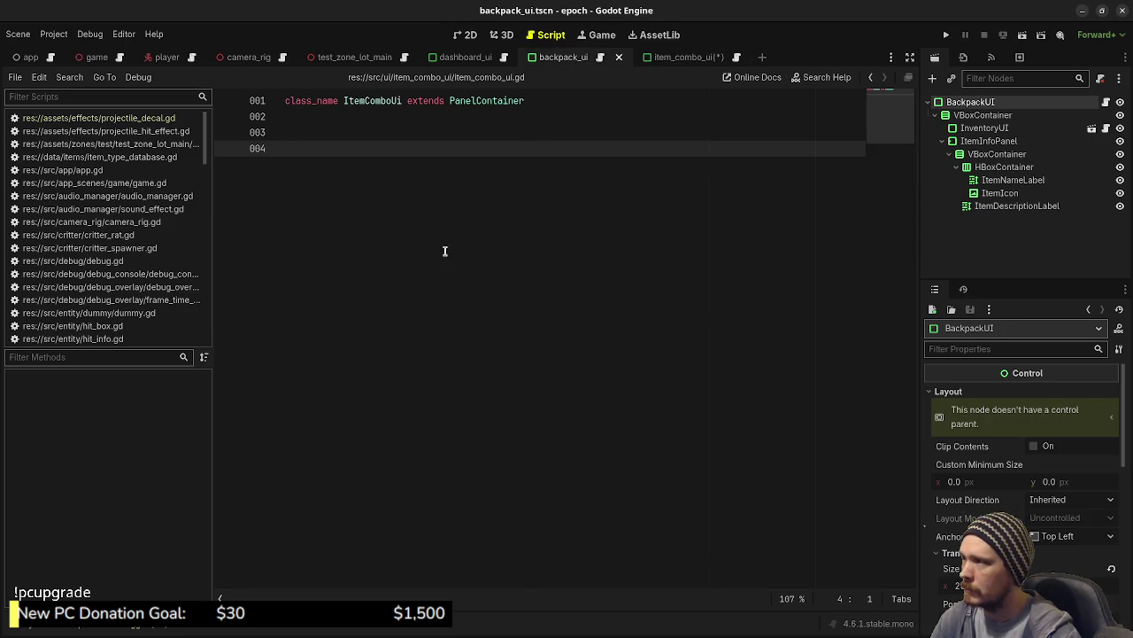
pyautogui.click(600, 57)
# Paste backpack_ui.gd from line 4 to the end into item_combo_ui.gd.
pyautogui.click(501, 369)
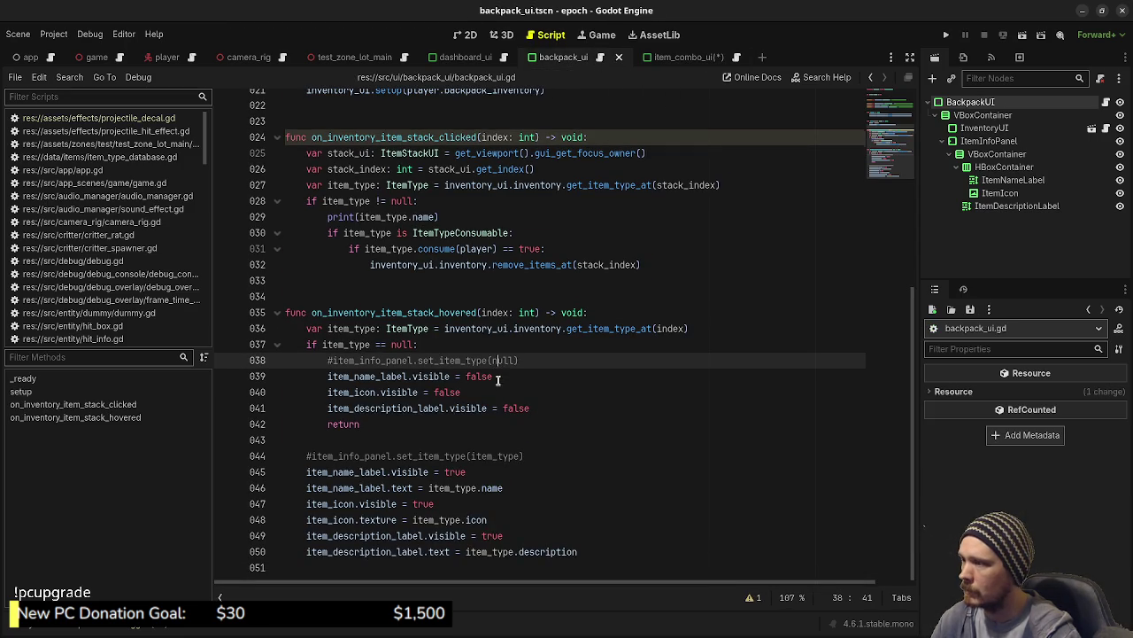
pyautogui.moveTo(571, 568)
pyautogui.mouseDown()
pyautogui.moveTo(354, 381)
pyautogui.moveTo(319, 283)
pyautogui.moveTo(326, 190)
pyautogui.moveTo(284, 154)
pyautogui.mouseUp()
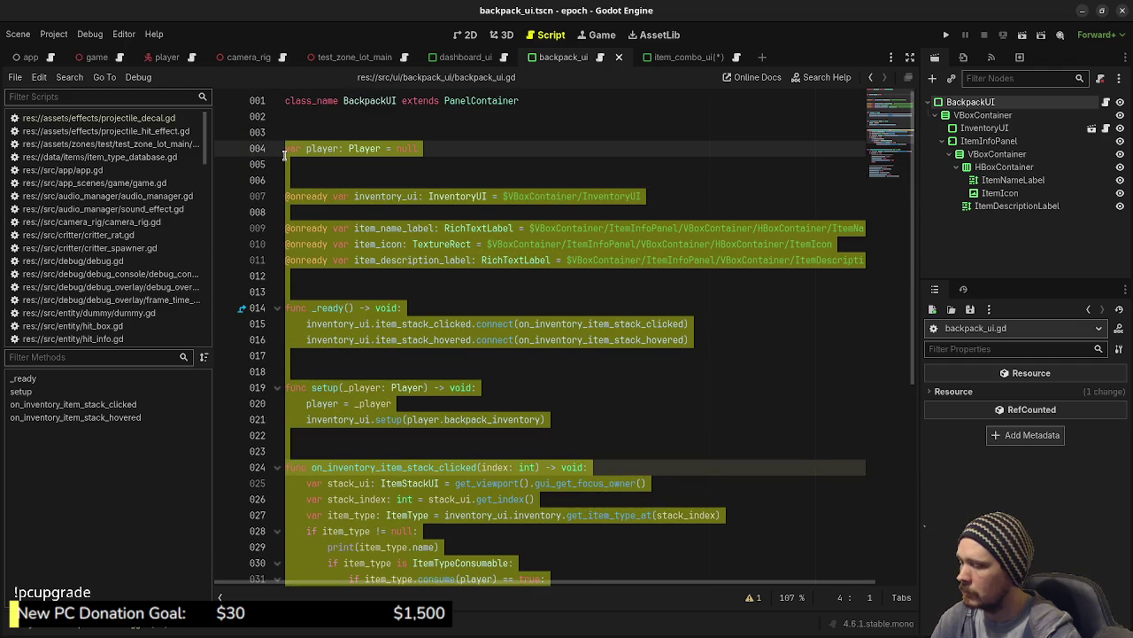
pyautogui.click(670, 57)
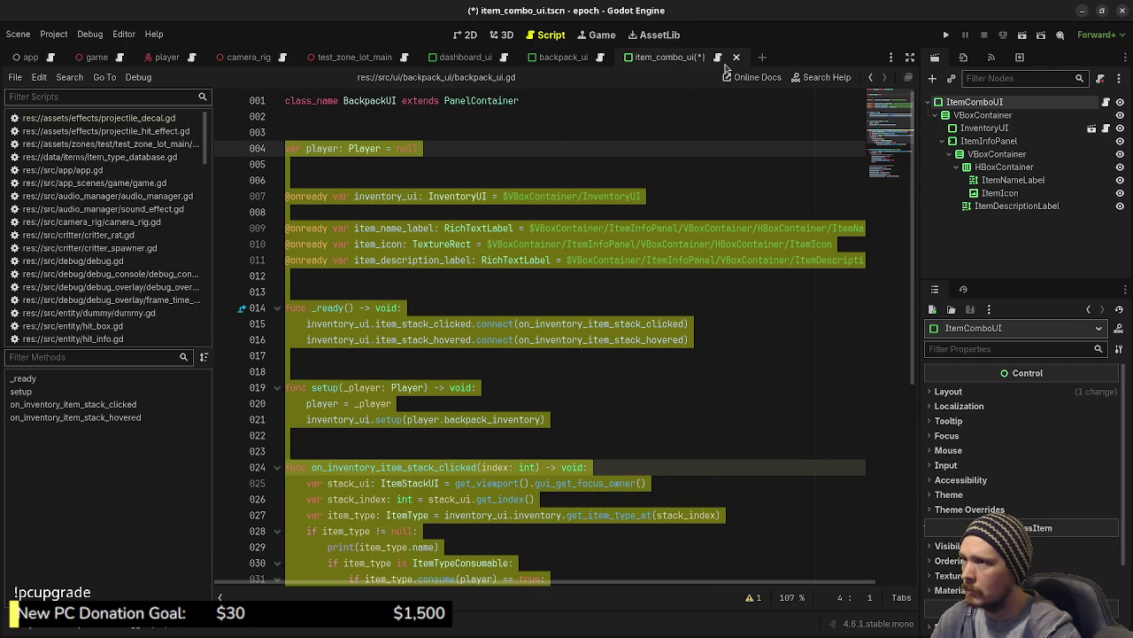
pyautogui.click(718, 56)
pyautogui.hotkey('ctrl', 'v')
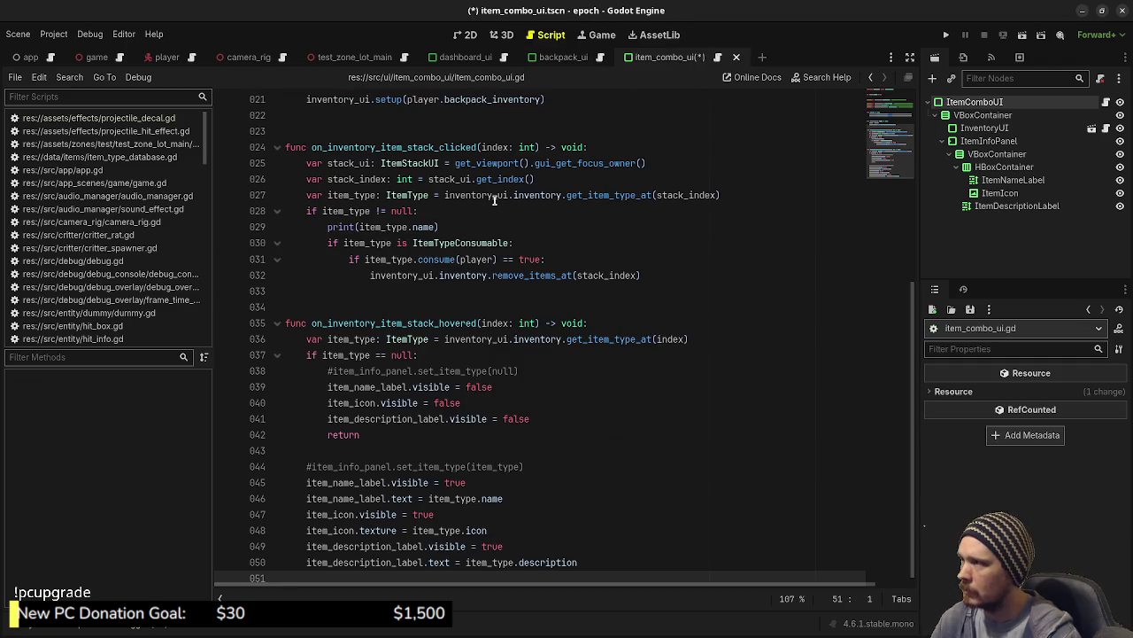
pyautogui.scroll(7, 494, 198)
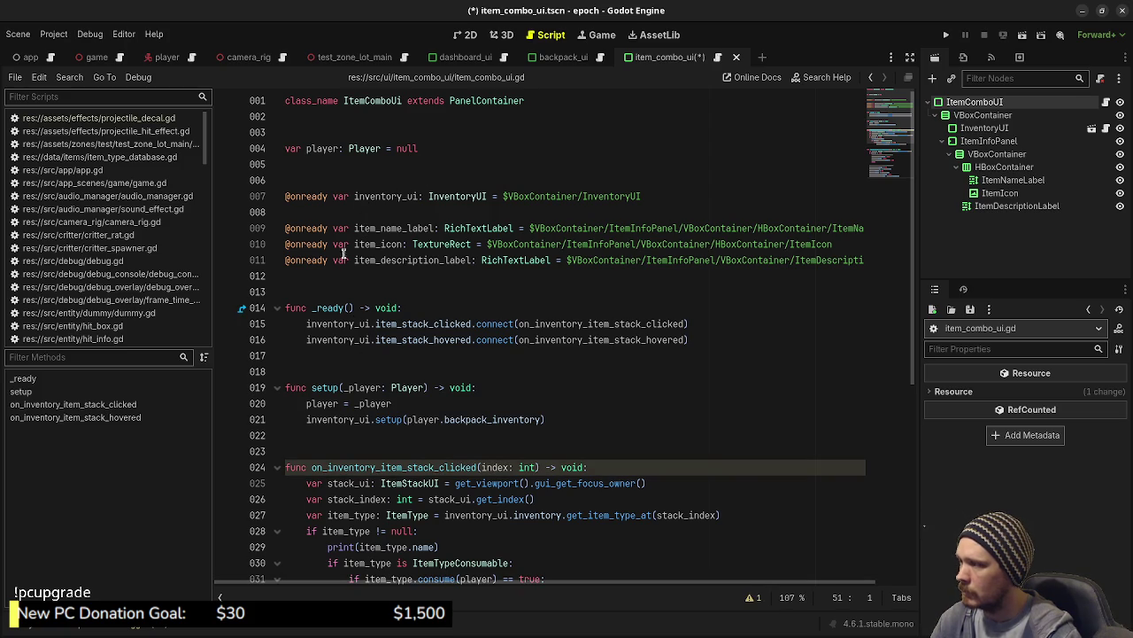
pyautogui.doubleClick(328, 403)
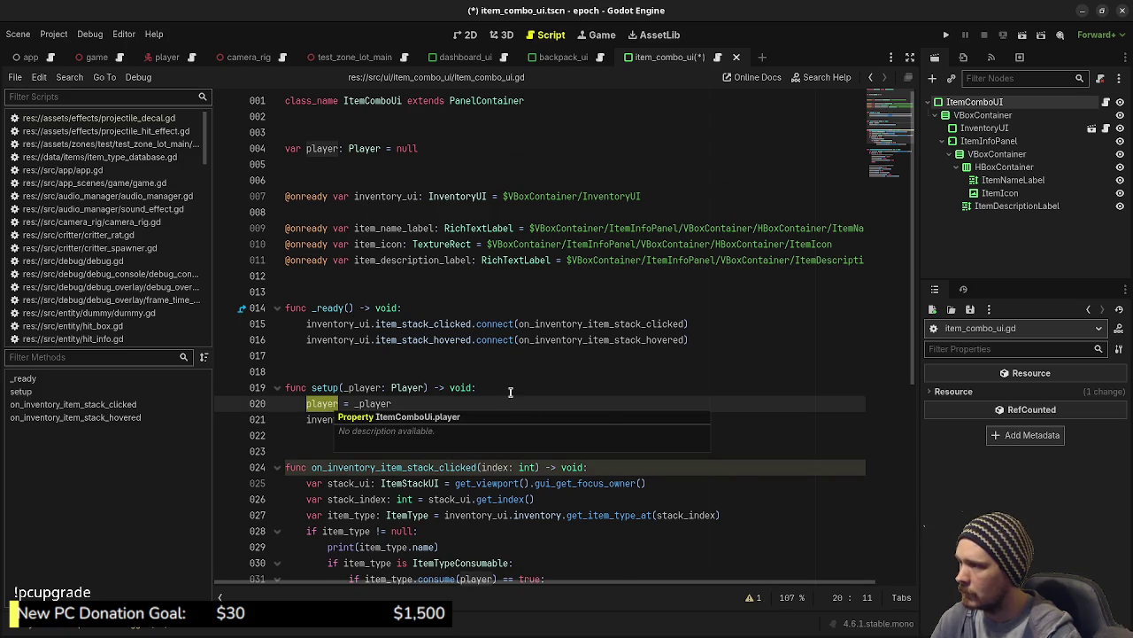
pyautogui.scroll(-2, 494, 181)
pyautogui.scroll(1, 494, 182)
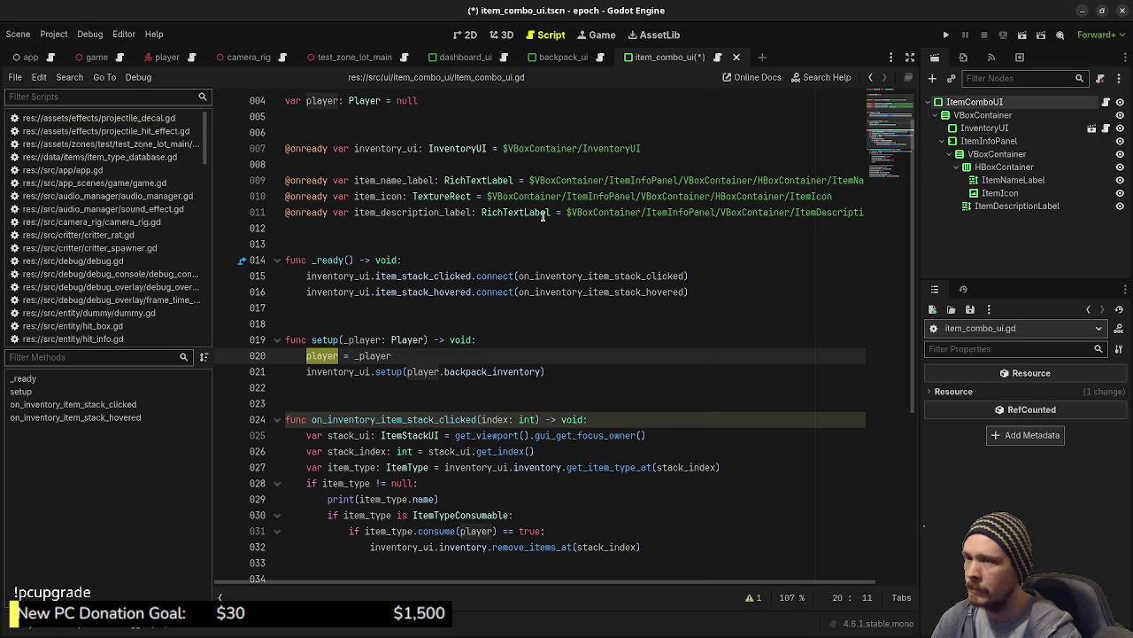
pyautogui.moveTo(542, 216)
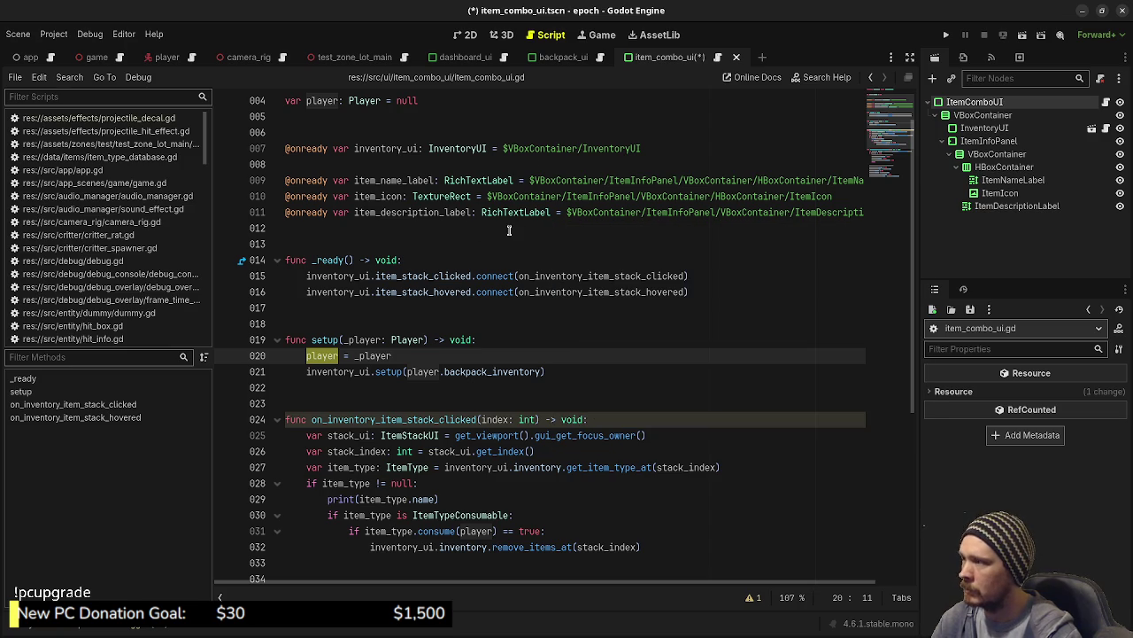
pyautogui.scroll(-3, 428, 298)
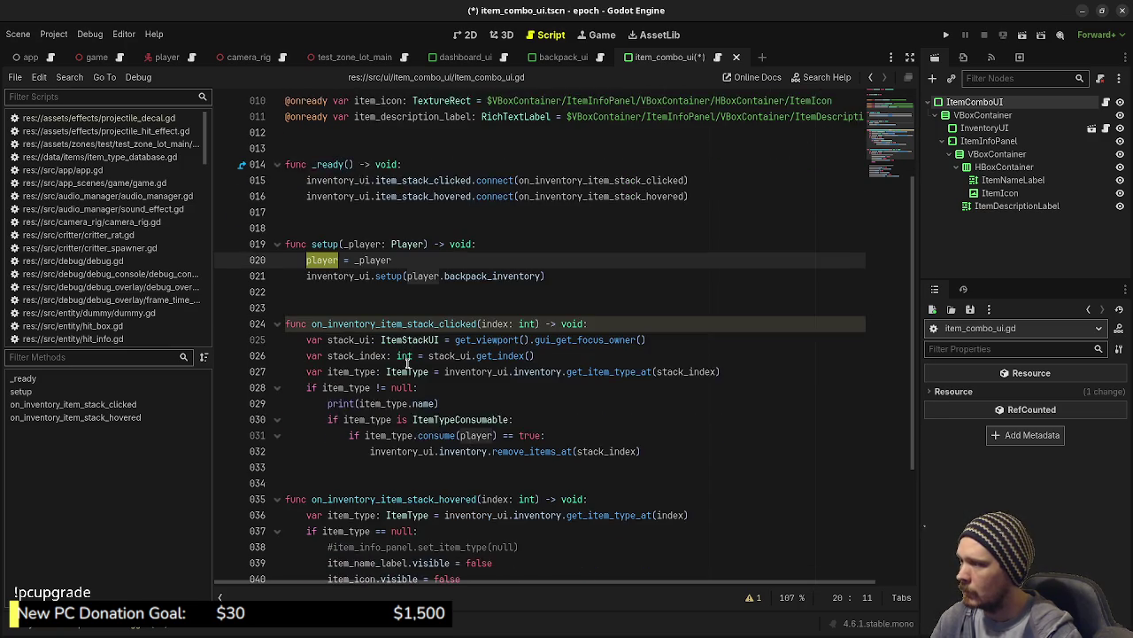
pyautogui.scroll(-3, 344, 350)
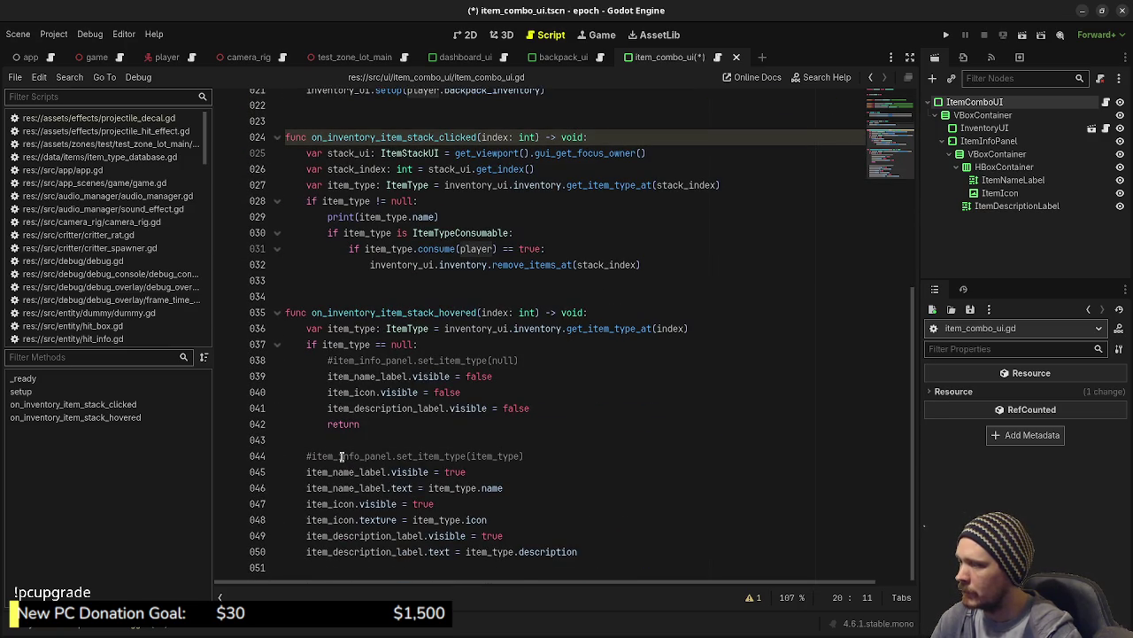
pyautogui.scroll(2, 366, 362)
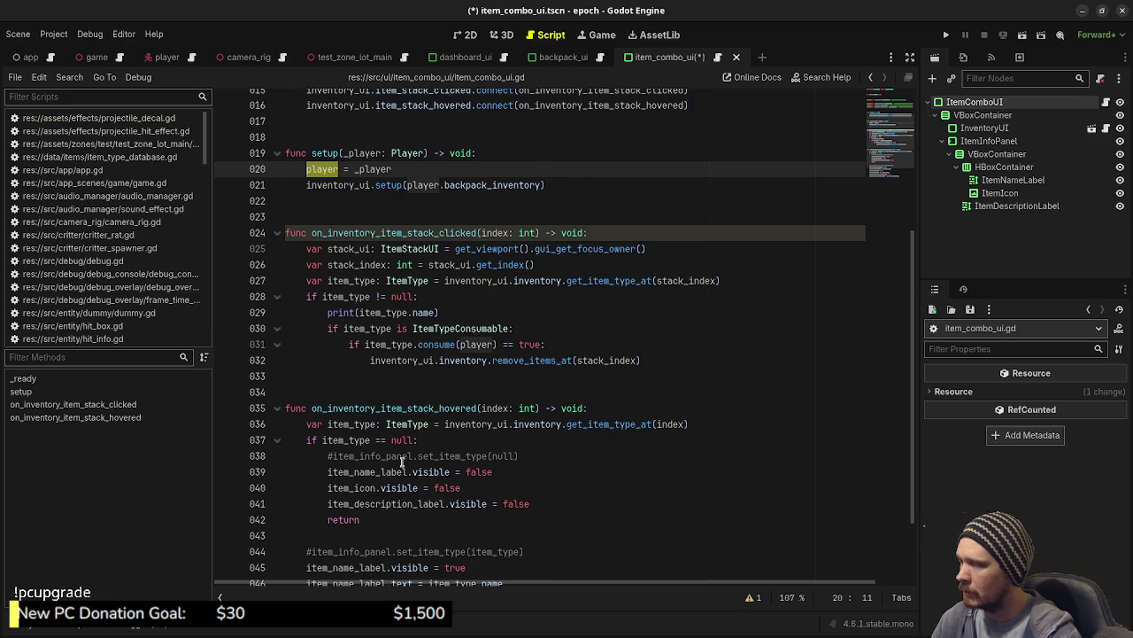
pyautogui.scroll(-2, 405, 456)
pyautogui.scroll(3, 511, 417)
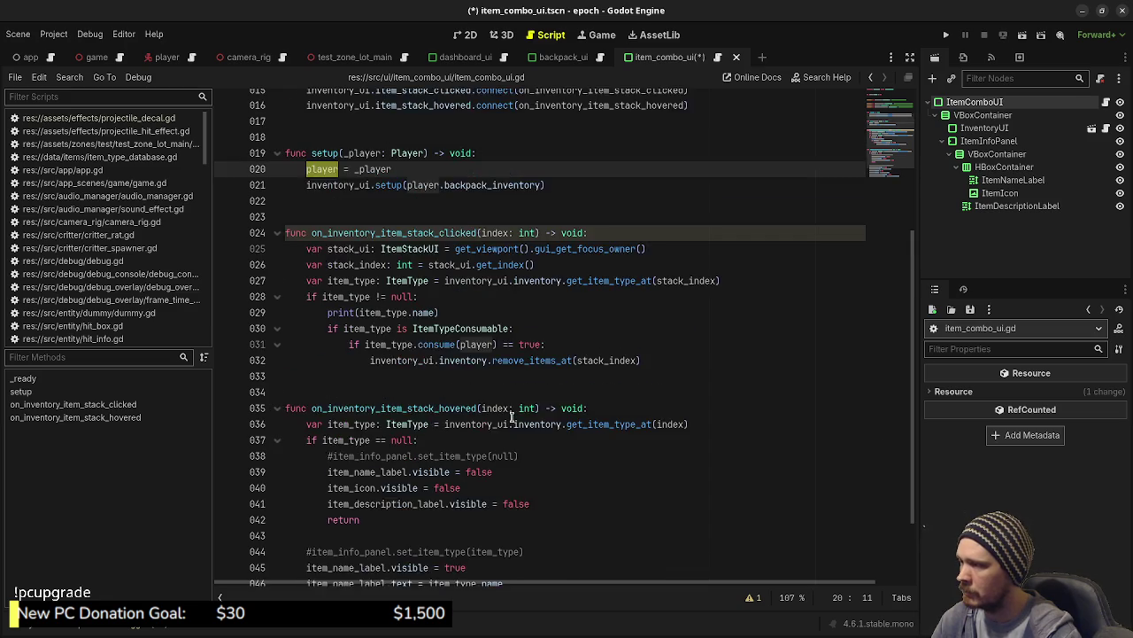
pyautogui.click(657, 409)
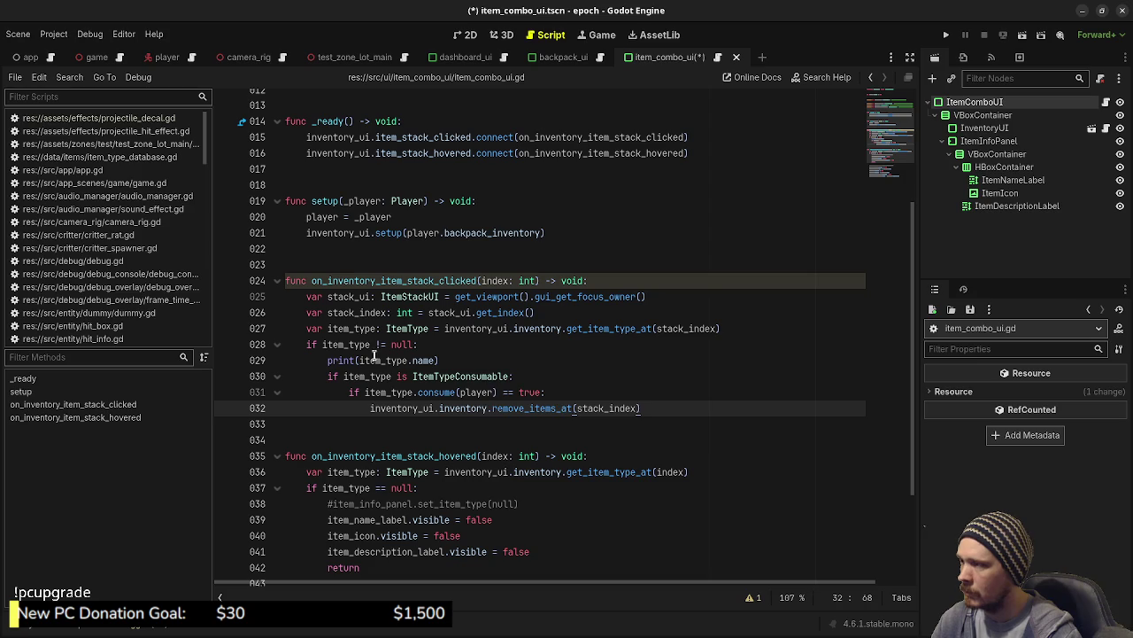
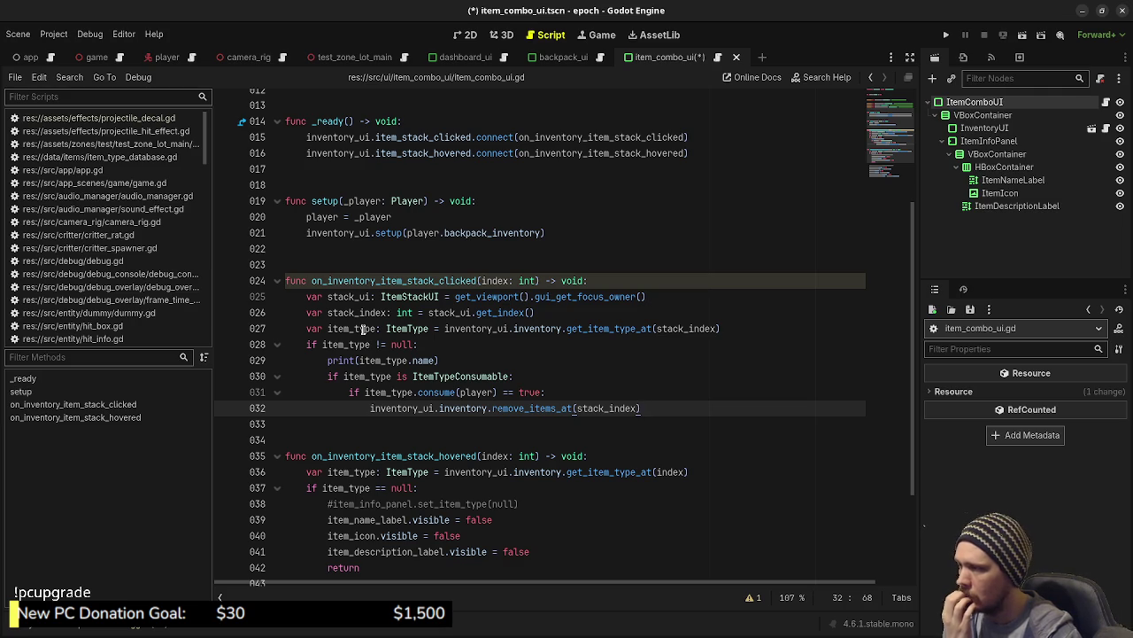
# Delete the consumable check on lines 030–032 of item_combo_ui.gd, keeping only the print, and save.
pyautogui.click(326, 377)
pyautogui.moveTo(323, 376); pyautogui.dragTo(641, 408)
pyautogui.press('BackSpace')
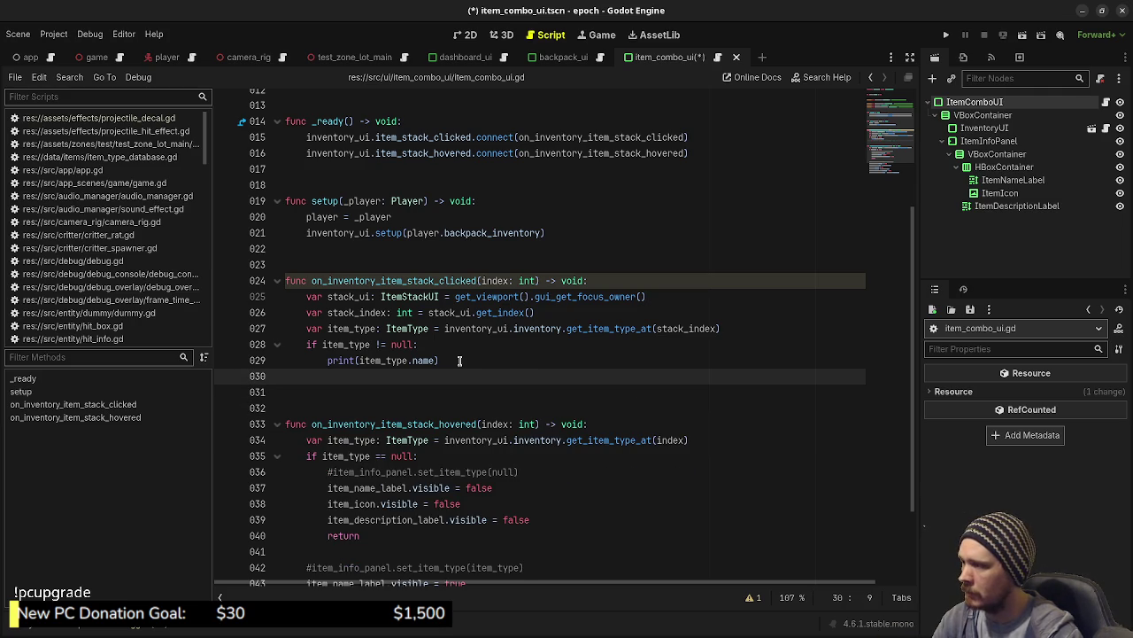
pyautogui.click(464, 362)
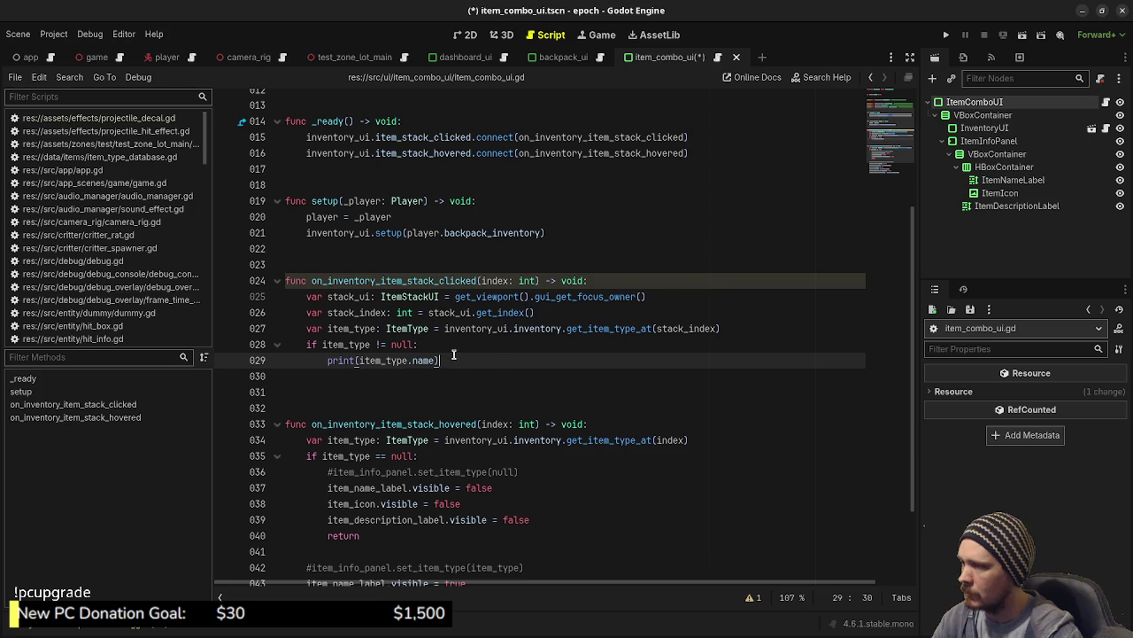
pyautogui.hotkey('shift', 'Up')
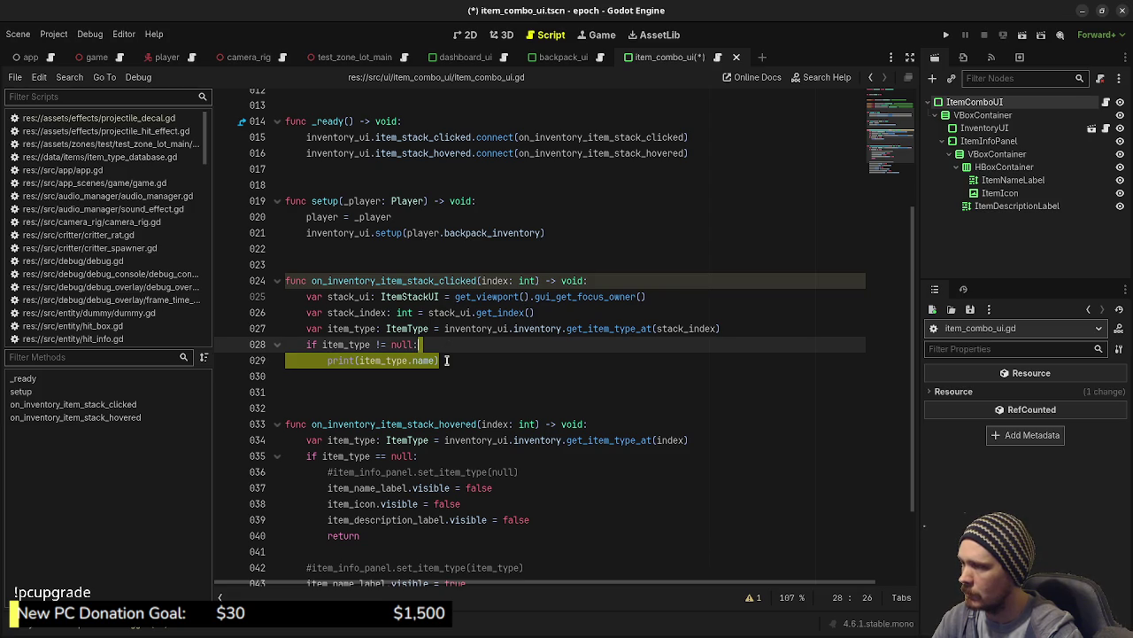
pyautogui.click(447, 360)
pyautogui.hotkey('ctrl', 's')
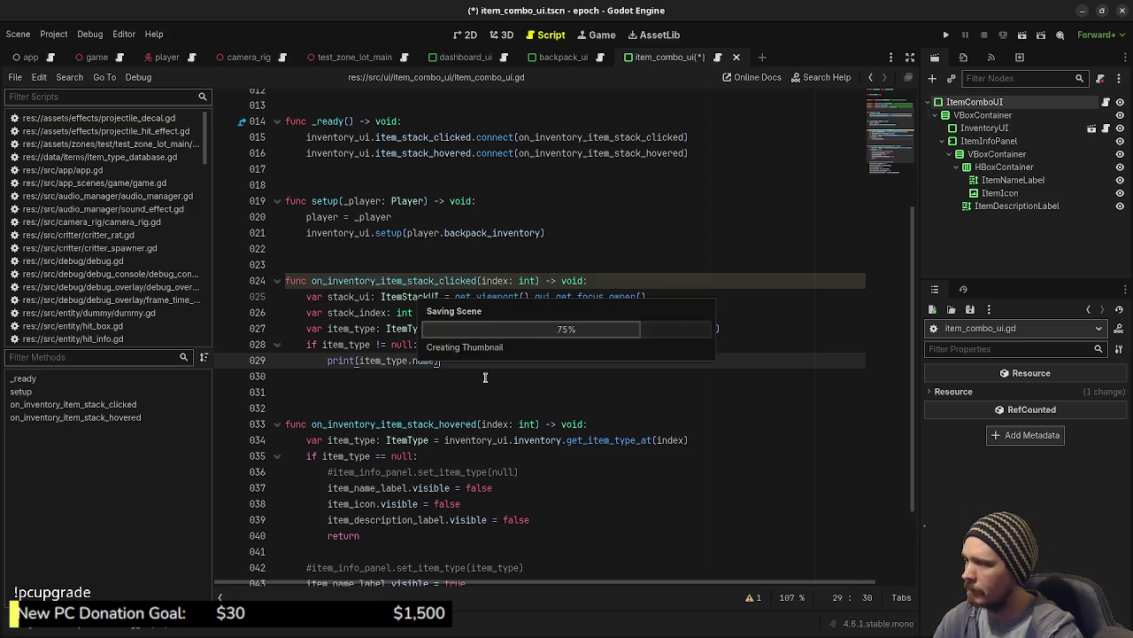
pyautogui.scroll(1, 492, 387)
pyautogui.scroll(4, 491, 387)
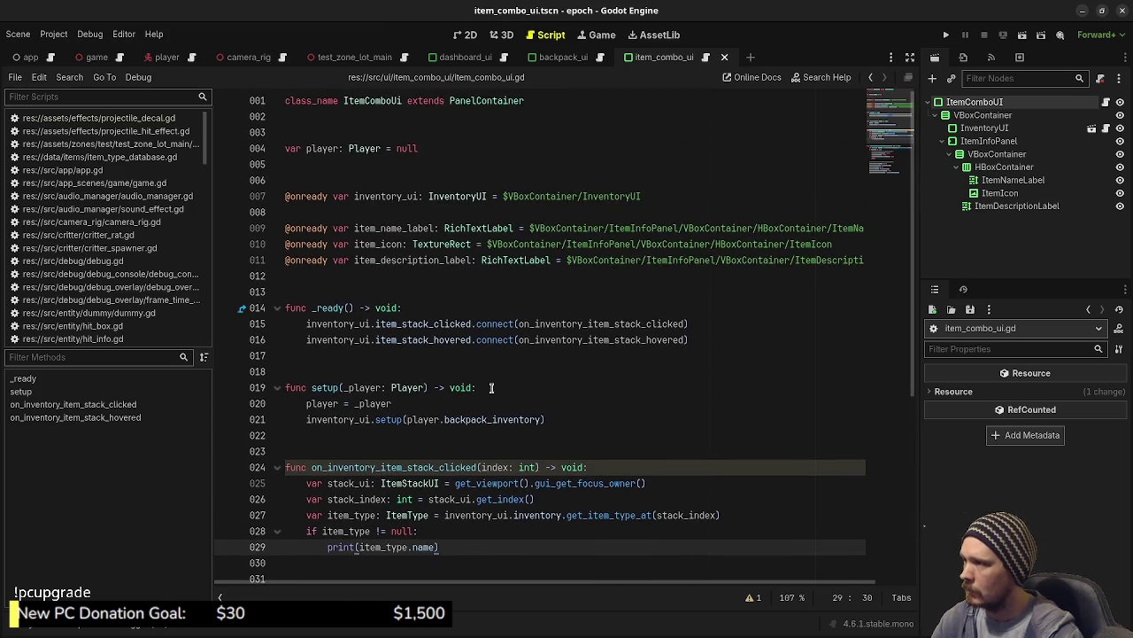
pyautogui.scroll(-6, 491, 387)
pyautogui.scroll(6, 492, 387)
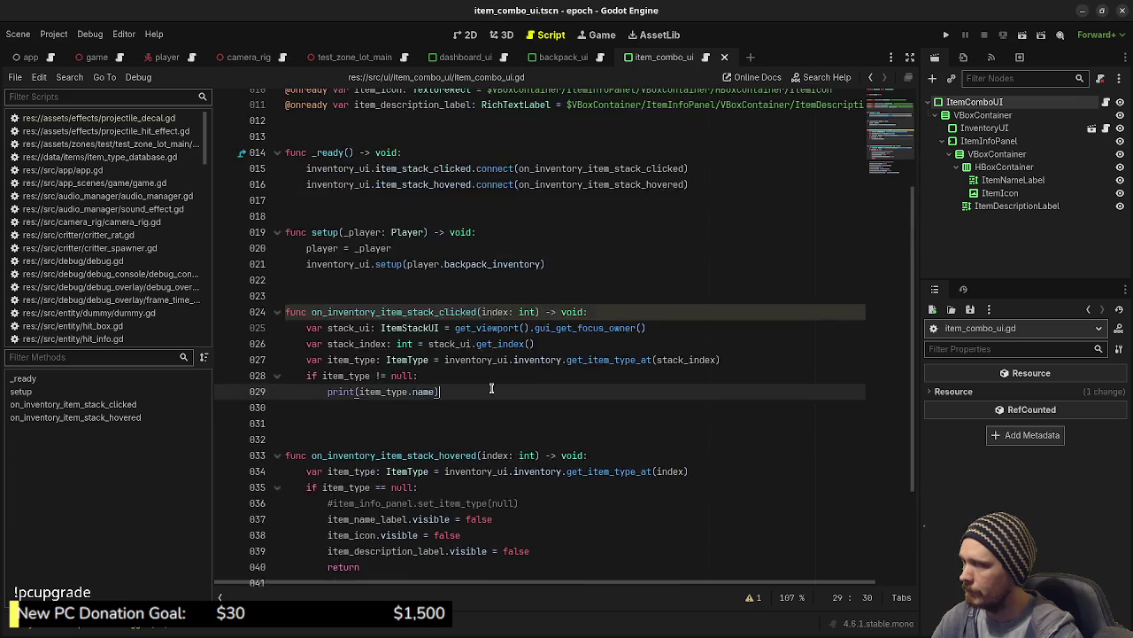
pyautogui.scroll(-2, 492, 387)
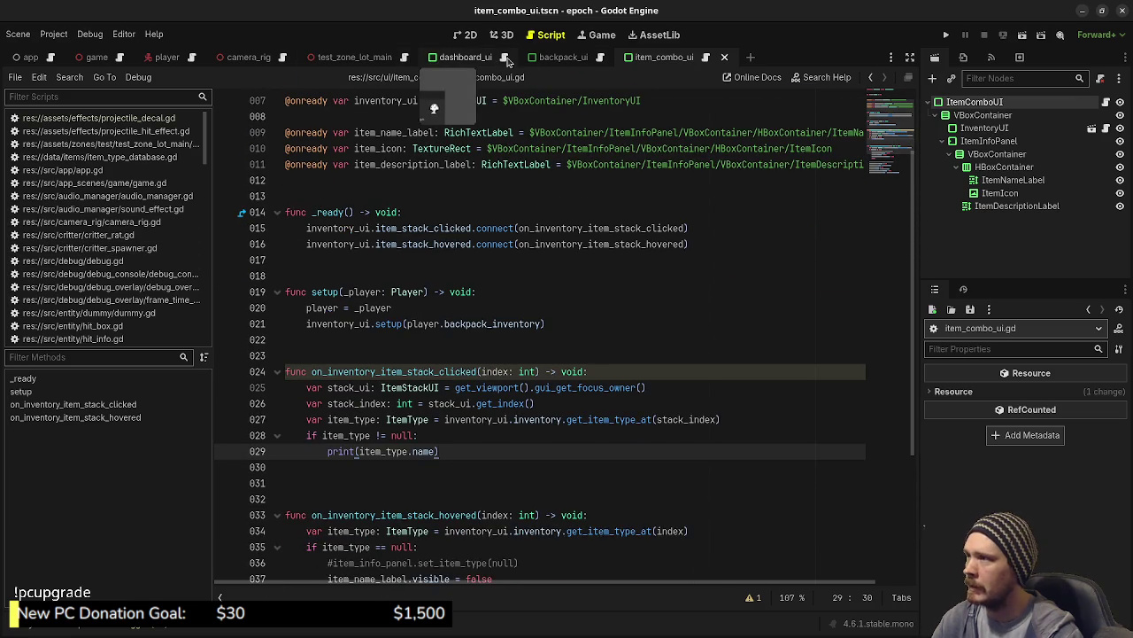
# In dashboard_ui's 2D view, instantiate item_combo_ui.tscn as a child of MarginContainer2.
pyautogui.click(465, 56)
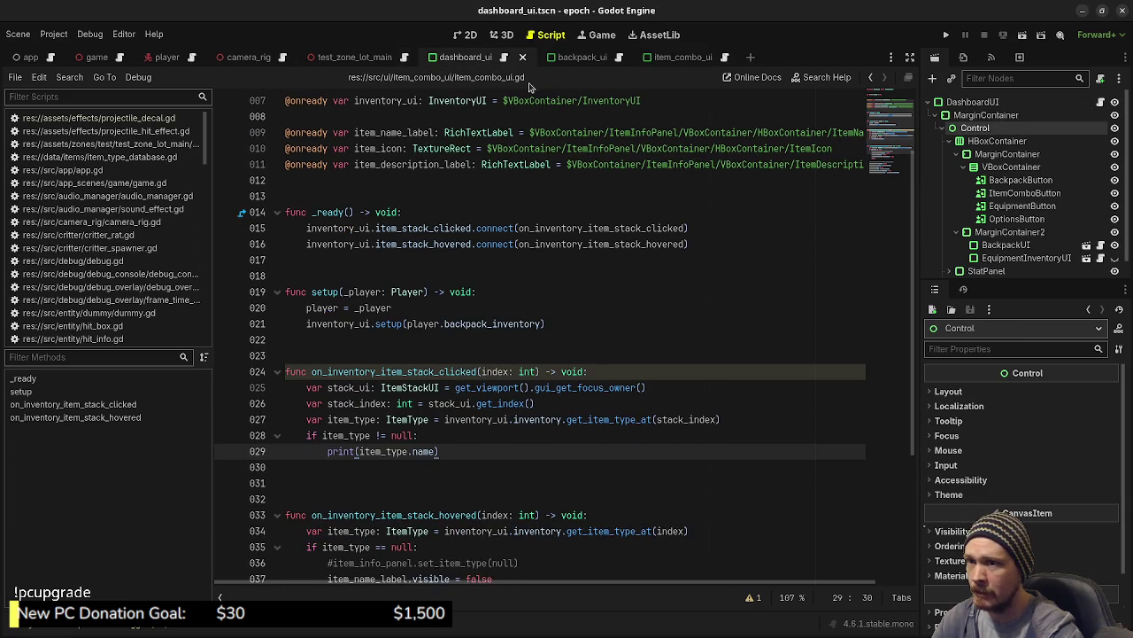
pyautogui.click(1014, 232)
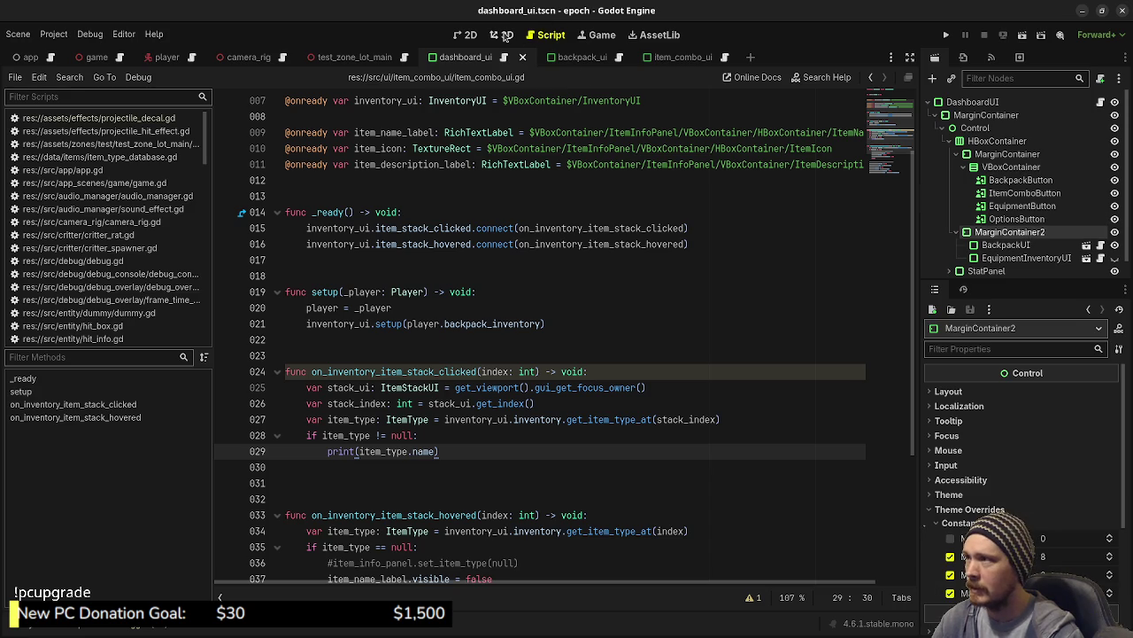
pyautogui.click(469, 34)
pyautogui.click(1000, 245)
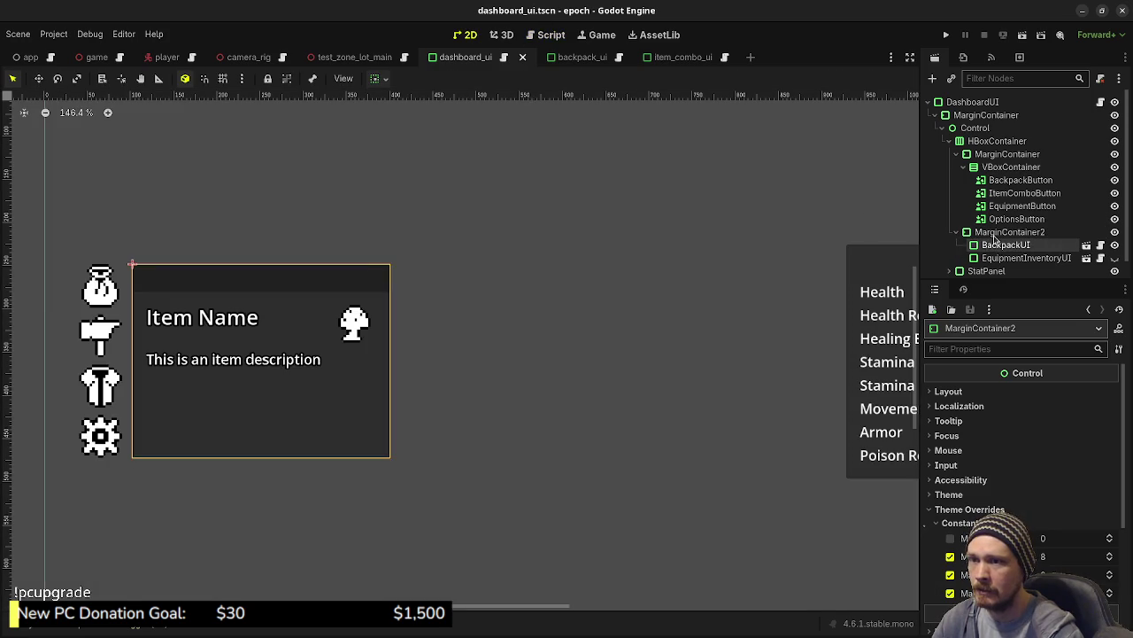
pyautogui.click(1005, 232)
pyautogui.click(952, 82)
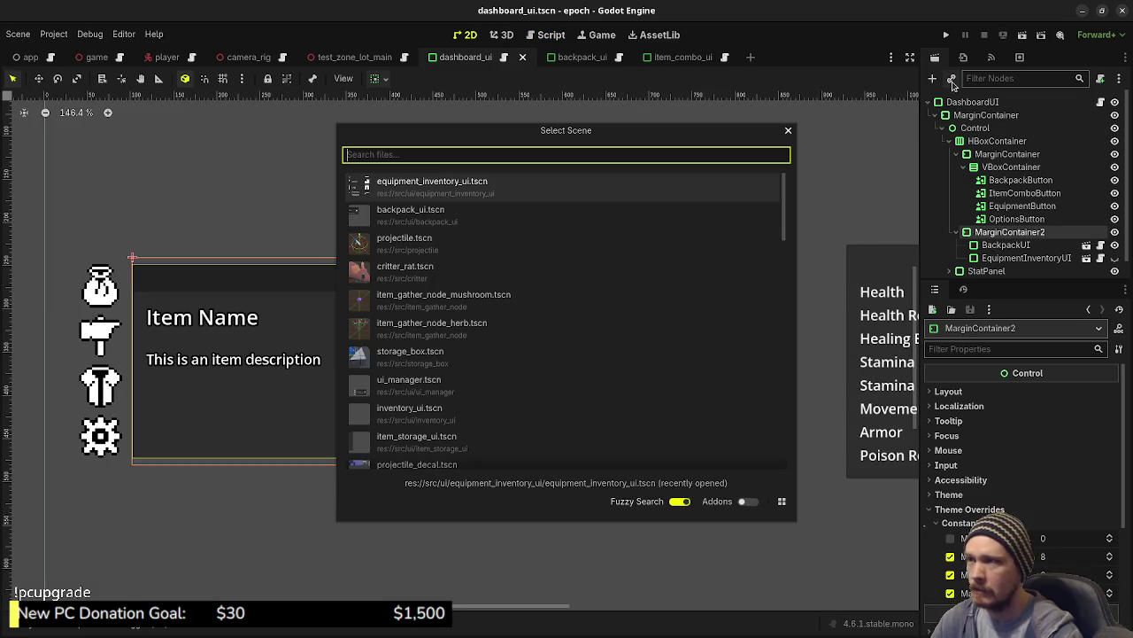
pyautogui.write('itemcombo')
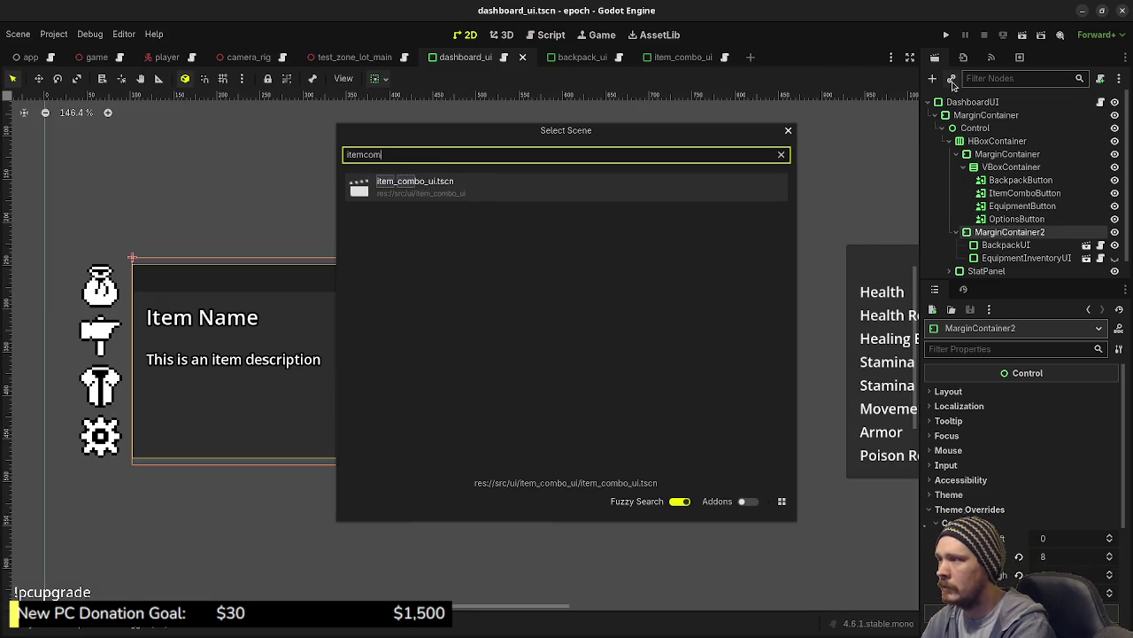
pyautogui.press('Return')
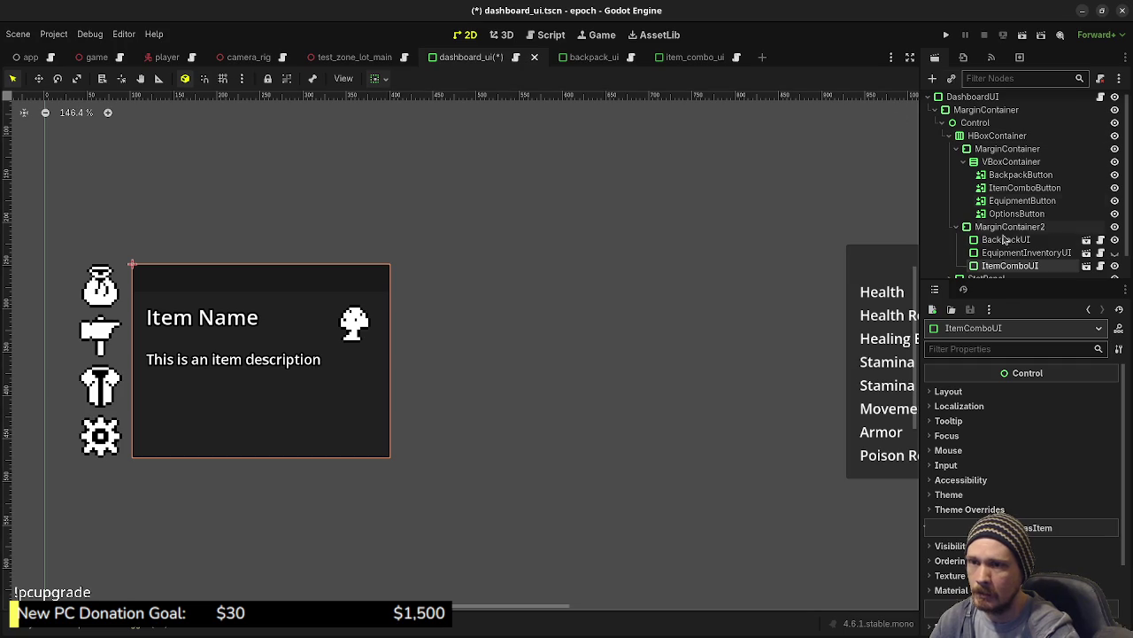
# Move ItemComboUI above EquipmentInventoryUI, hide it, and save the dashboard scene.
pyautogui.moveTo(1008, 265); pyautogui.dragTo(996, 246)
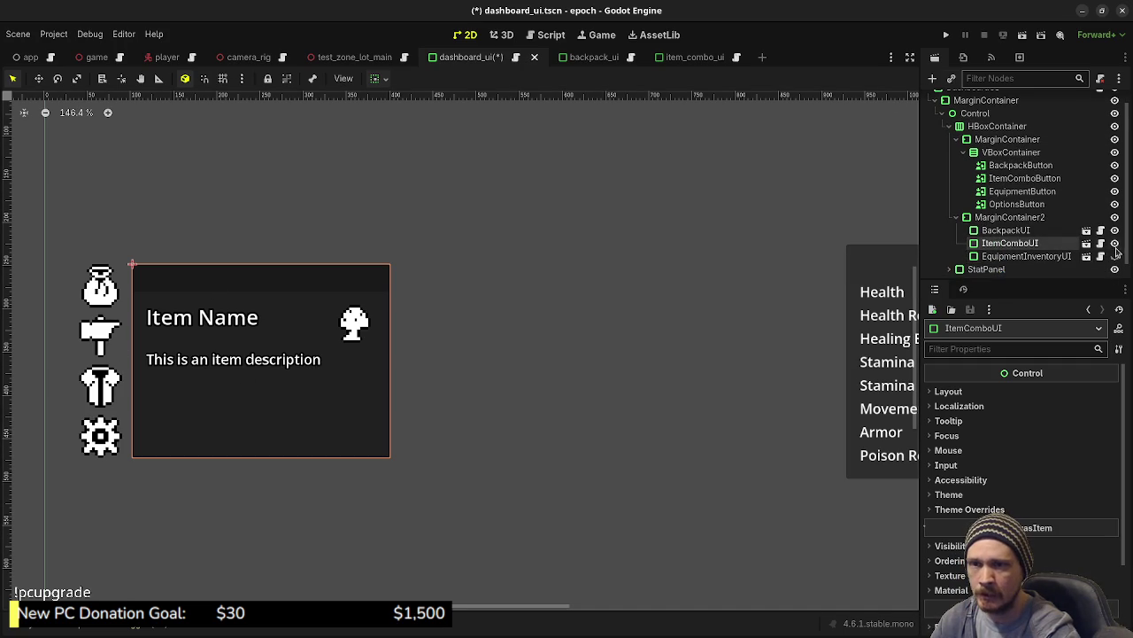
pyautogui.click(1114, 242)
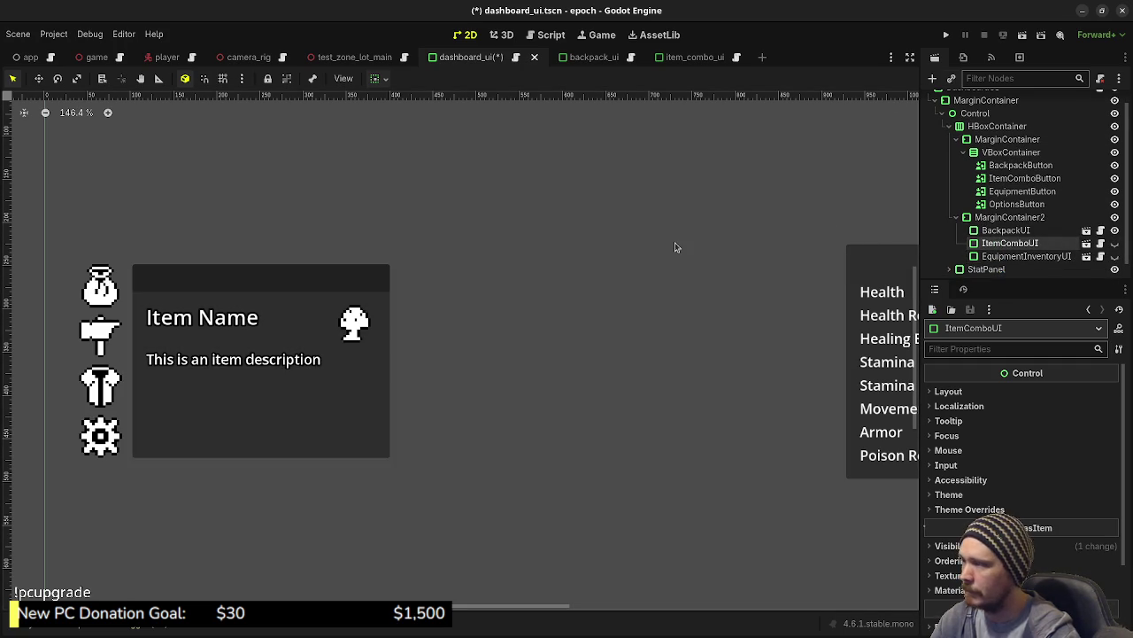
pyautogui.hotkey('ctrl', 's')
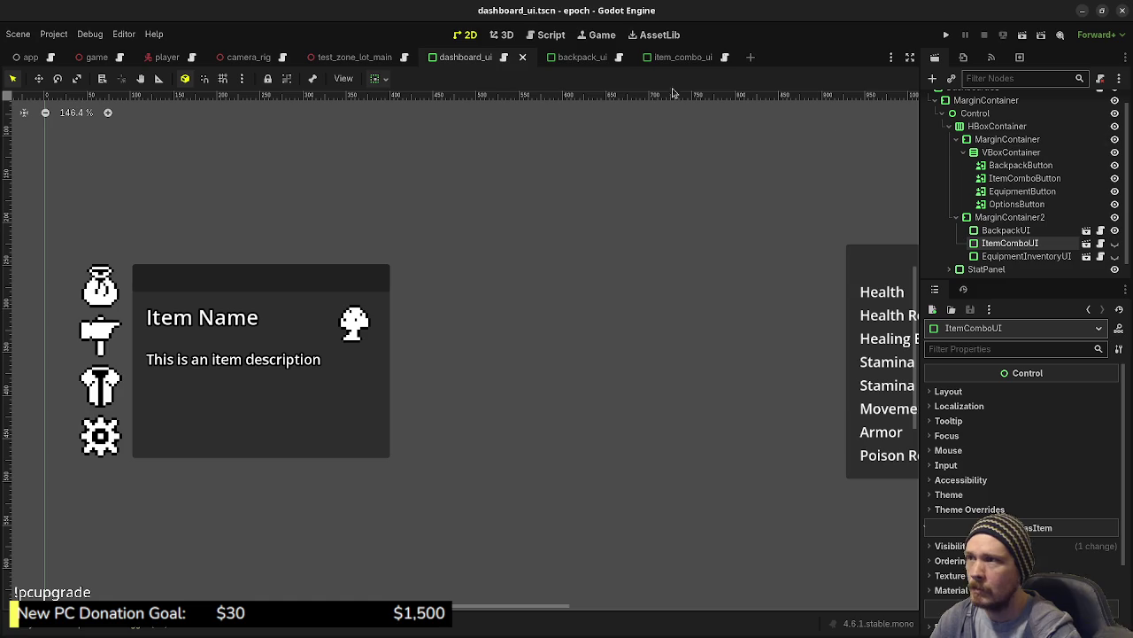
pyautogui.click(504, 56)
pyautogui.scroll(5, 646, 258)
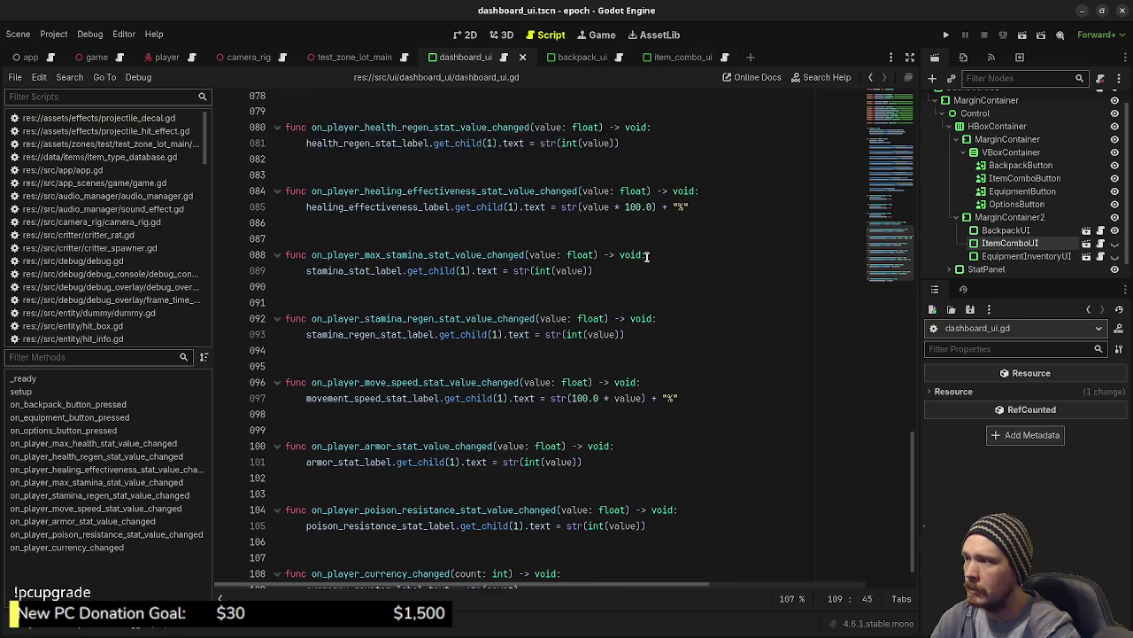
pyautogui.scroll(15, 646, 258)
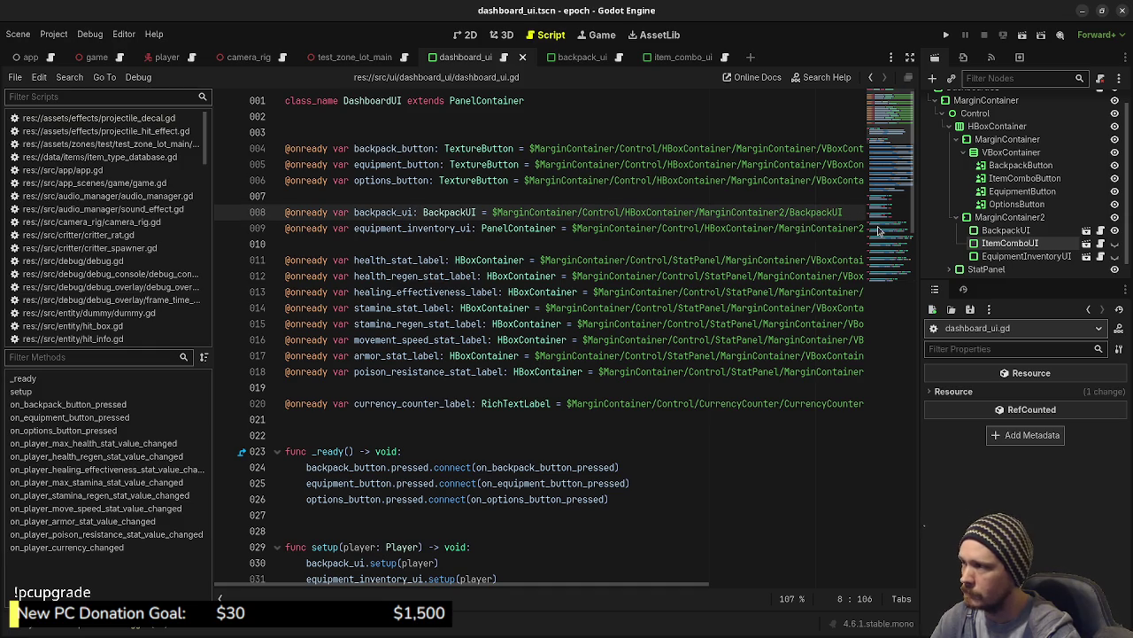
pyautogui.press('Return')
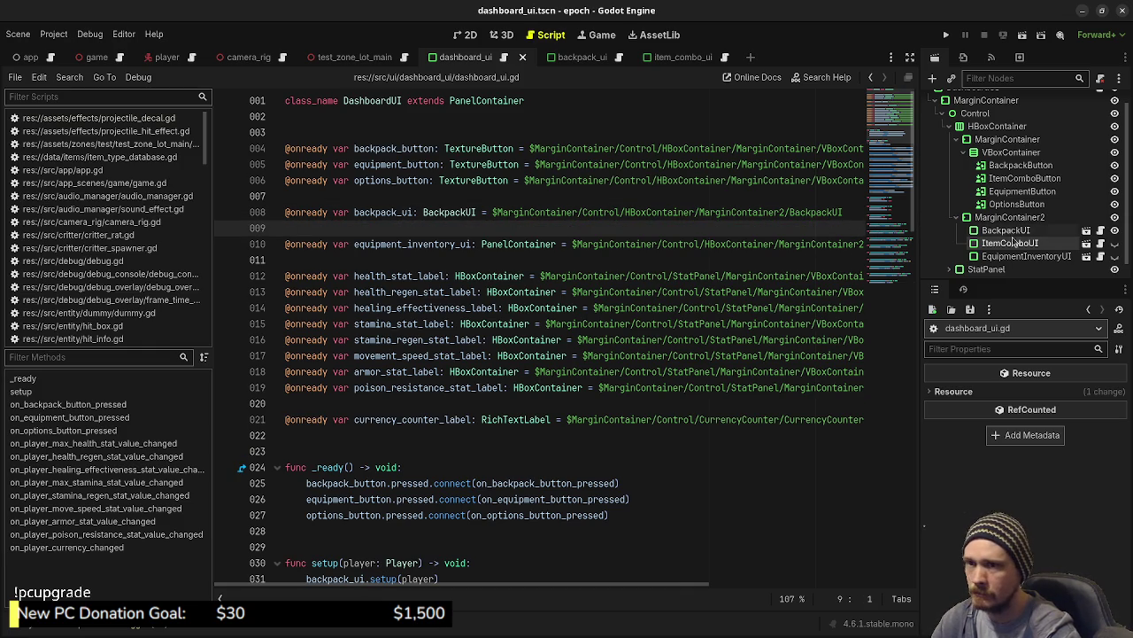
pyautogui.moveTo(1000, 244)
pyautogui.mouseDown()
pyautogui.moveTo(455, 230)
pyautogui.moveTo(473, 227)
pyautogui.mouseUp()
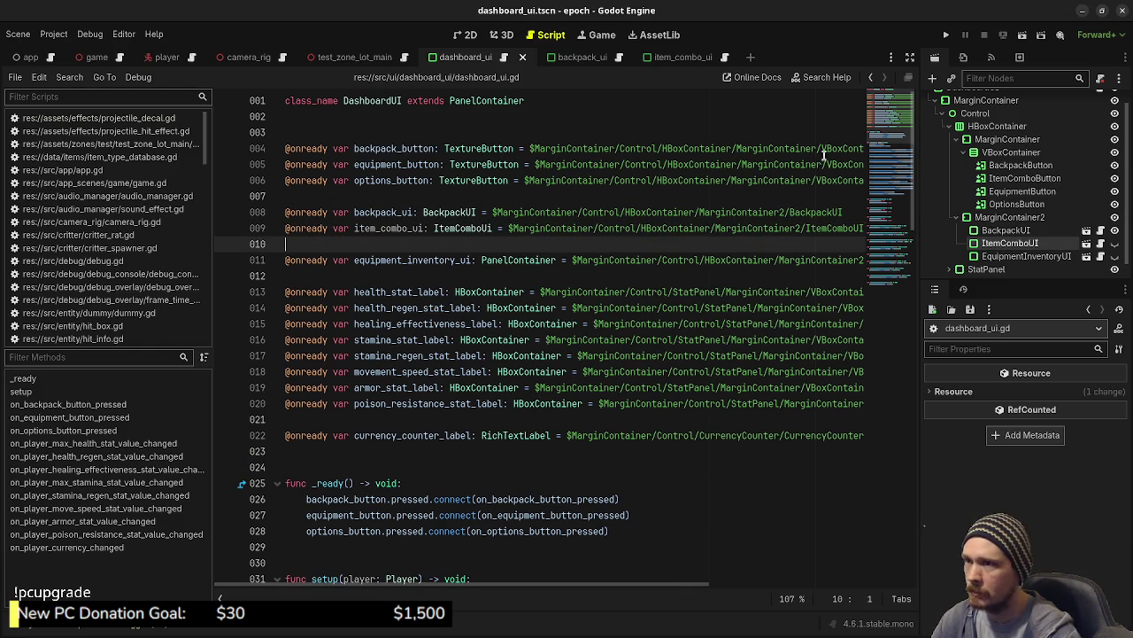
pyautogui.click(909, 56)
pyautogui.click(978, 149)
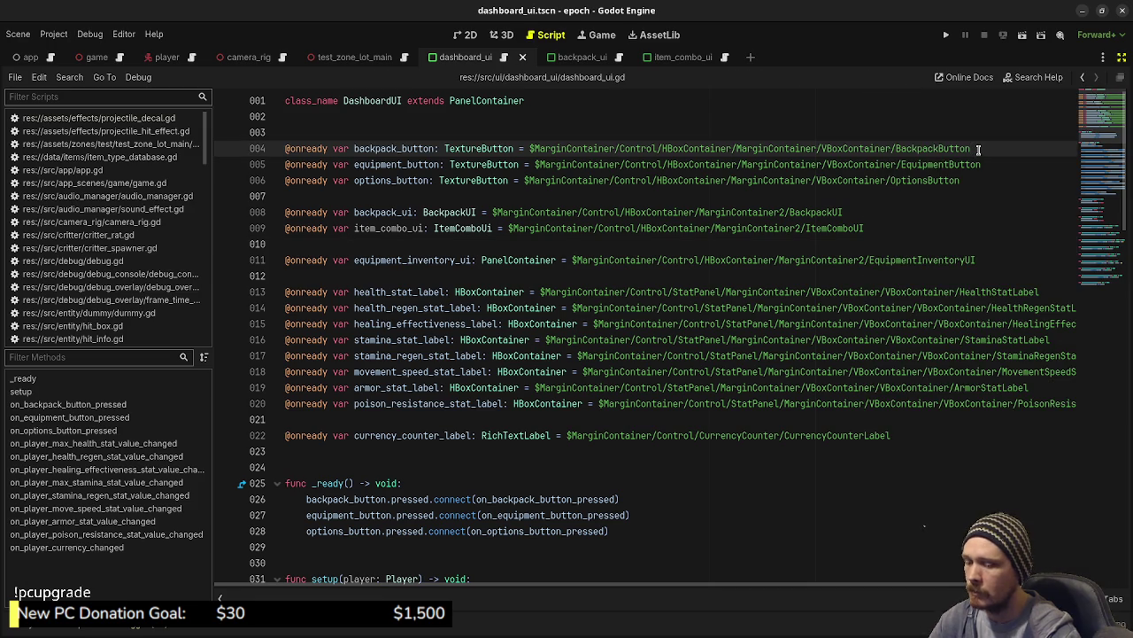
pyautogui.press('Return')
pyautogui.click(1121, 57)
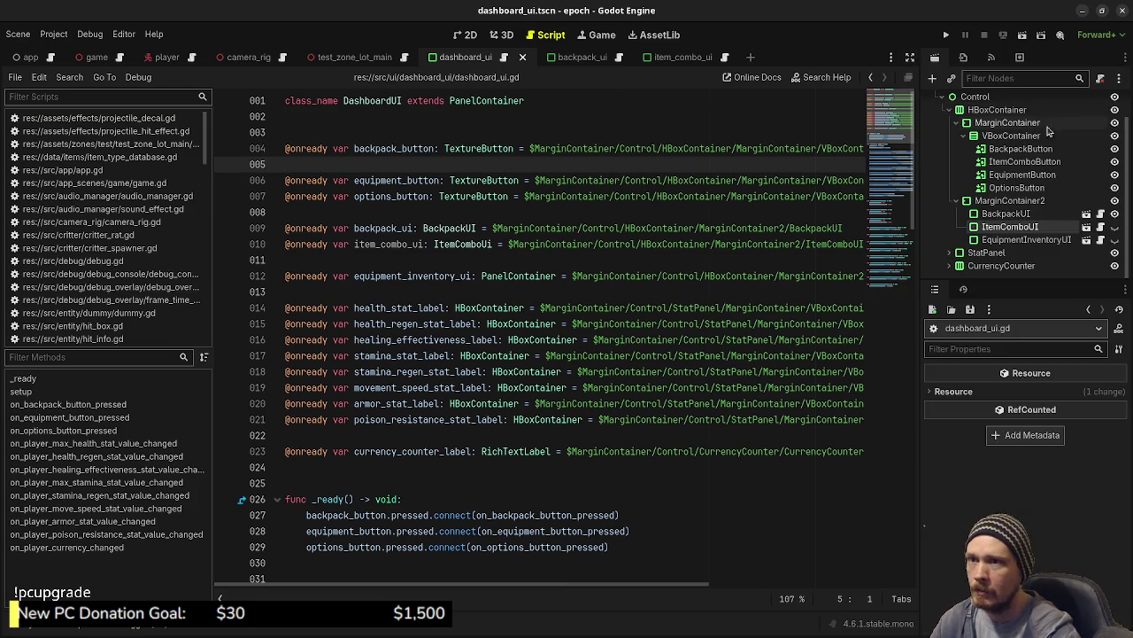
pyautogui.moveTo(1013, 162)
pyautogui.mouseDown()
pyautogui.moveTo(473, 181)
pyautogui.moveTo(413, 166)
pyautogui.mouseUp()
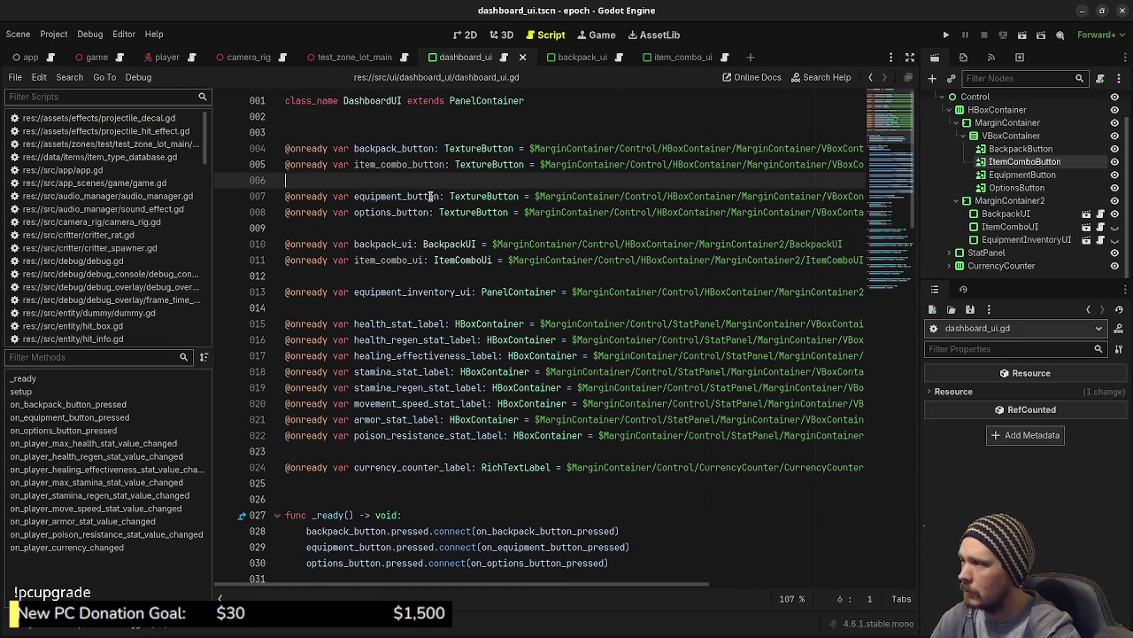
# Remove the leftover blank lines 006 and 011 and move to the backpack button connection.
pyautogui.press('BackSpace')
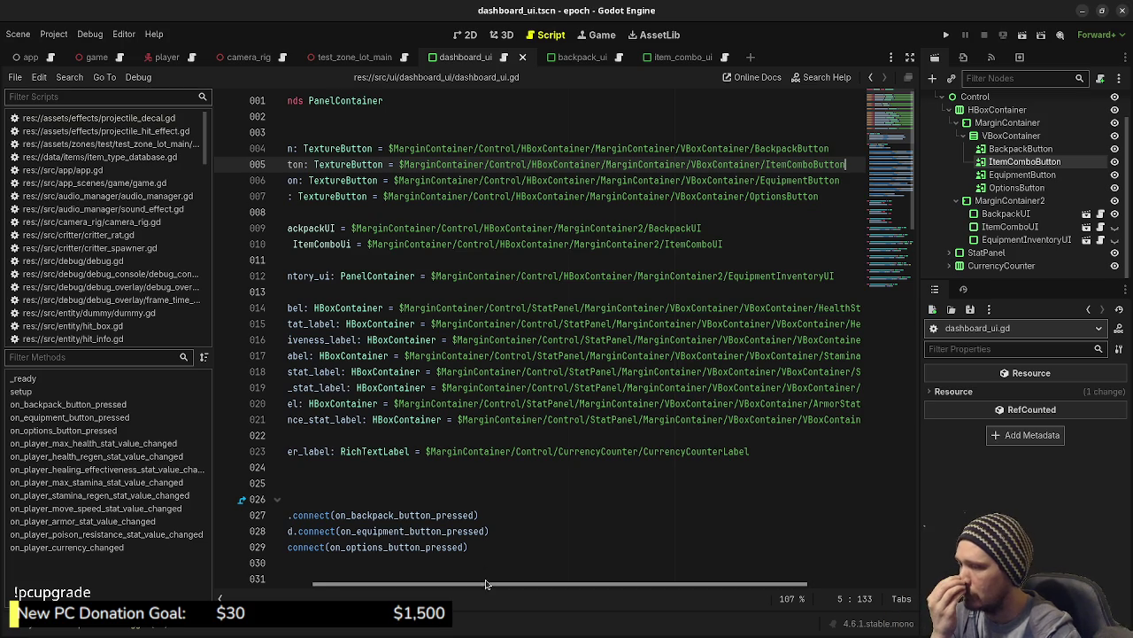
pyautogui.hscroll(-5, 481, 560)
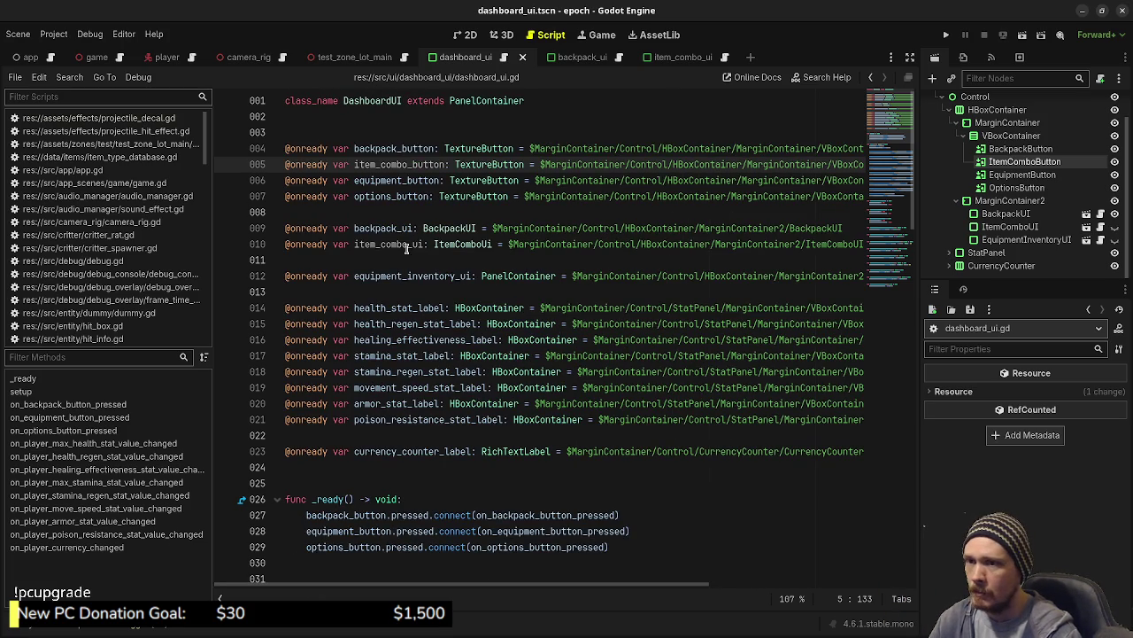
pyautogui.click(399, 258)
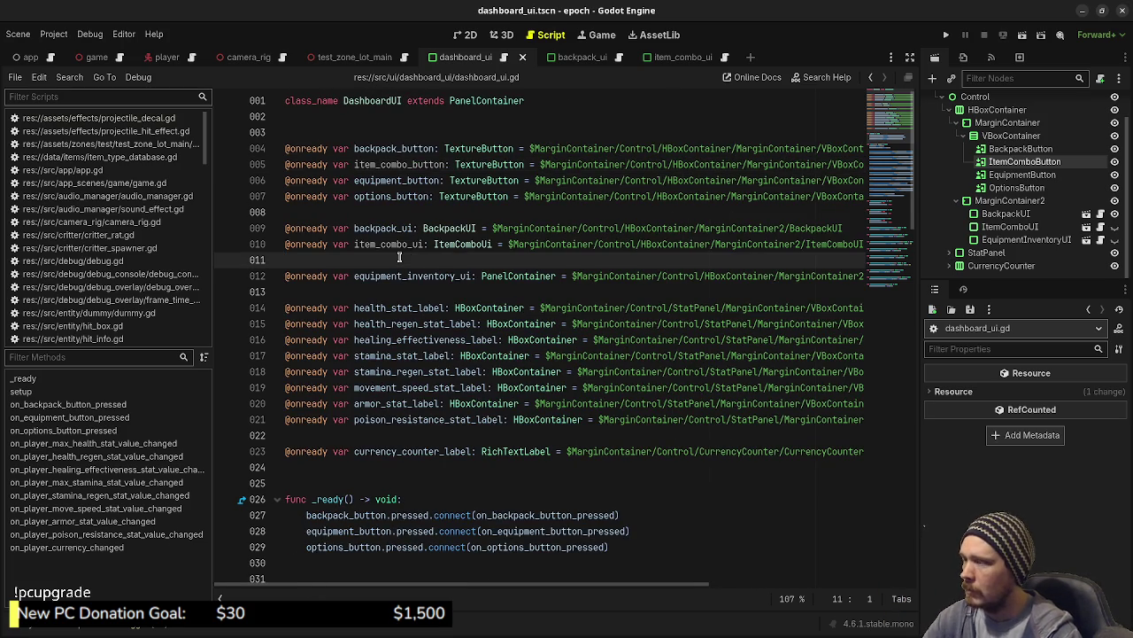
pyautogui.press('BackSpace')
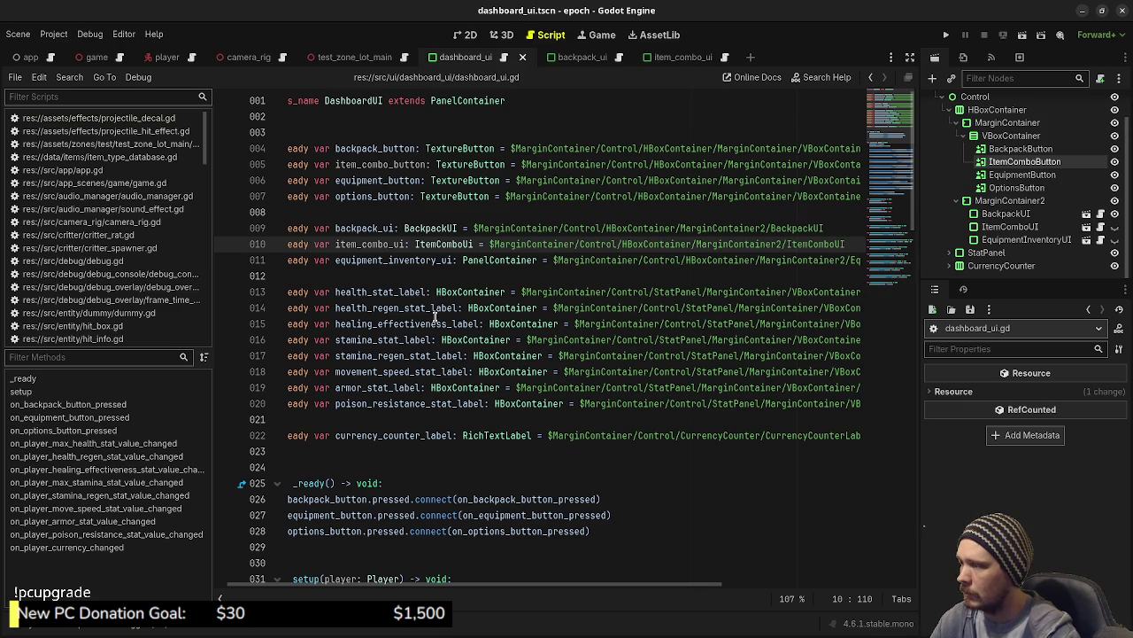
pyautogui.scroll(-2, 435, 317)
pyautogui.hscroll(-1, 372, 584)
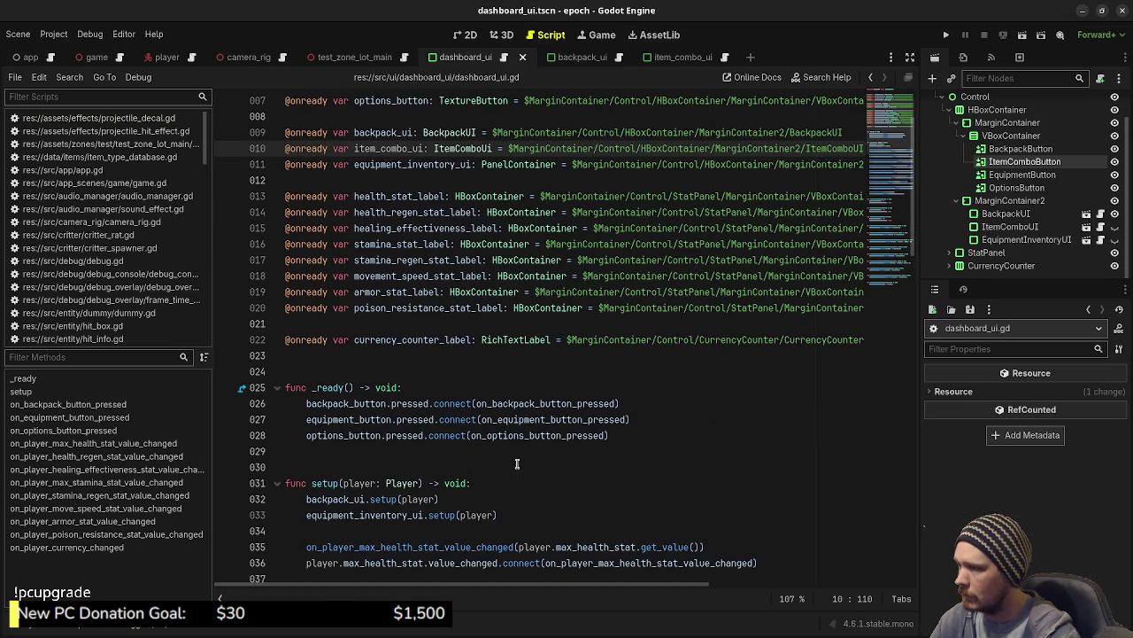
pyautogui.click(637, 408)
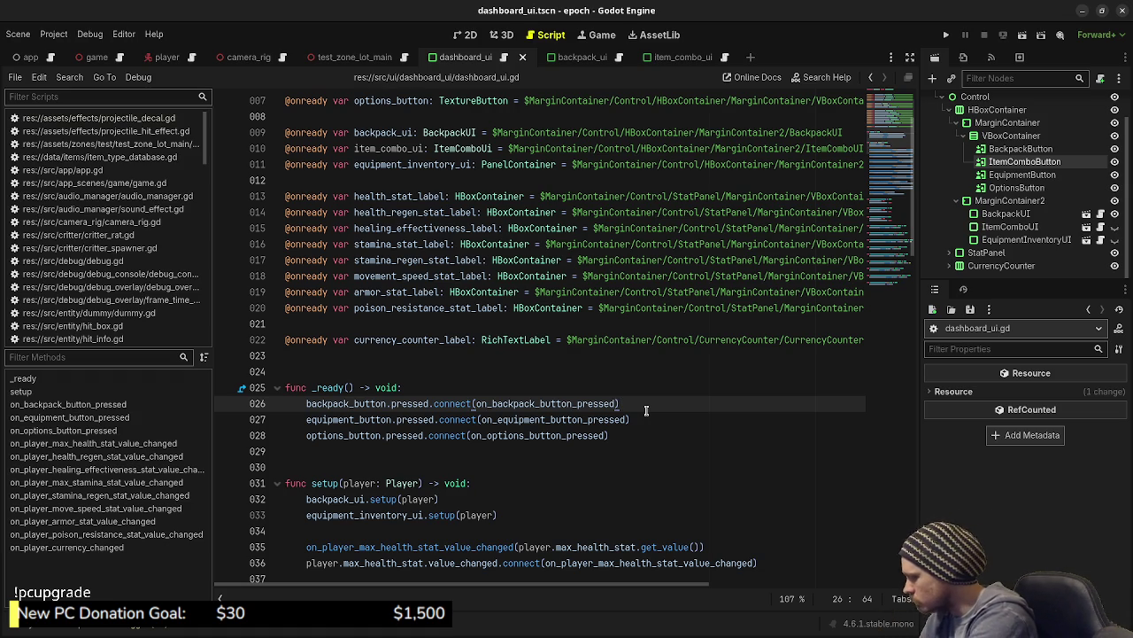
# Add item_combo_button.pressed.connect(on_item_combo_button_pressed) to _ready.
pyautogui.press('Return')
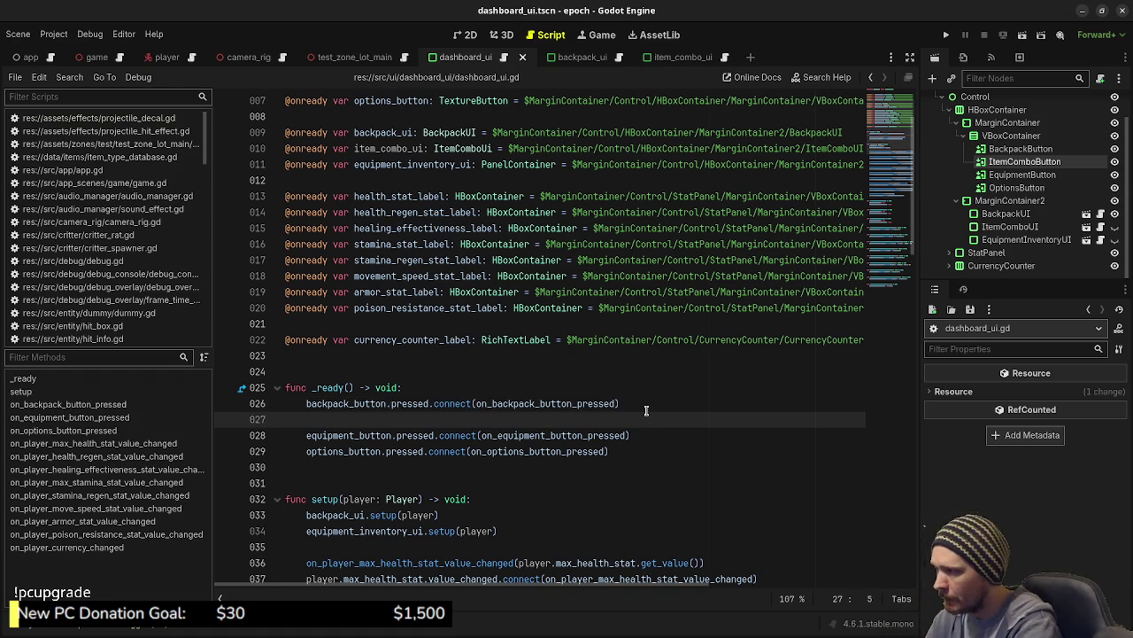
pyautogui.write('item_combo_button.')
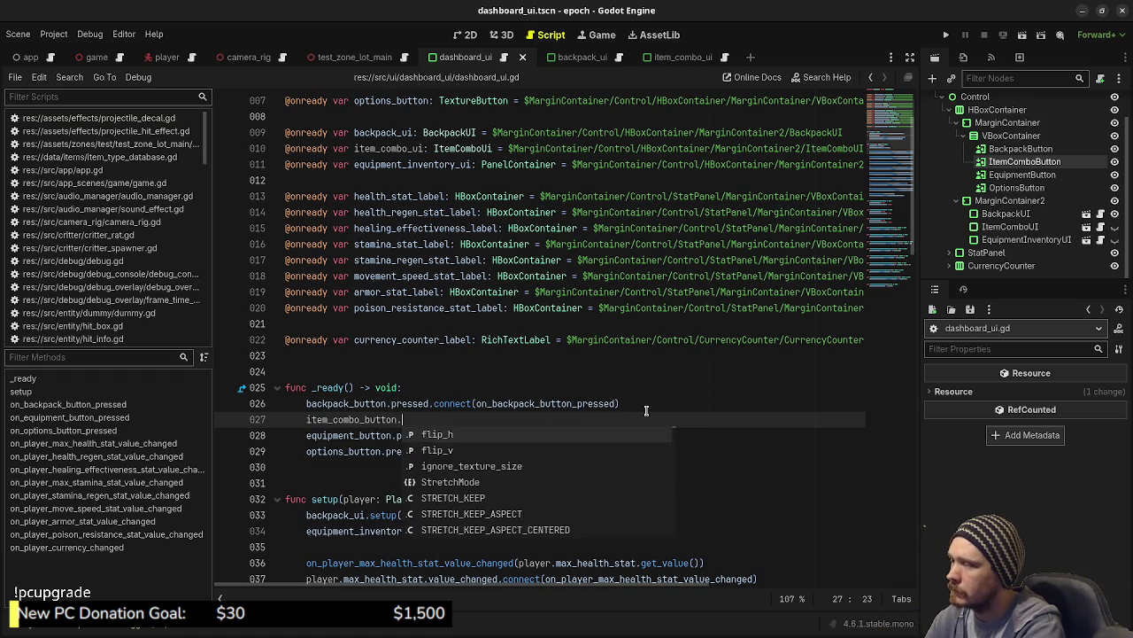
pyautogui.write('pressed.connect(on')
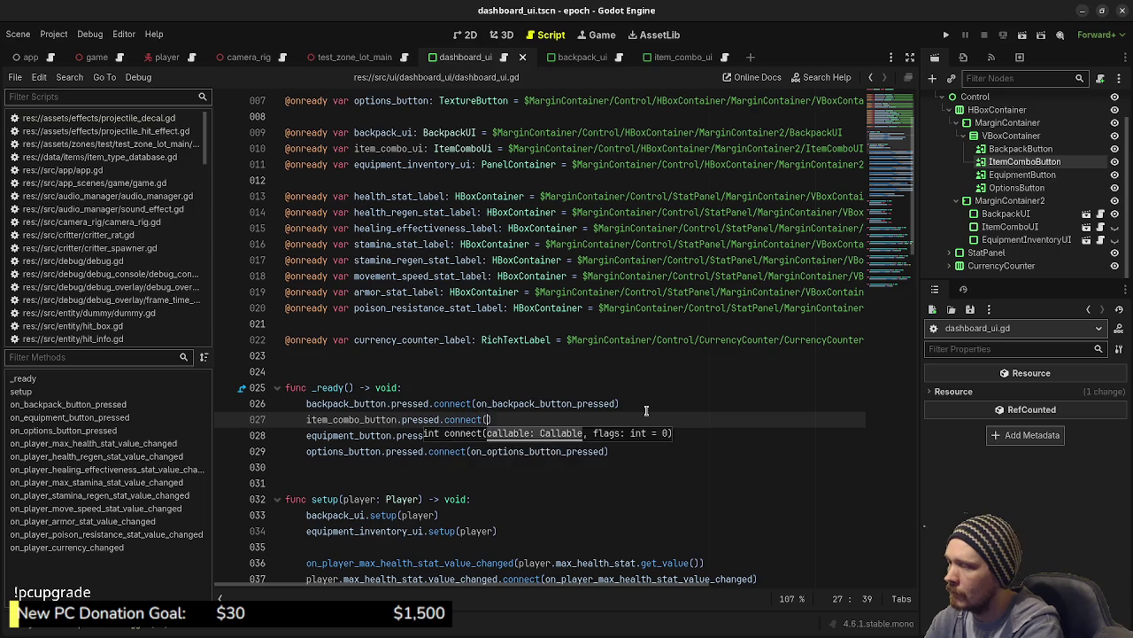
pyautogui.write('_item_combo_')
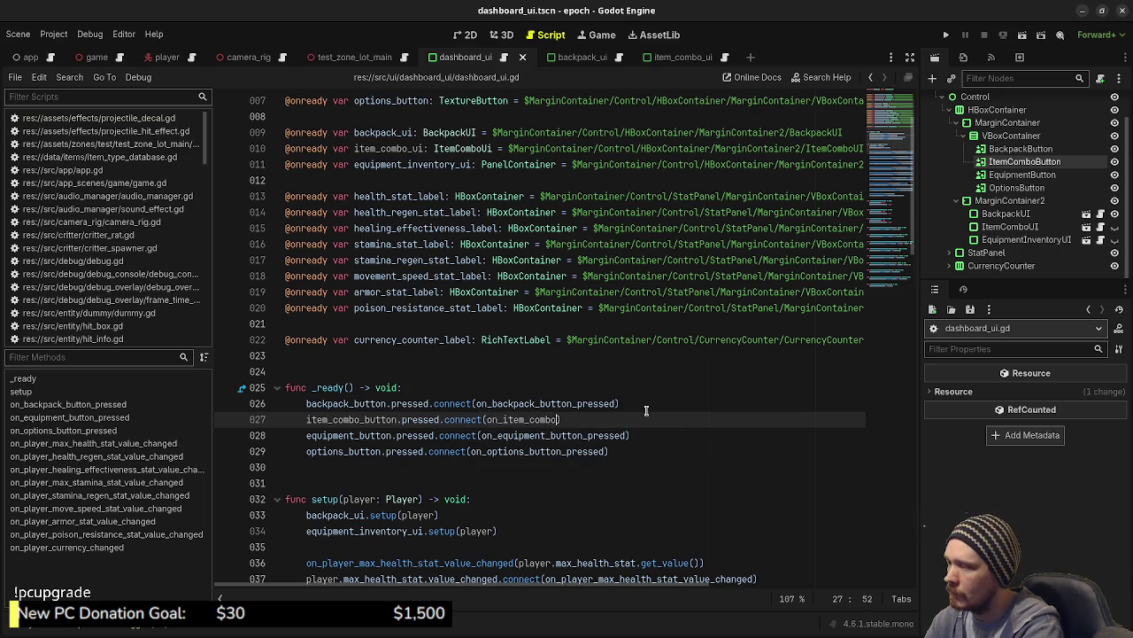
pyautogui.write('button_pressed')
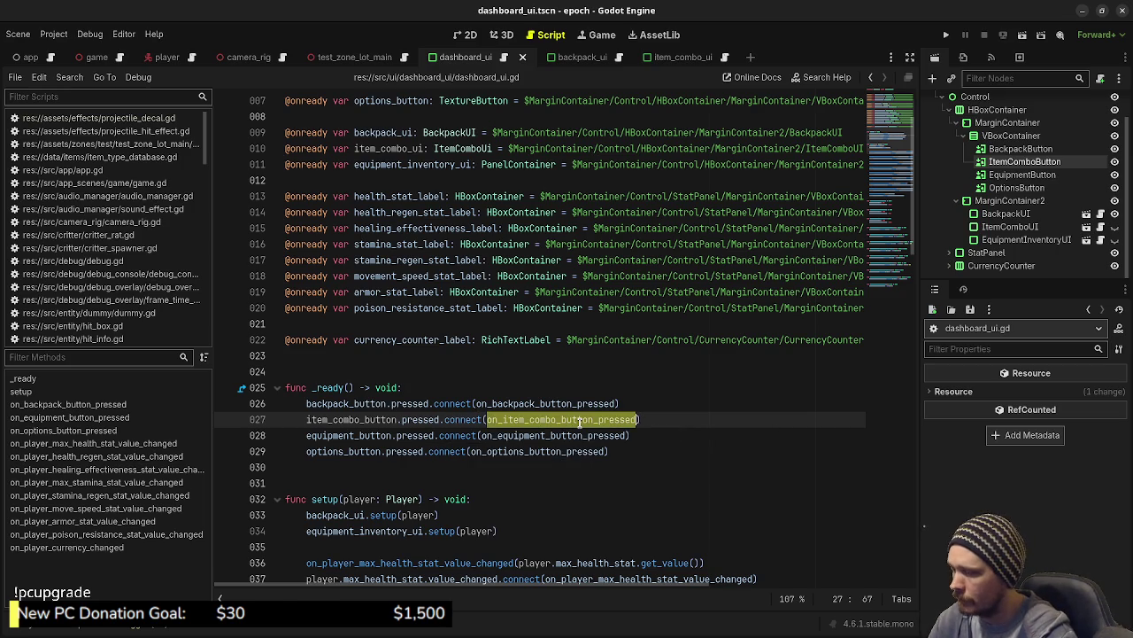
pyautogui.scroll(-10, 546, 441)
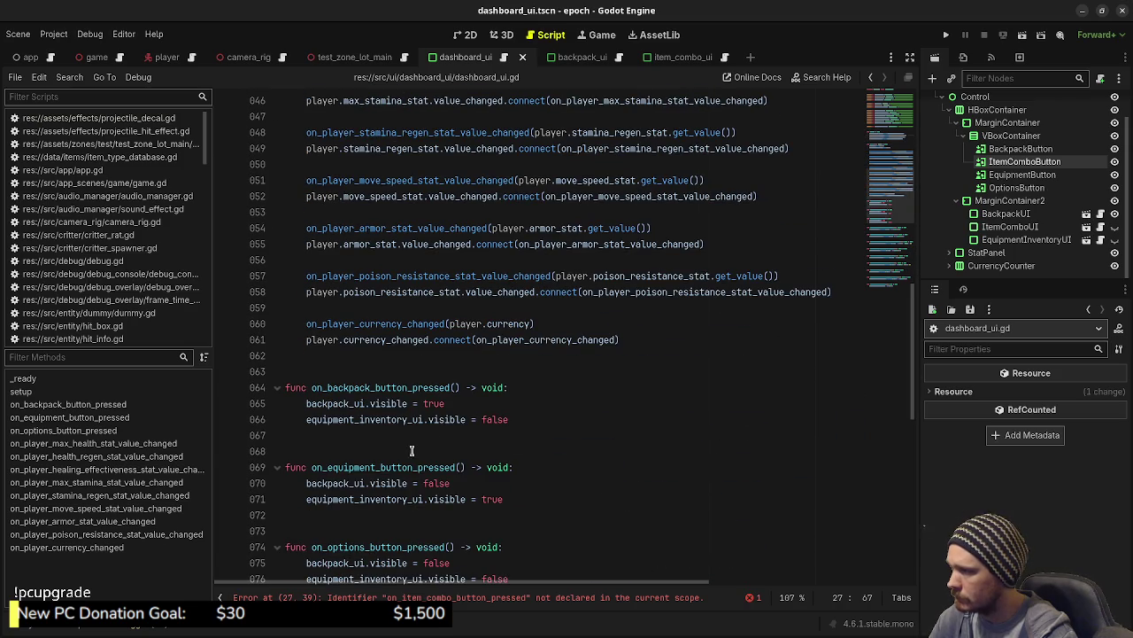
# Write on_item_combo_button_pressed() hiding backpack_ui and equipment_inventory_ui and showing item_combo_ui.
pyautogui.click(412, 451)
pyautogui.press('Return')
pyautogui.write('func')
pyautogui.write('on_item_combo_button_pressed')
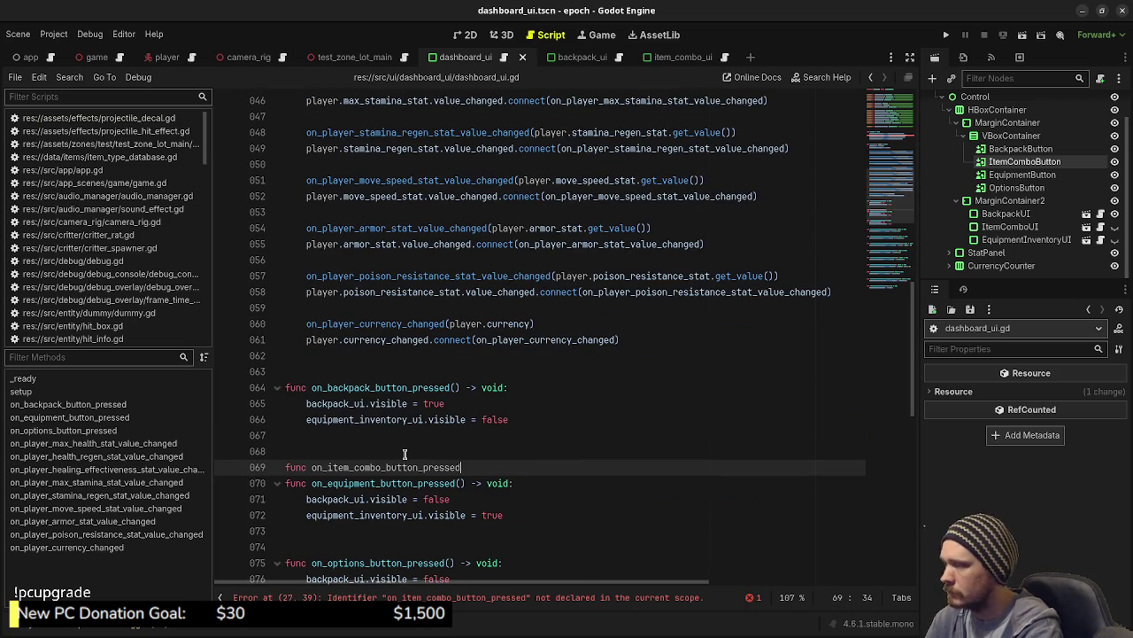
pyautogui.write('() -> void:')
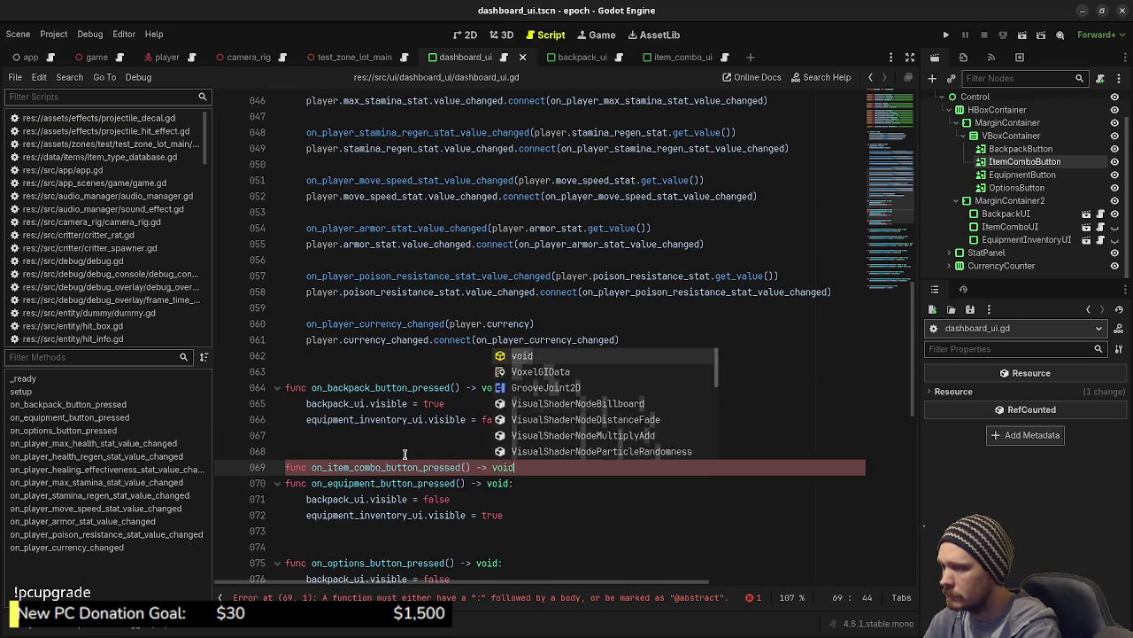
pyautogui.press('Return')
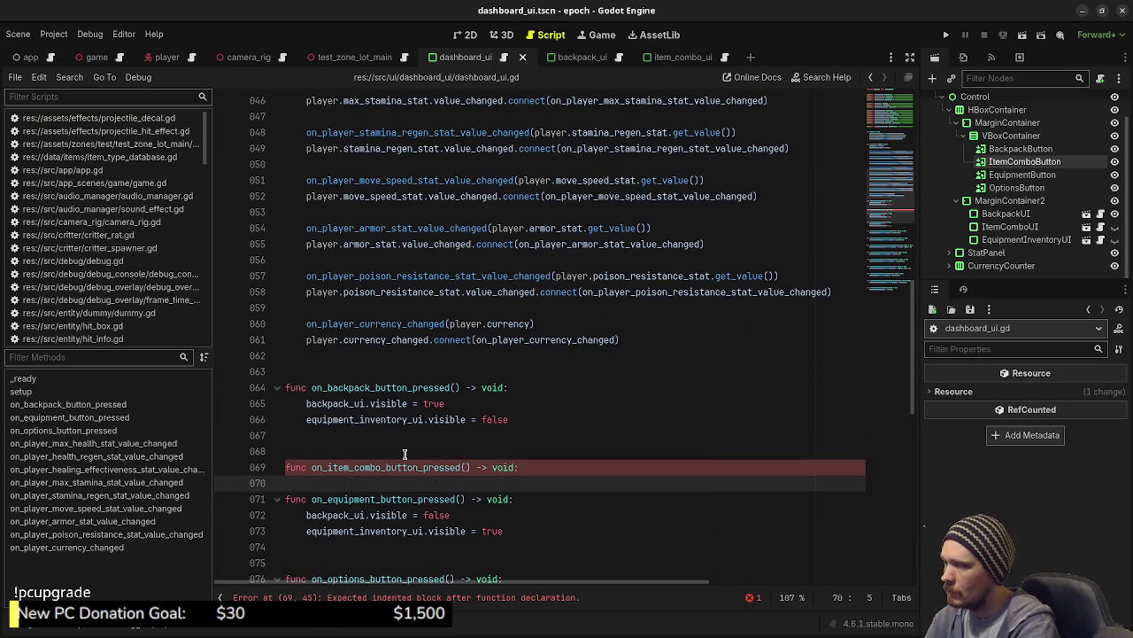
pyautogui.write('back')
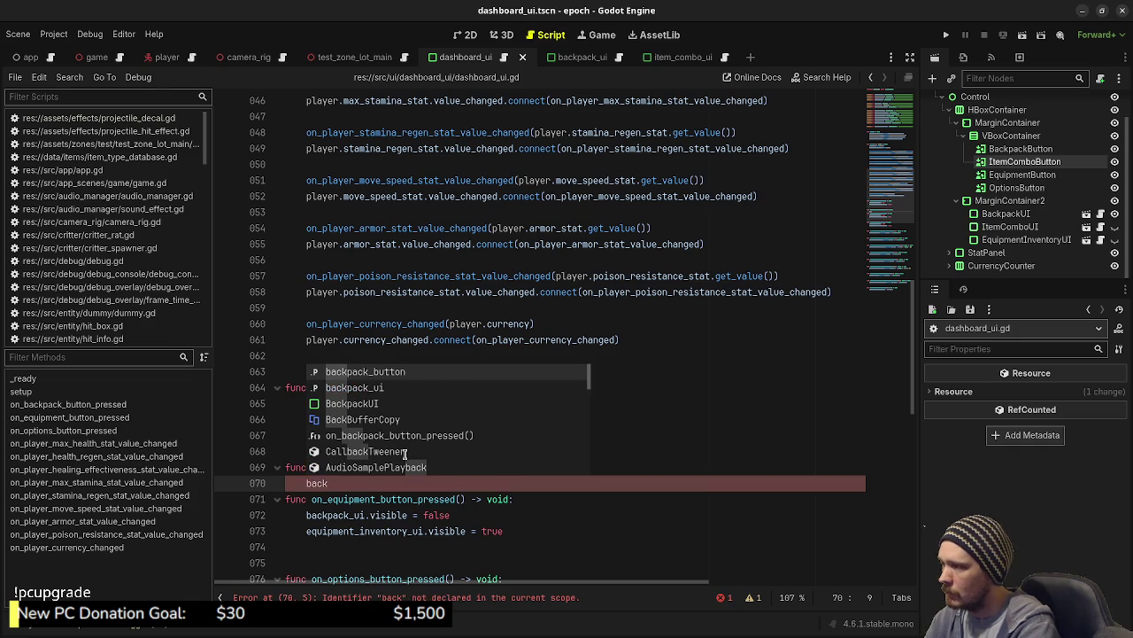
pyautogui.write('pack')
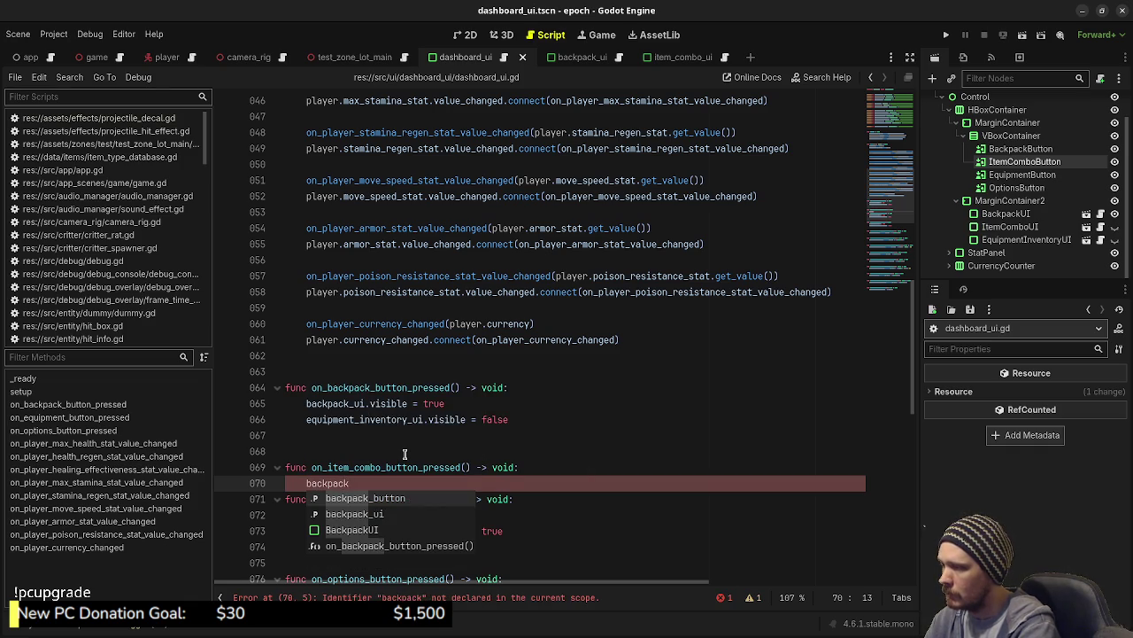
pyautogui.write('_ui.visible ')
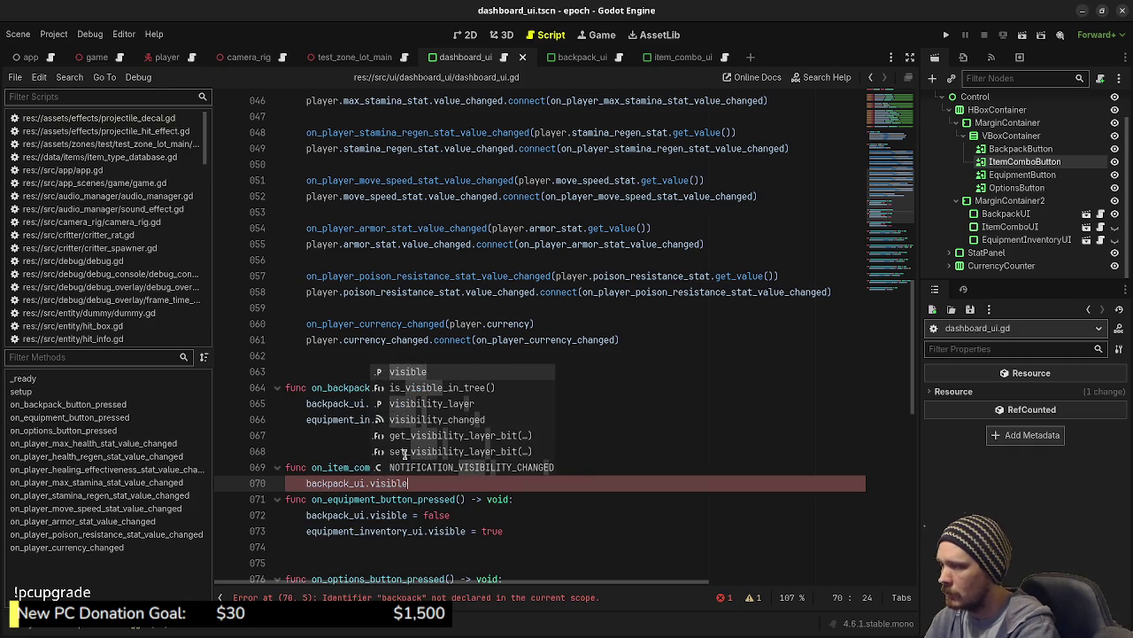
pyautogui.write('= false')
pyautogui.press('Return')
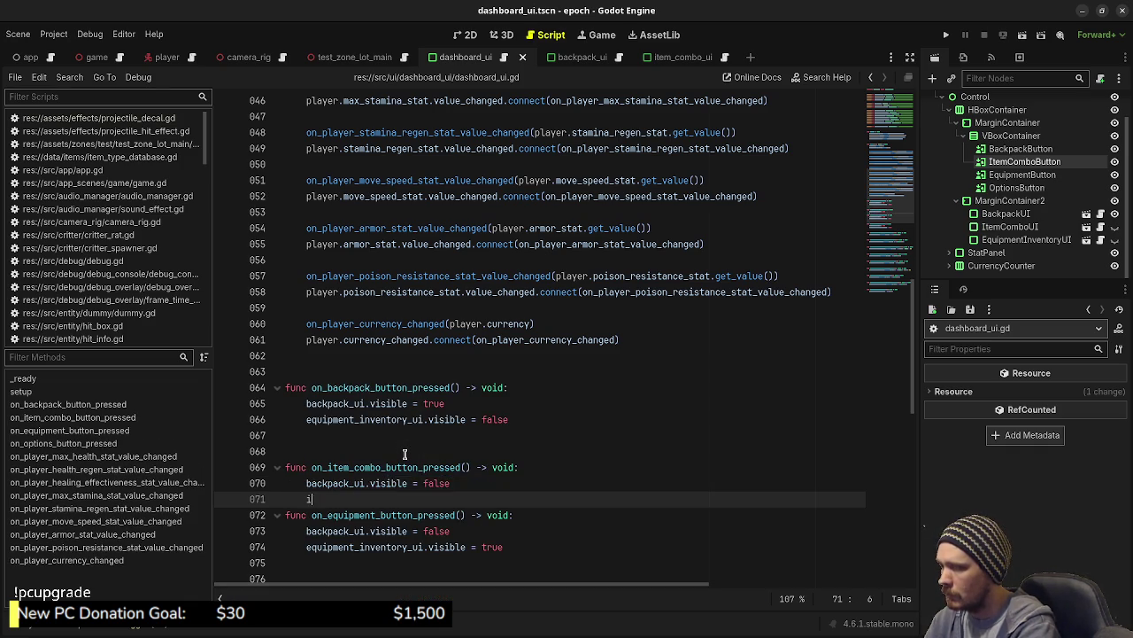
pyautogui.write('item_combo_ui')
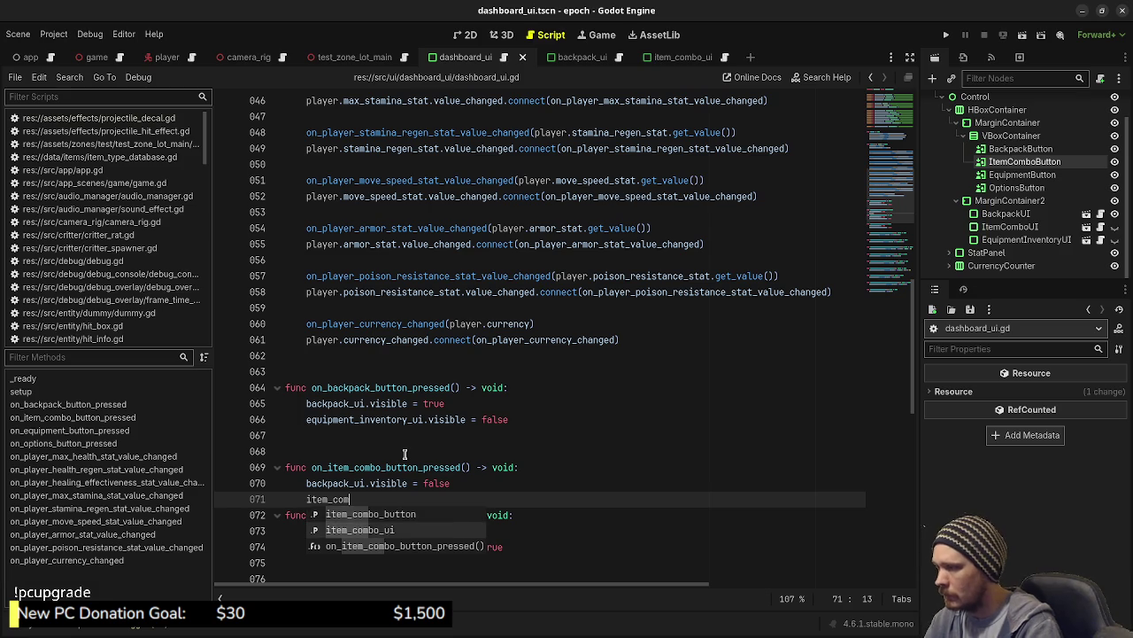
pyautogui.write('.visible = true')
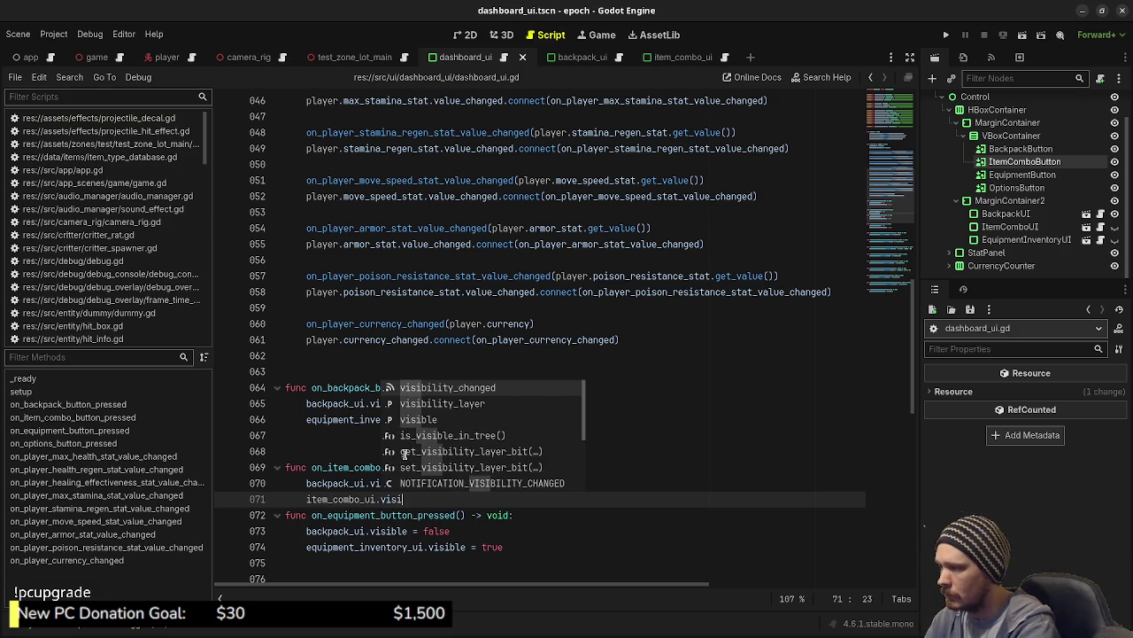
pyautogui.press('Return')
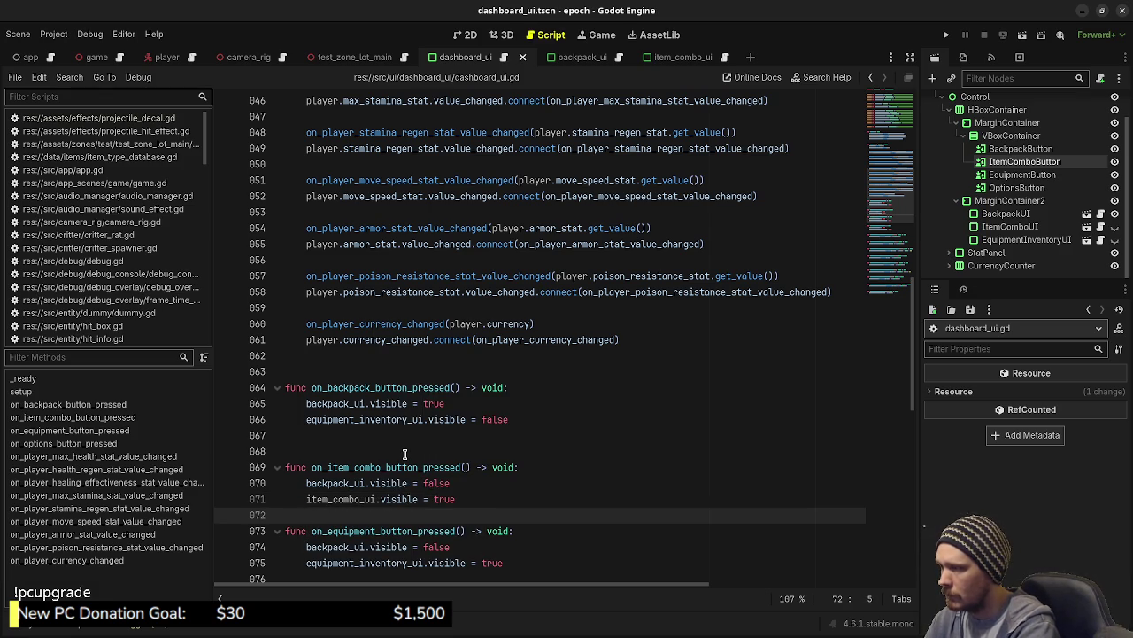
pyautogui.write('equi')
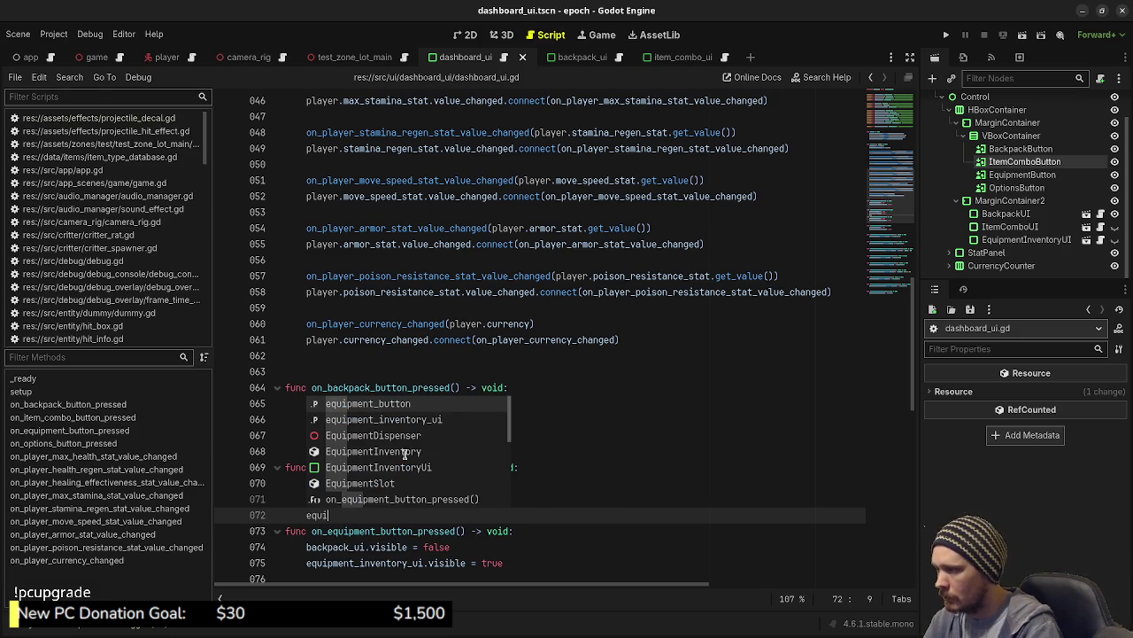
pyautogui.press('Down')
pyautogui.press('Return')
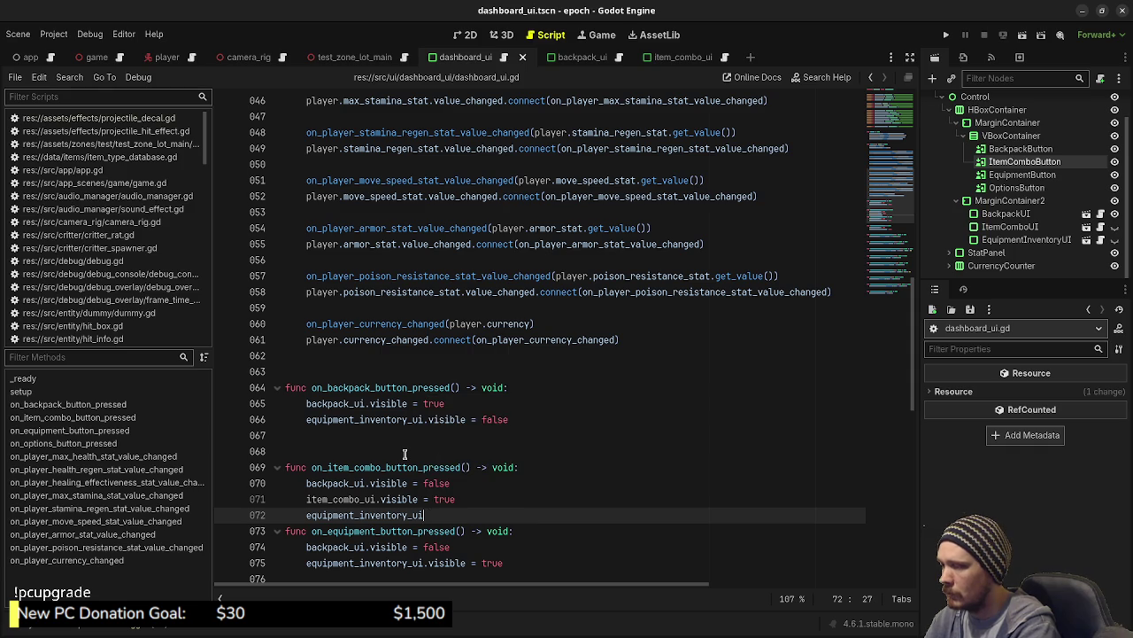
pyautogui.write('.visible = false')
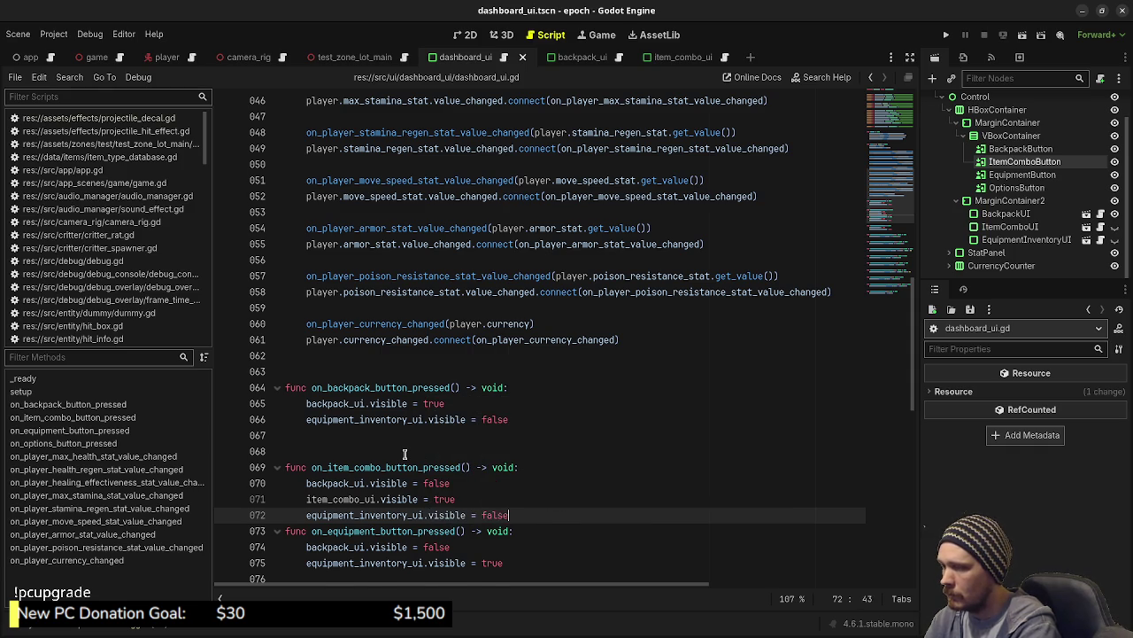
pyautogui.press('Return')
pyautogui.press('Return')
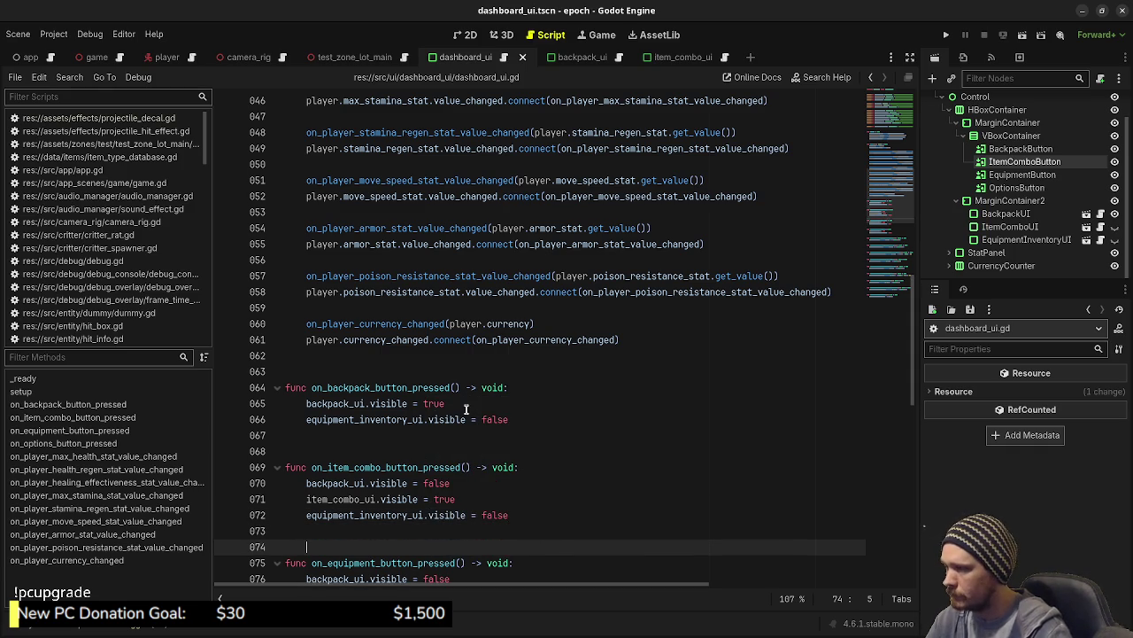
# Add item_combo_ui.visible = false to the backpack and equipment button handlers.
pyautogui.moveTo(454, 499); pyautogui.dragTo(300, 501)
pyautogui.hotkey('ctrl', 'c')
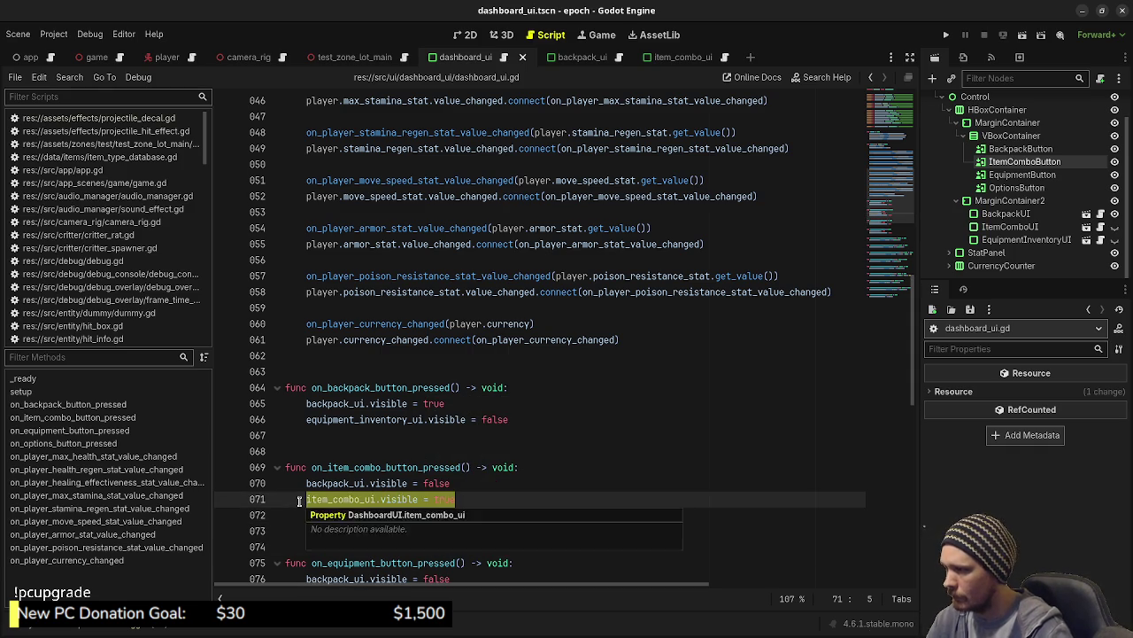
pyautogui.click(449, 387)
pyautogui.click(462, 403)
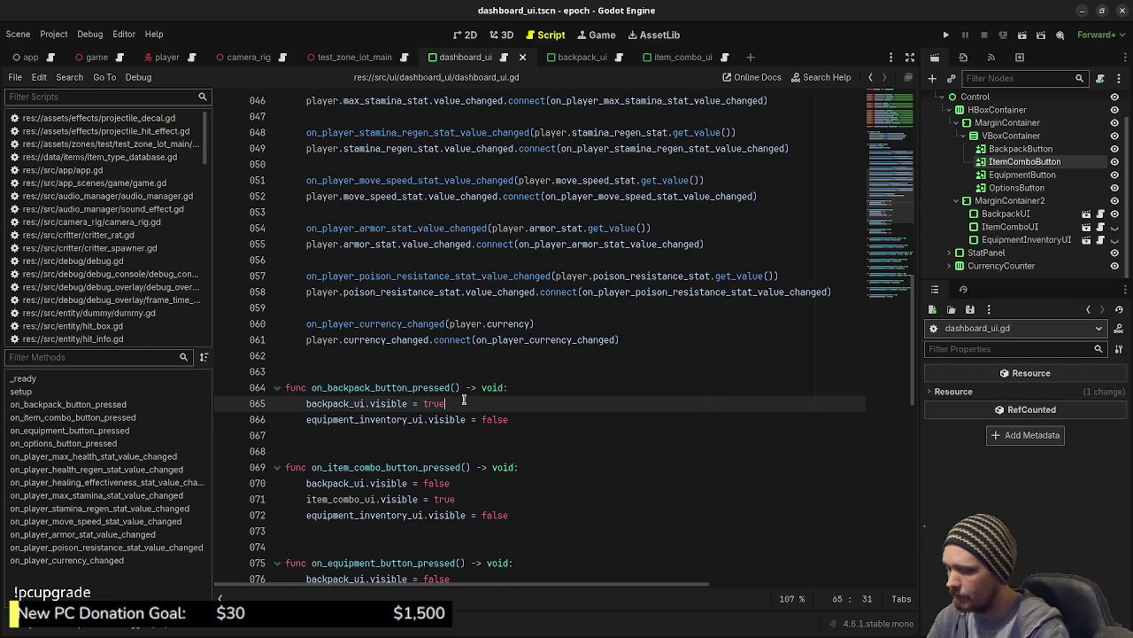
pyautogui.press('Return')
pyautogui.hotkey('ctrl', 'v')
pyautogui.doubleClick(445, 419)
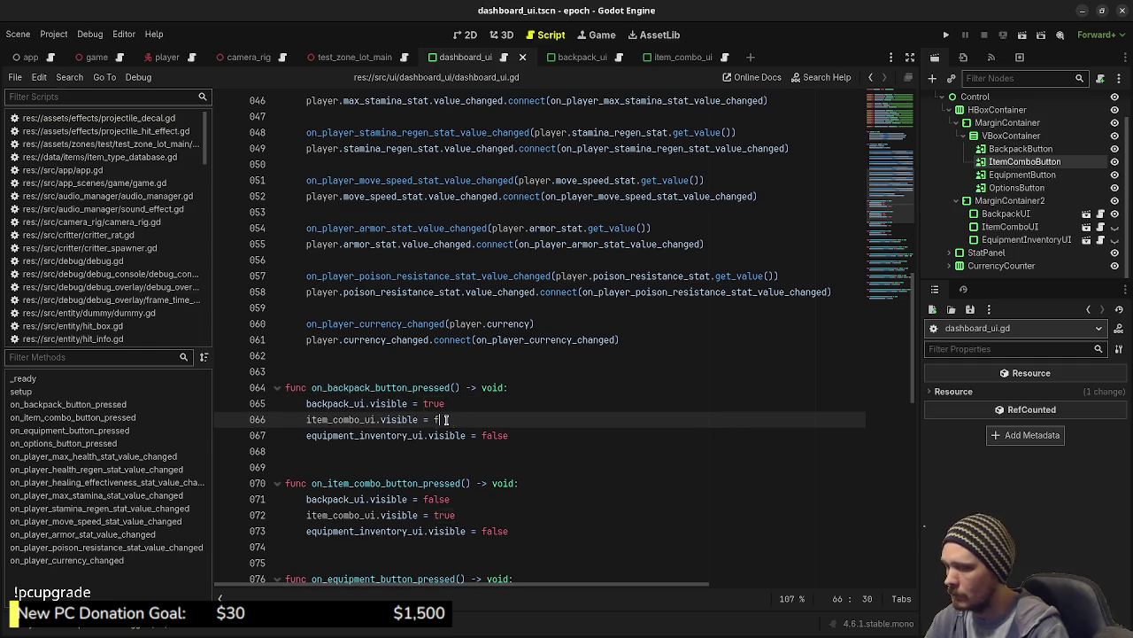
pyautogui.write('false')
pyautogui.scroll(-2, 481, 471)
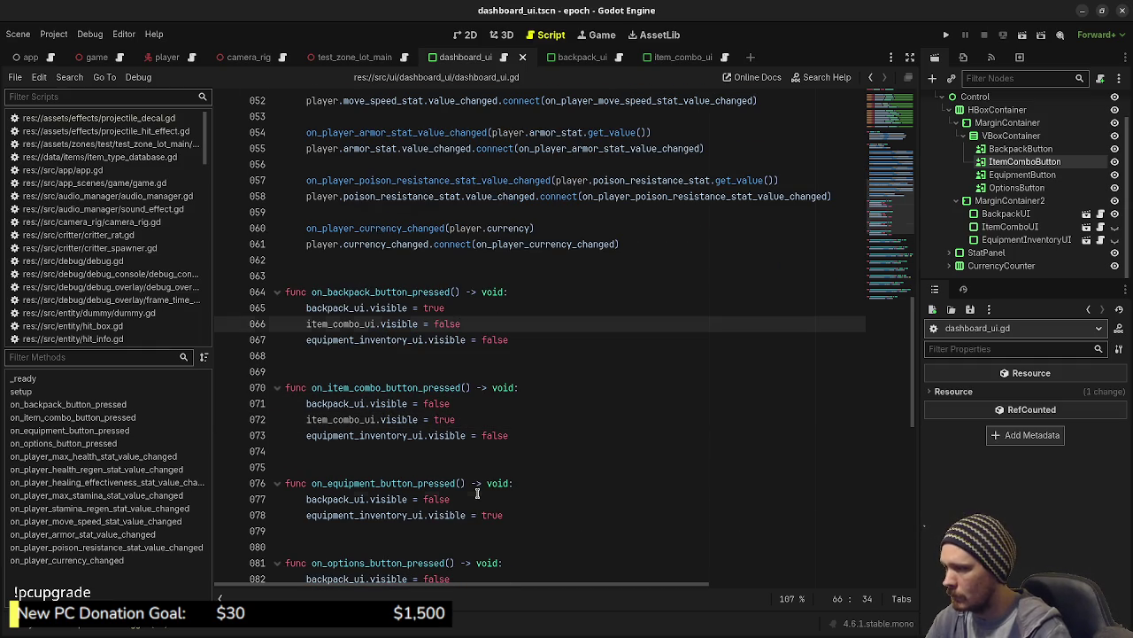
pyautogui.click(477, 494)
pyautogui.press('Return')
pyautogui.hotkey('ctrl', 'v')
pyautogui.press('BackSpace')
pyautogui.press('BackSpace')
pyautogui.press('BackSpace')
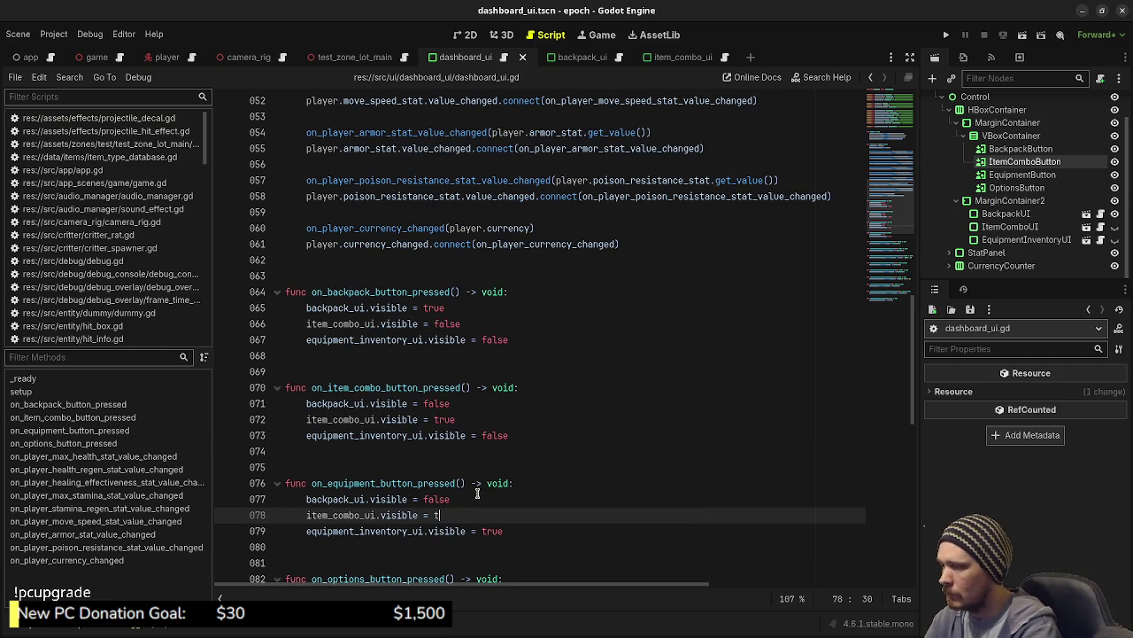
pyautogui.write('false')
# Add item_combo_ui.visible = false to the options handler and save the script.
pyautogui.scroll(-2, 493, 479)
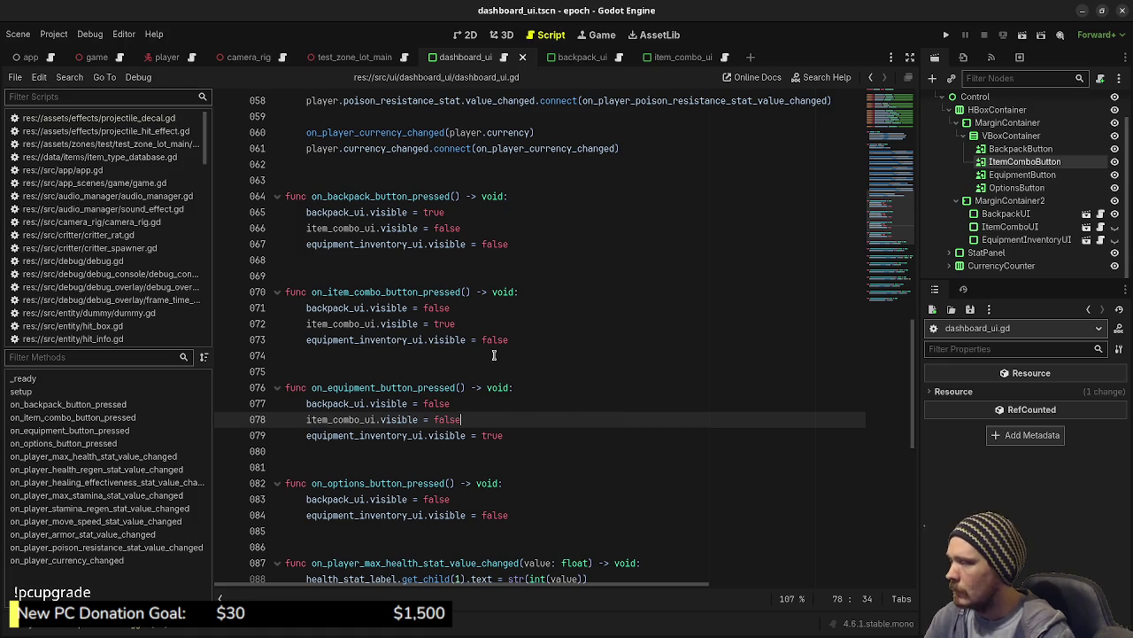
pyautogui.click(474, 499)
pyautogui.press('Return')
pyautogui.write('item_combo_ui.visible = true')
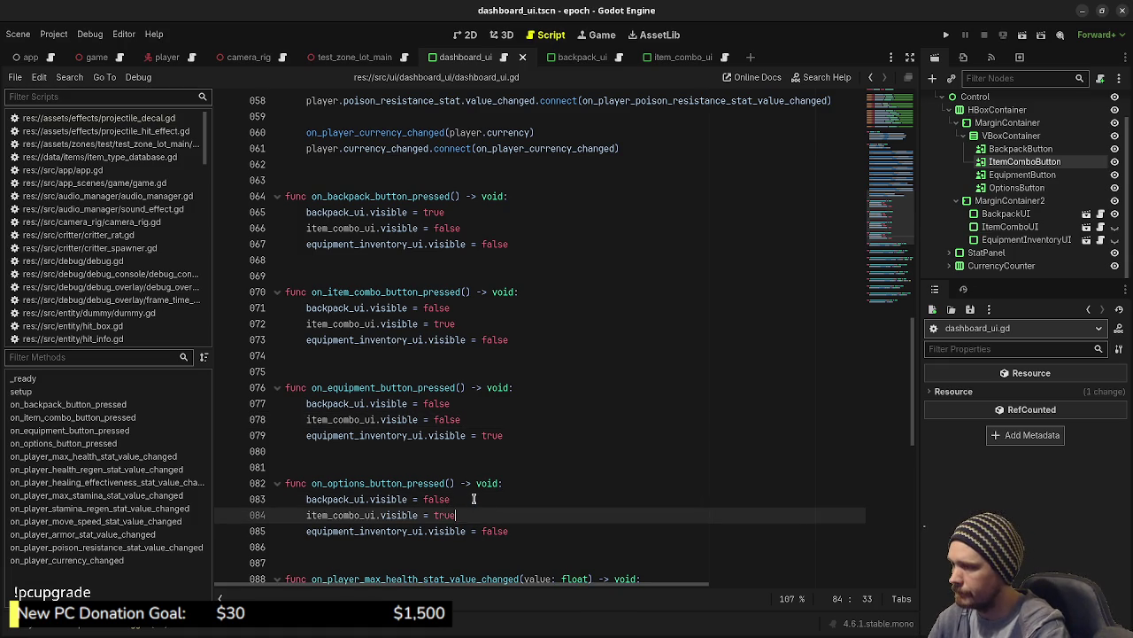
pyautogui.press('BackSpace')
pyautogui.press('BackSpace')
pyautogui.press('BackSpace')
pyautogui.press('BackSpace')
pyautogui.write('false')
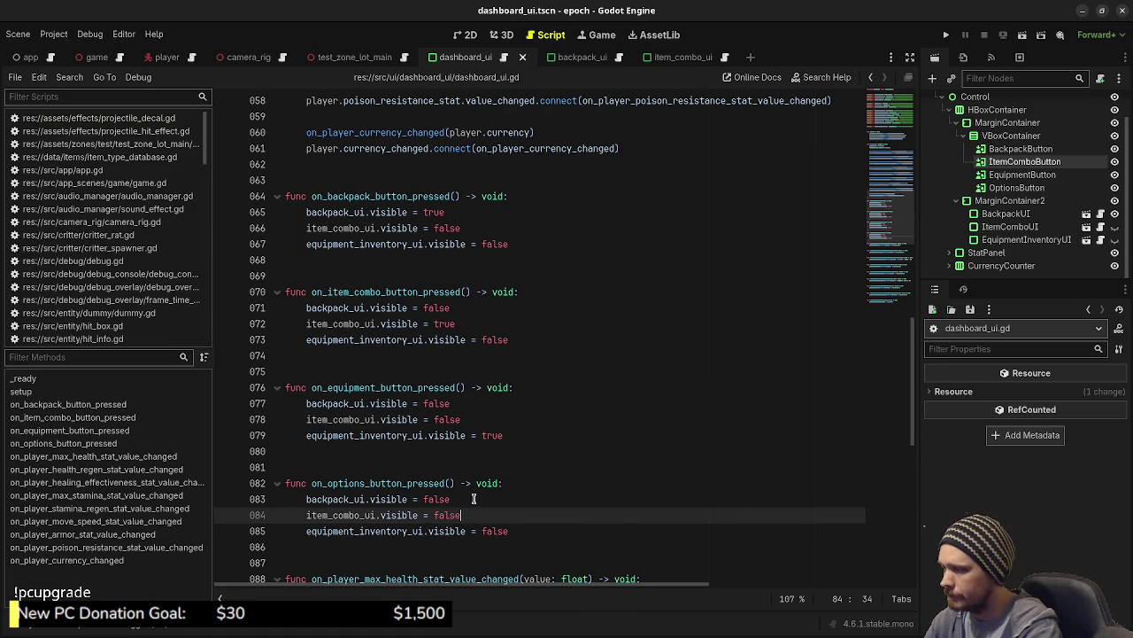
pyautogui.click(501, 485)
pyautogui.hotkey('ctrl', 's')
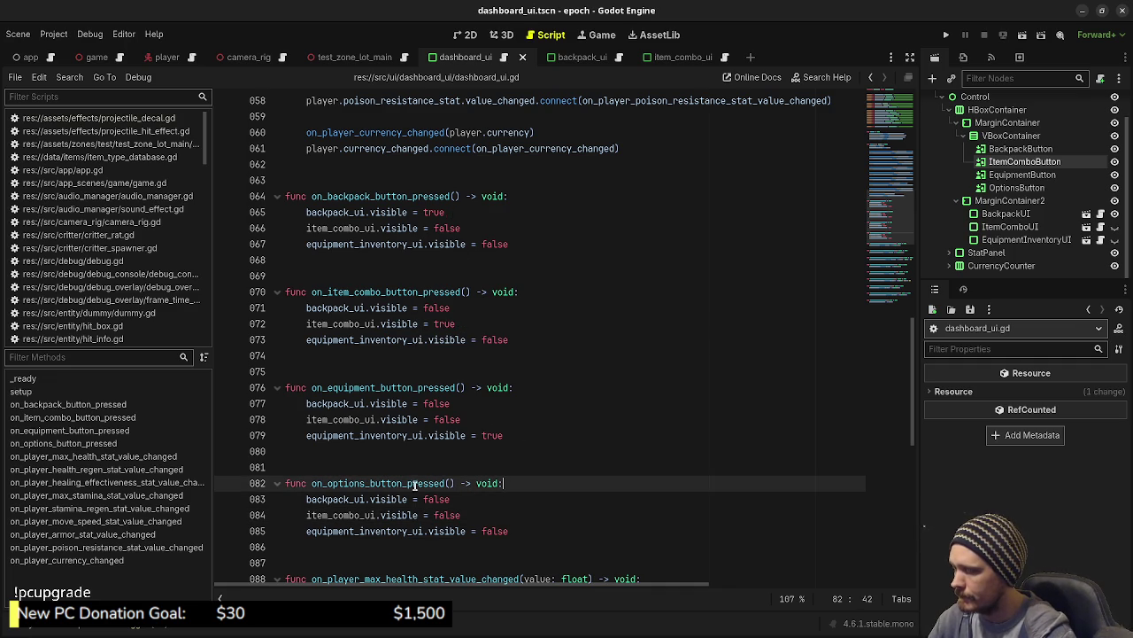
# Review dashboard_ui.gd back up to the top, then launch the project with Run Project.
pyautogui.scroll(-3, 489, 471)
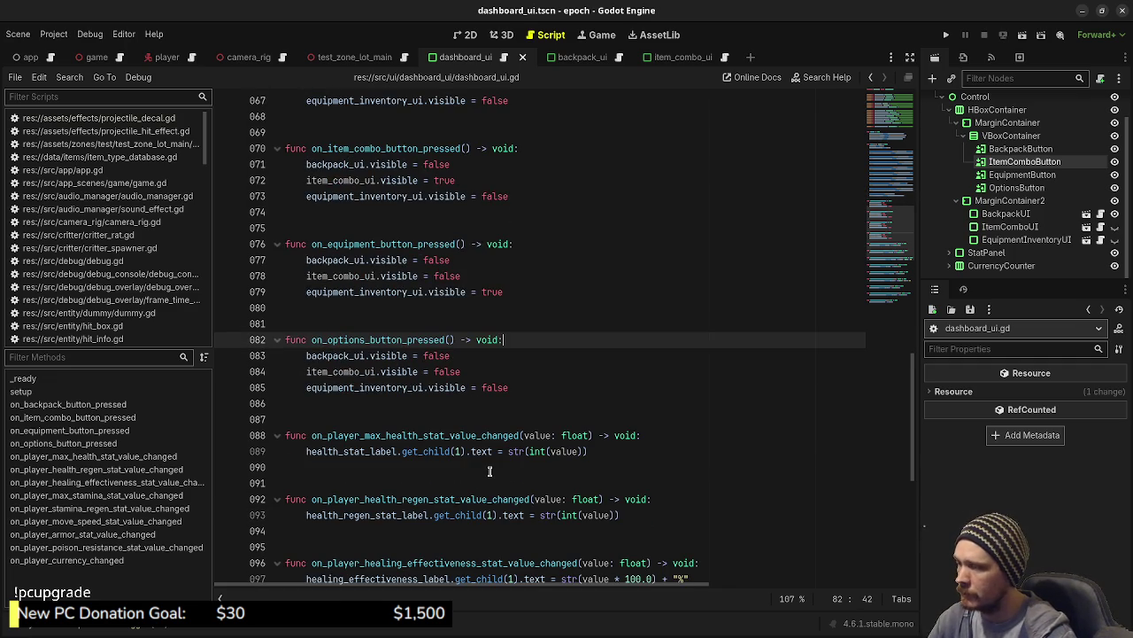
pyautogui.scroll(-4, 490, 471)
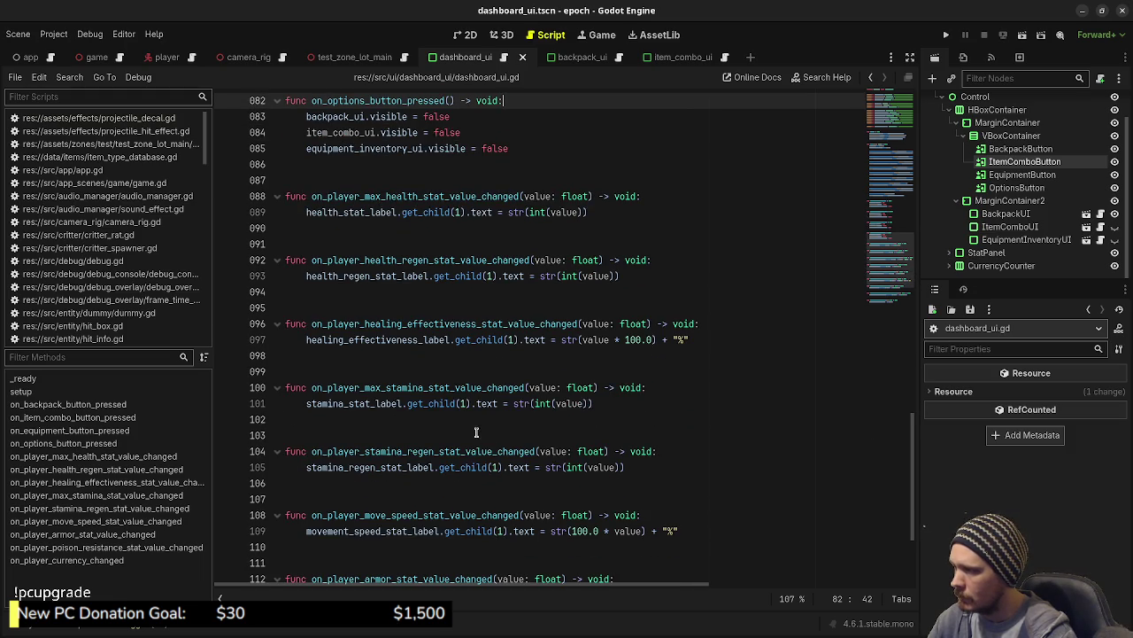
pyautogui.scroll(-2, 478, 438)
pyautogui.scroll(4, 476, 432)
pyautogui.scroll(1, 477, 432)
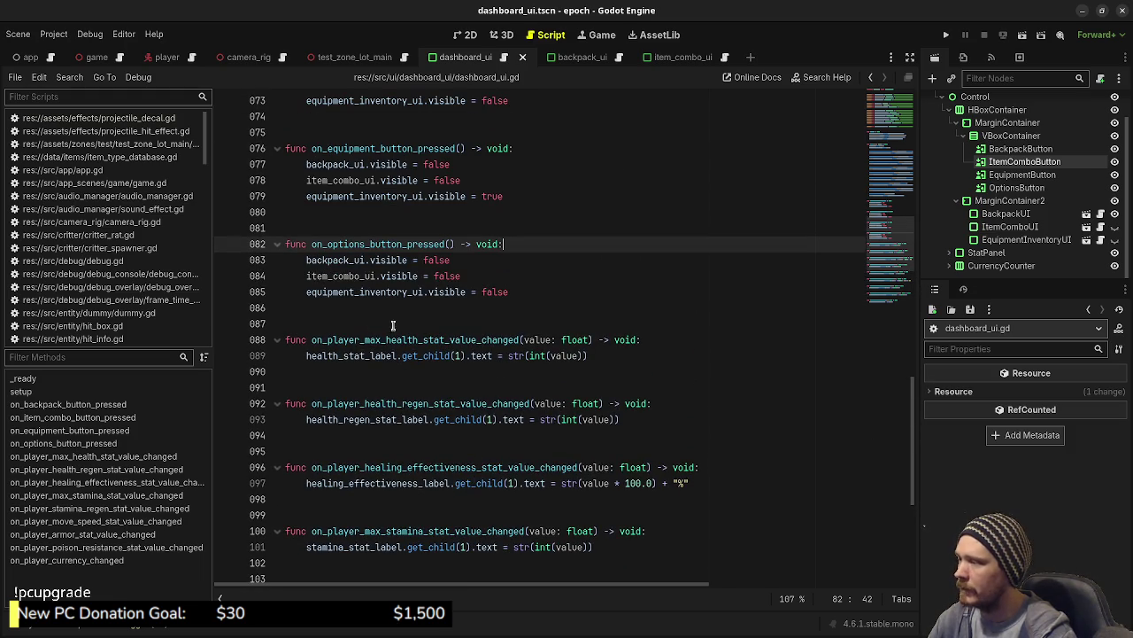
pyautogui.scroll(8, 451, 376)
pyautogui.scroll(4, 453, 378)
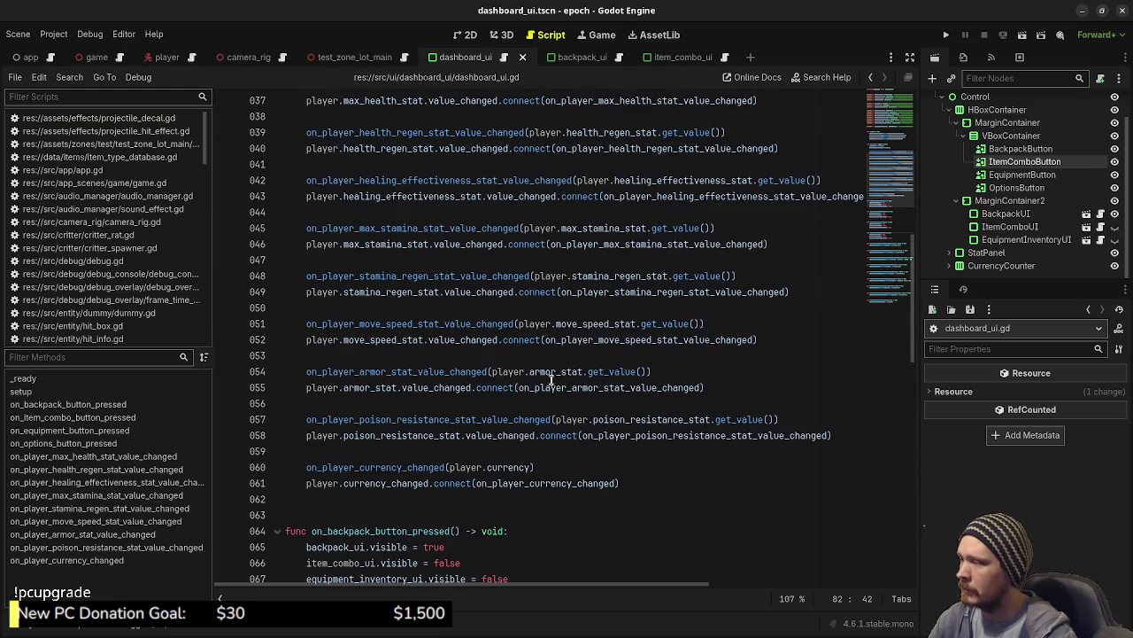
pyautogui.scroll(-18, 550, 379)
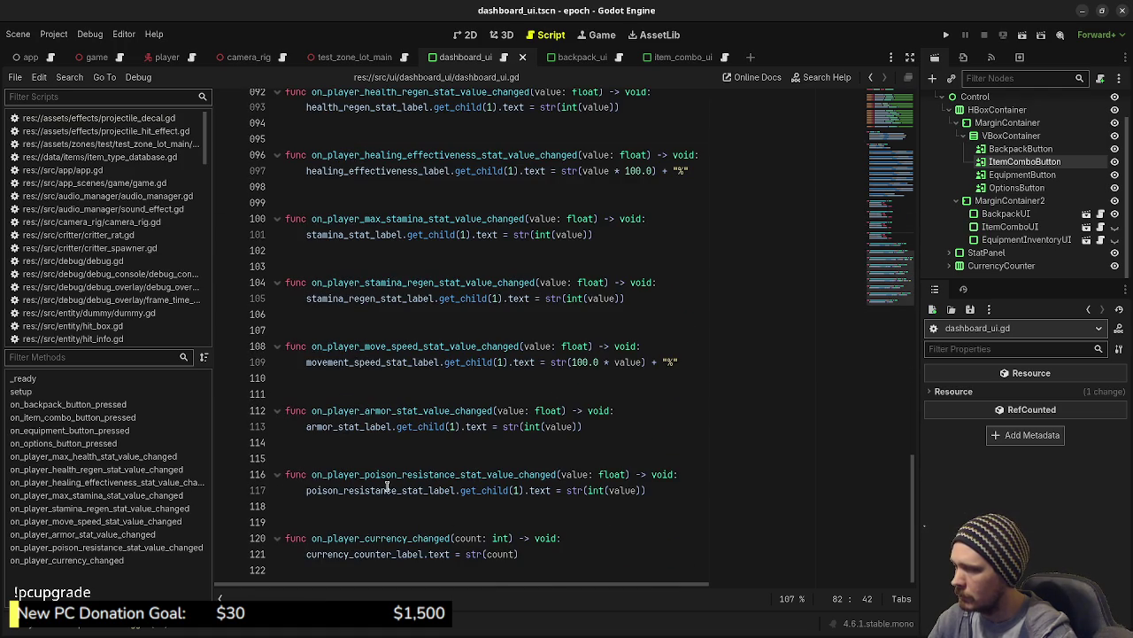
pyautogui.scroll(8, 376, 420)
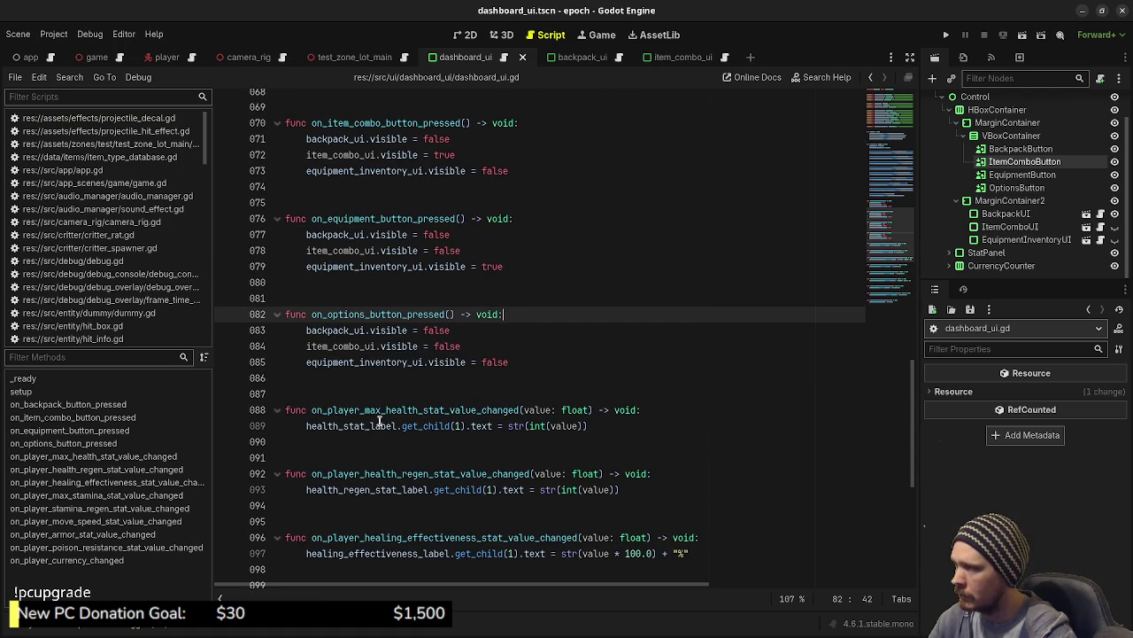
pyautogui.scroll(14, 381, 422)
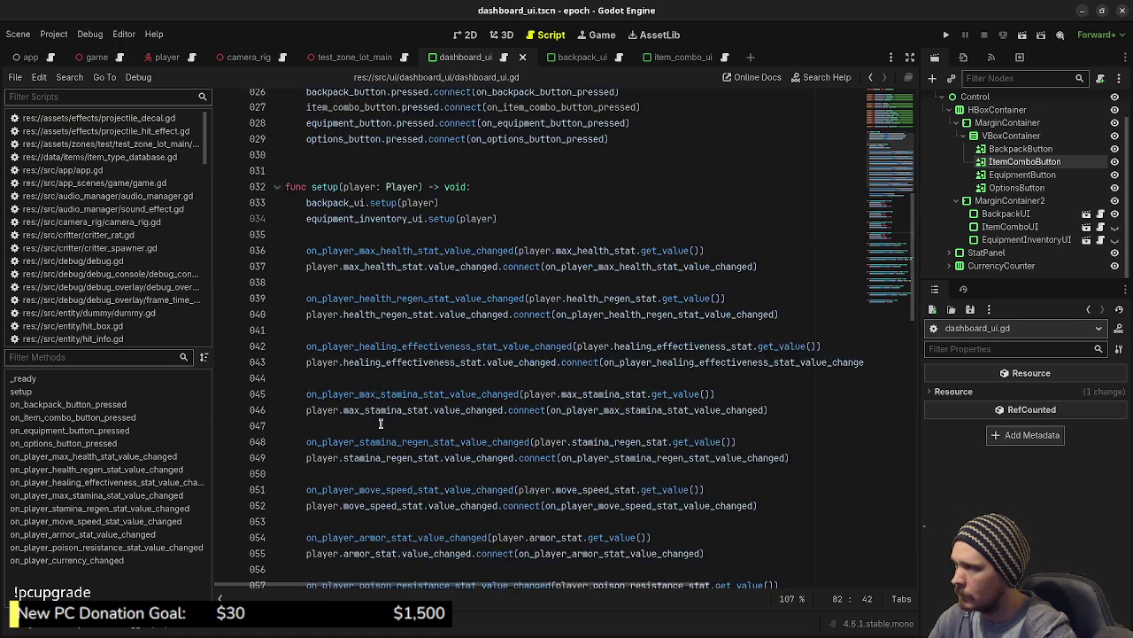
pyautogui.scroll(8, 380, 423)
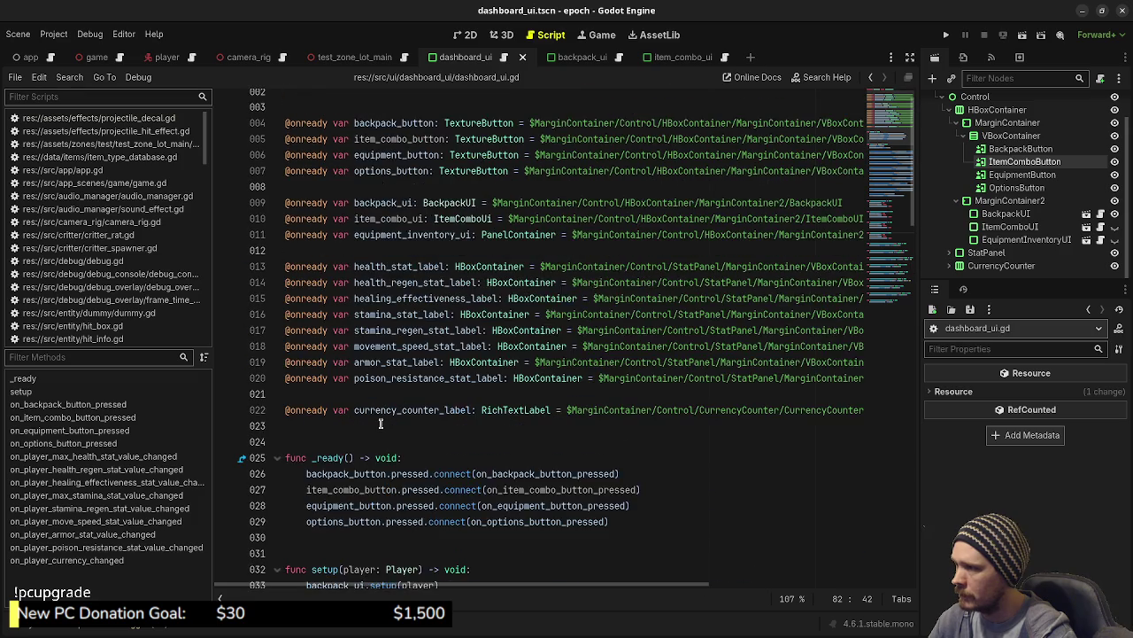
pyautogui.scroll(1, 381, 422)
pyautogui.click(945, 34)
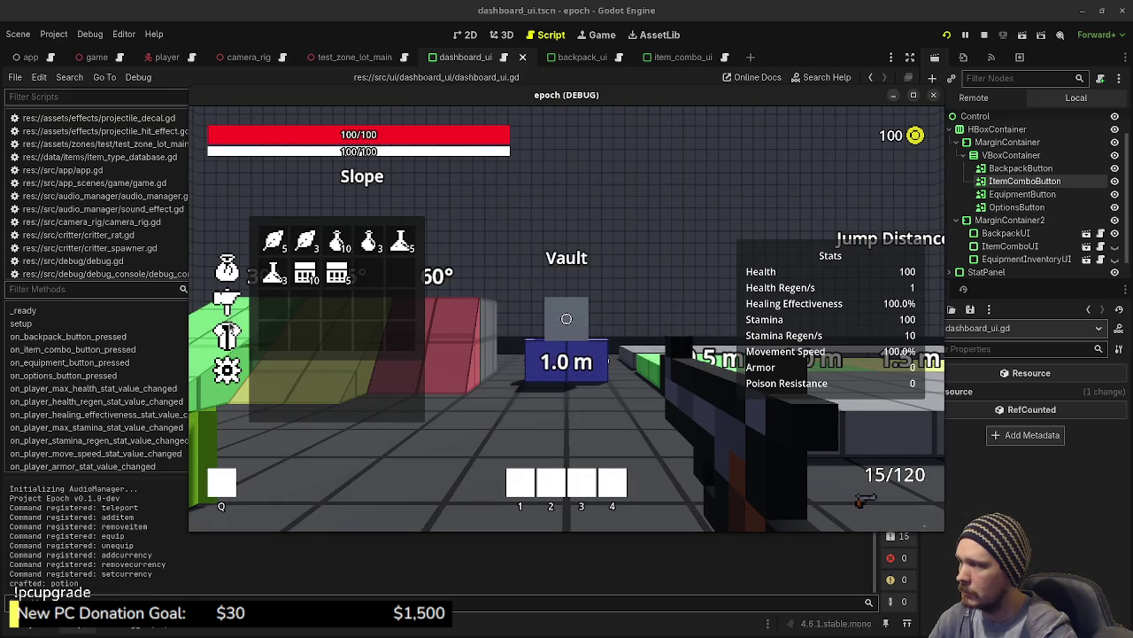
# Test switching between the equipment, backpack and item combo panels in the game, then stop it.
pyautogui.click(226, 341)
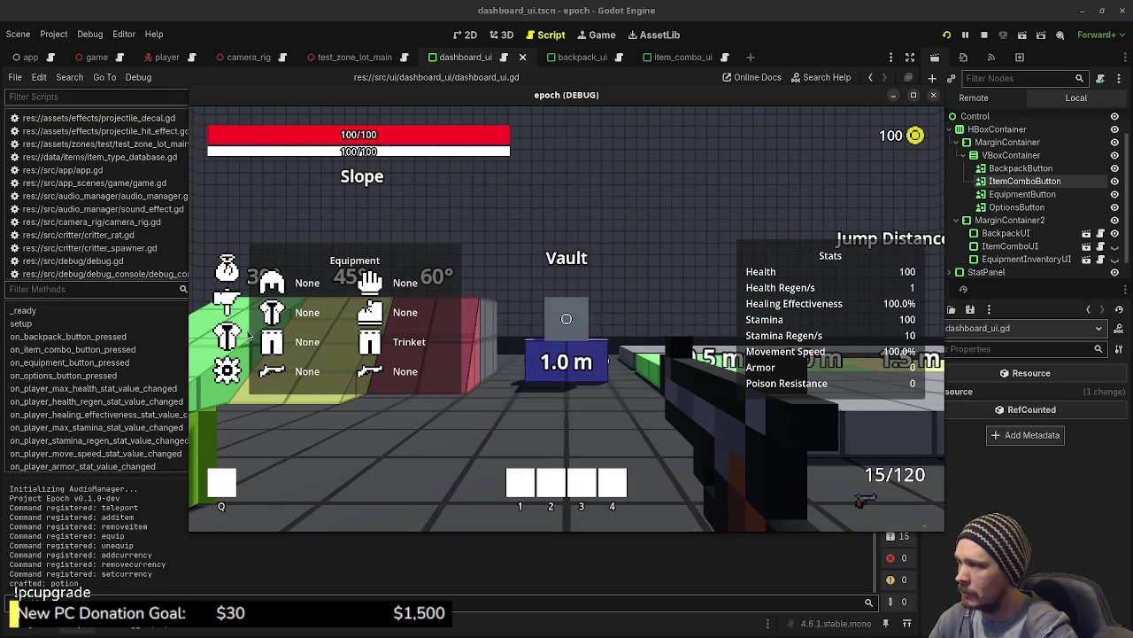
pyautogui.click(232, 271)
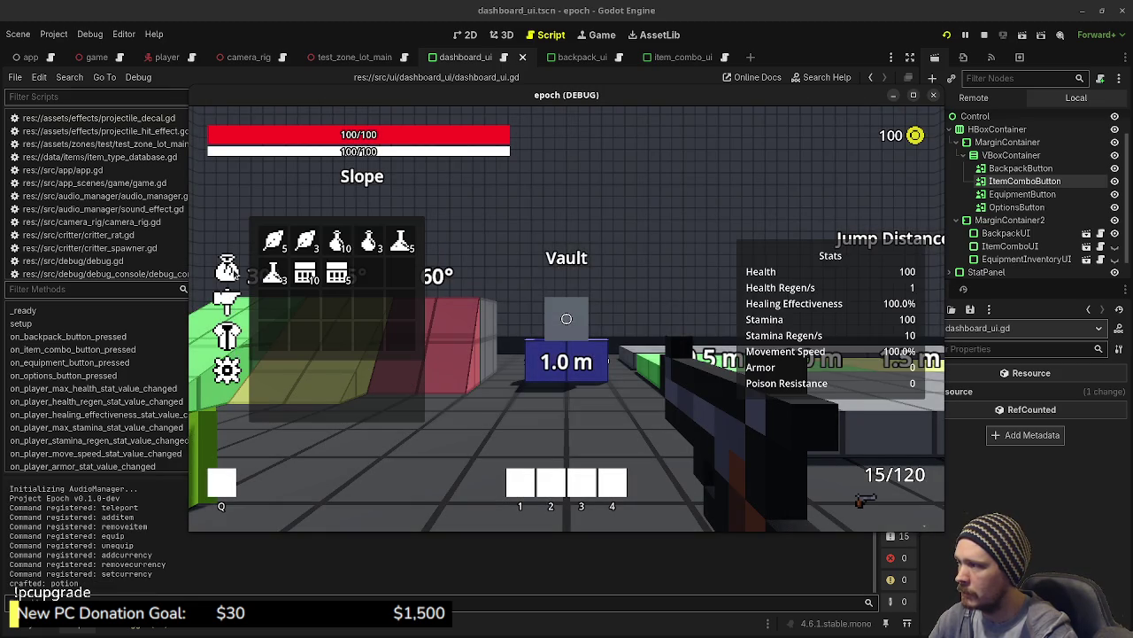
pyautogui.click(227, 301)
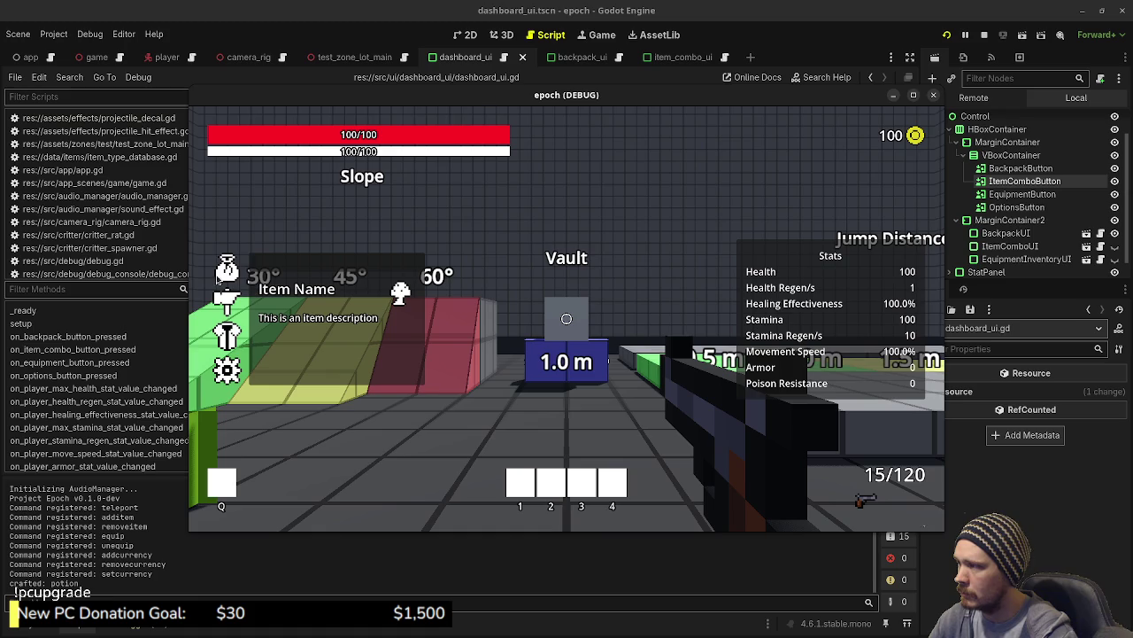
pyautogui.click(984, 35)
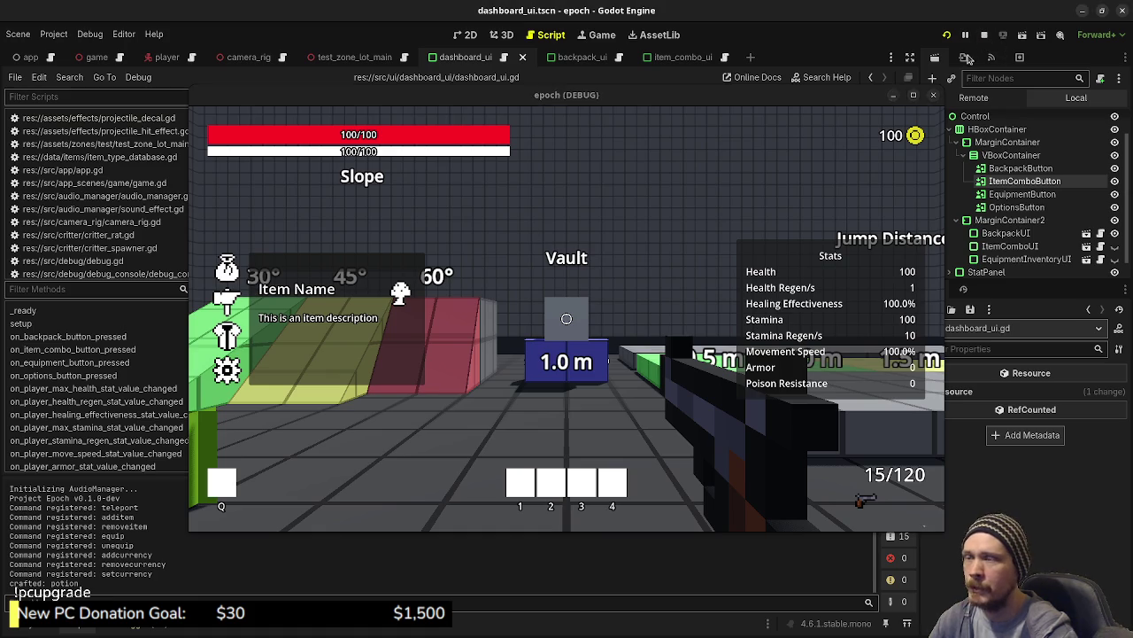
pyautogui.scroll(-5, 521, 323)
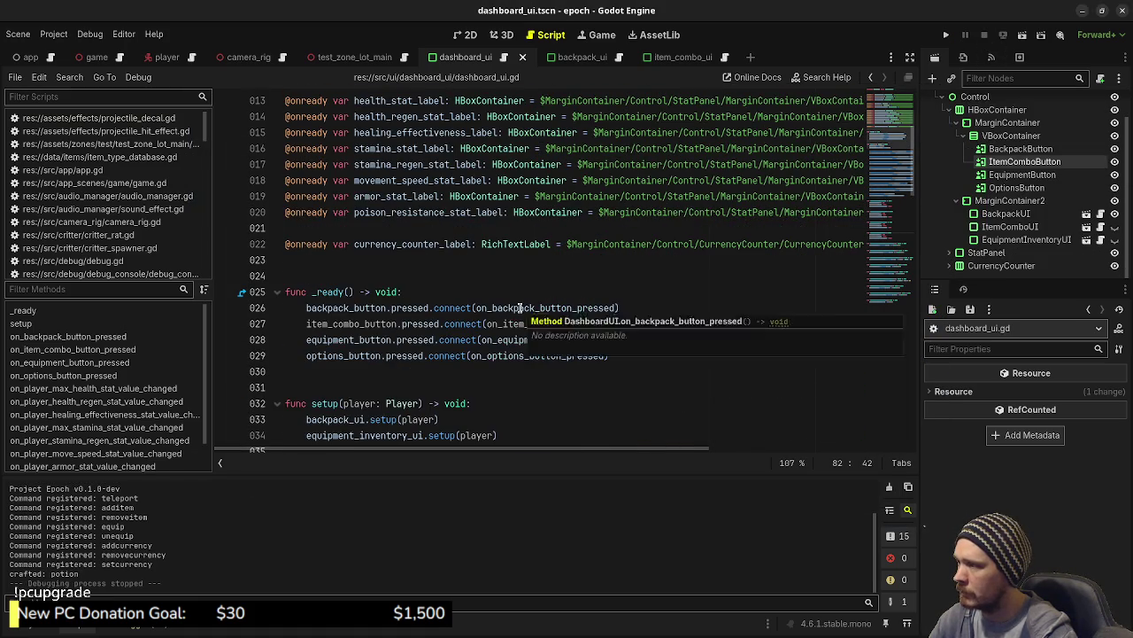
# Insert item_combo_ui.setup(player) as line 034 in setup() and relaunch the game with F5.
pyautogui.scroll(-1, 520, 307)
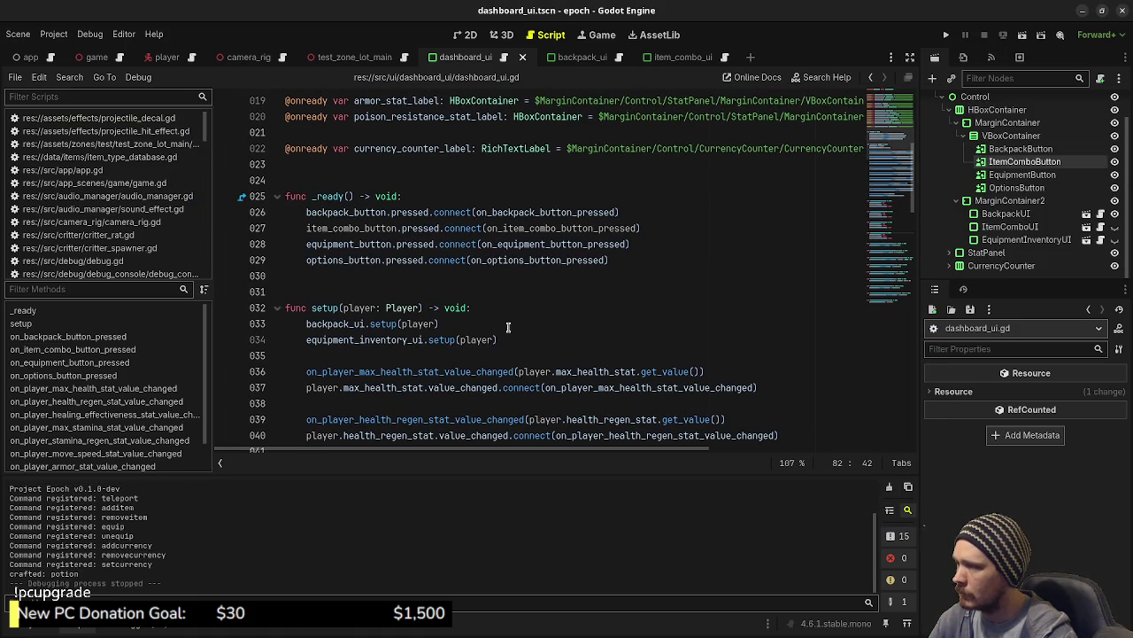
pyautogui.click(506, 338)
pyautogui.click(494, 321)
pyautogui.press('Return')
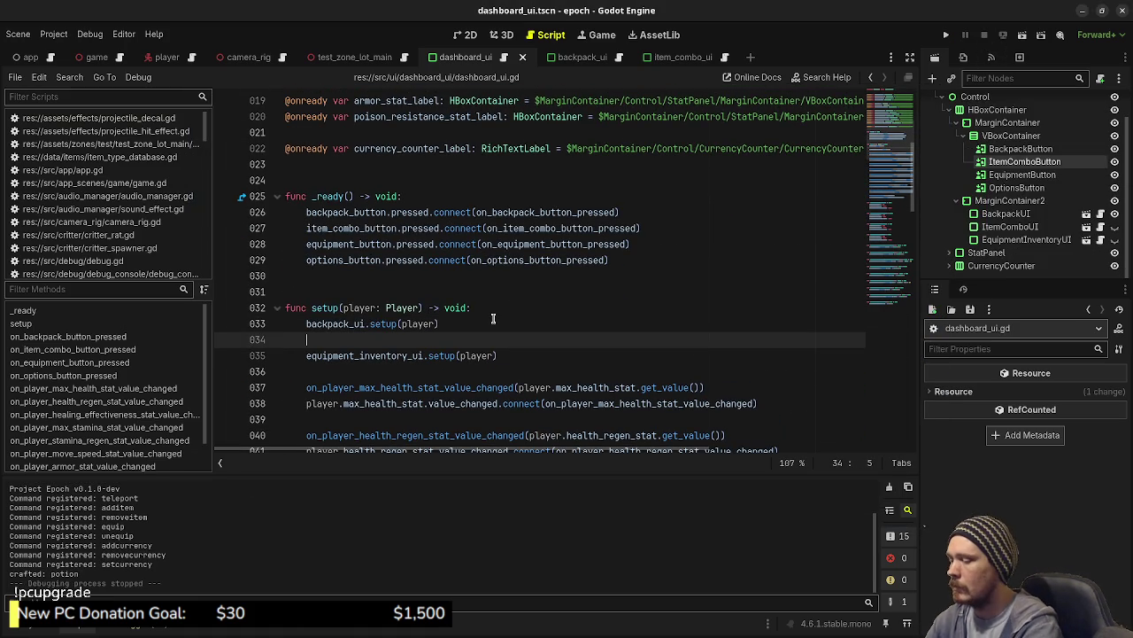
pyautogui.write('item_com')
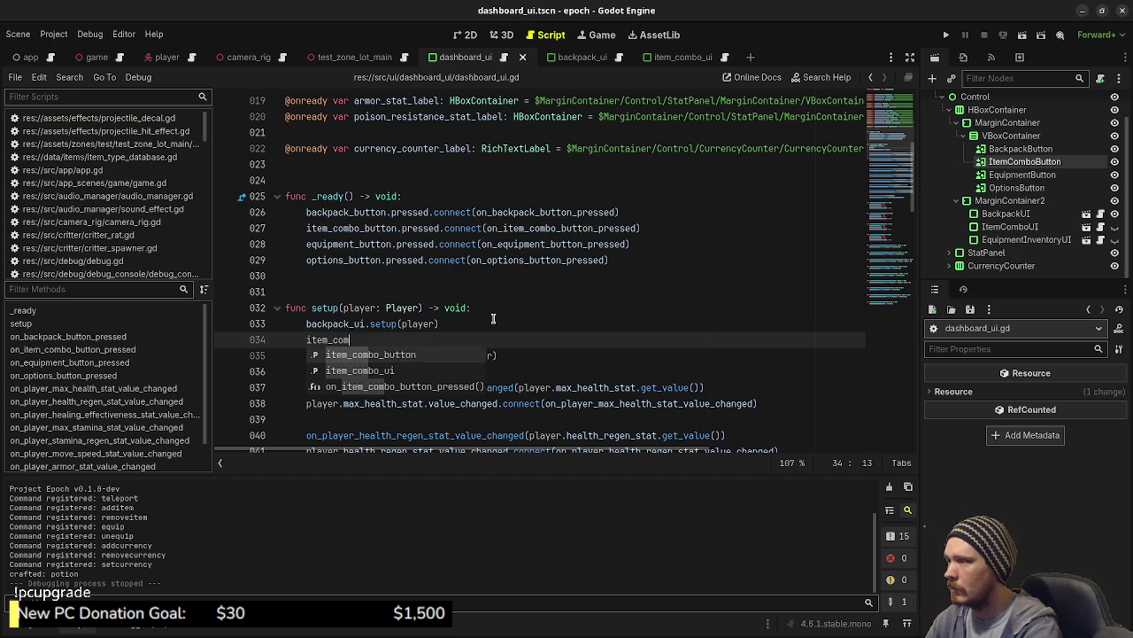
pyautogui.press('Down')
pyautogui.press('Return')
pyautogui.write('.setup')
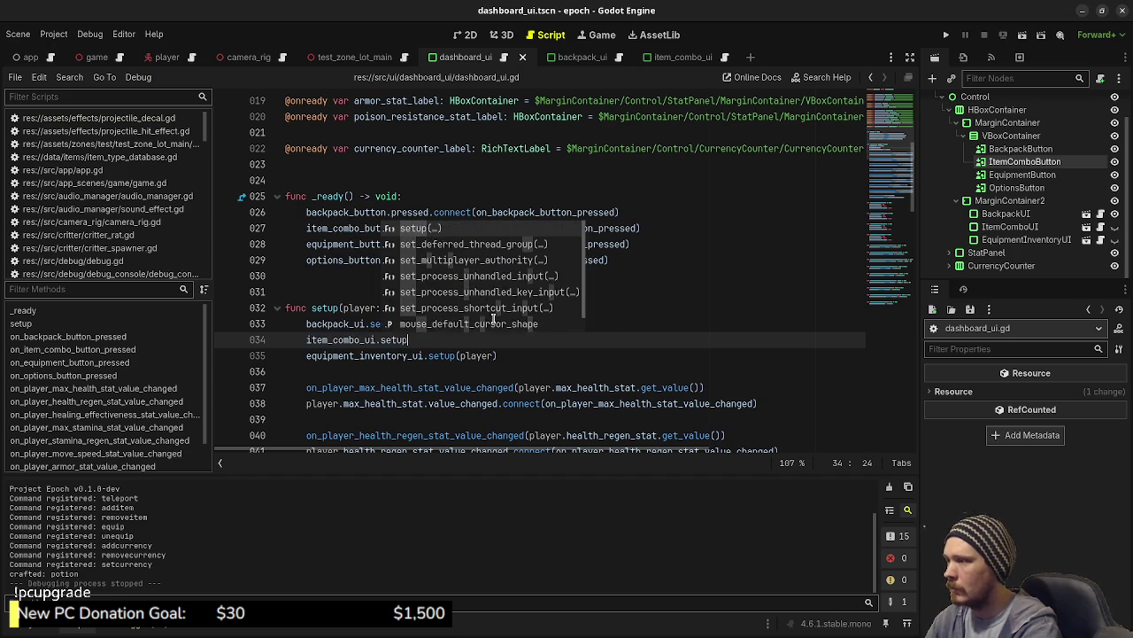
pyautogui.write('(player)')
pyautogui.press('F5')
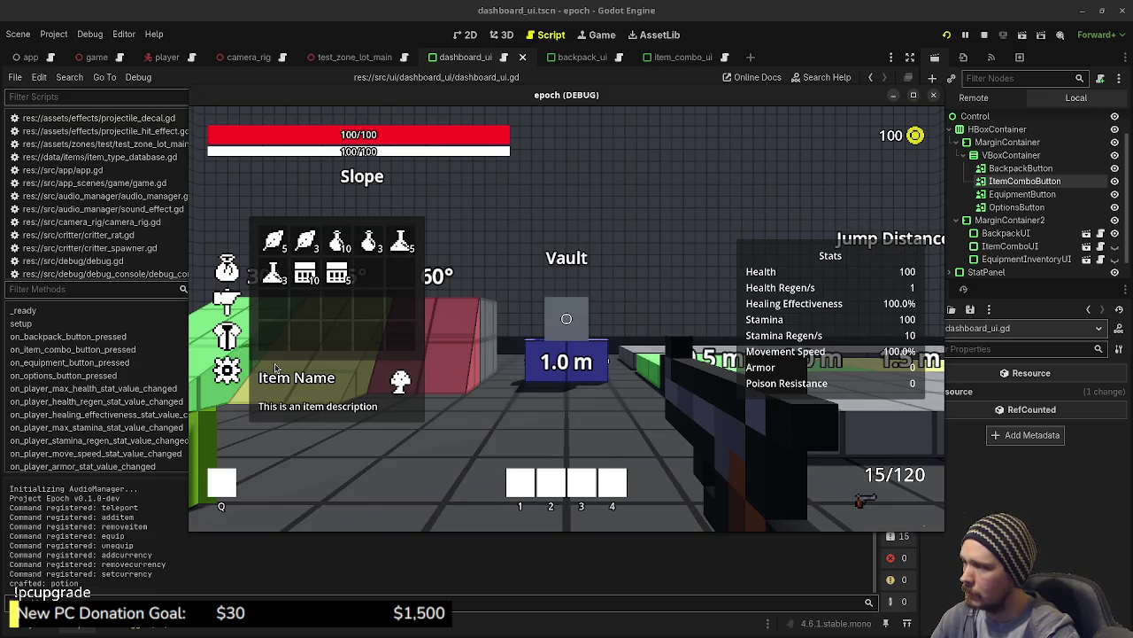
# Show an inventory item's info in the item combo panel, then stop the game.
pyautogui.click(226, 292)
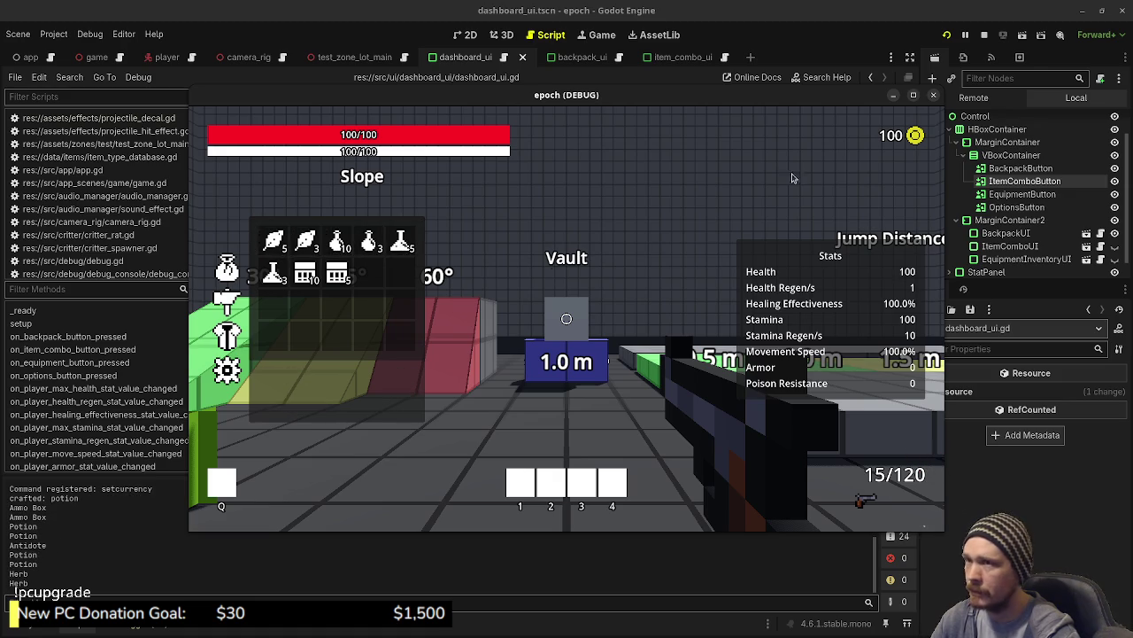
pyautogui.click(984, 35)
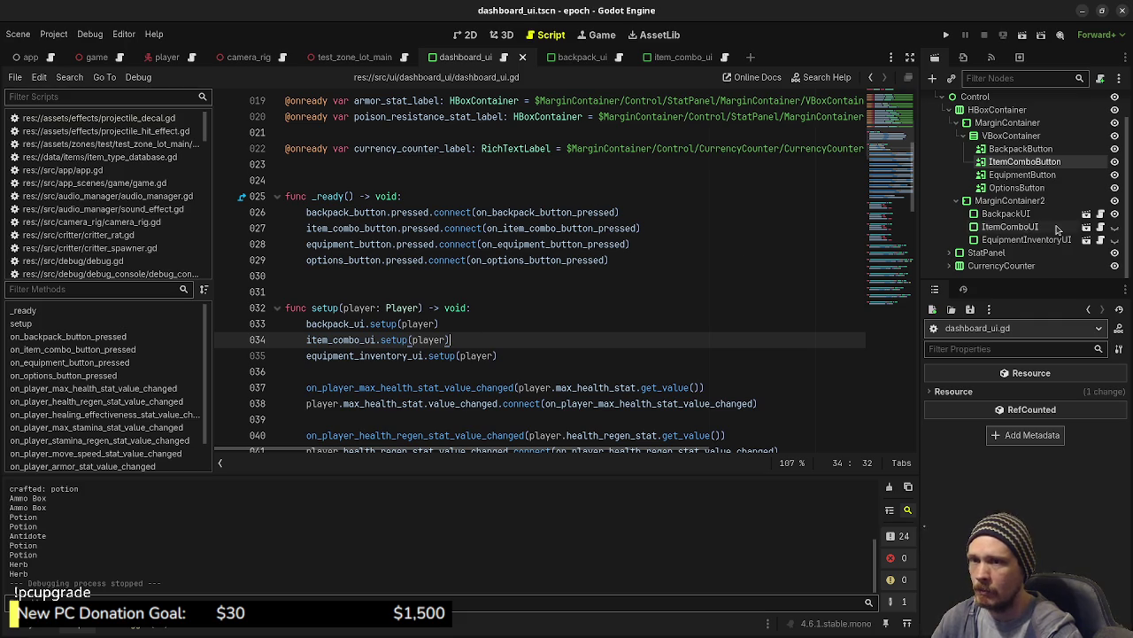
# Open the ItemComboUI scene, check item_combo_ui.gd, then view it in 2D selecting VBoxContainer and the root.
pyautogui.click(1088, 230)
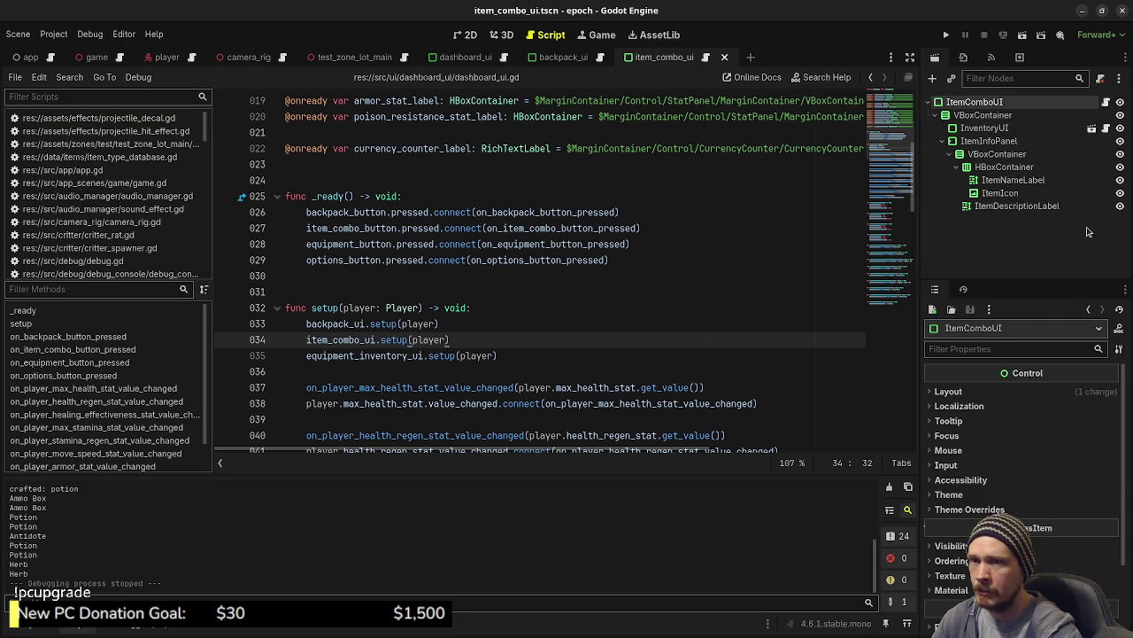
pyautogui.click(1106, 103)
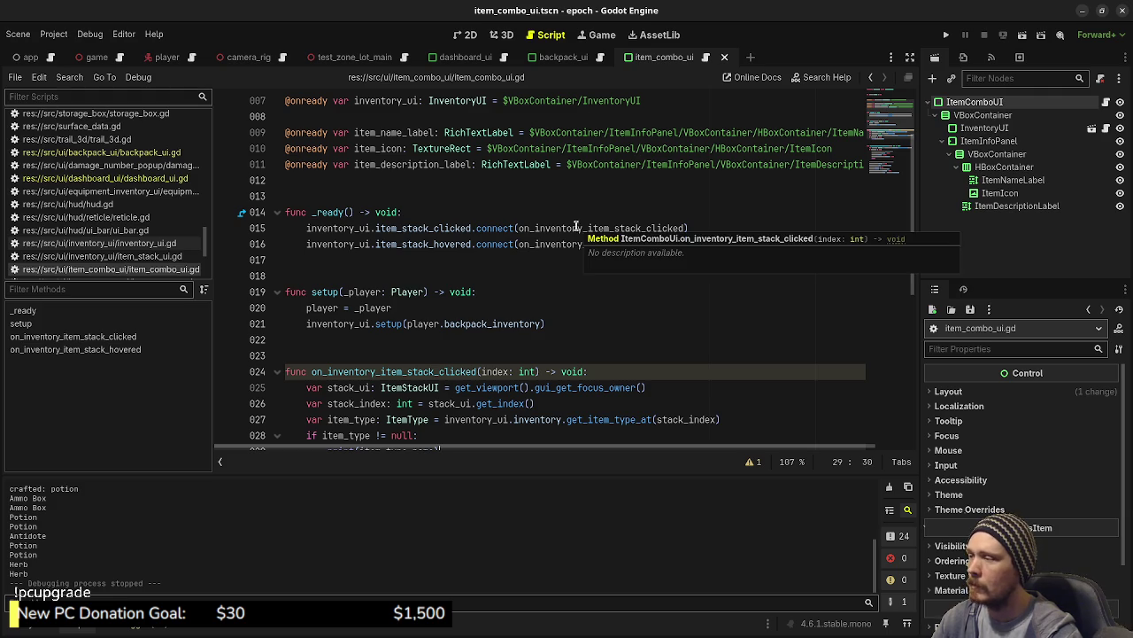
pyautogui.scroll(2, 513, 309)
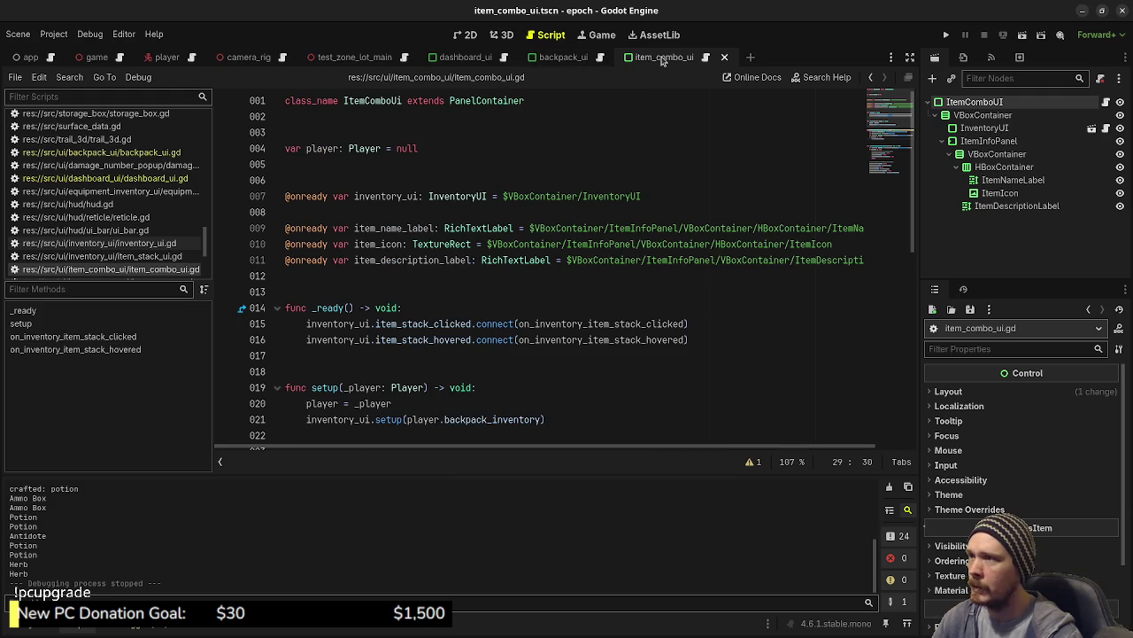
pyautogui.click(498, 35)
pyautogui.click(464, 36)
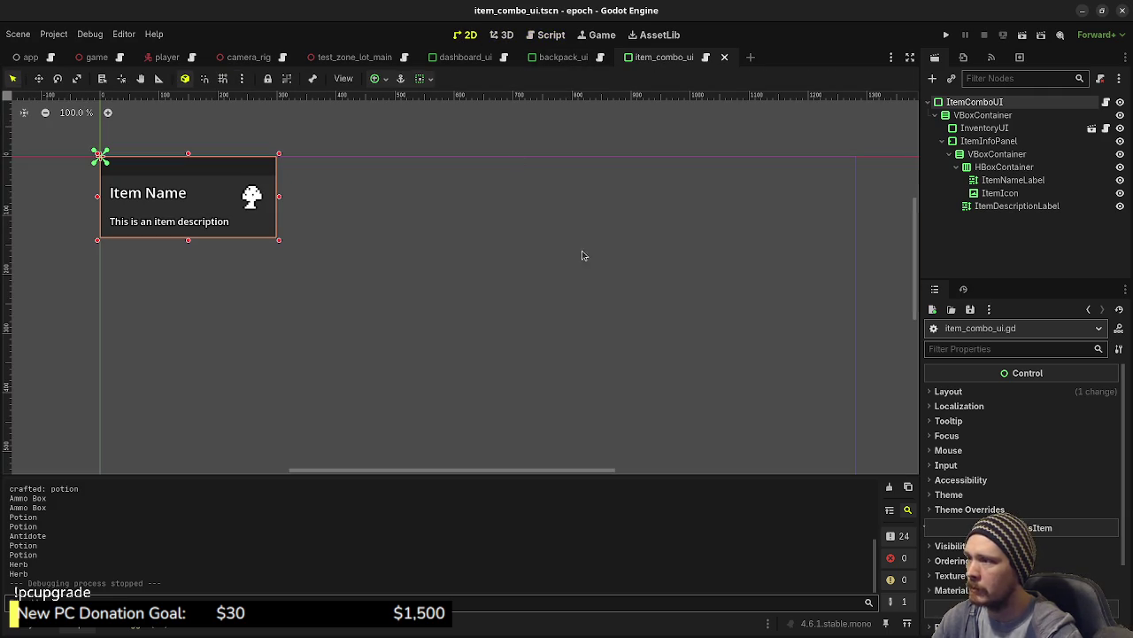
pyautogui.click(961, 118)
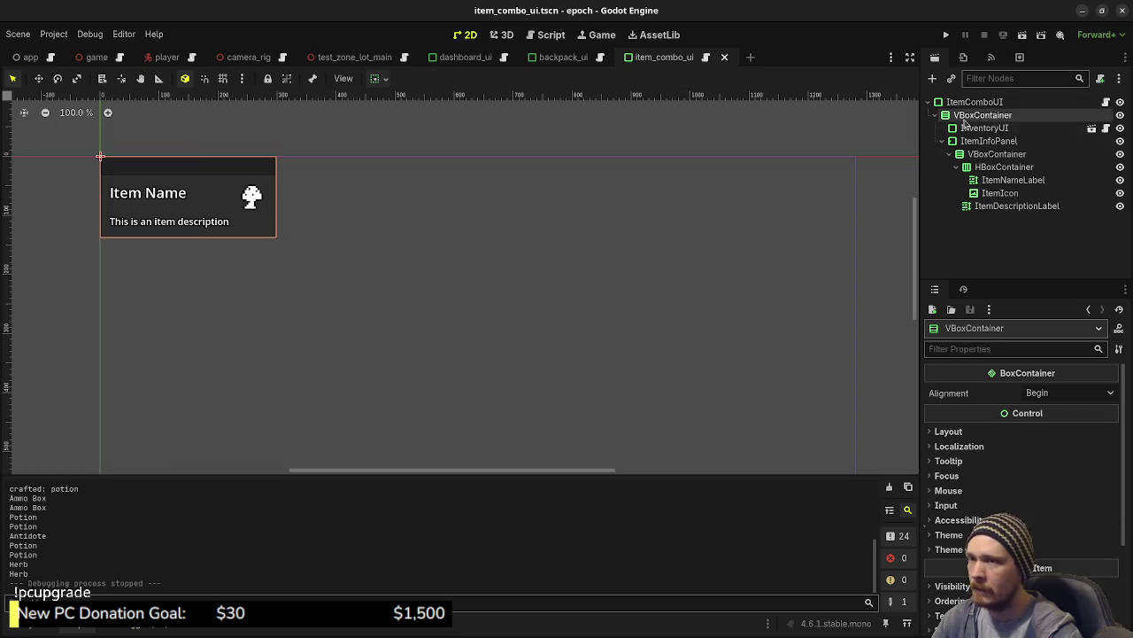
pyautogui.click(971, 102)
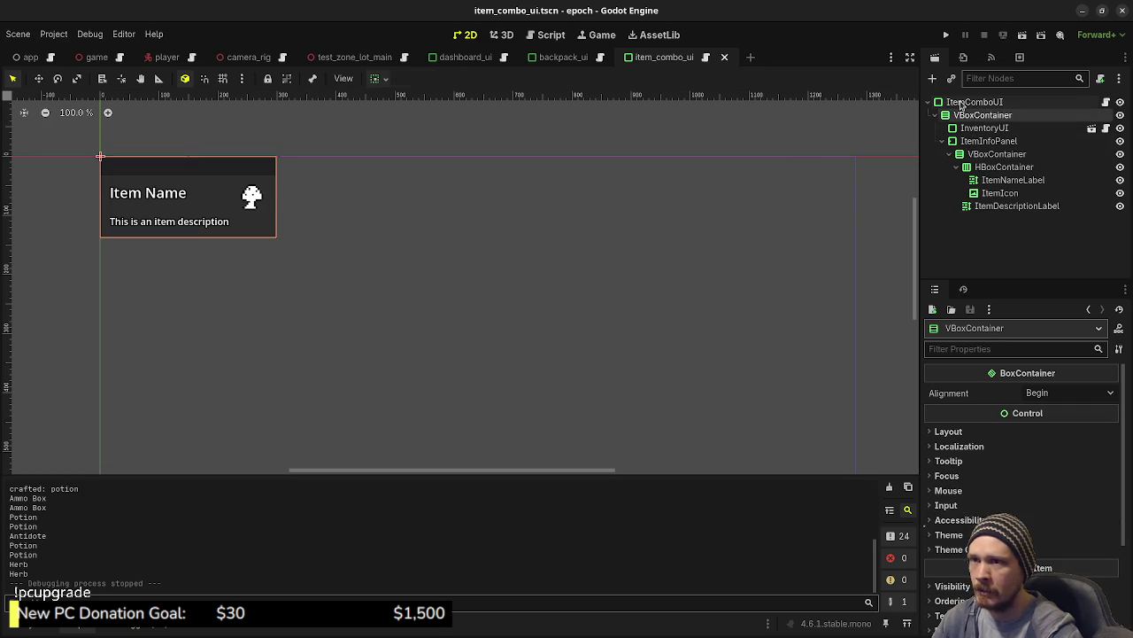
pyautogui.hotkey('ctrl', 'a')
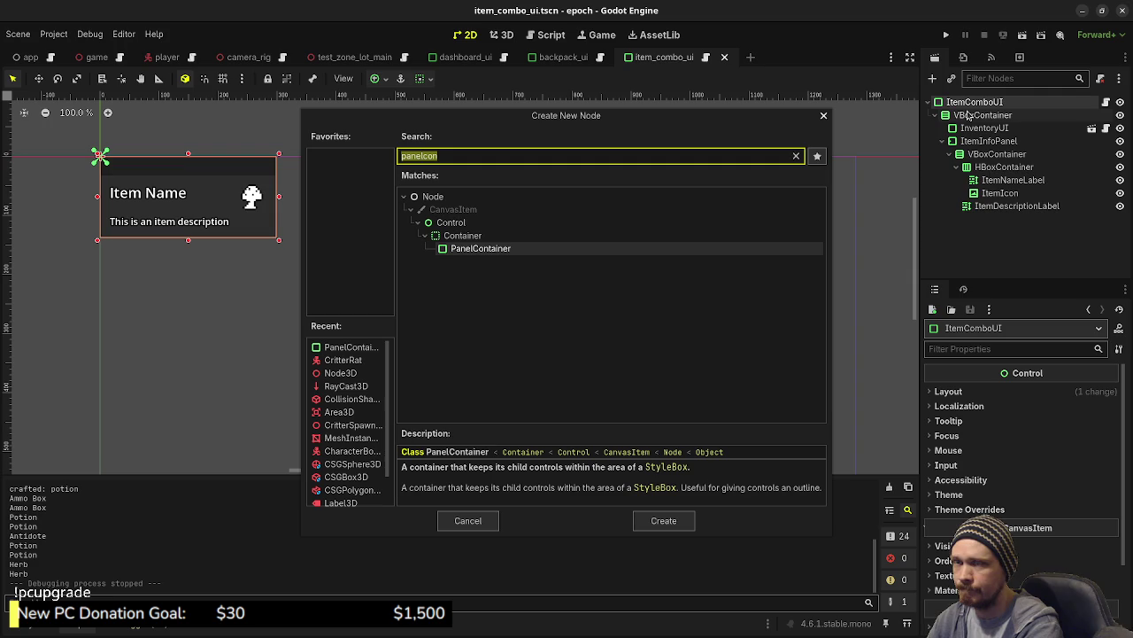
pyautogui.write('panelcon')
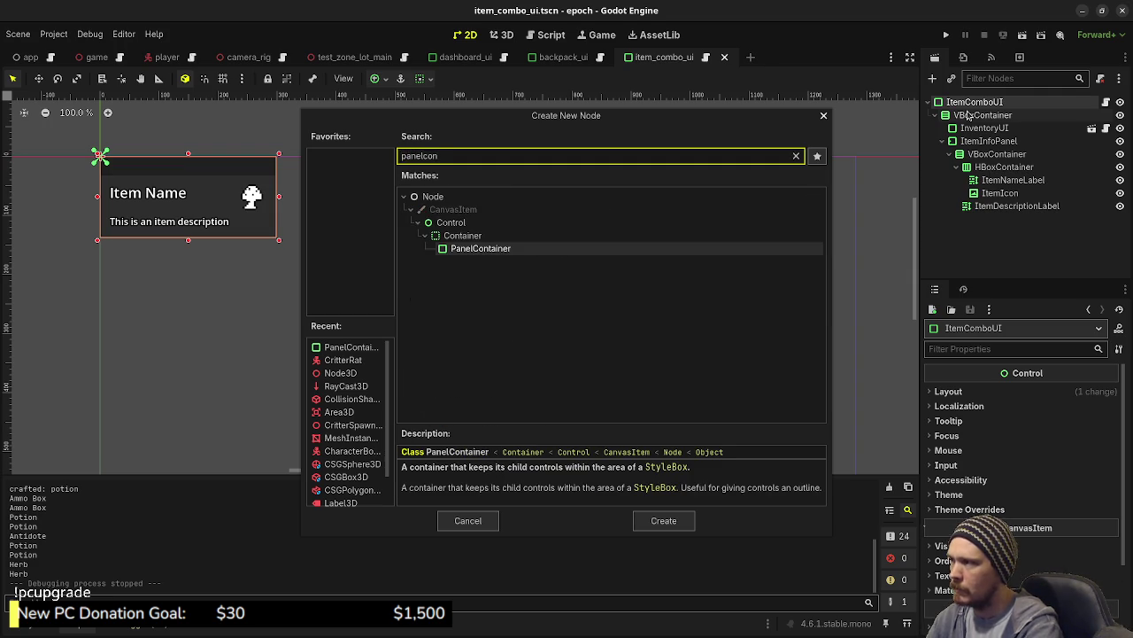
pyautogui.press('Return')
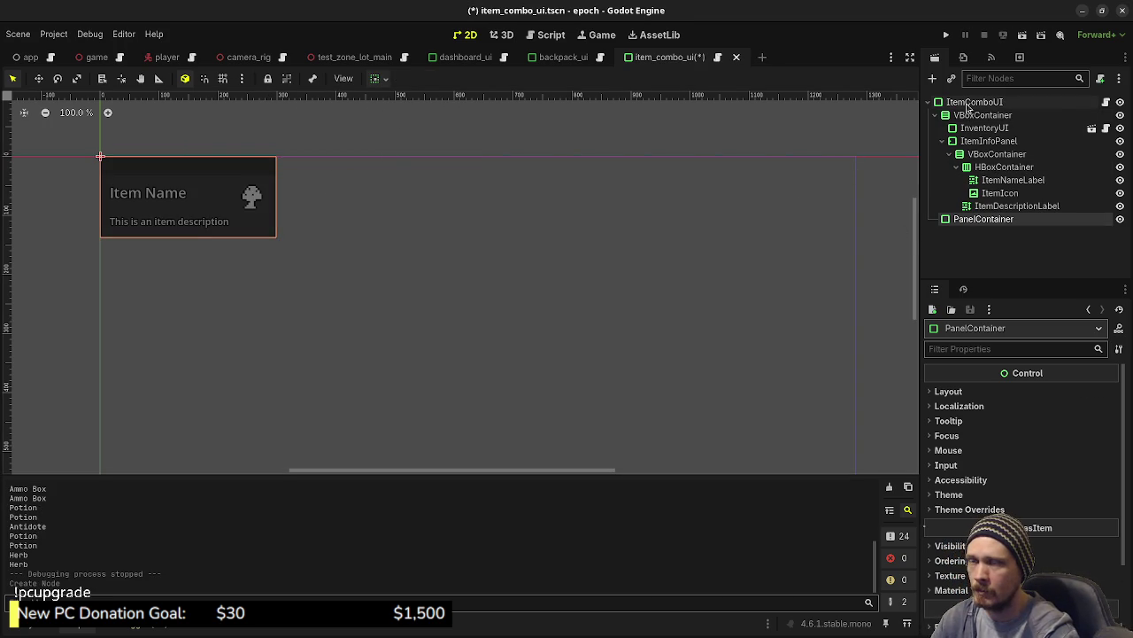
pyautogui.click(949, 391)
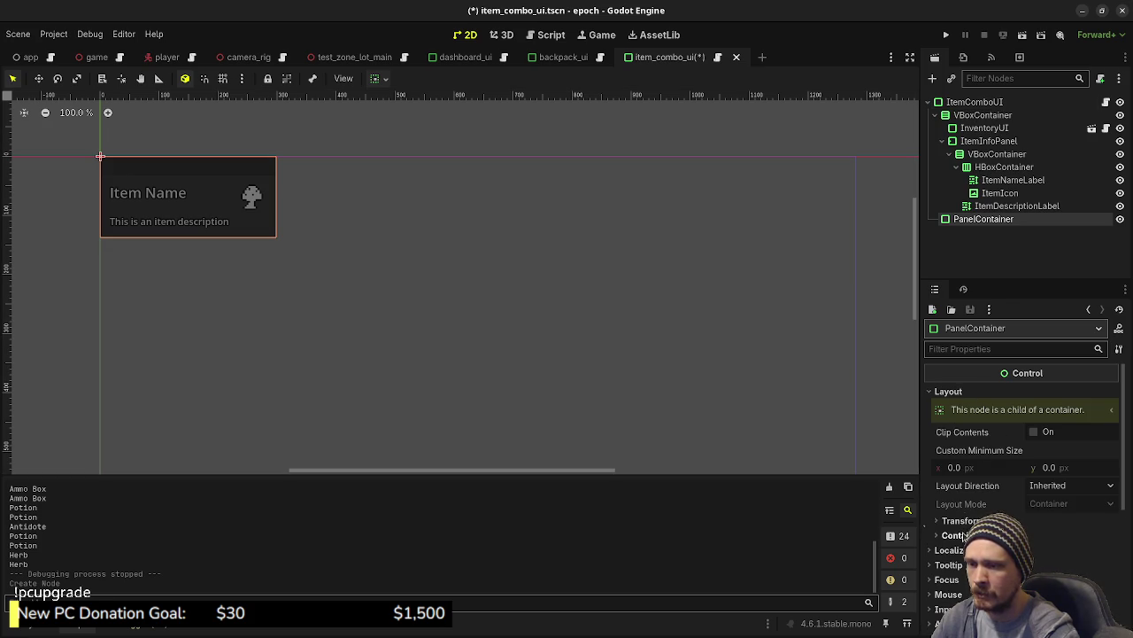
pyautogui.rightClick(980, 222)
pyautogui.press('Delete')
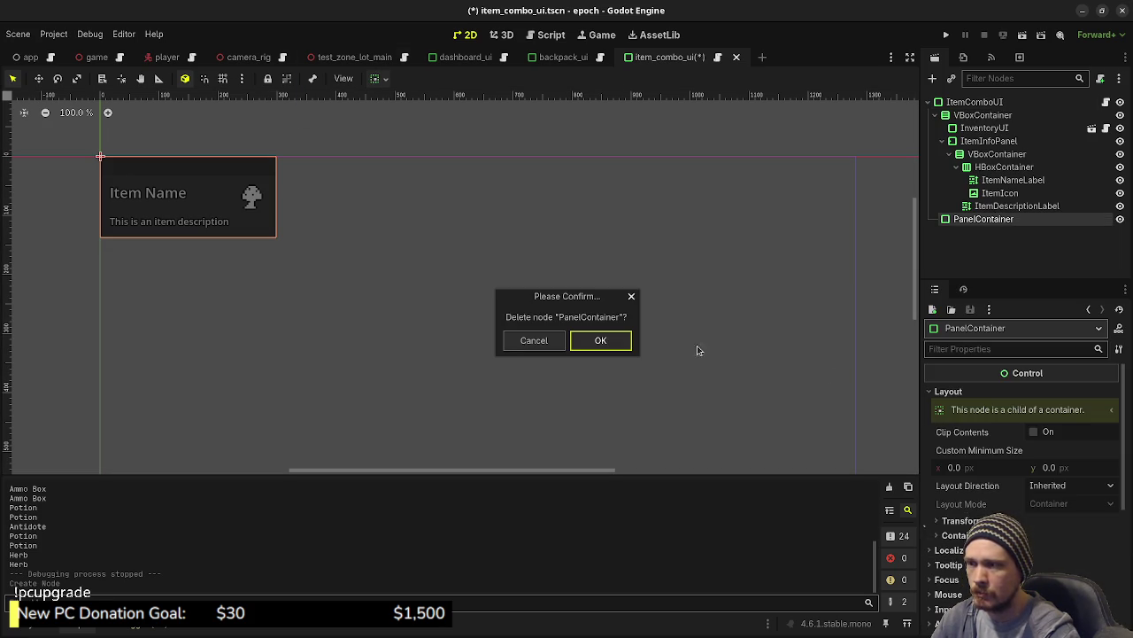
pyautogui.click(602, 341)
# Add a plain Control node under ItemComboUI and look at its layout properties.
pyautogui.click(974, 115)
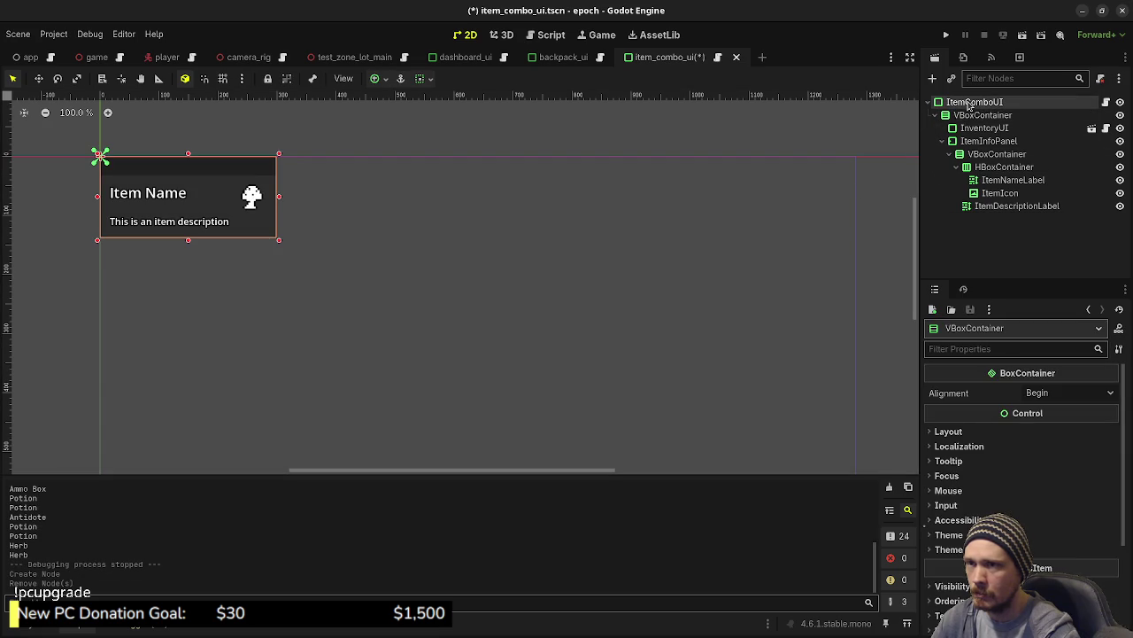
pyautogui.hotkey('ctrl', 'a')
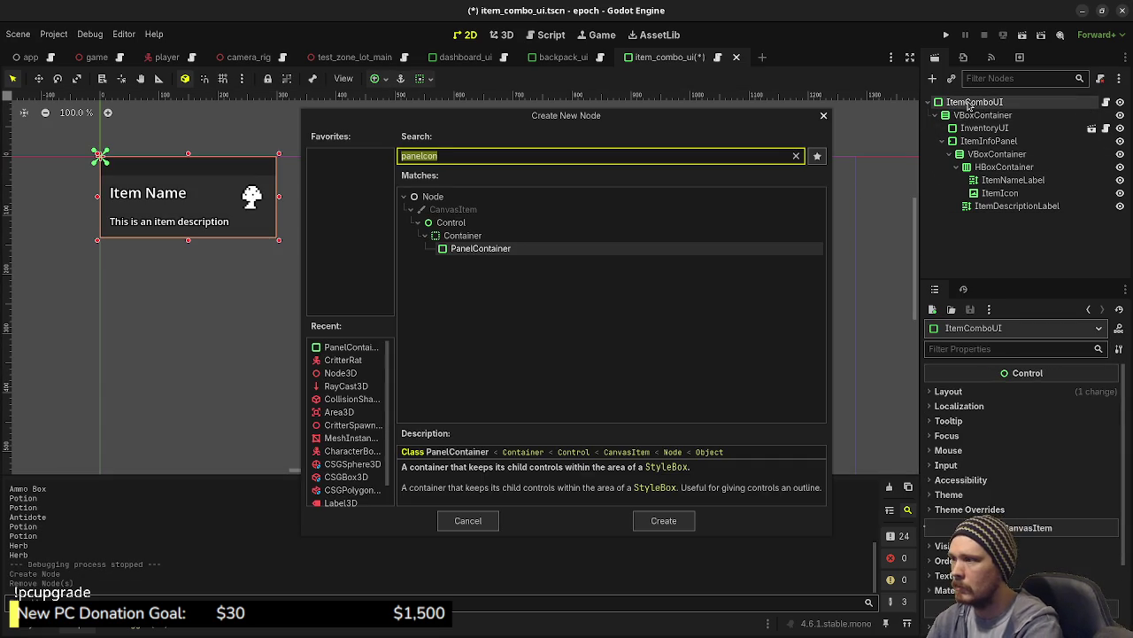
pyautogui.press('BackSpace')
pyautogui.write('c')
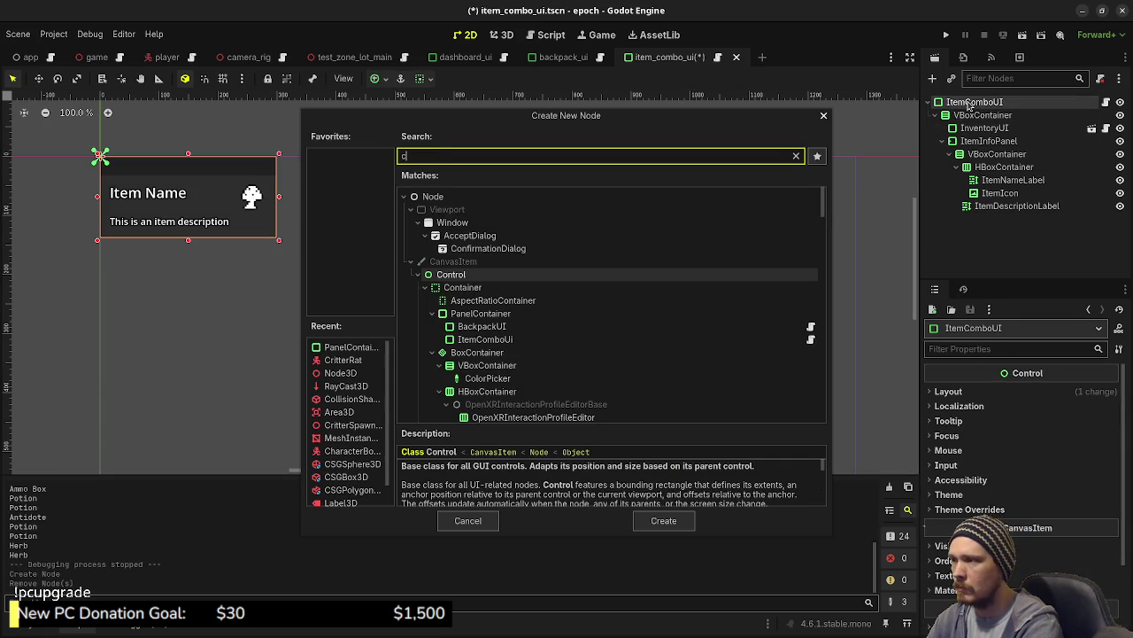
pyautogui.press('Return')
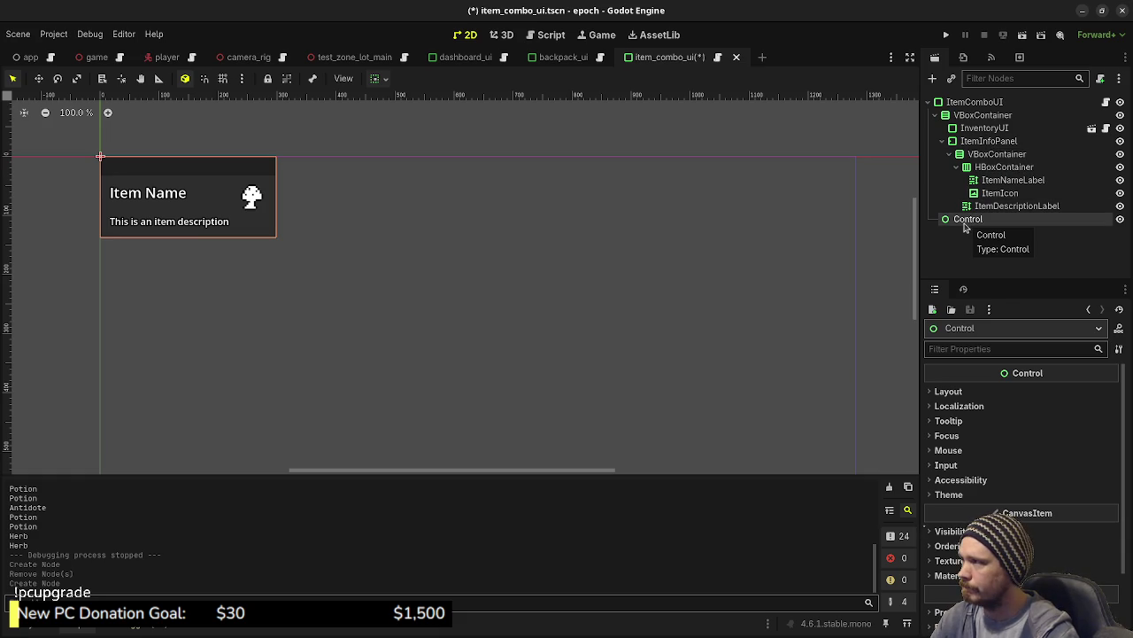
pyautogui.click(965, 392)
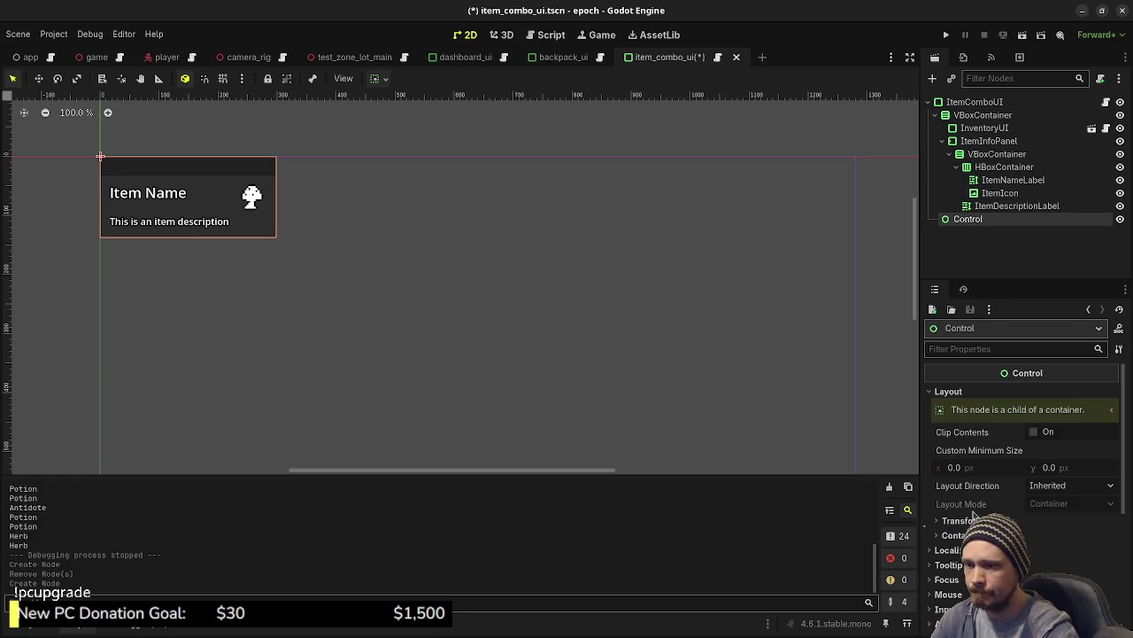
pyautogui.scroll(-1, 1023, 416)
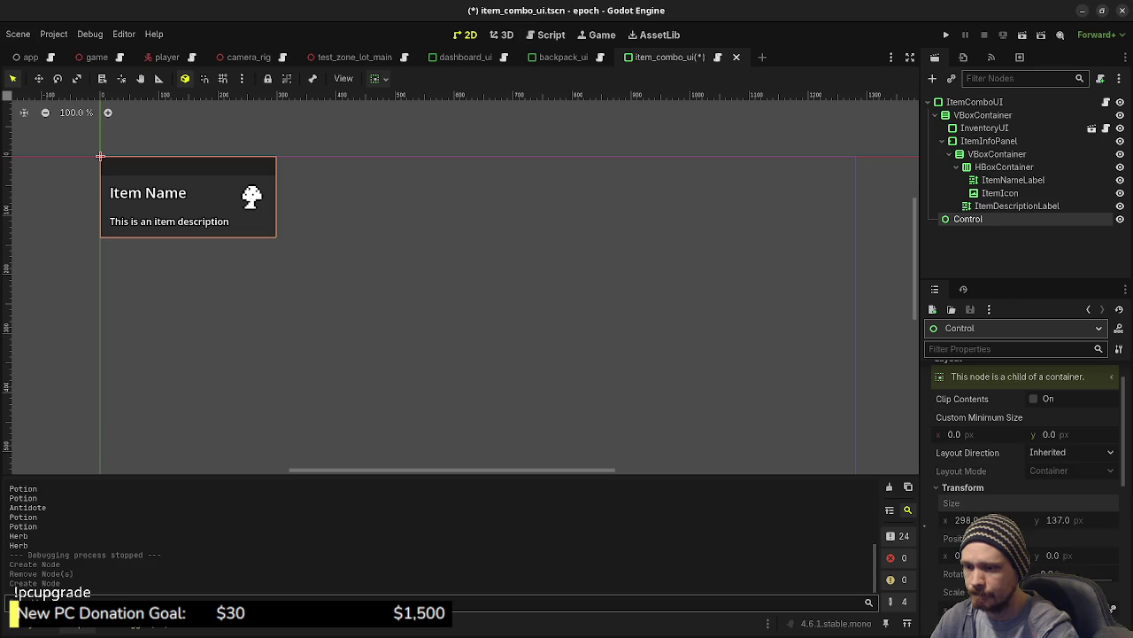
pyautogui.moveTo(970, 222)
pyautogui.mouseDown()
pyautogui.moveTo(974, 195)
pyautogui.moveTo(967, 216)
pyautogui.mouseUp()
# Delete the stray Control node and reselect the ItemComboUI root.
pyautogui.rightClick(964, 219)
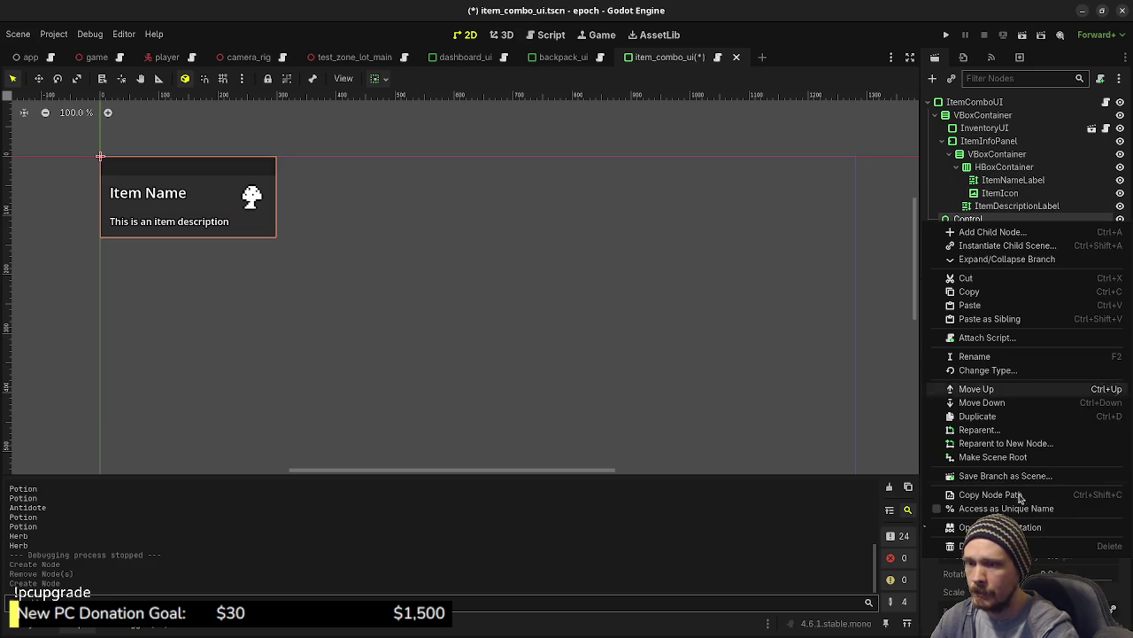
pyautogui.click(952, 523)
pyautogui.click(582, 341)
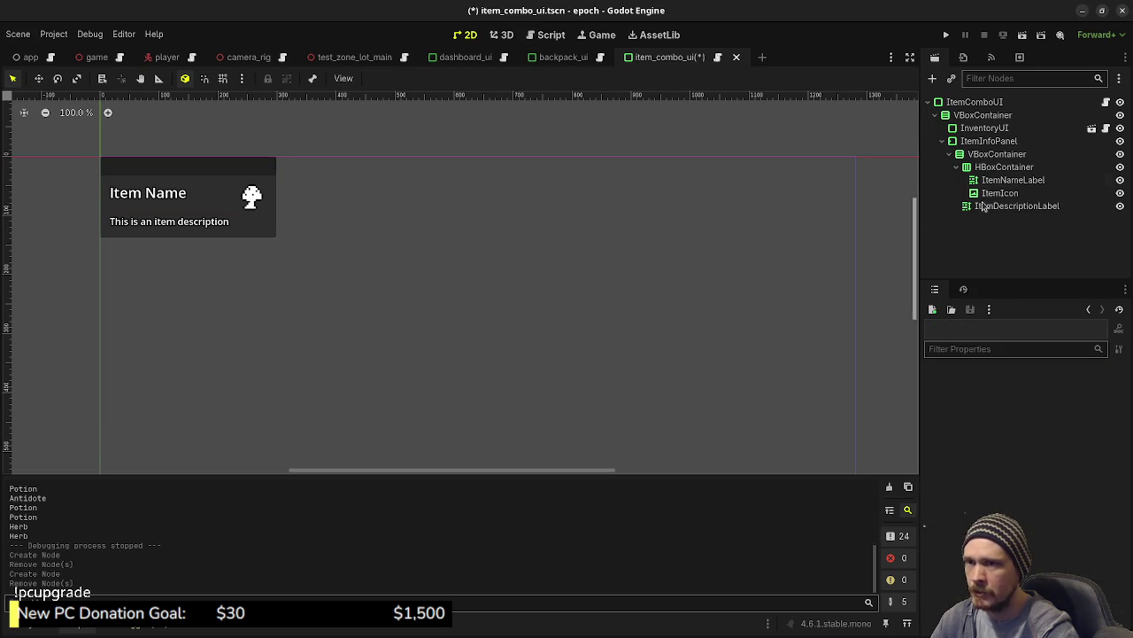
pyautogui.click(971, 103)
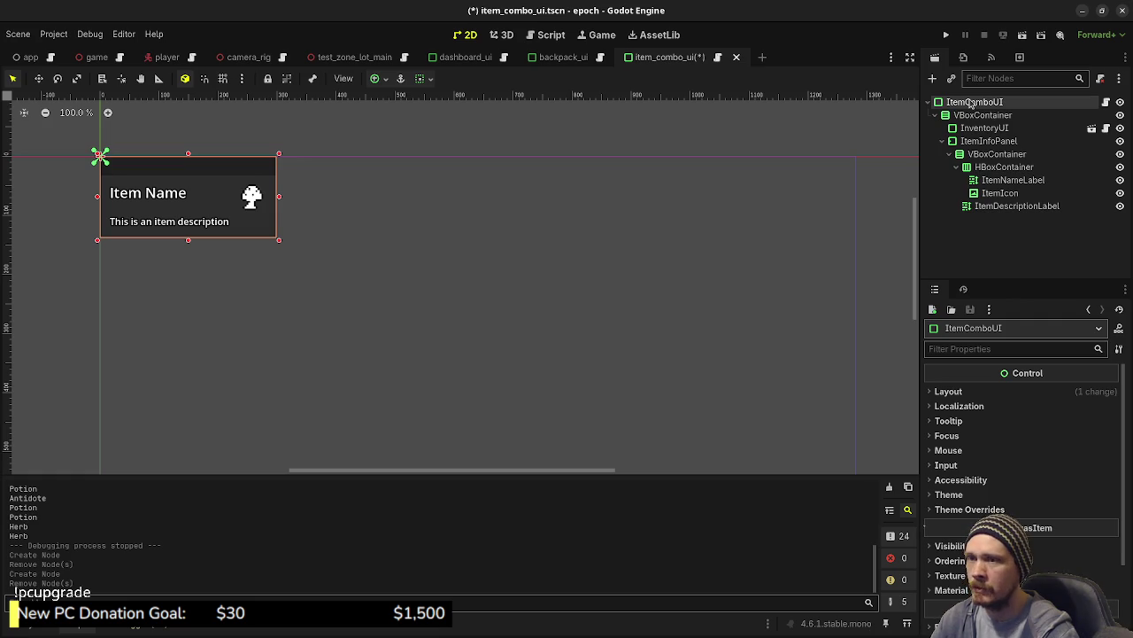
# Browse the Create New Node type list, then close it without adding anything.
pyautogui.hotkey('ctrl', 'a')
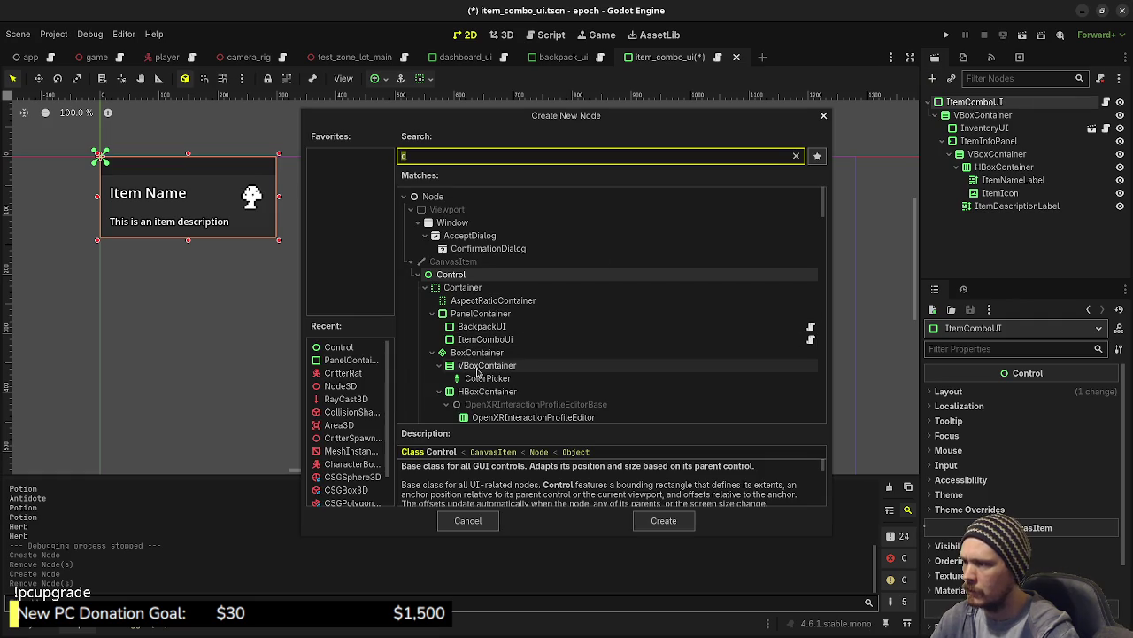
pyautogui.scroll(-2, 477, 373)
pyautogui.scroll(-2, 477, 373)
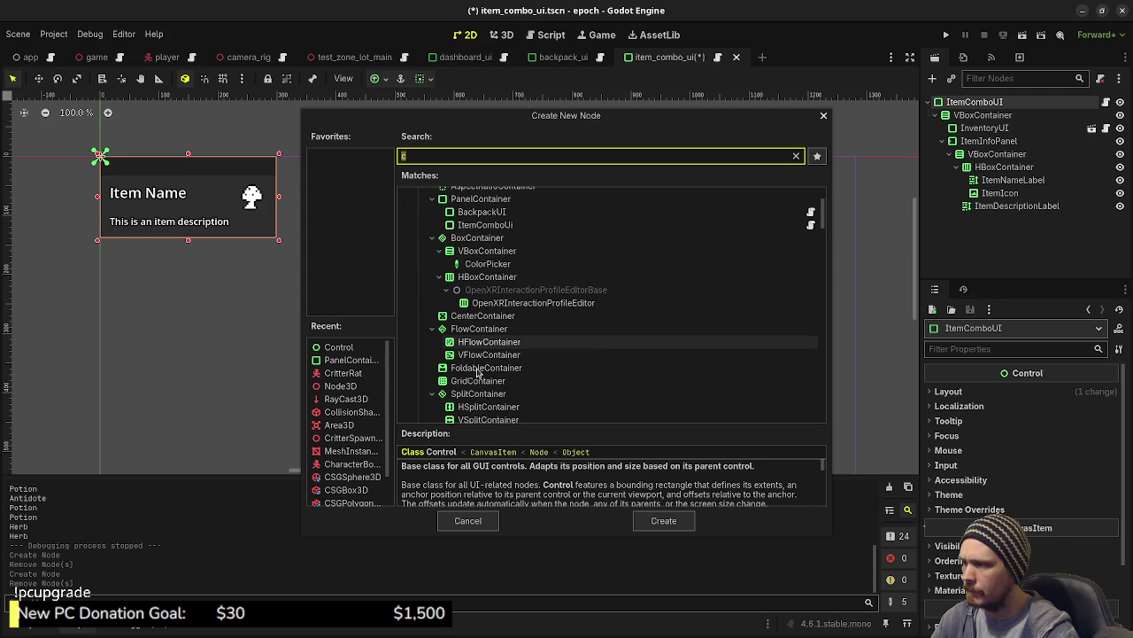
pyautogui.scroll(-2, 477, 373)
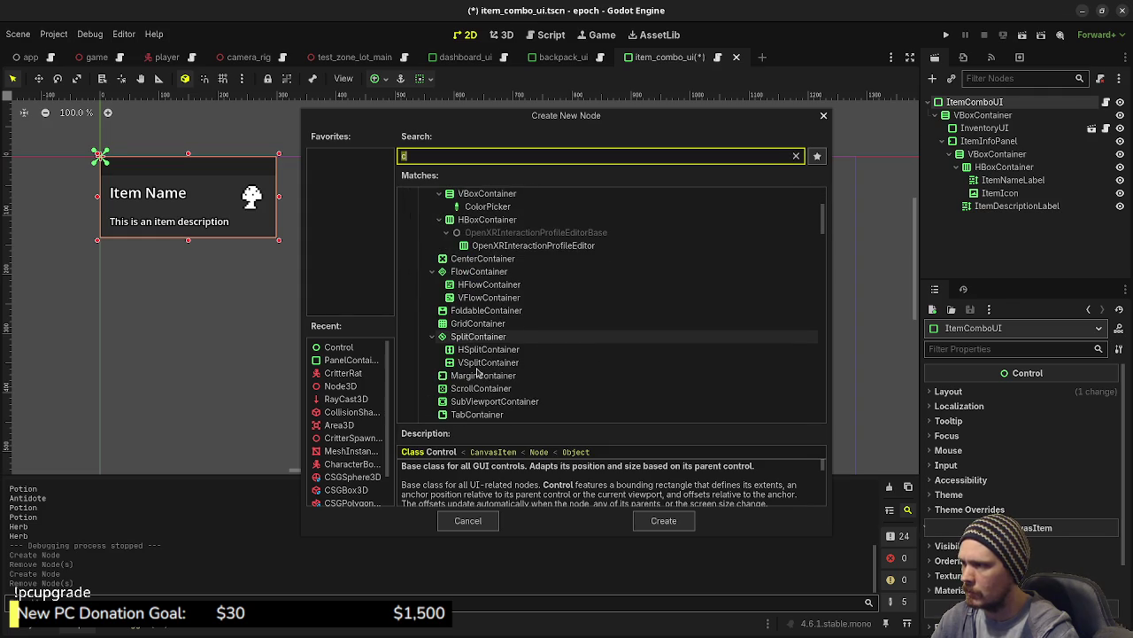
pyautogui.scroll(-1, 477, 373)
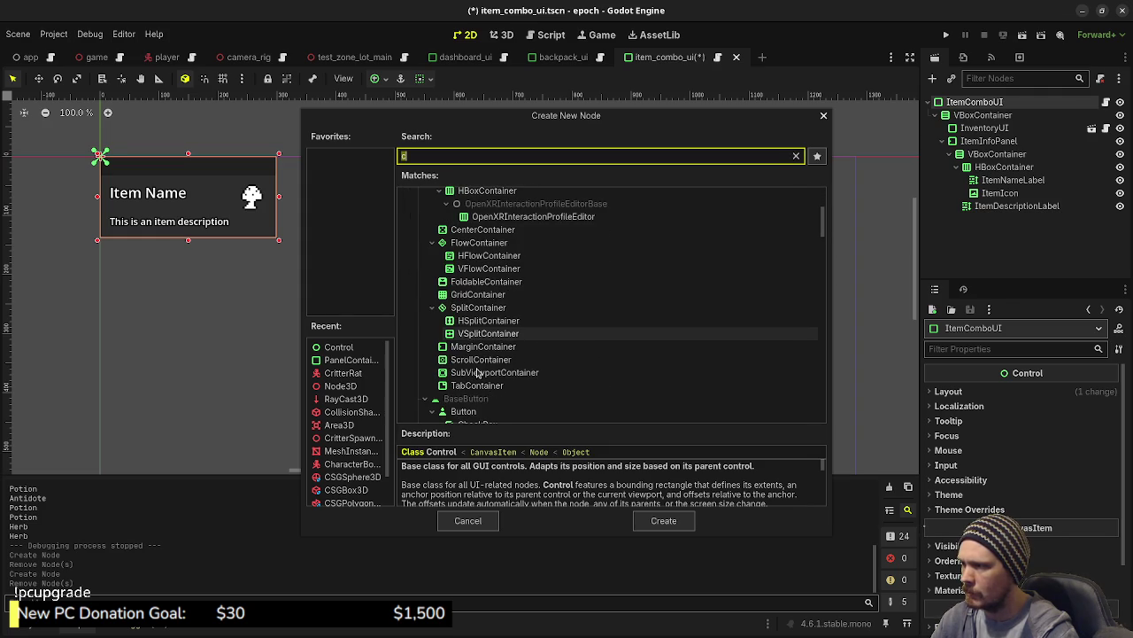
pyautogui.scroll(-7, 478, 372)
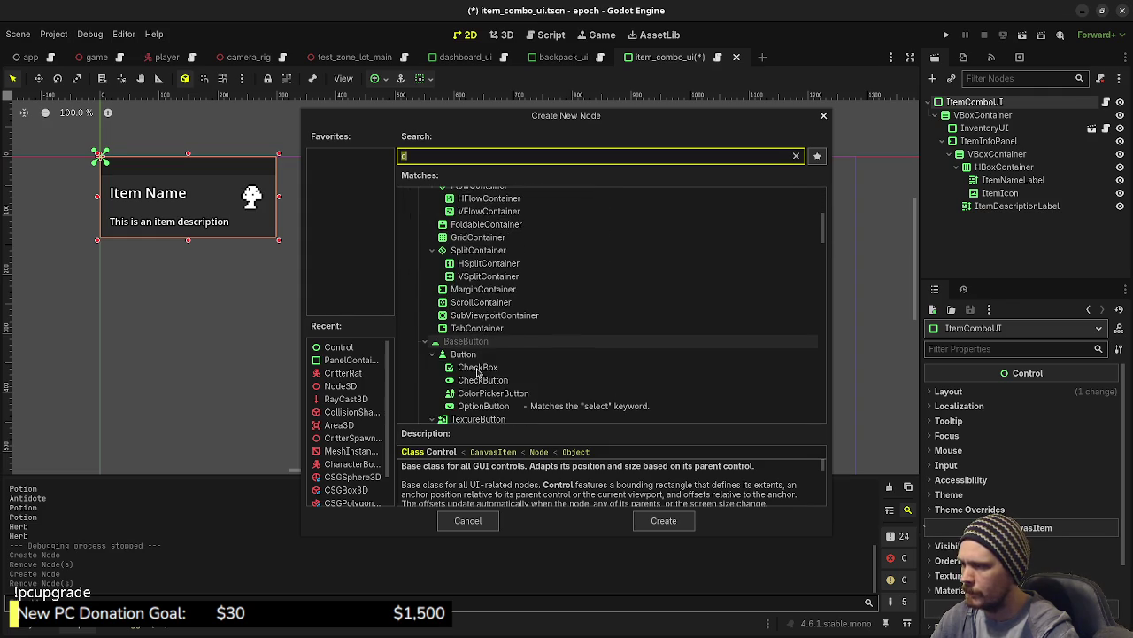
pyautogui.scroll(-3, 477, 372)
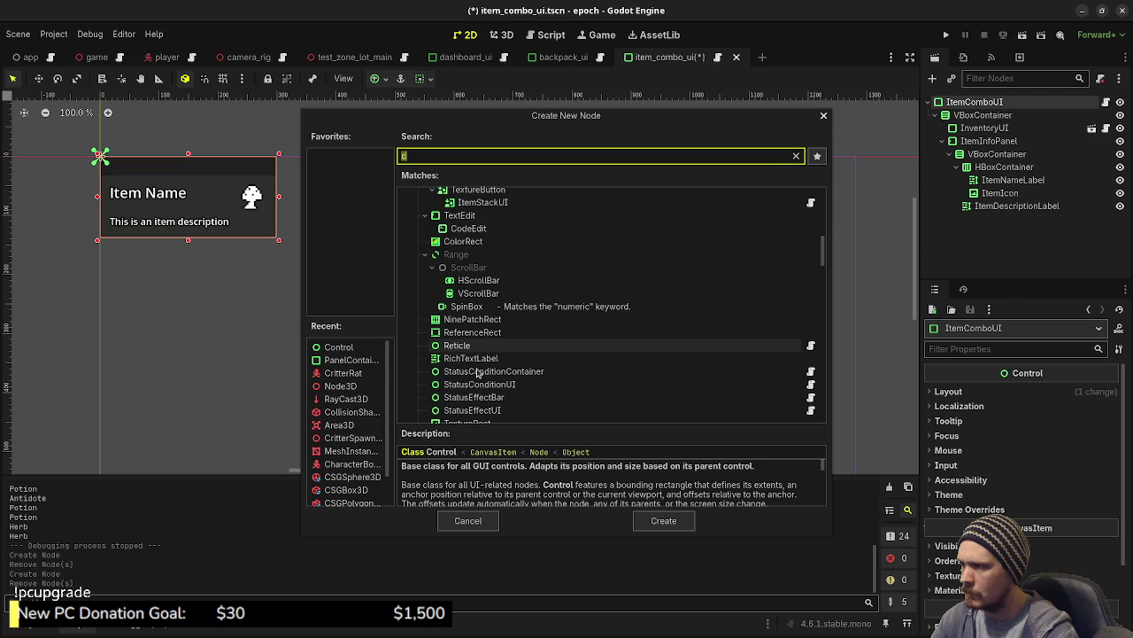
pyautogui.scroll(-3, 477, 373)
pyautogui.scroll(2, 478, 372)
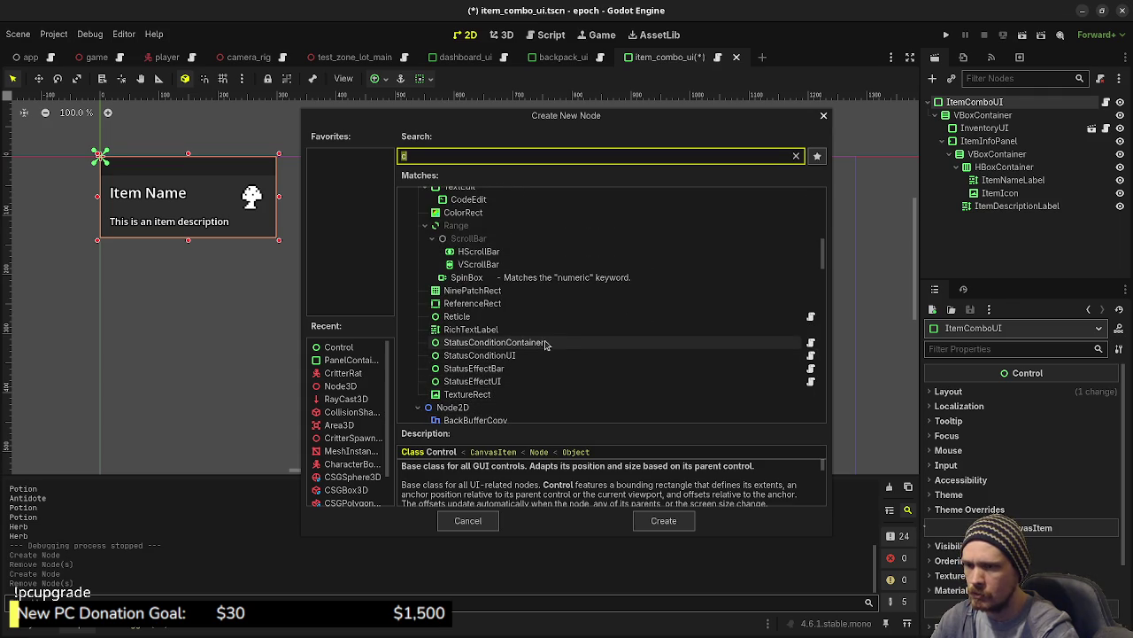
pyautogui.click(824, 116)
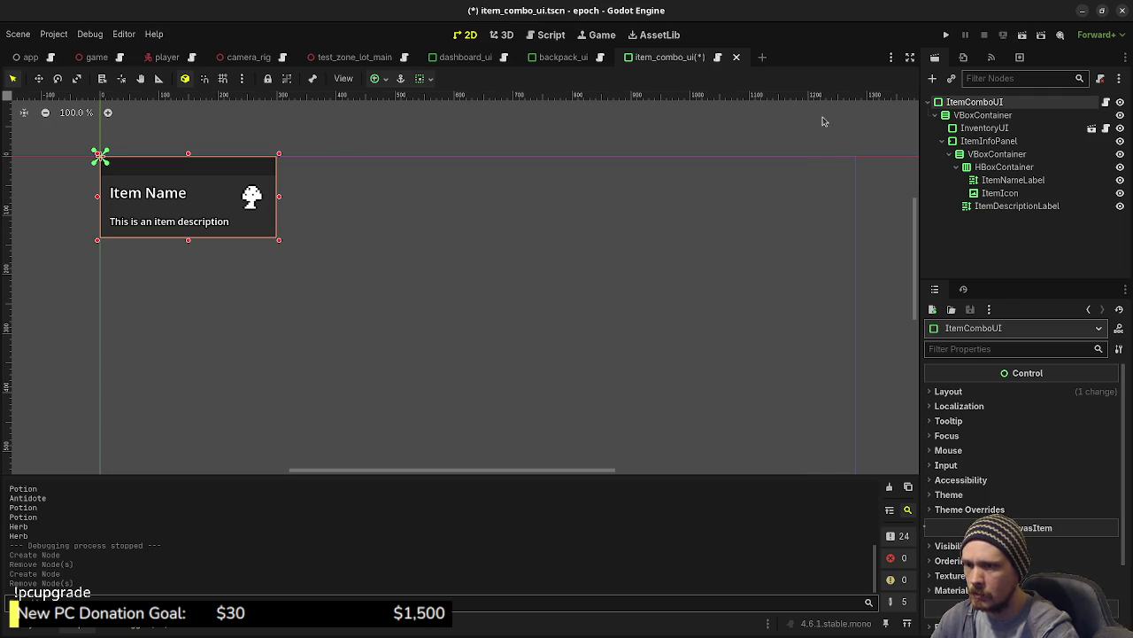
# Reopen the Create New Node dialog with ItemComboUI selected as parent.
pyautogui.click(972, 114)
pyautogui.click(968, 104)
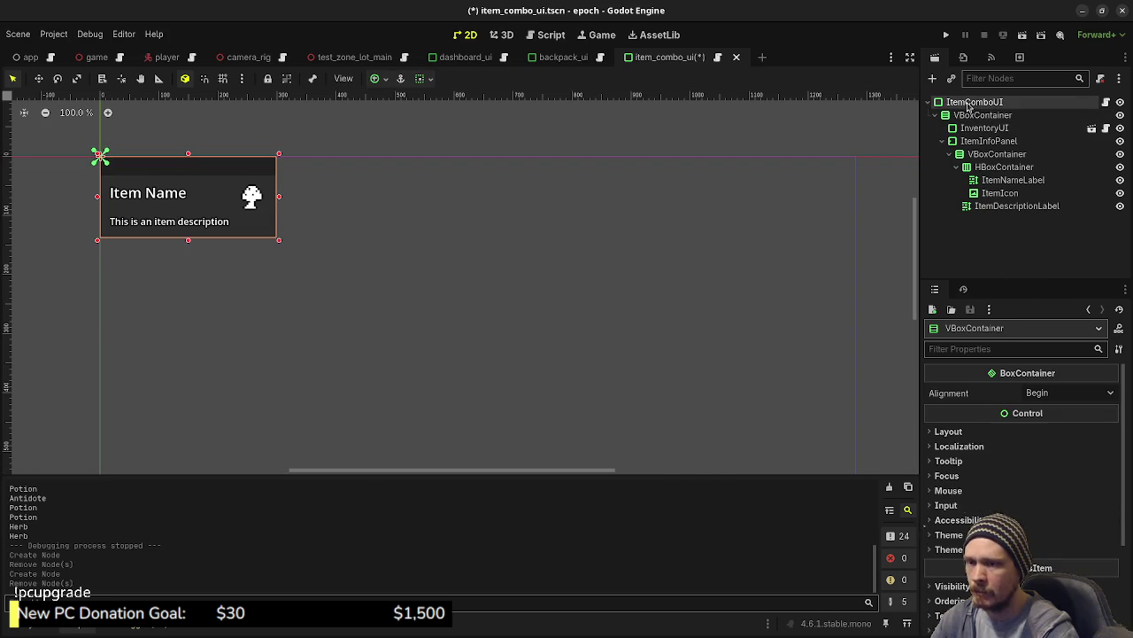
pyautogui.hotkey('ctrl', 'a')
pyautogui.click(468, 521)
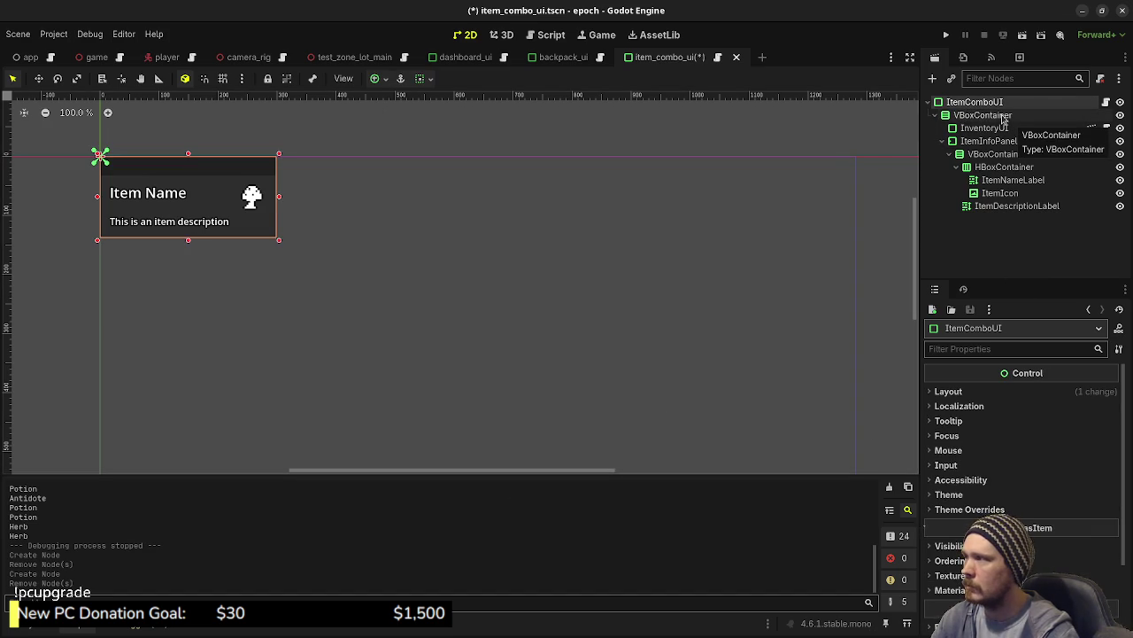
pyautogui.hotkey('ctrl', 'a')
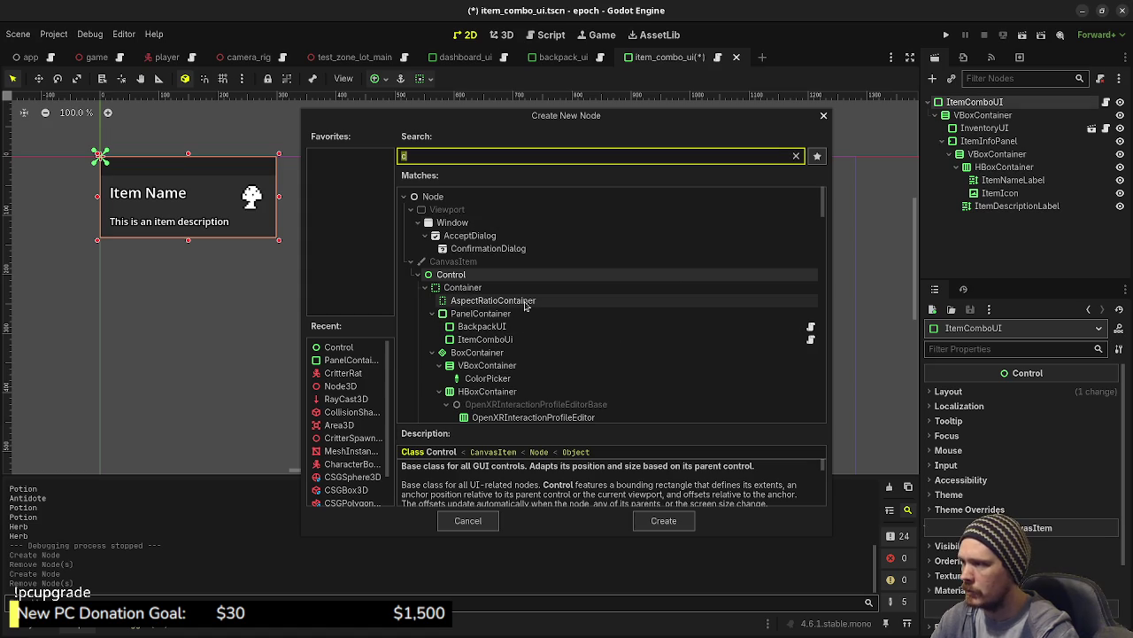
# Add a Control node under ItemComboUI and keep its horizontal container sizing at Fill.
pyautogui.click(476, 277)
pyautogui.doubleClick(476, 277)
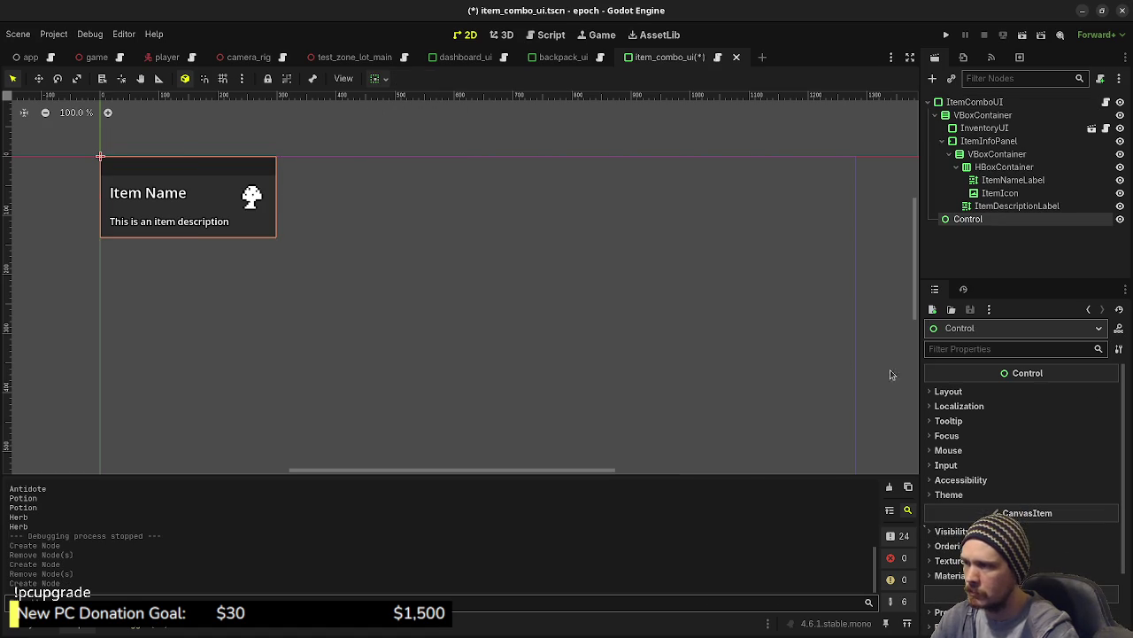
pyautogui.click(946, 391)
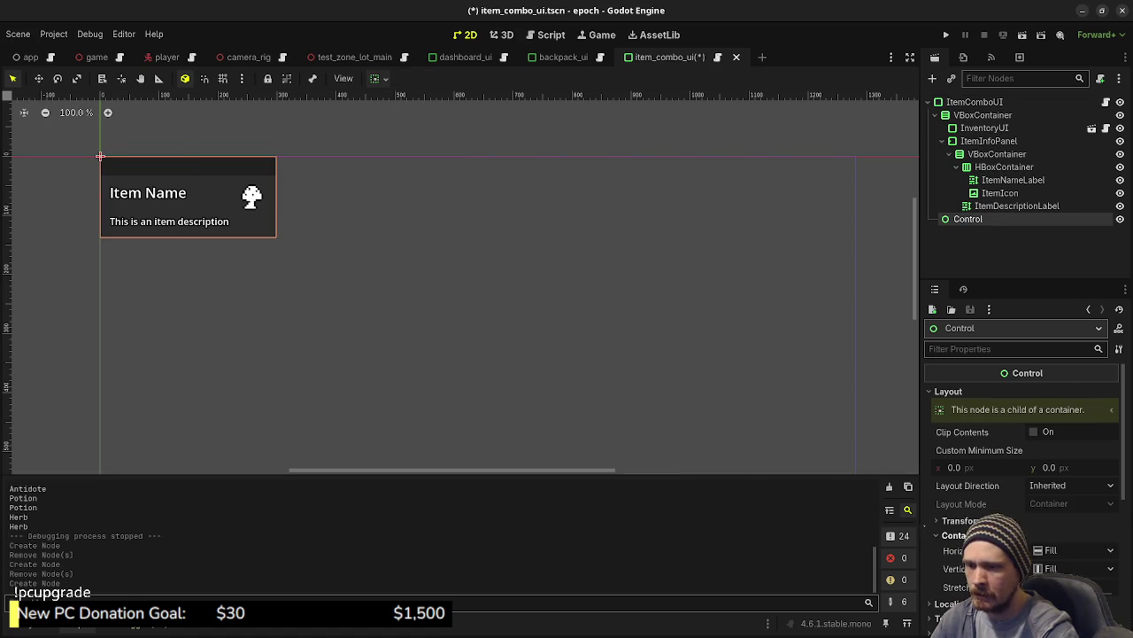
pyautogui.scroll(-3, 1018, 425)
pyautogui.click(974, 435)
pyautogui.click(1045, 452)
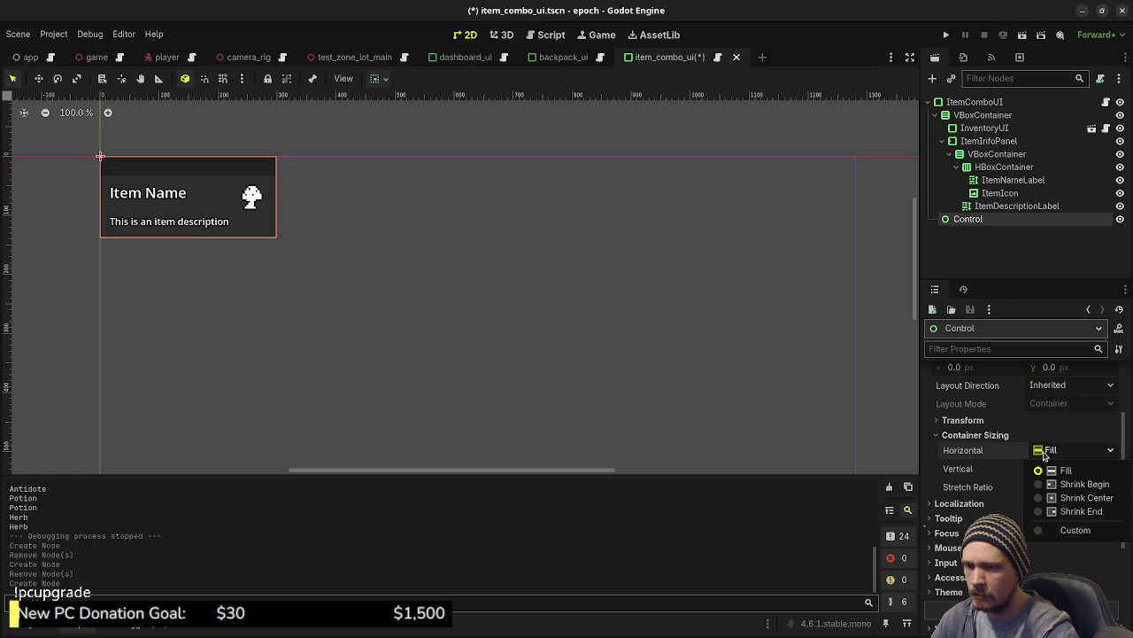
pyautogui.click(1001, 450)
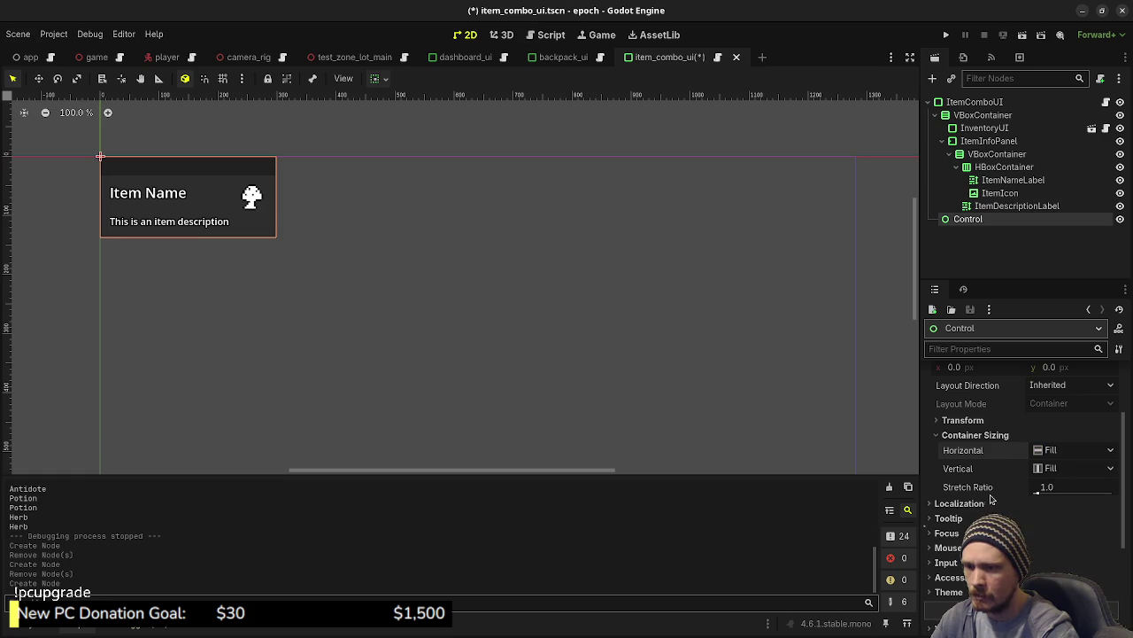
pyautogui.scroll(3, 1000, 465)
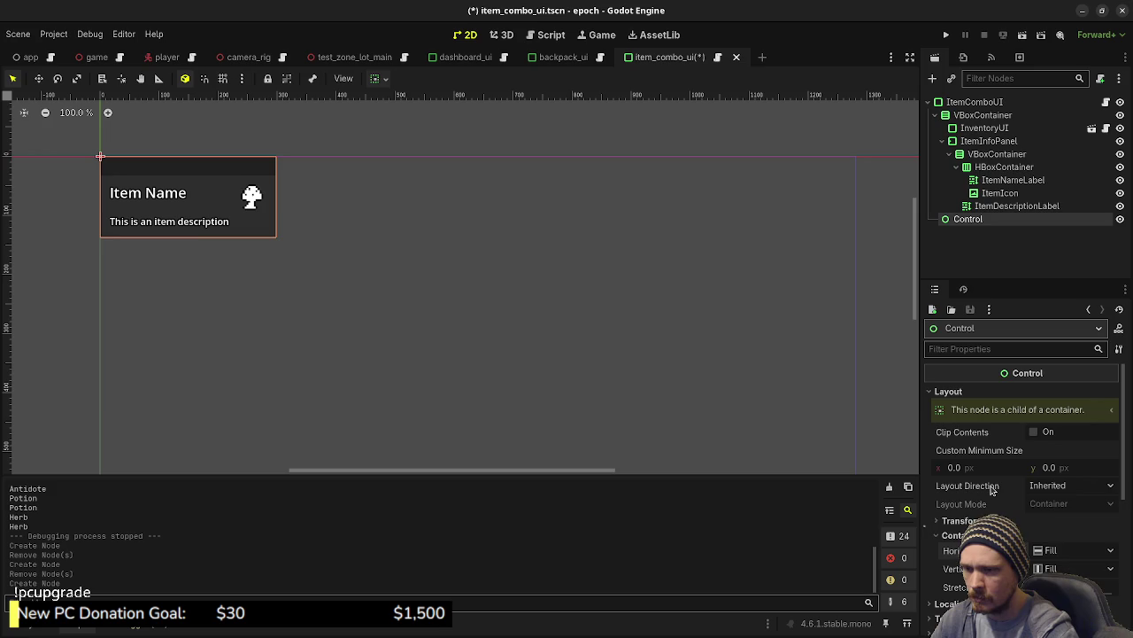
pyautogui.scroll(-2, 991, 490)
pyautogui.click(990, 455)
pyautogui.scroll(-3, 990, 463)
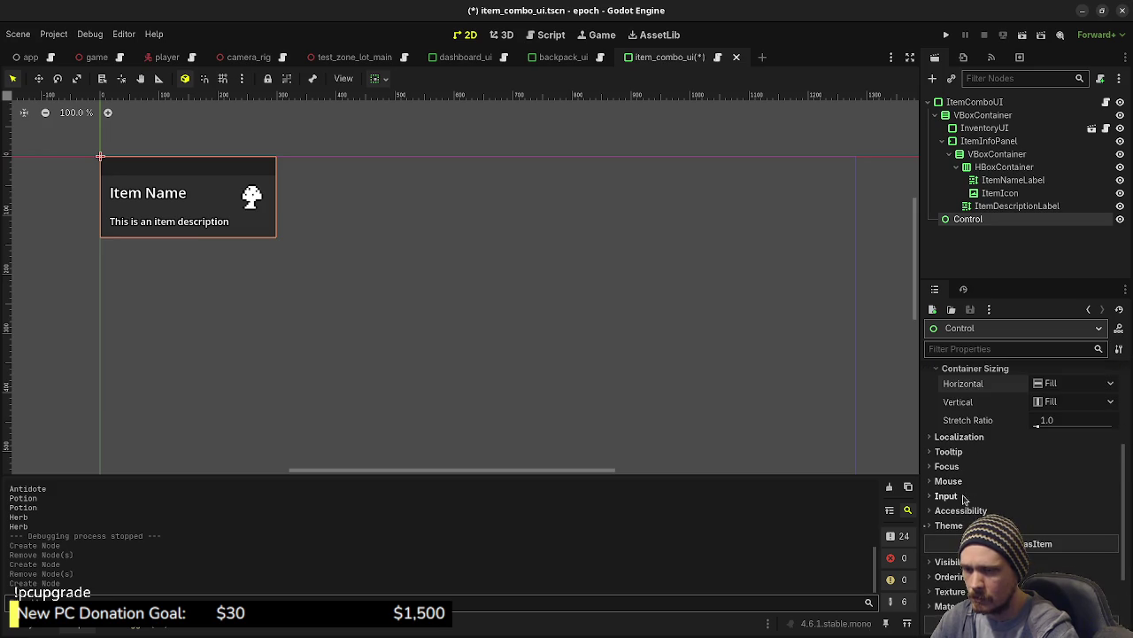
# Delete that Control node again and reselect the ItemComboUI root.
pyautogui.click(974, 209)
pyautogui.click(968, 219)
pyautogui.rightClick(968, 219)
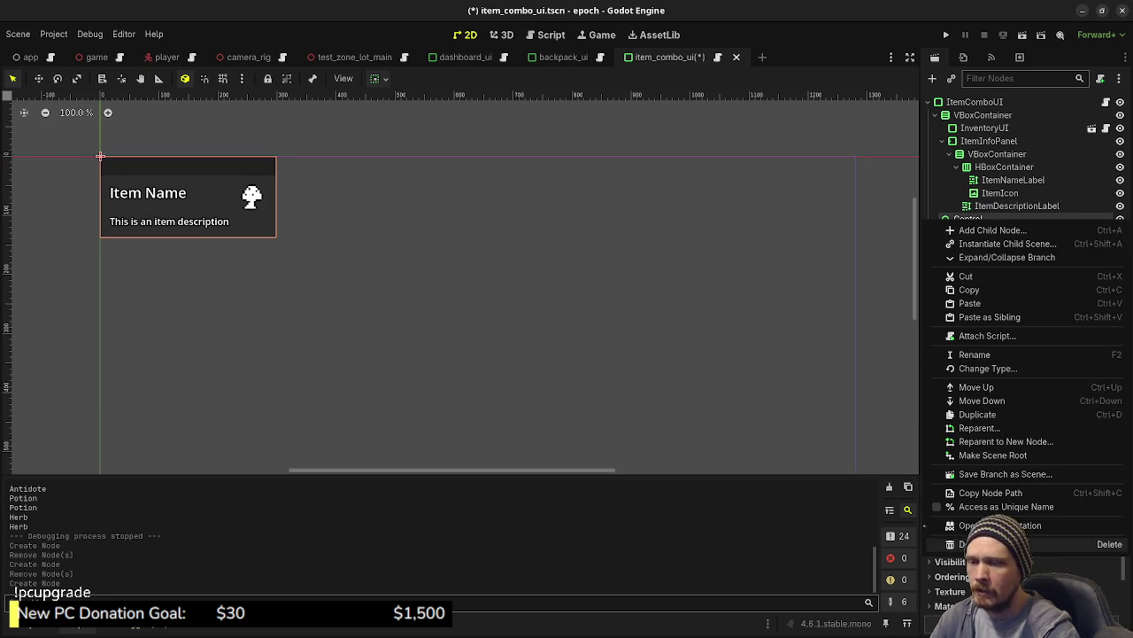
pyautogui.click(983, 529)
pyautogui.click(571, 342)
pyautogui.click(965, 102)
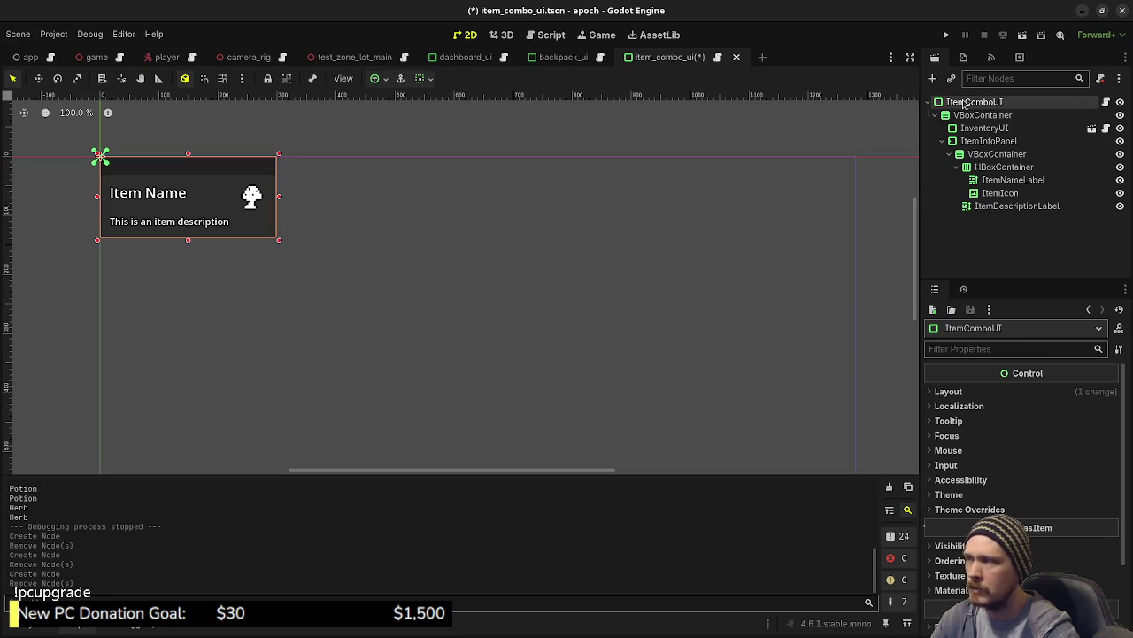
# Change ItemComboUI's type to Control, then search the add-node list for ColorRect.
pyautogui.rightClick(965, 103)
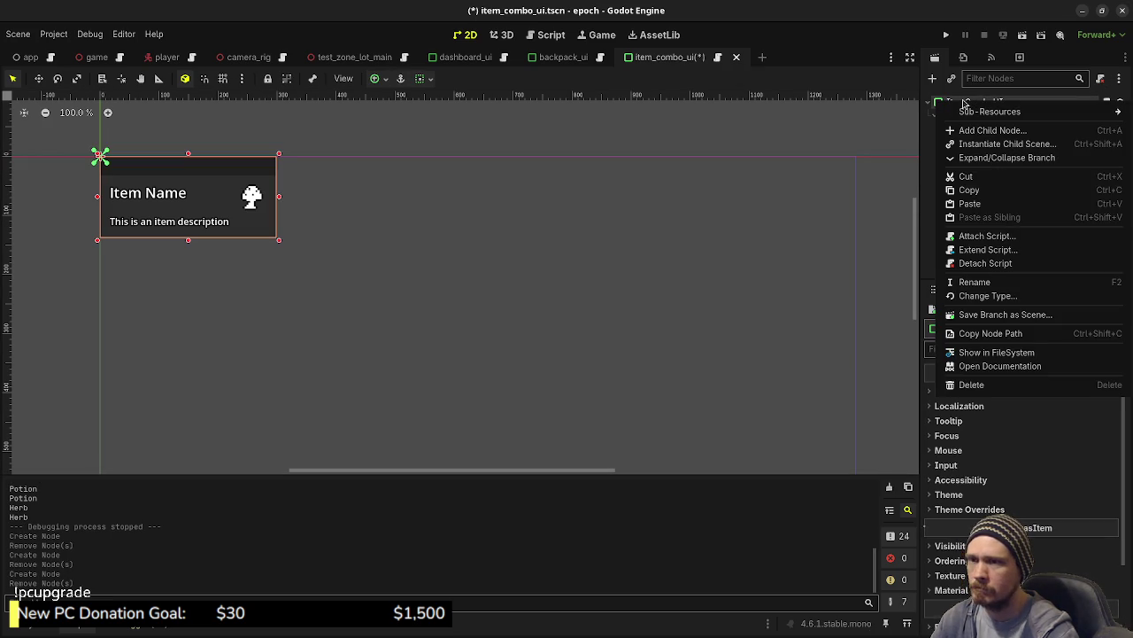
pyautogui.click(988, 296)
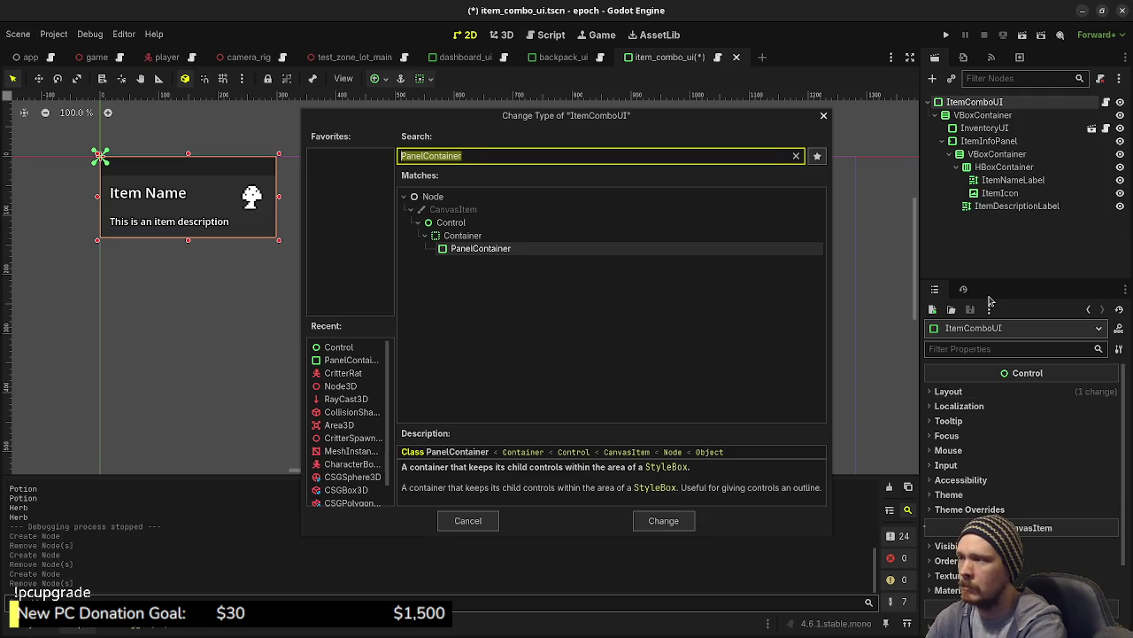
pyautogui.write('con')
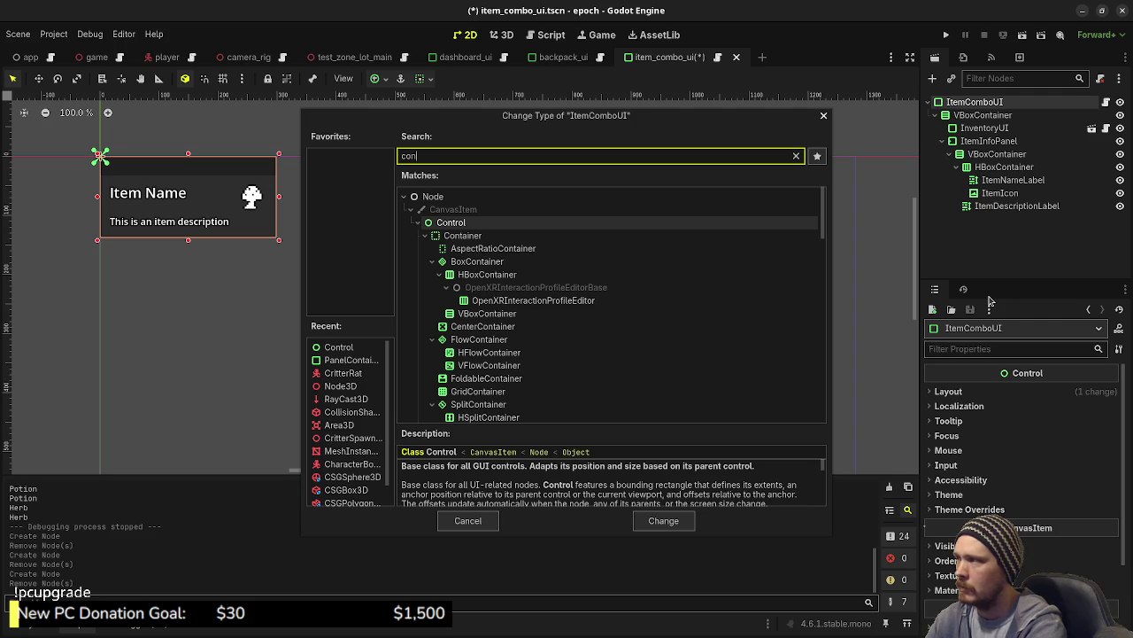
pyautogui.press('Return')
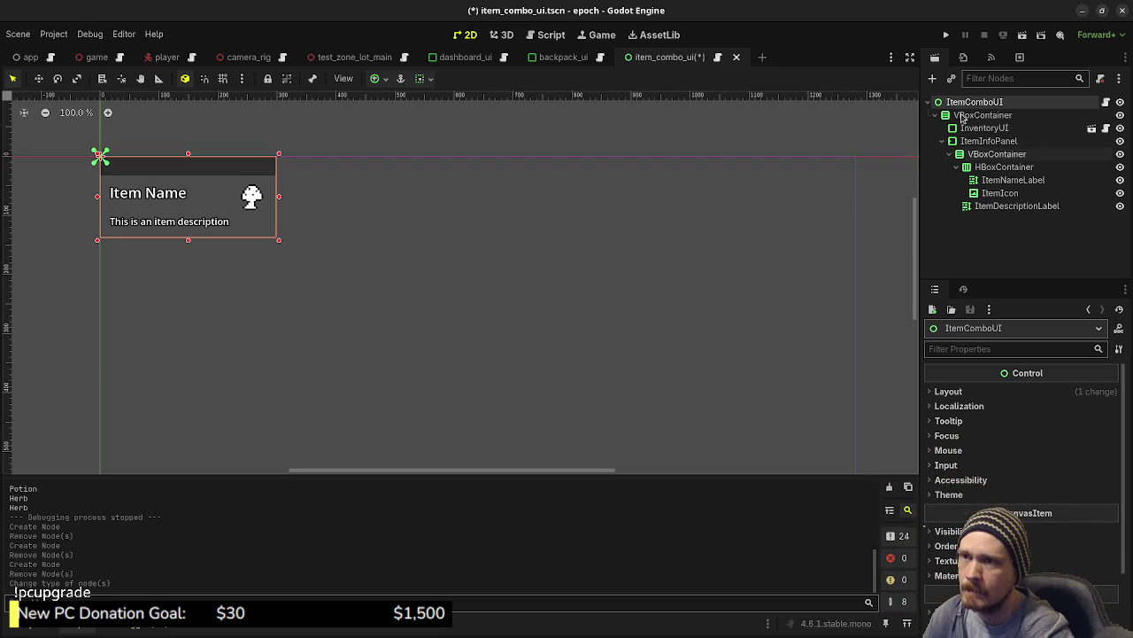
pyautogui.hotkey('ctrl', 'a')
pyautogui.write('colorre')
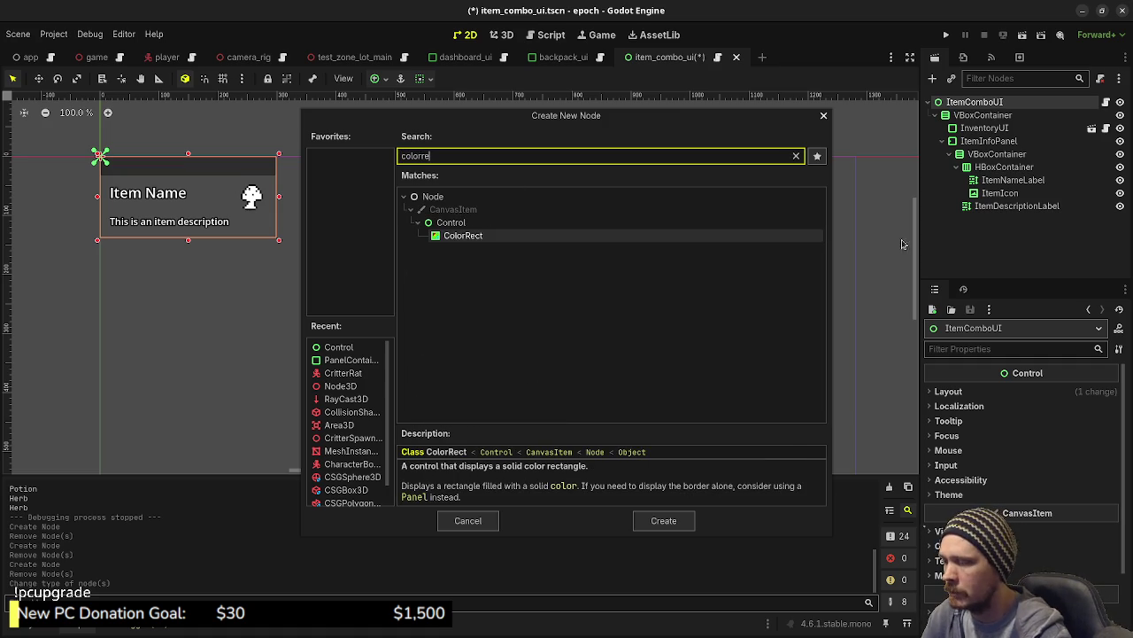
# Add a ColorRect under ItemInfoPanel and drag it above the VBoxContainer as background.
pyautogui.click(467, 521)
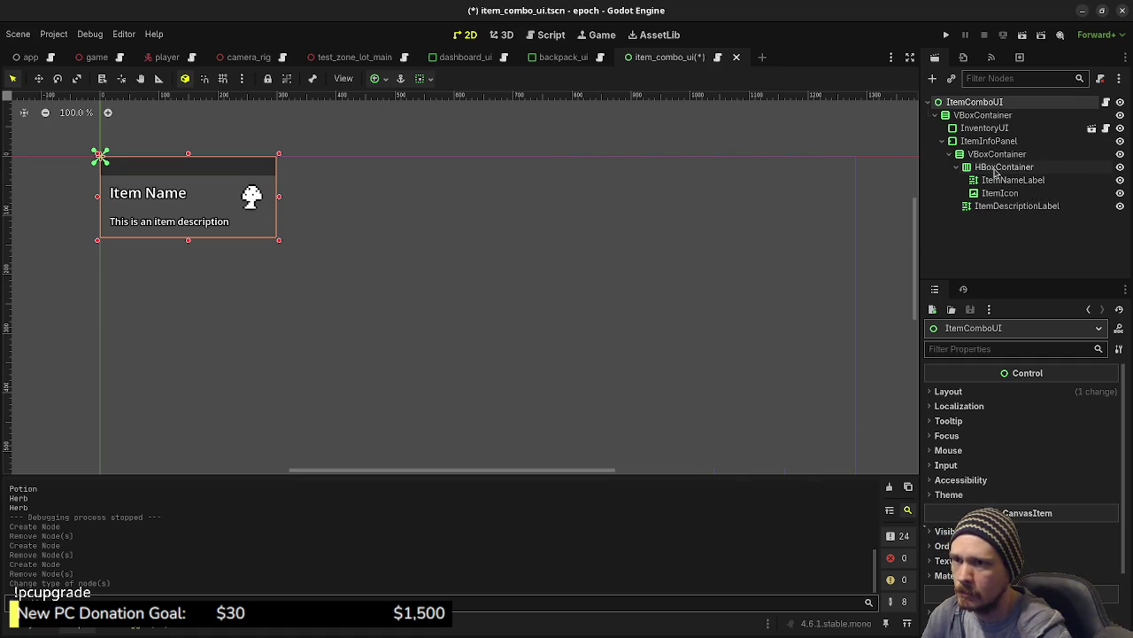
pyautogui.click(996, 172)
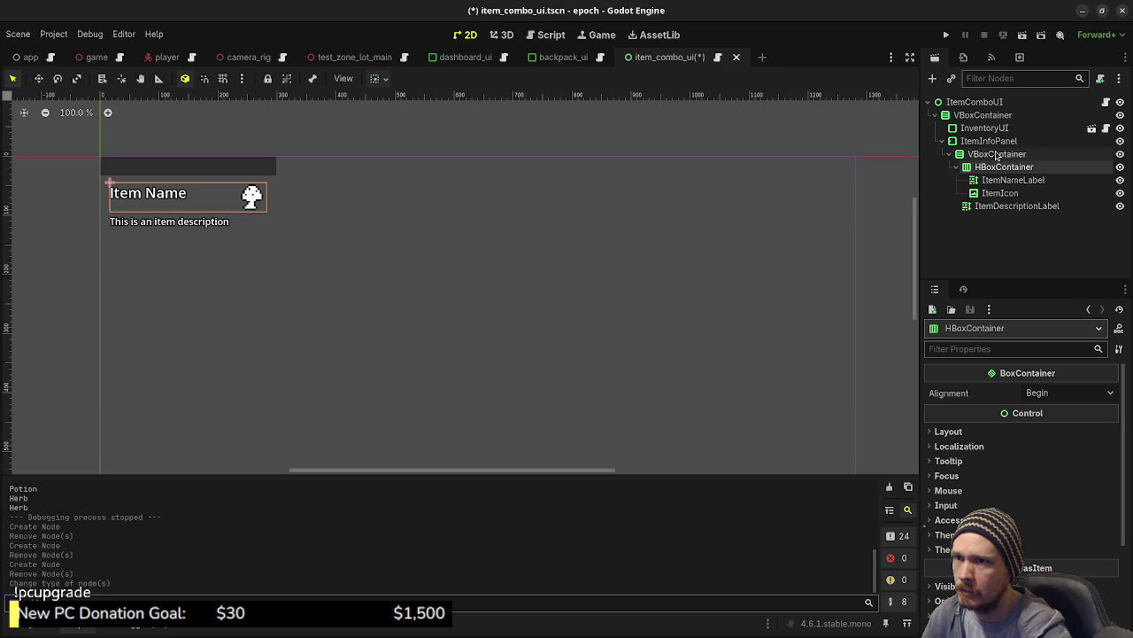
pyautogui.click(996, 154)
pyautogui.click(997, 142)
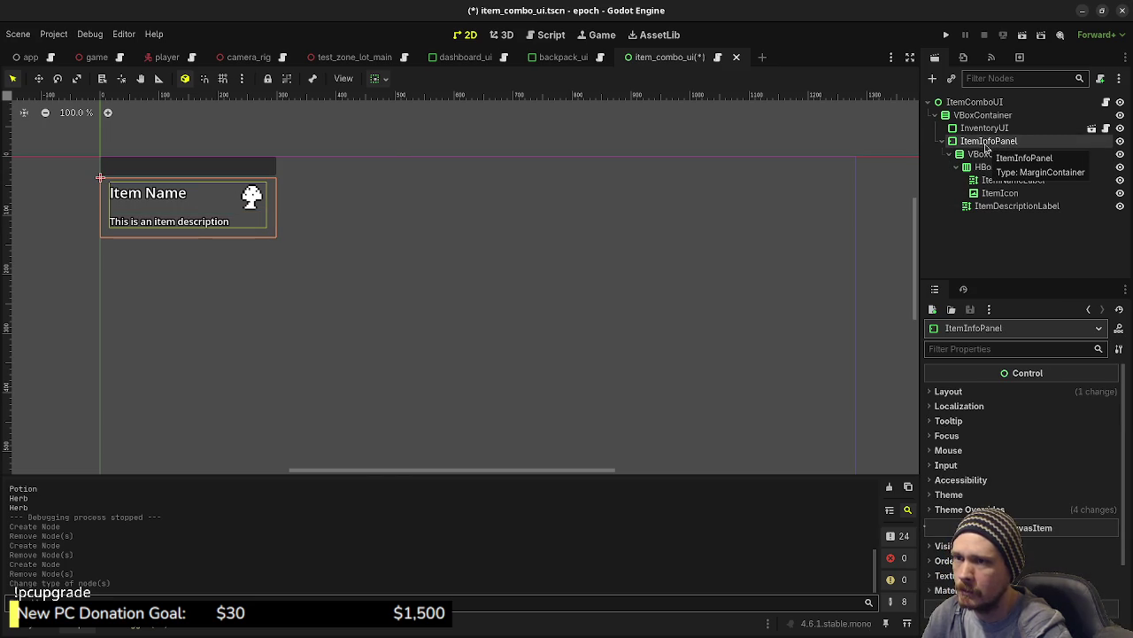
pyautogui.hotkey('ctrl', 'a')
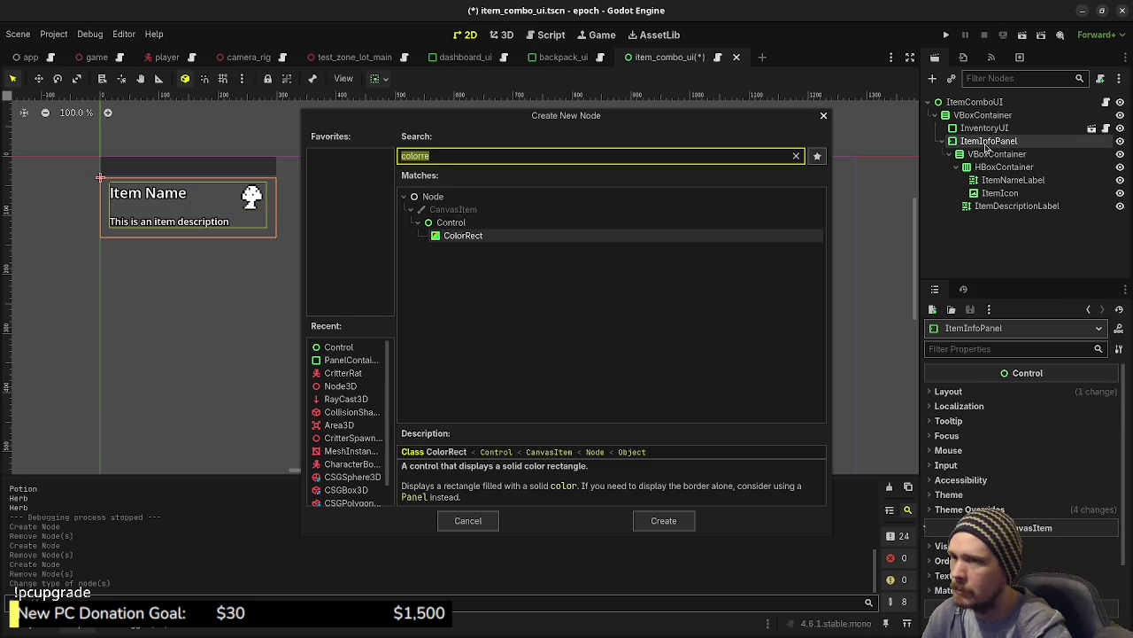
pyautogui.press('Return')
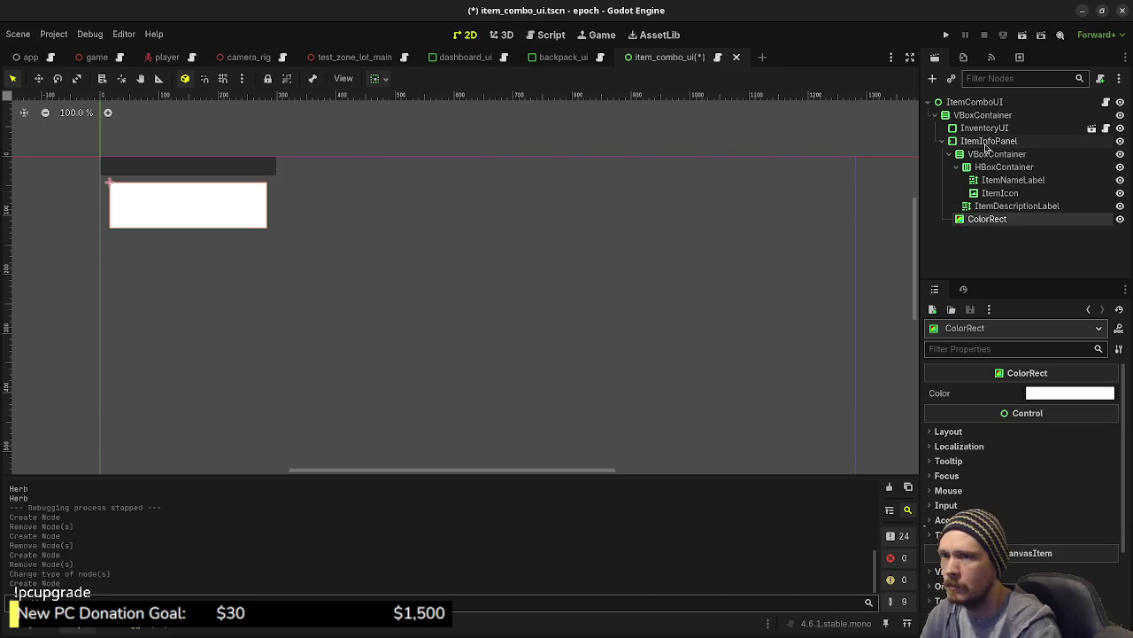
pyautogui.moveTo(981, 165); pyautogui.dragTo(987, 156)
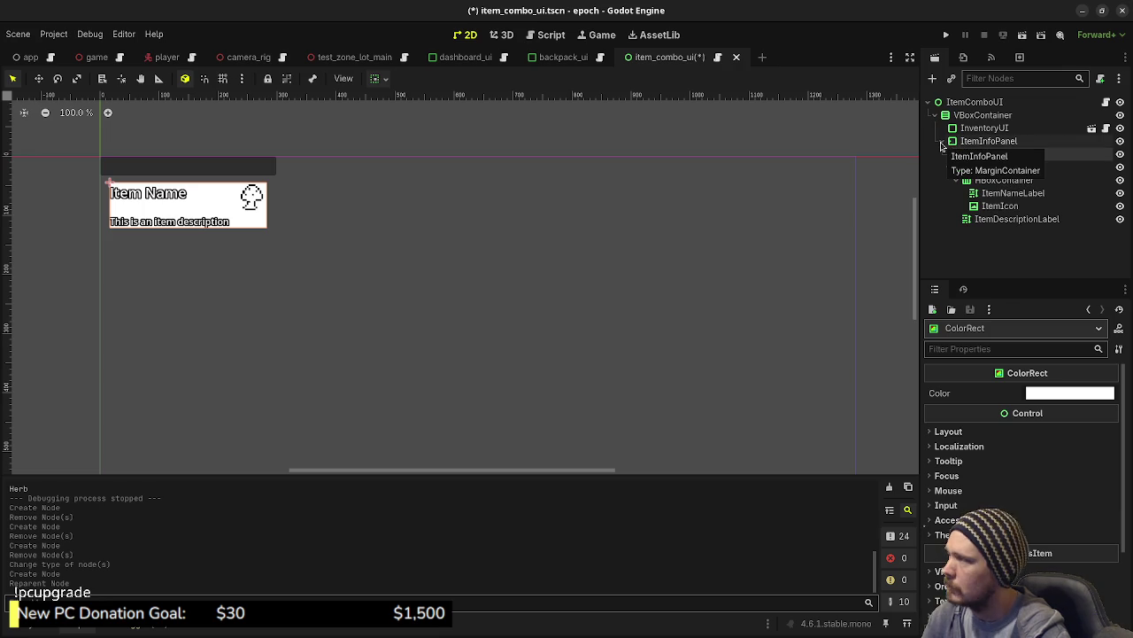
# Wrap ItemInfoPanel in a new PanelContainer parent using Reparent to New Node.
pyautogui.click(999, 144)
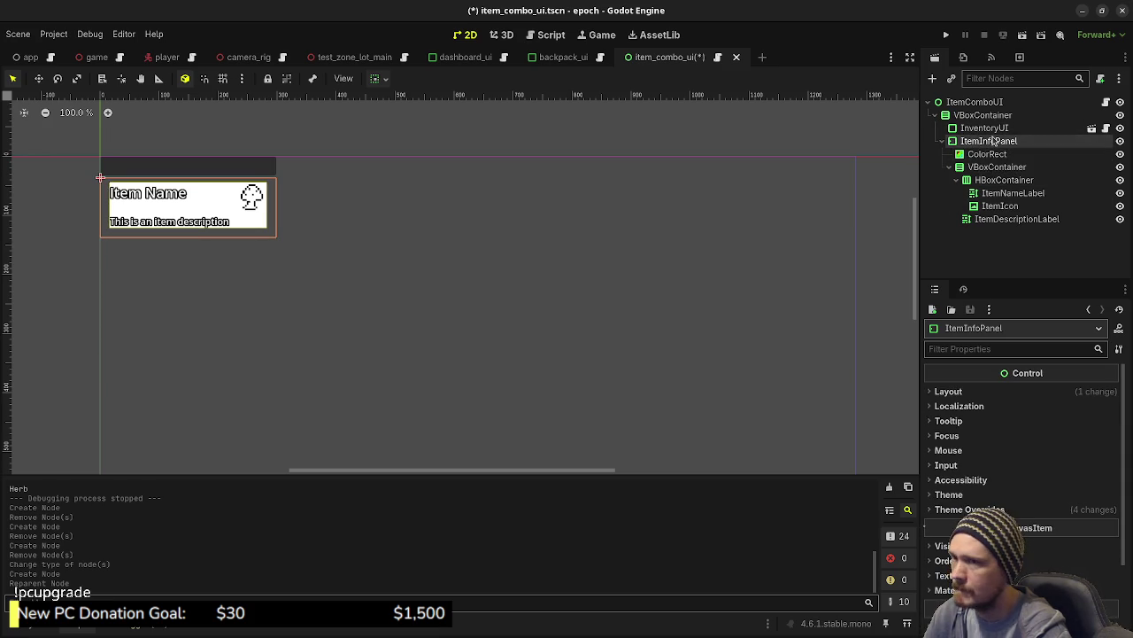
pyautogui.click(986, 130)
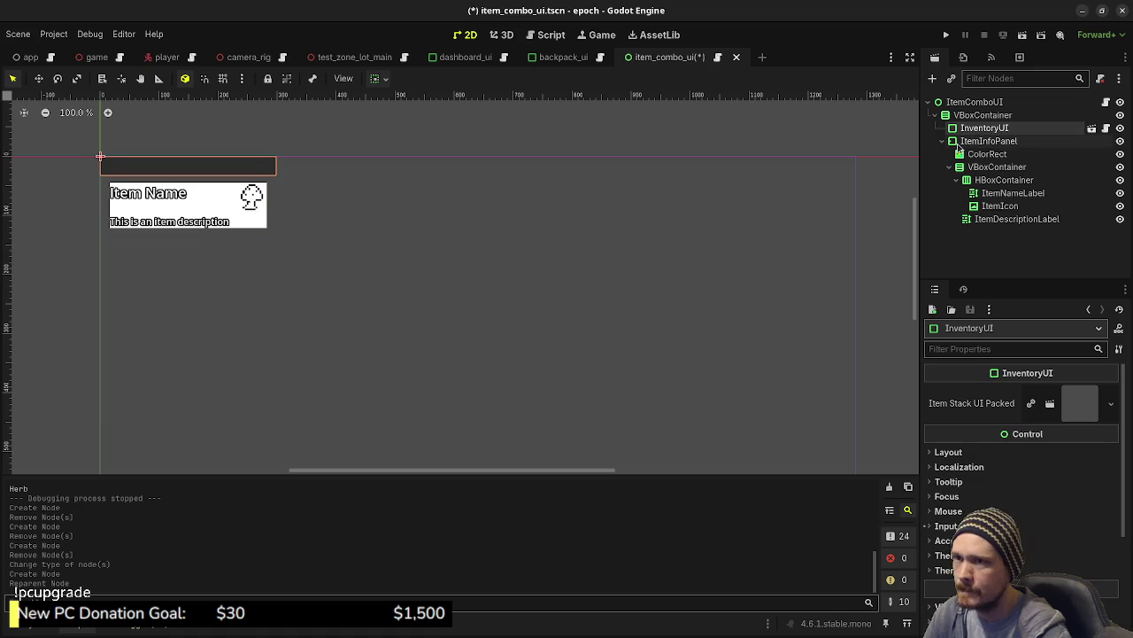
pyautogui.click(982, 142)
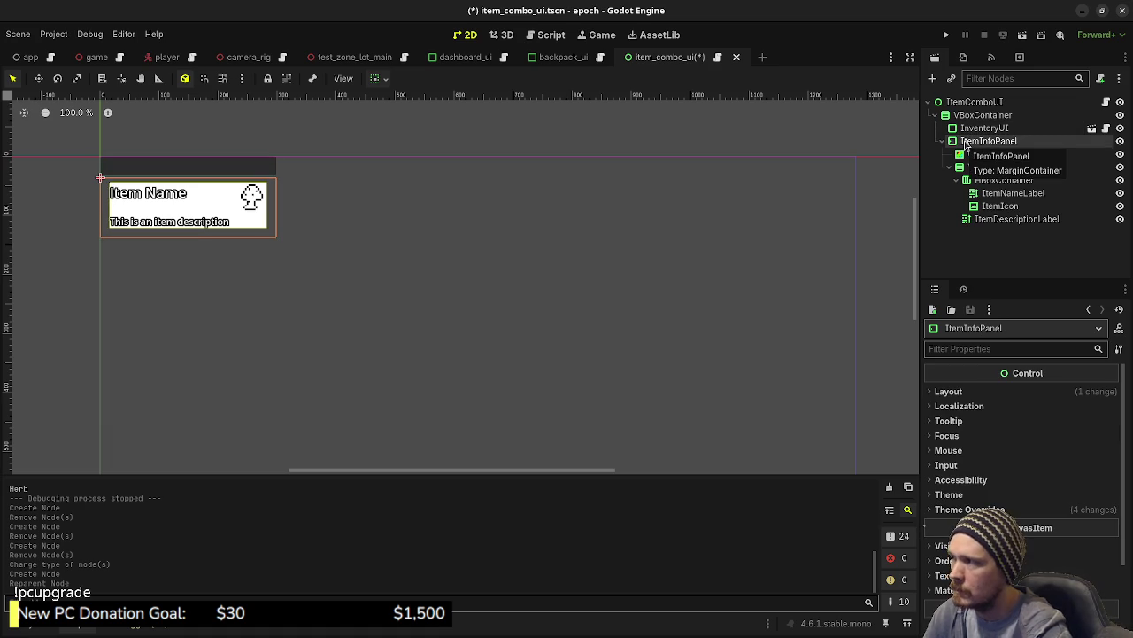
pyautogui.click(967, 117)
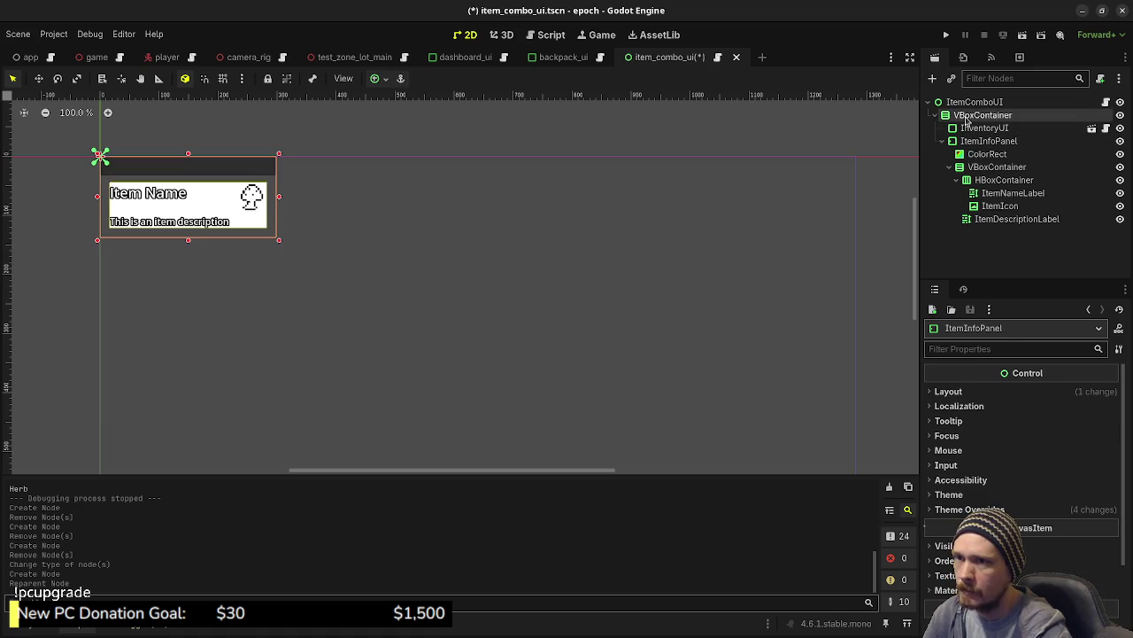
pyautogui.hotkey('ctrl', 'a')
pyautogui.press('Escape')
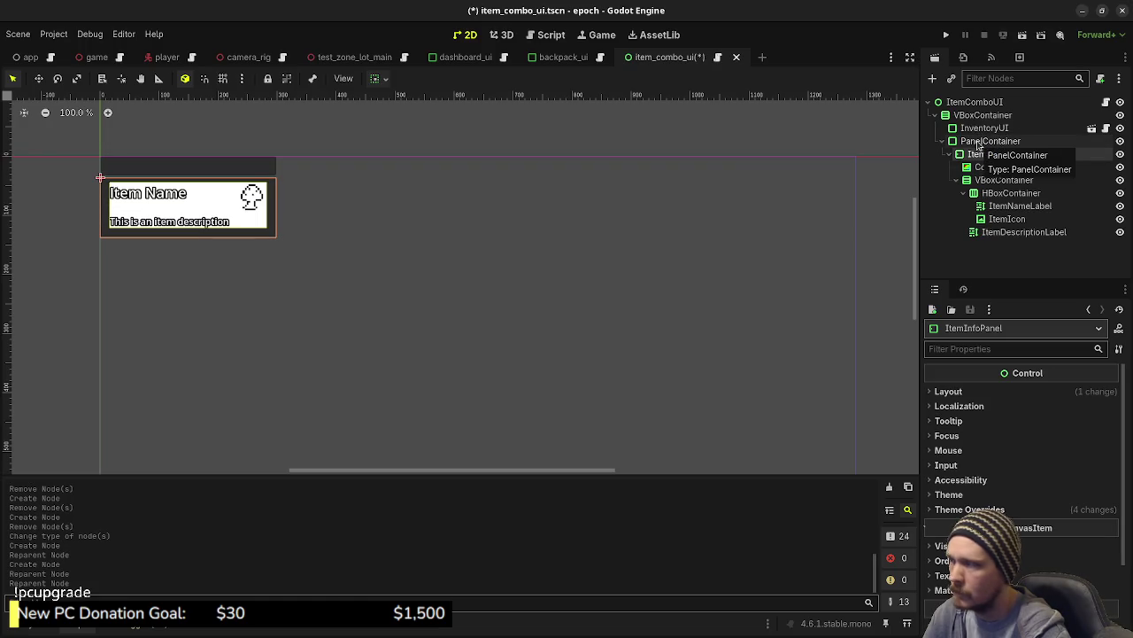
# Move the ColorRect directly under PanelContainer and set its color to dark grey #333333.
pyautogui.moveTo(990, 166); pyautogui.dragTo(983, 156)
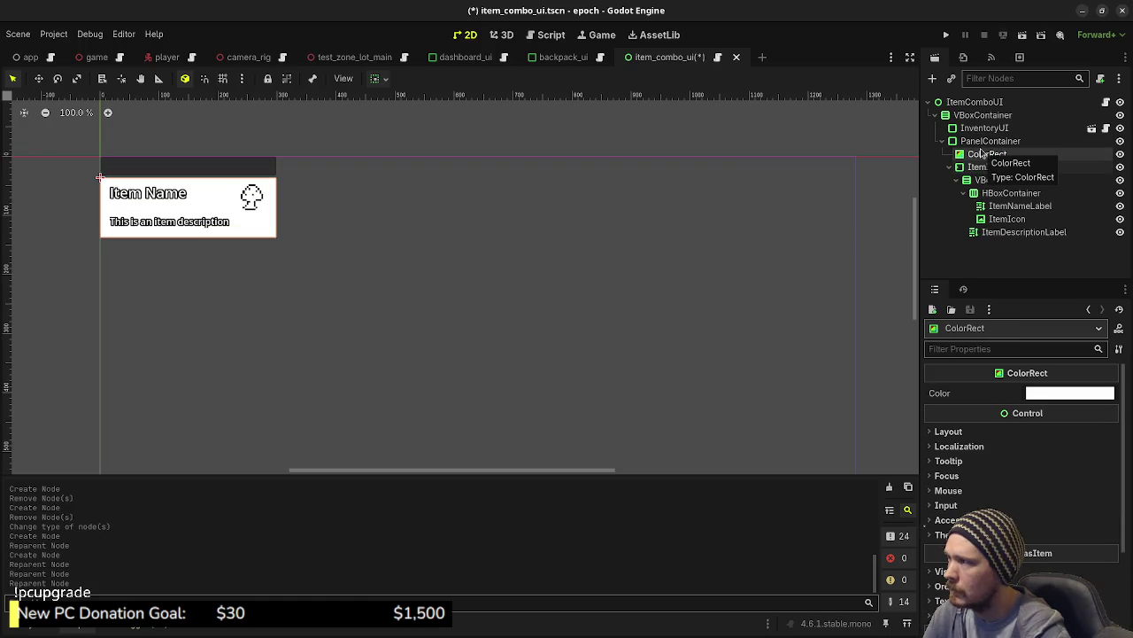
pyautogui.click(1062, 392)
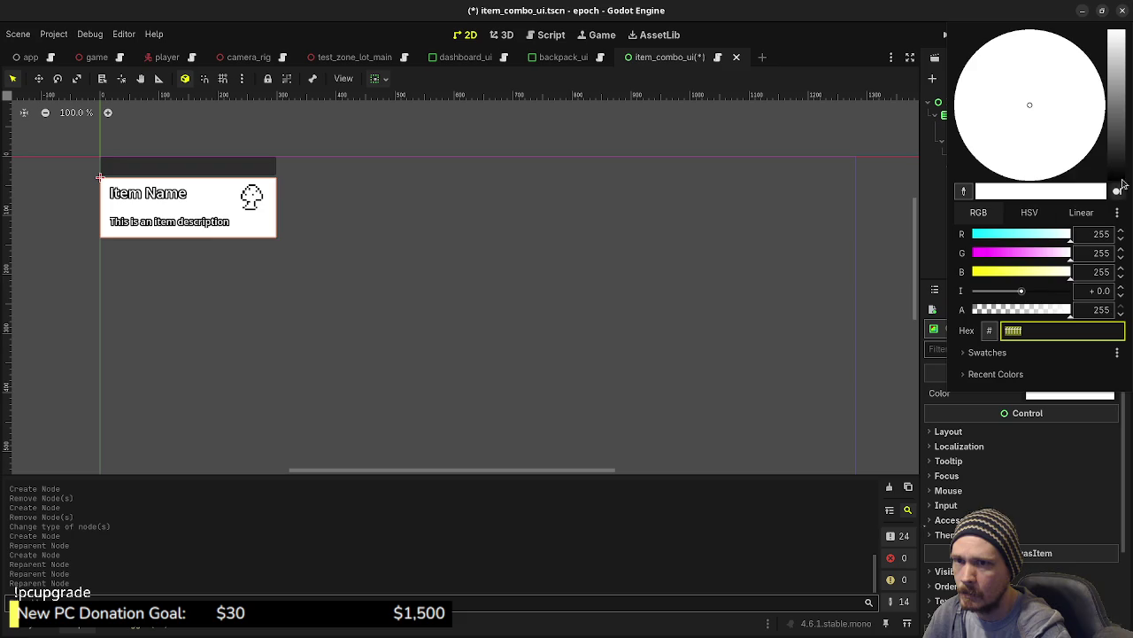
pyautogui.moveTo(1123, 163)
pyautogui.mouseDown()
pyautogui.moveTo(1122, 172)
pyautogui.moveTo(1121, 142)
pyautogui.moveTo(1116, 151)
pyautogui.mouseUp()
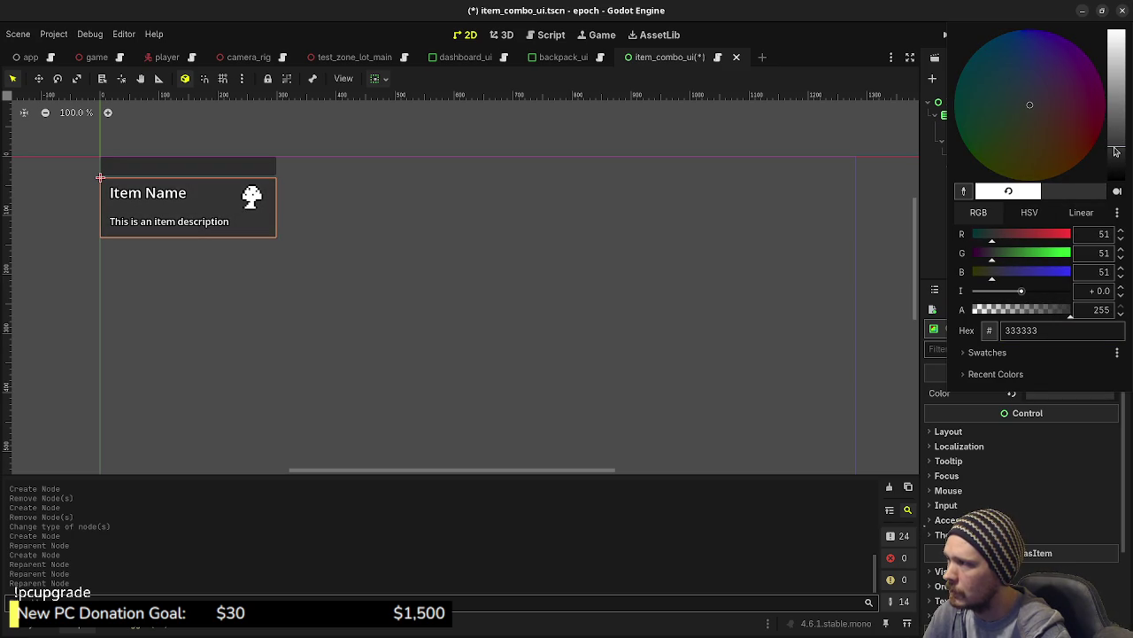
pyautogui.click(799, 549)
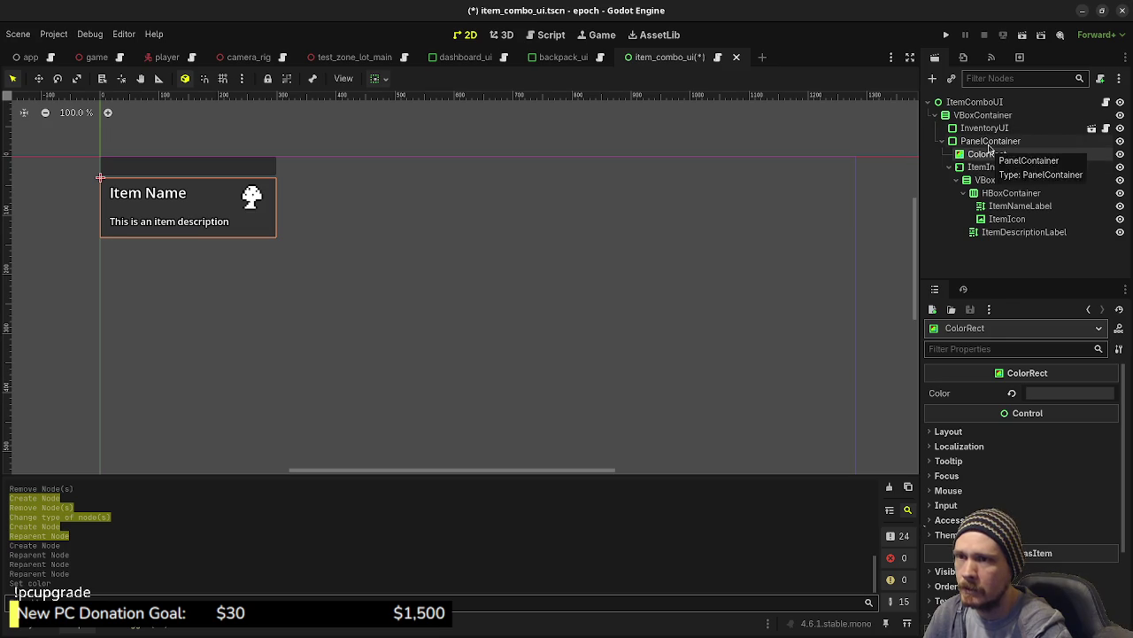
# Rename the inner ItemInfoPanel node to MarginContainer.
pyautogui.click(990, 142)
pyautogui.click(988, 154)
pyautogui.click(991, 168)
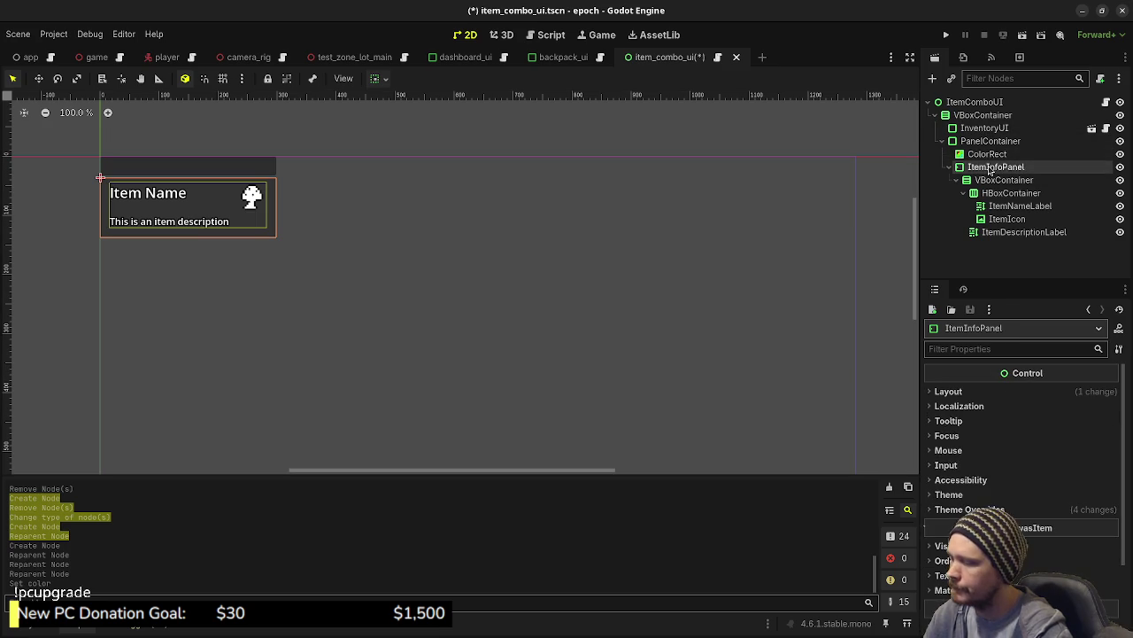
pyautogui.doubleClick(990, 169)
pyautogui.write('MarginContainer')
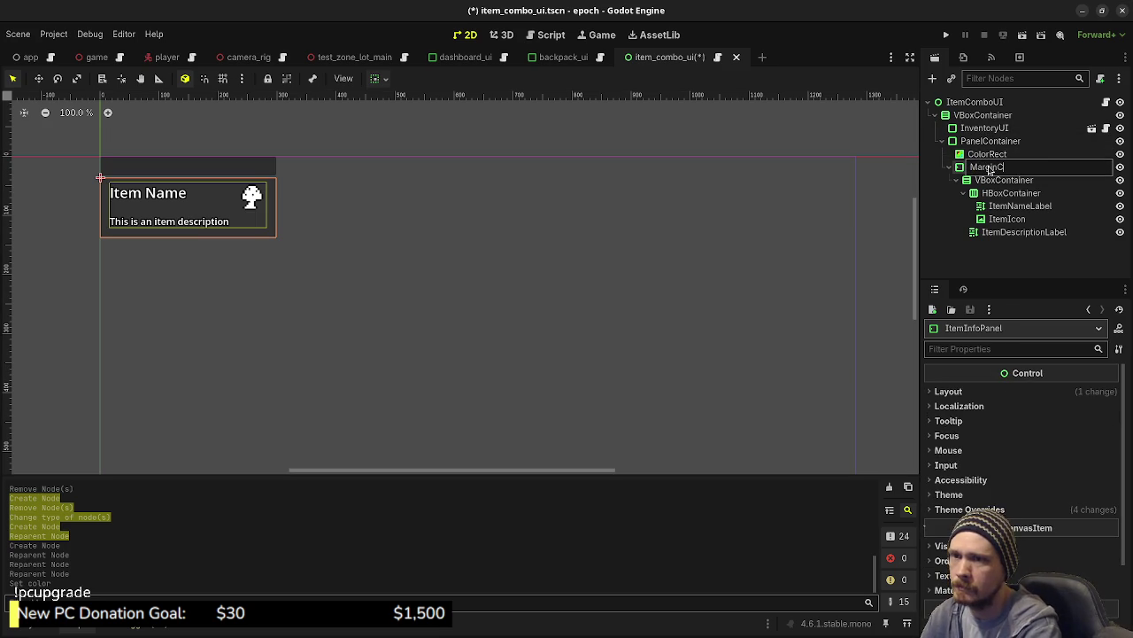
pyautogui.press('Return')
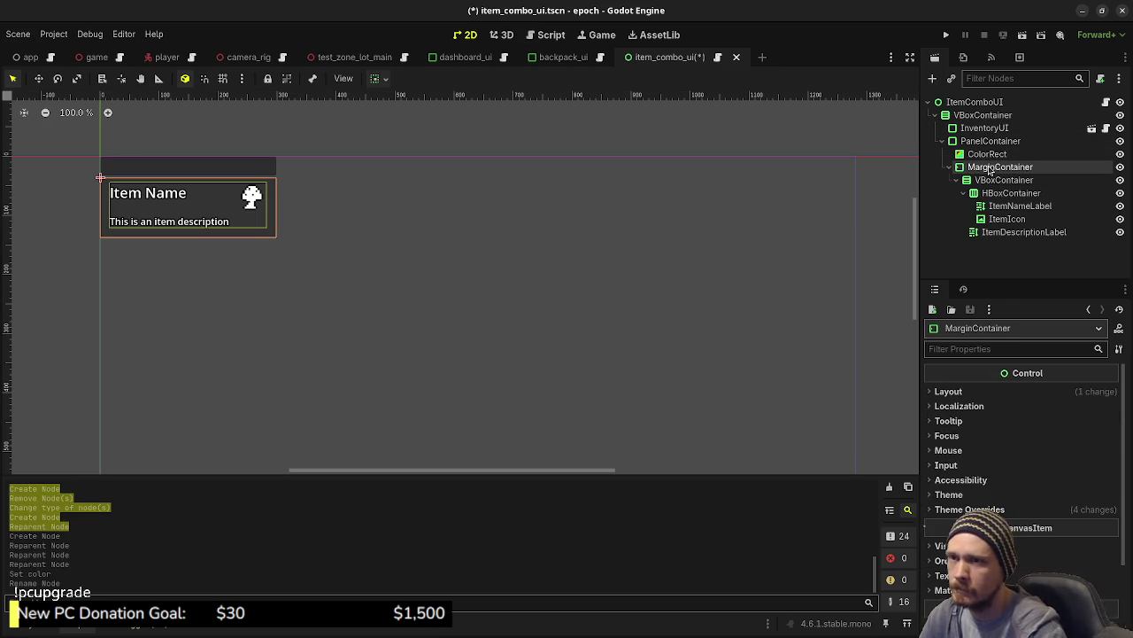
pyautogui.hotkey('ctrl', 'z')
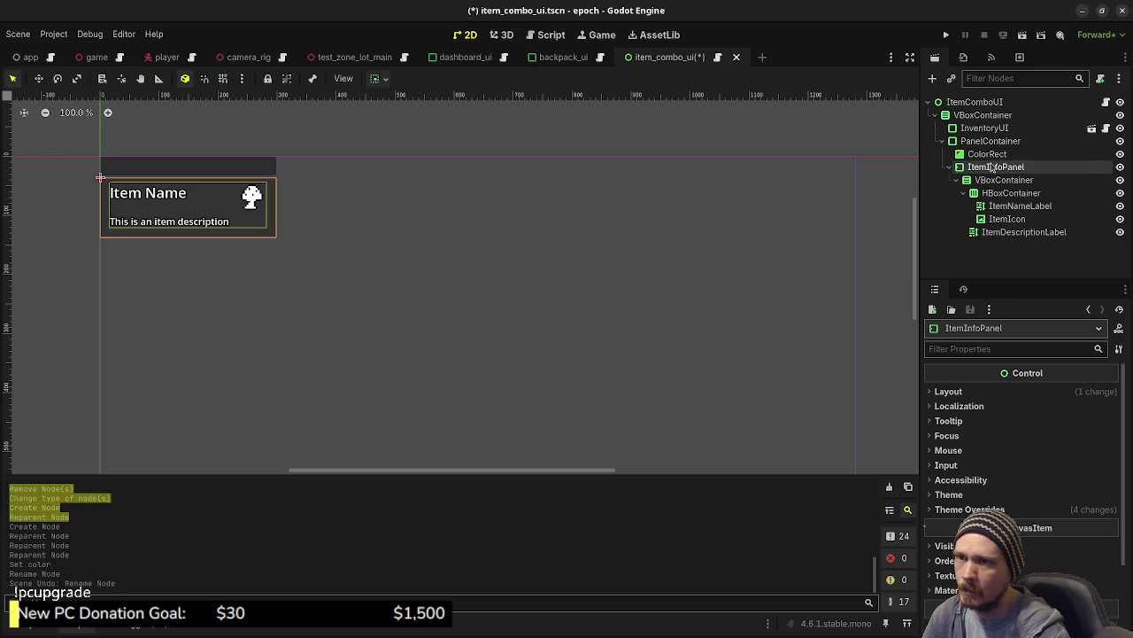
pyautogui.hotkey('ctrl', 'shift', 'z')
pyautogui.doubleClick(981, 146)
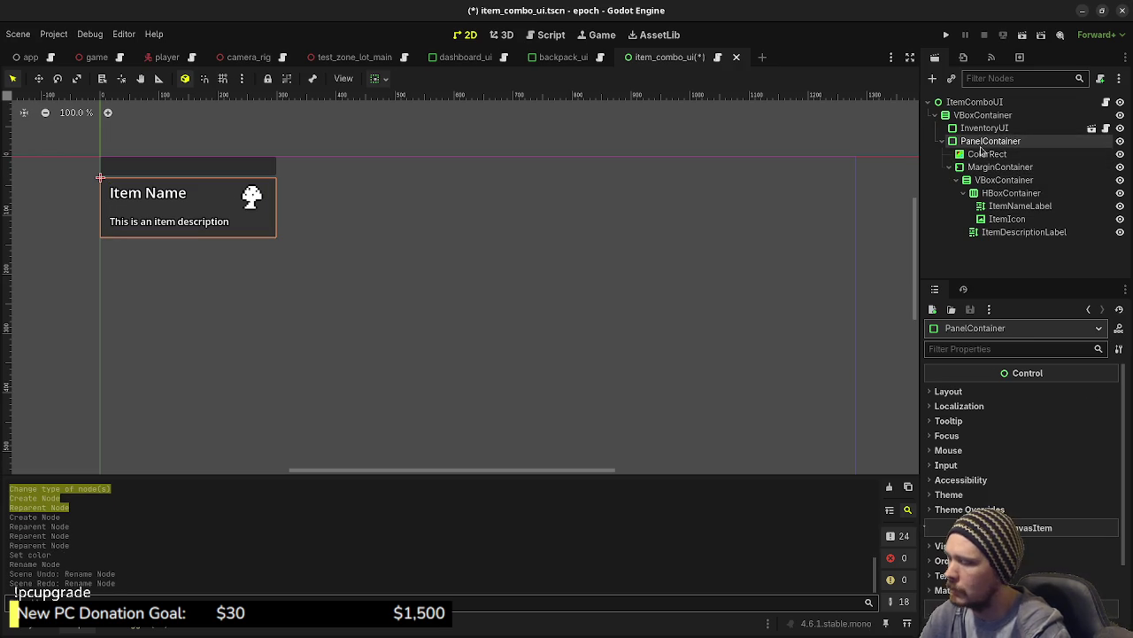
# Name the outer PanelContainer ItemInfoPanel, collapse VBoxContainer, and select the ItemComboUI root.
pyautogui.write('ItemInfoPanel')
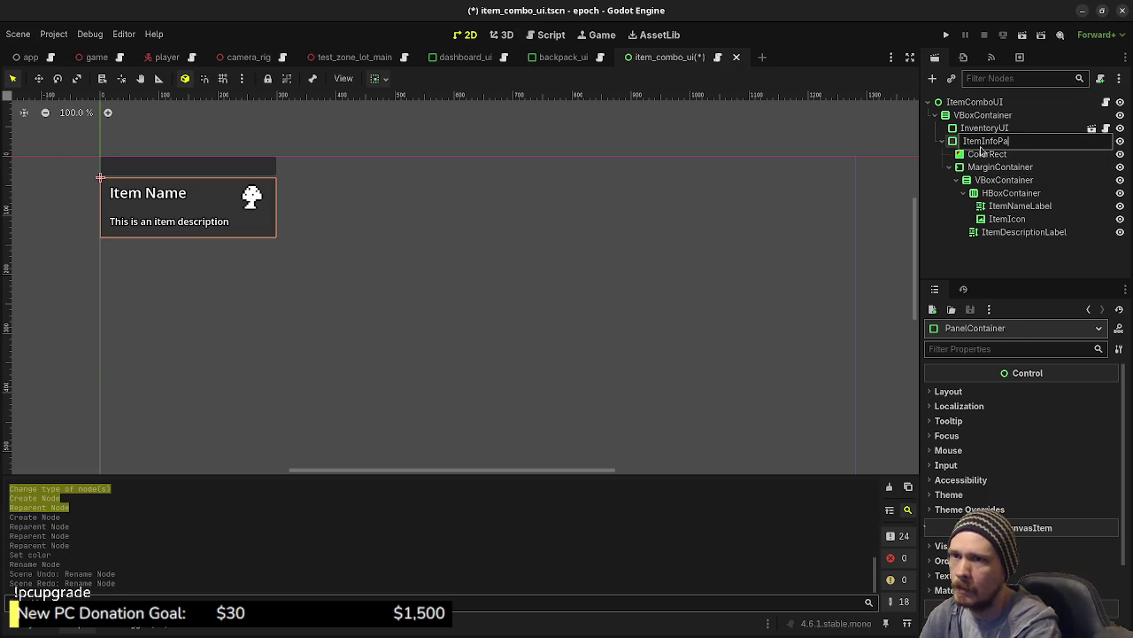
pyautogui.press('Return')
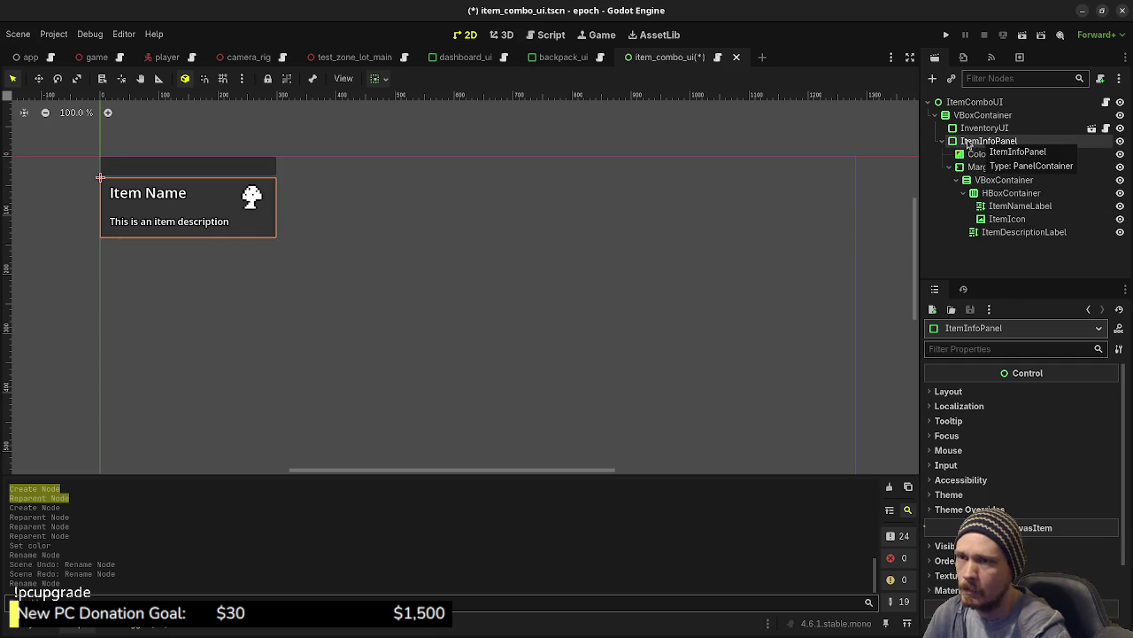
pyautogui.click(939, 116)
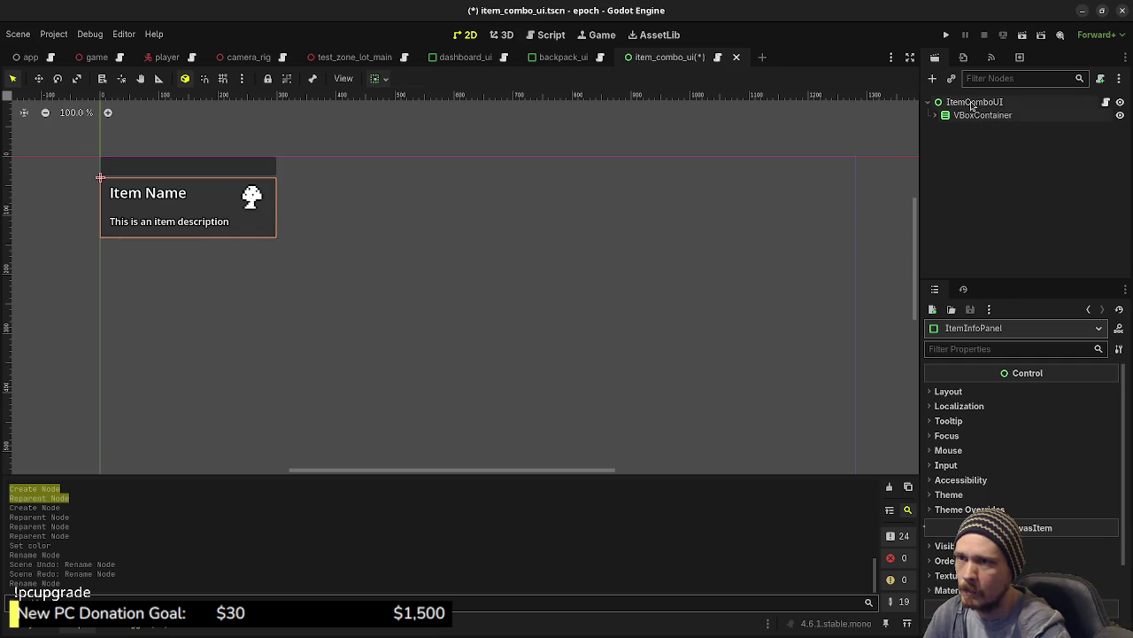
pyautogui.click(974, 102)
# Add a PanelContainer under ItemComboUI, place it right of the item card, anchored Center Right.
pyautogui.hotkey('ctrl', 'a')
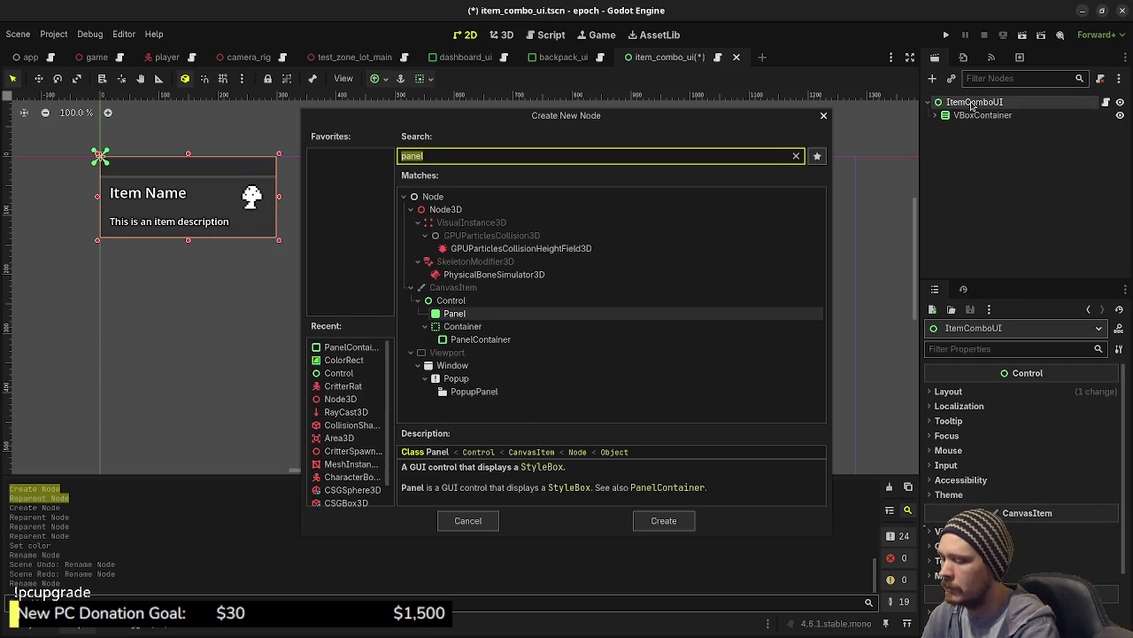
pyautogui.write('panelcont')
pyautogui.press('Return')
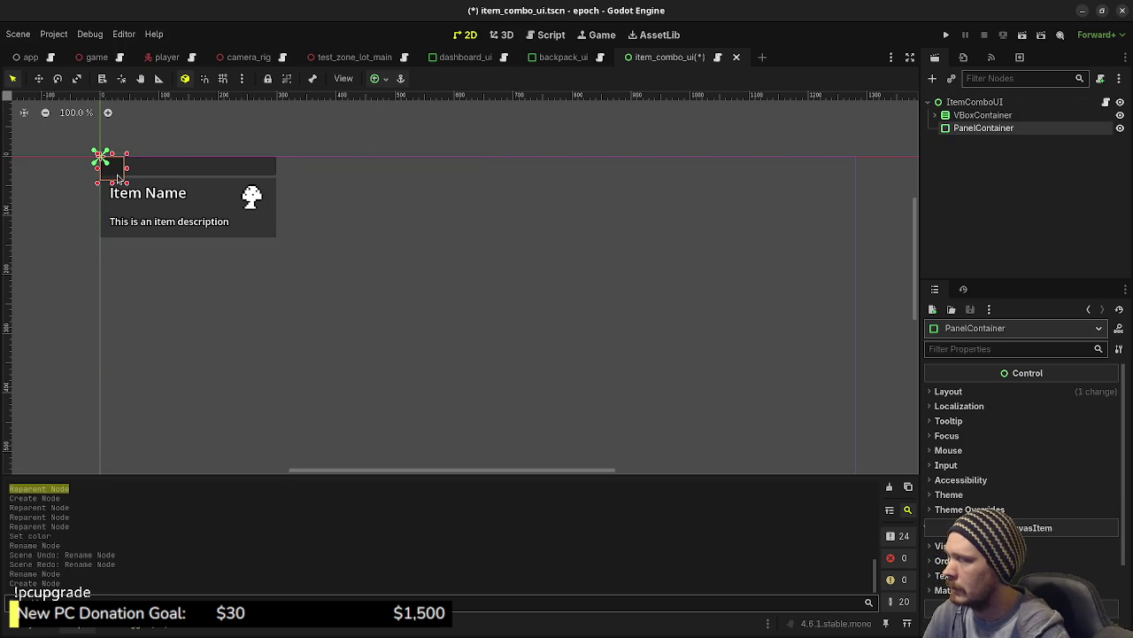
pyautogui.moveTo(118, 178); pyautogui.dragTo(295, 202)
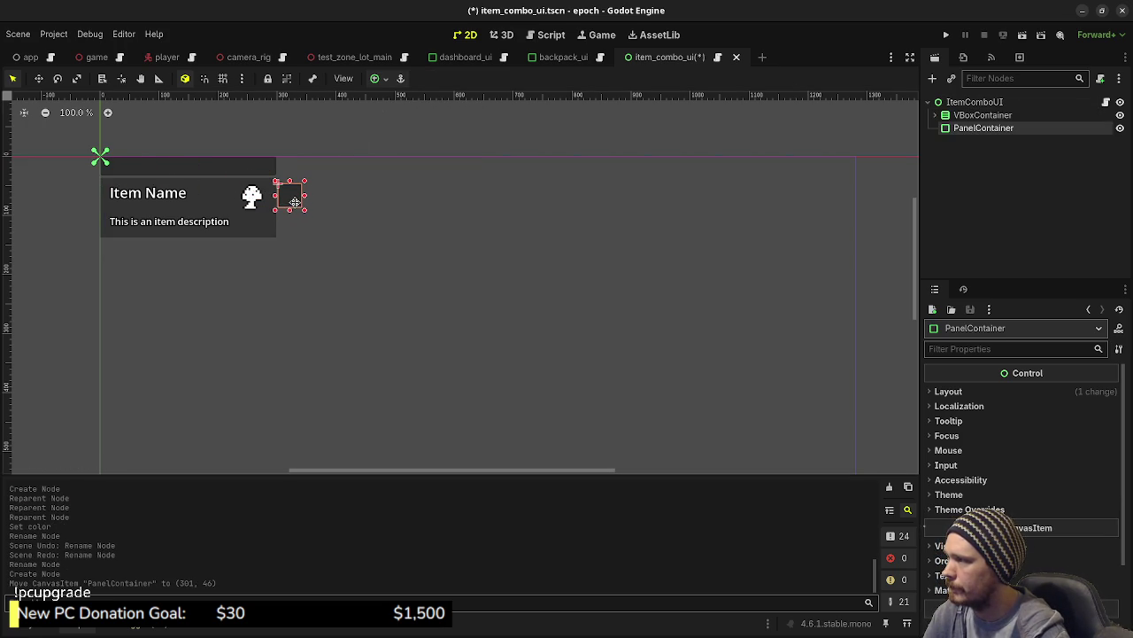
pyautogui.click(375, 79)
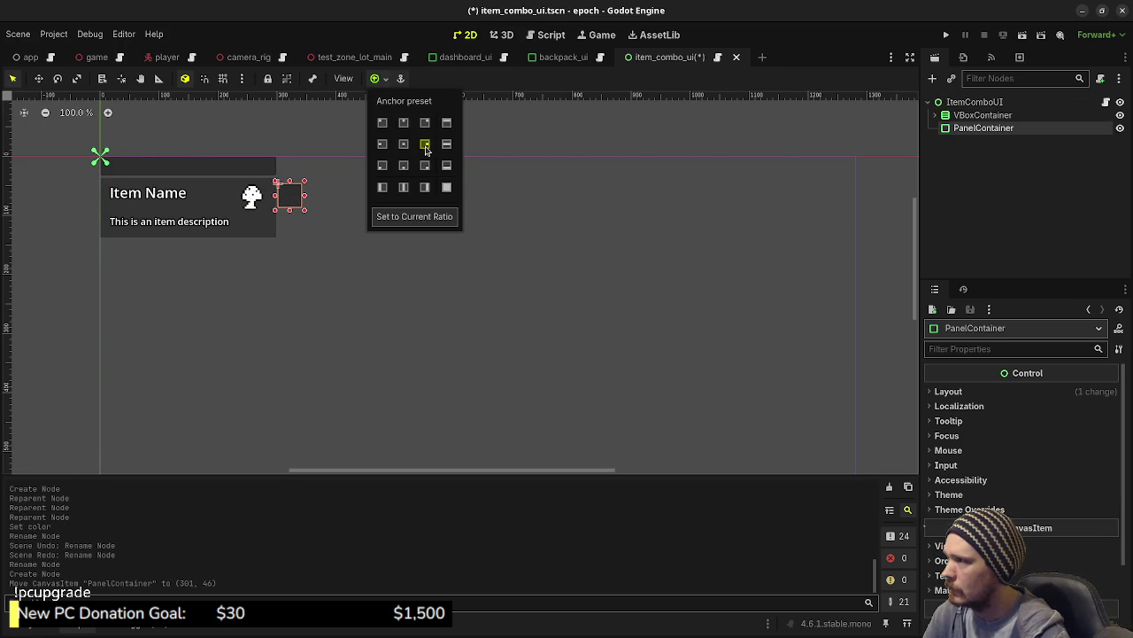
pyautogui.click(426, 149)
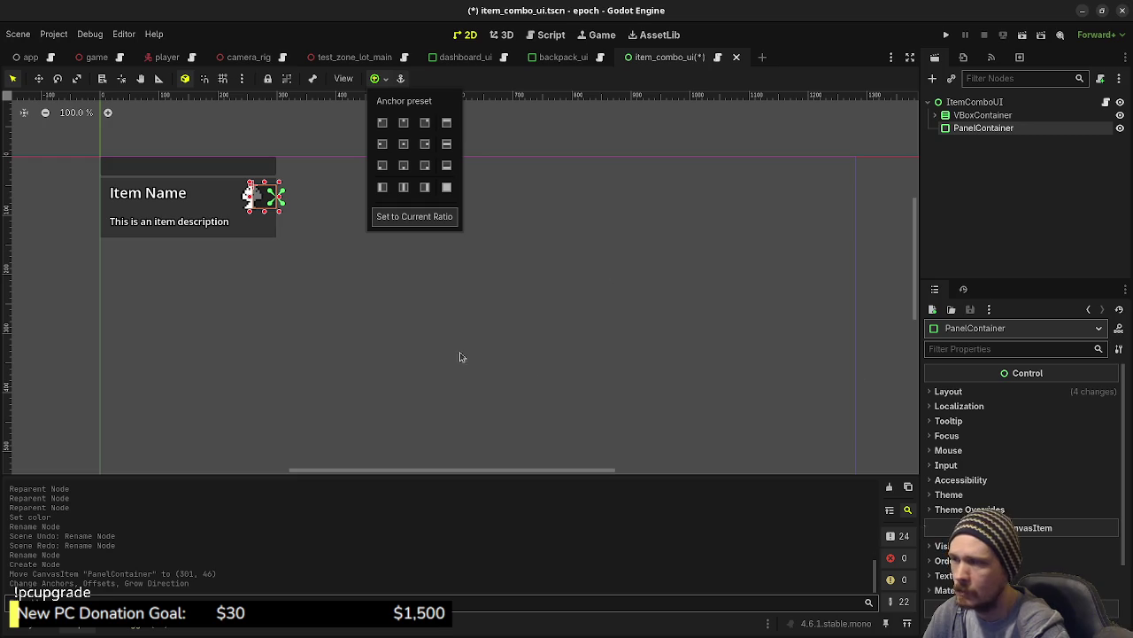
# Set the new panel's Position x to 332 in the Inspector.
pyautogui.click(949, 391)
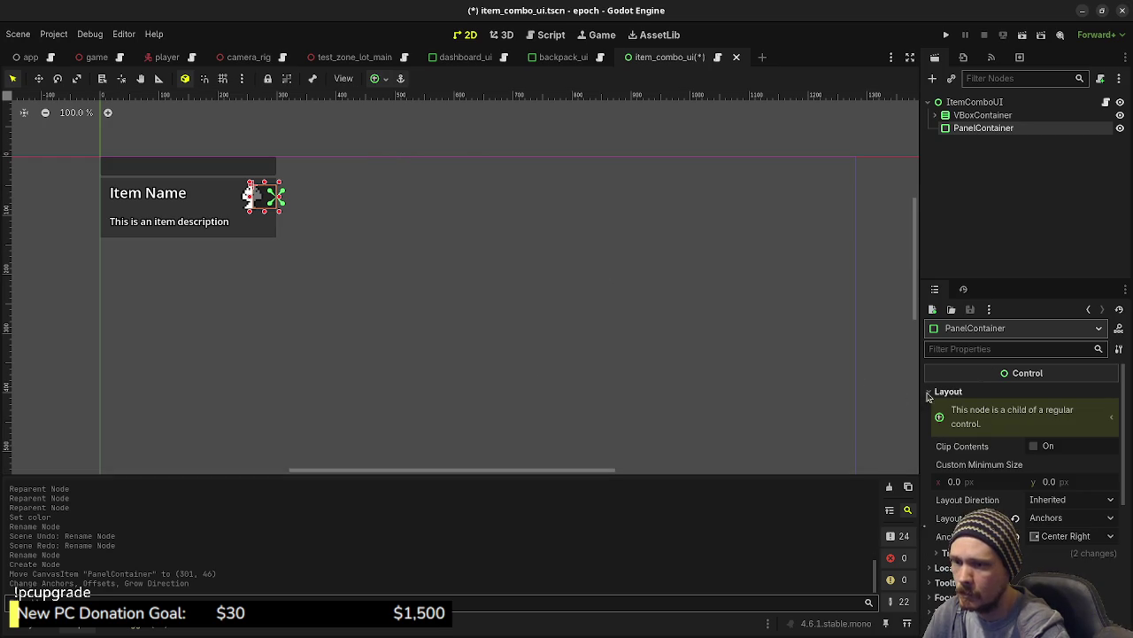
pyautogui.click(944, 554)
pyautogui.scroll(-3, 1019, 443)
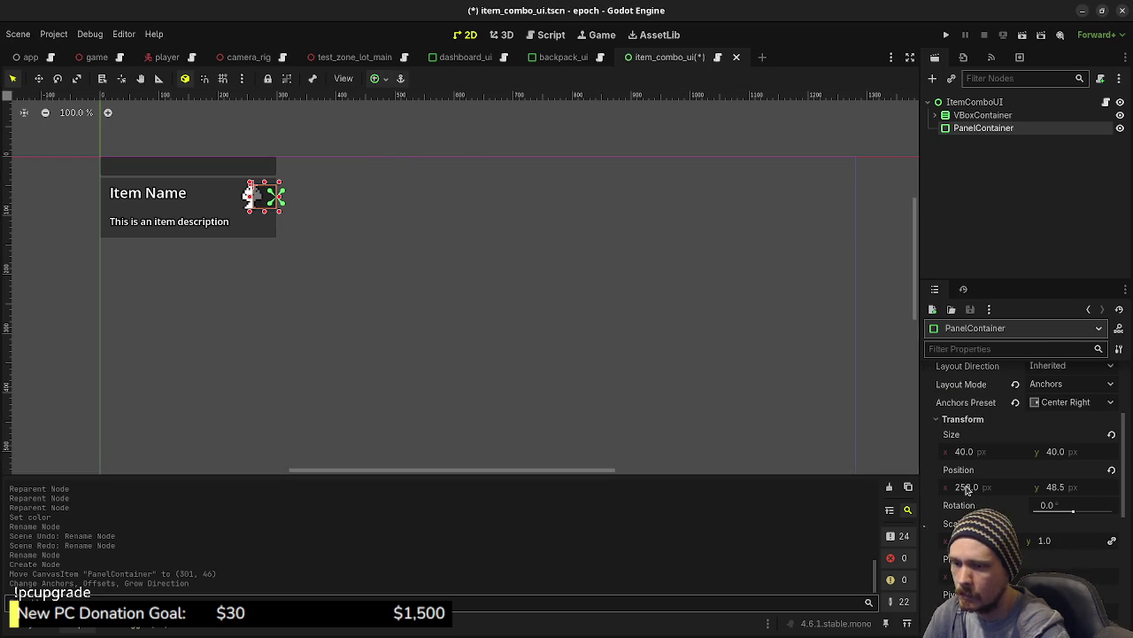
pyautogui.moveTo(967, 489); pyautogui.dragTo(974, 489)
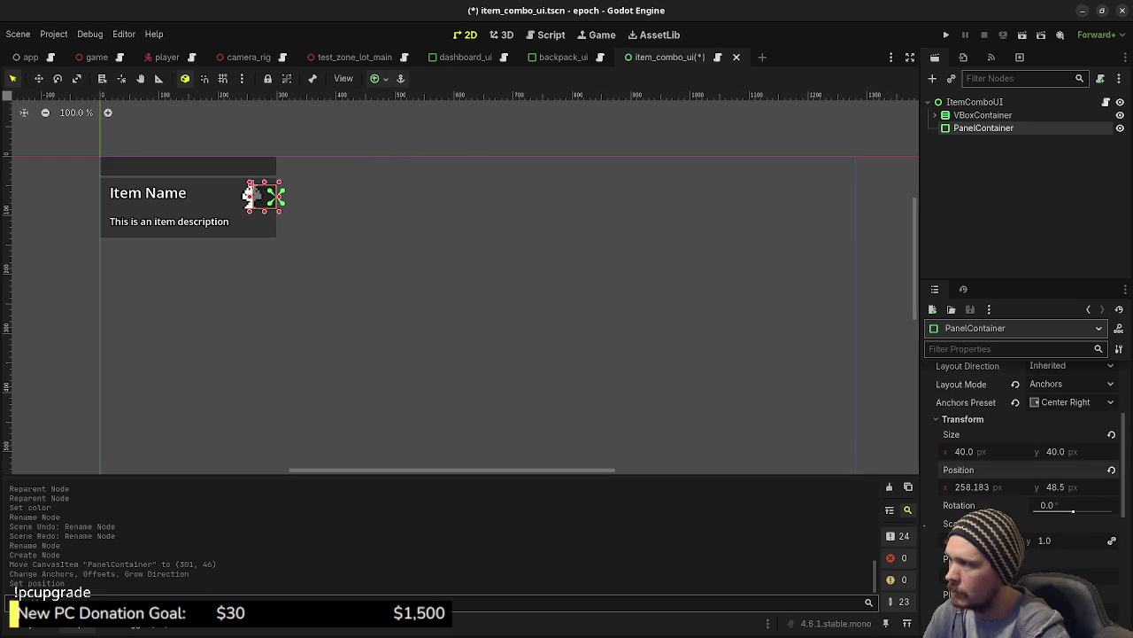
pyautogui.click(991, 488)
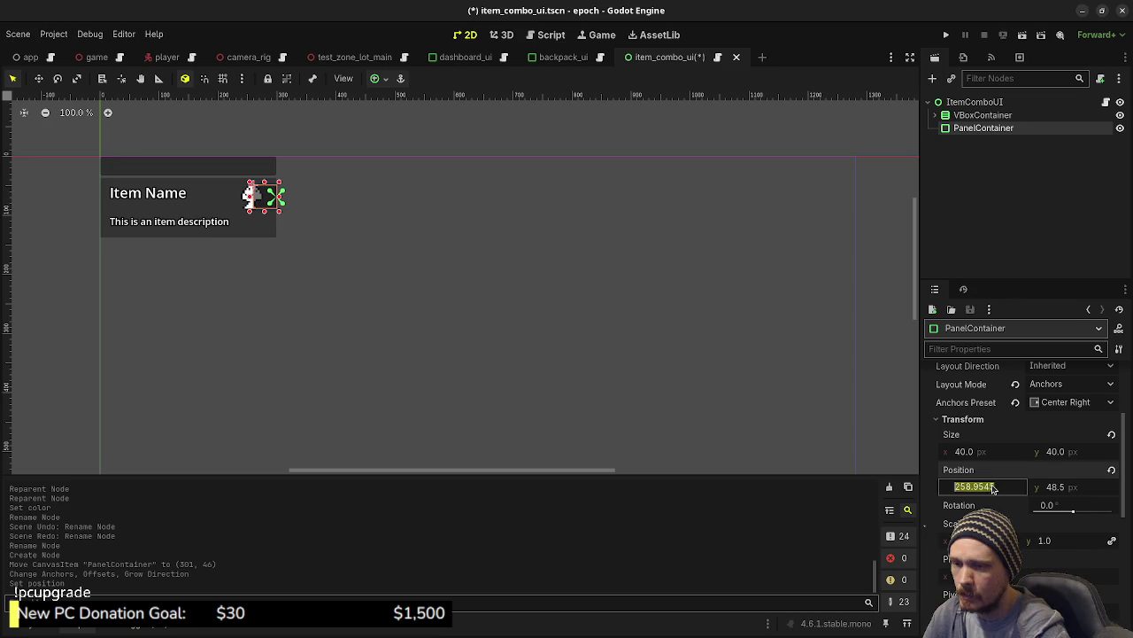
pyautogui.write('300')
pyautogui.press('Return')
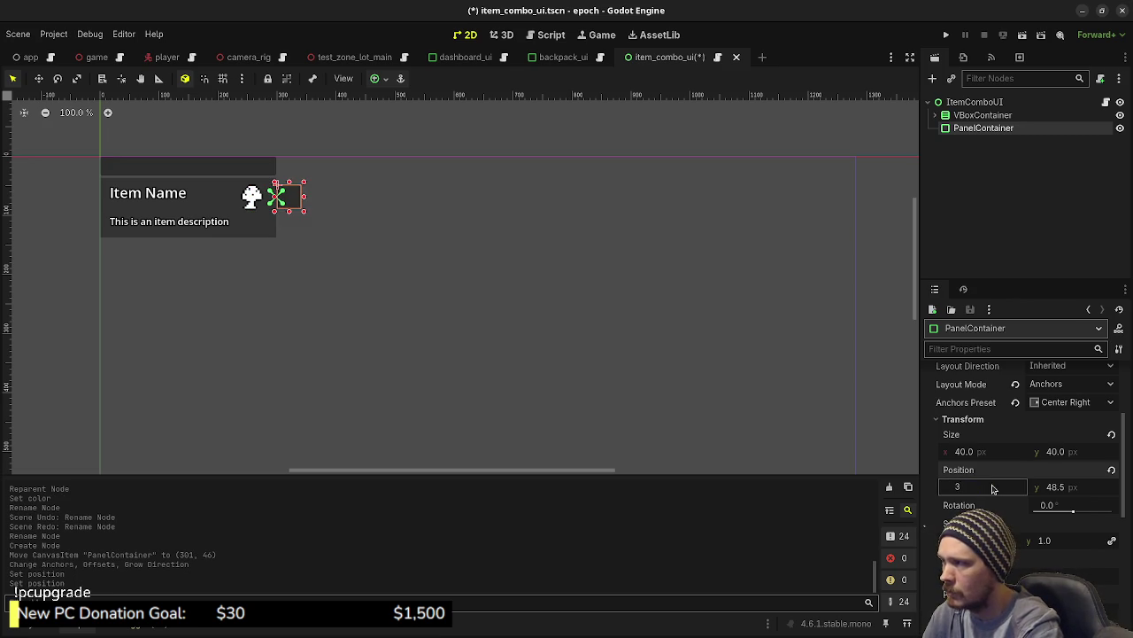
pyautogui.write('32.0')
pyautogui.press('Return')
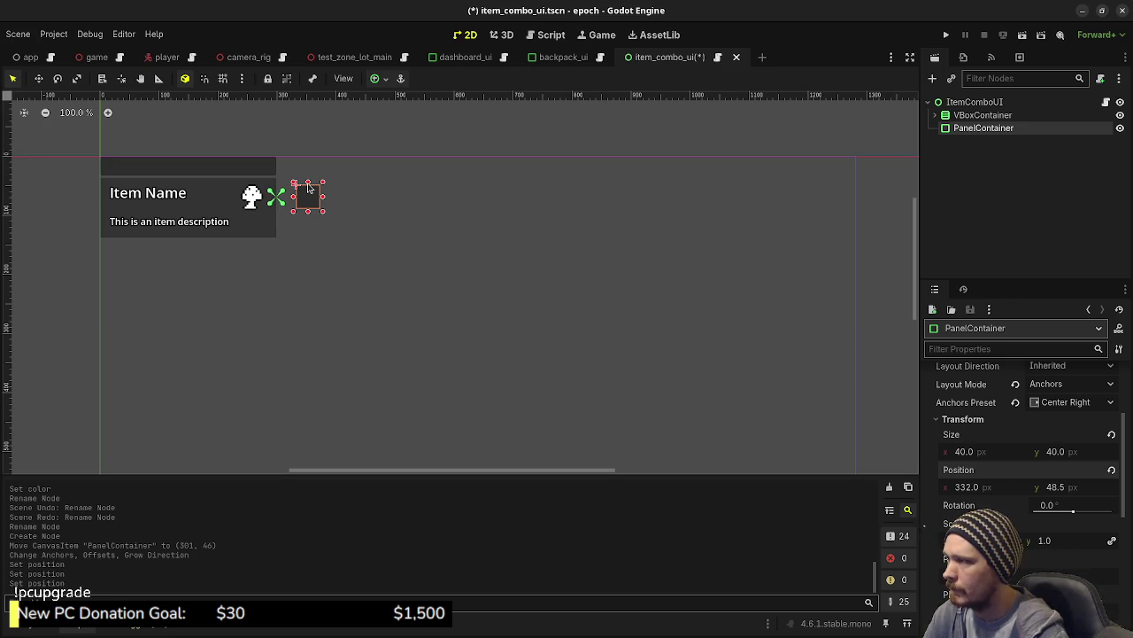
pyautogui.doubleClick(962, 129)
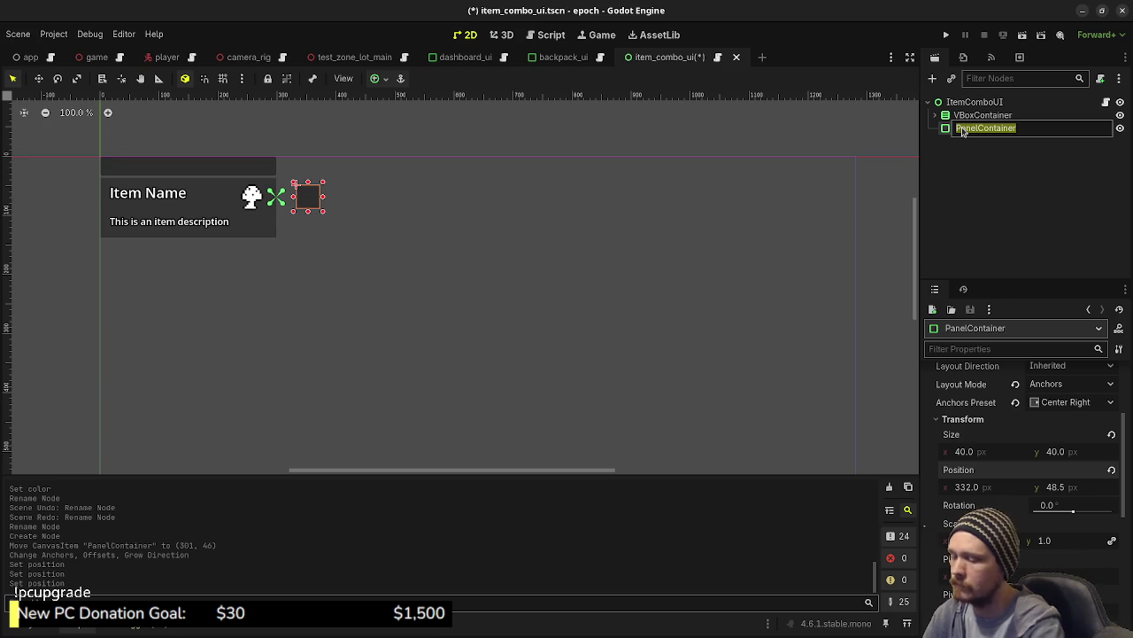
# Rename the panel to CombinePanel and add a VBoxContainer inside it.
pyautogui.write('Com')
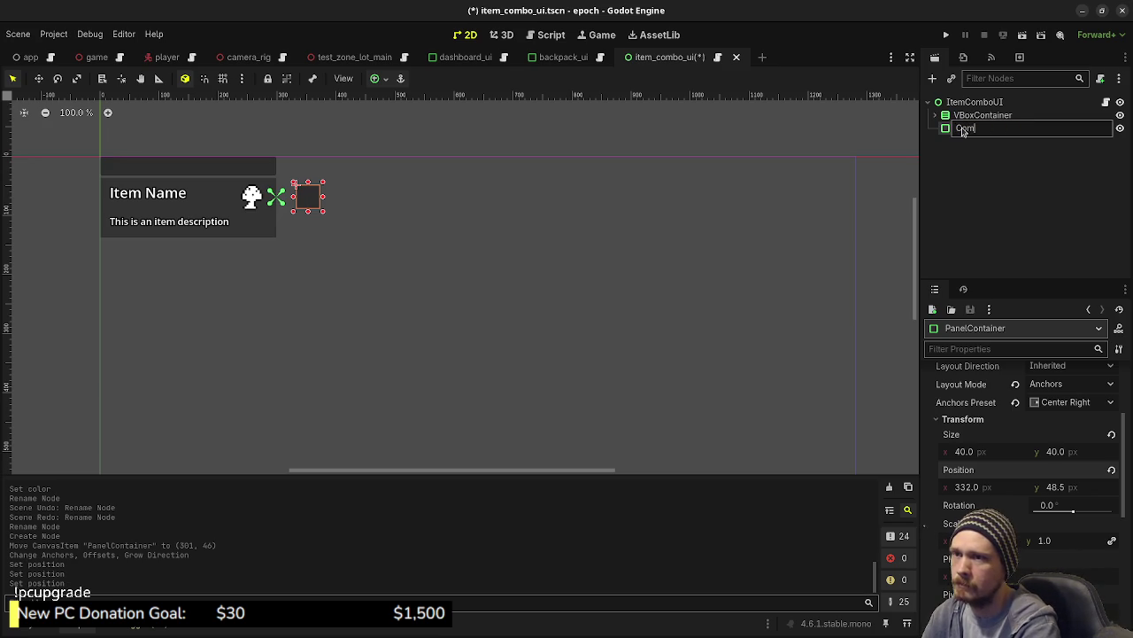
pyautogui.write('binePanel')
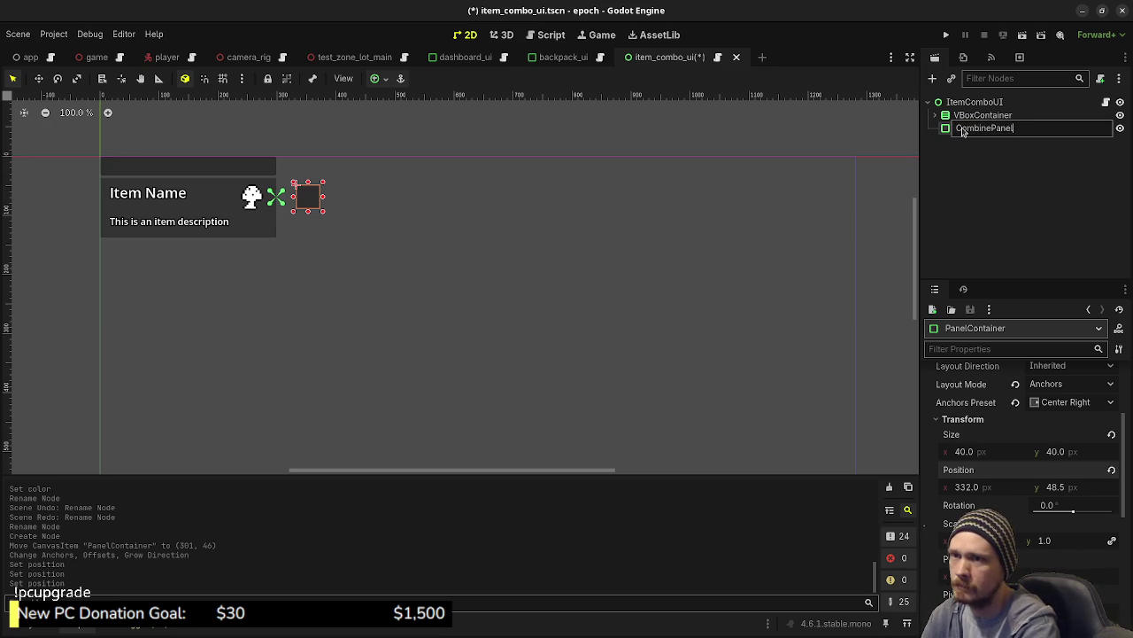
pyautogui.press('Return')
pyautogui.hotkey('ctrl', 'a')
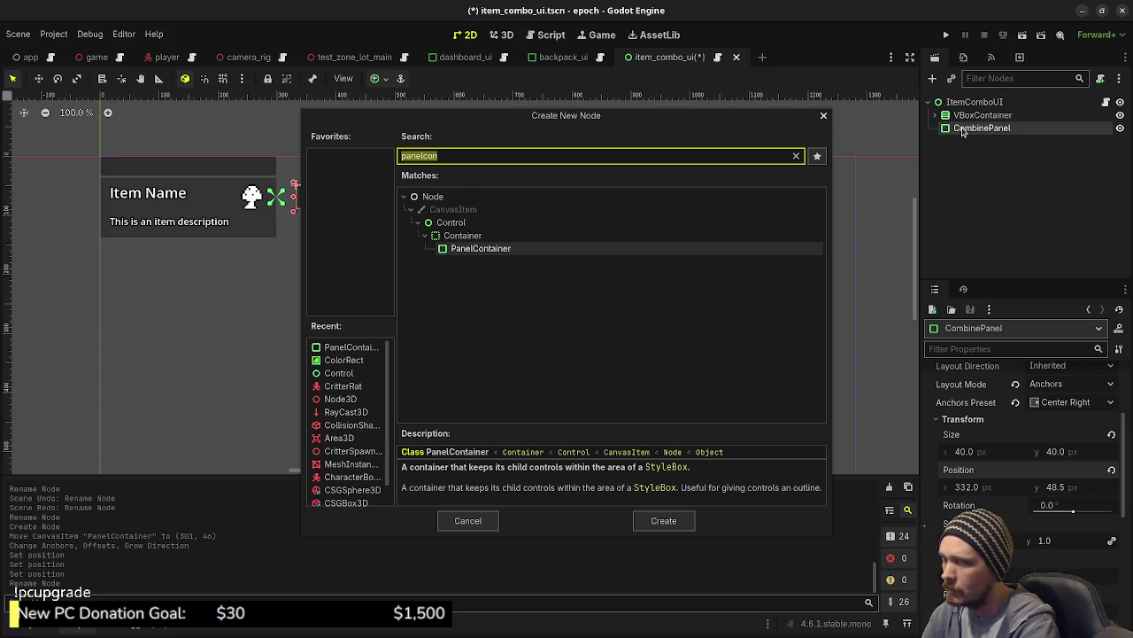
pyautogui.write('vbo')
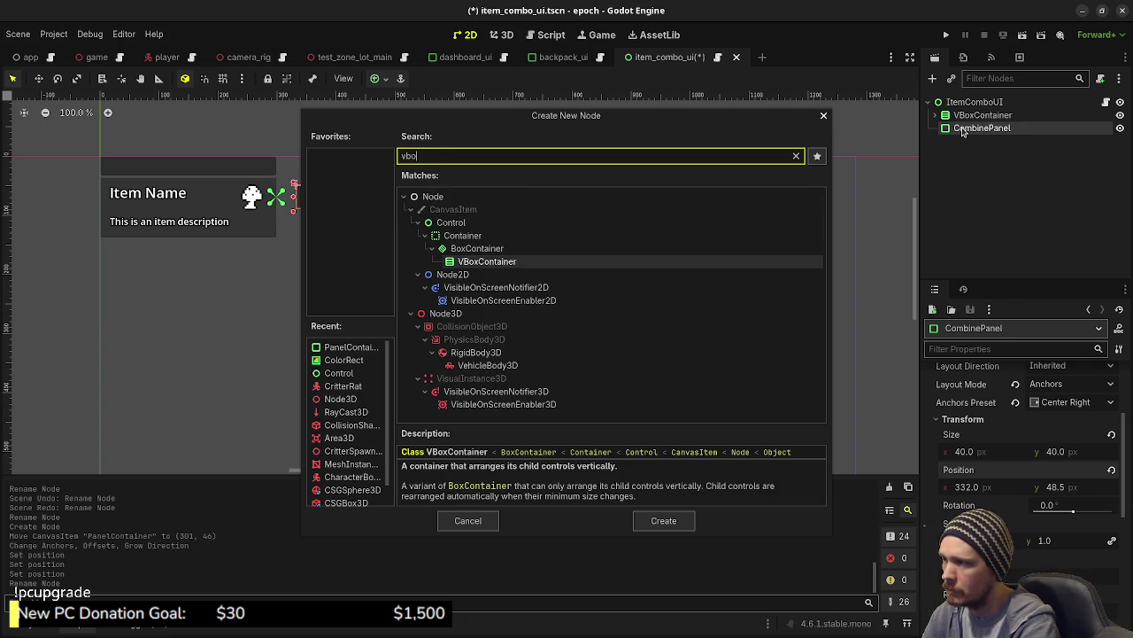
pyautogui.press('Return')
# Add an HBoxContainer and, below it, a Button inside the VBoxContainer.
pyautogui.hotkey('ctrl', 'a')
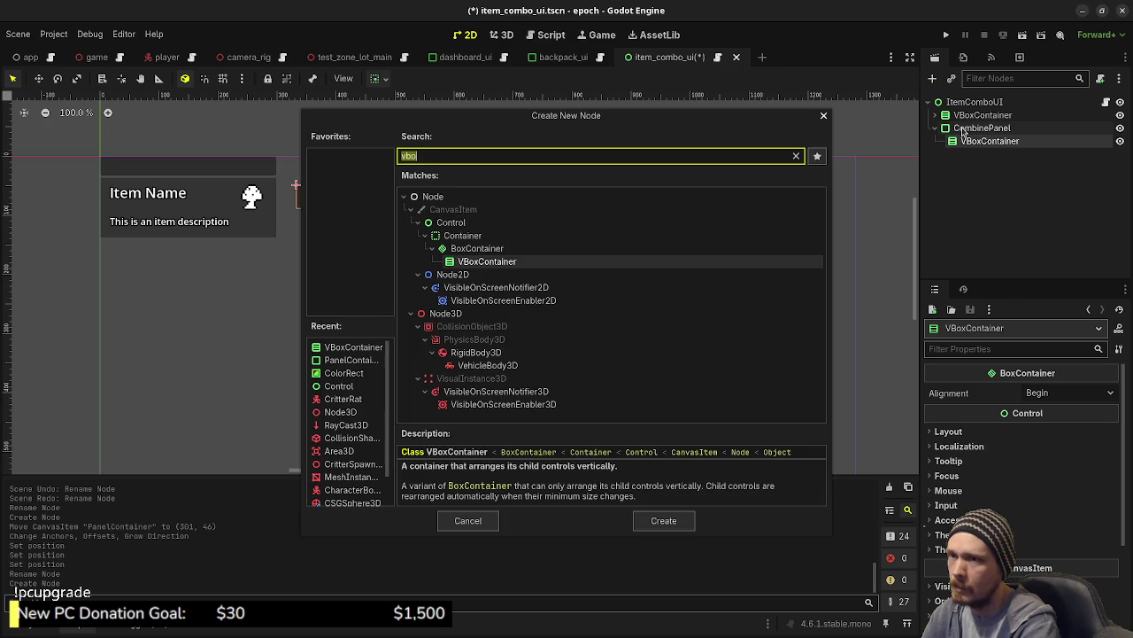
pyautogui.write('hvbo')
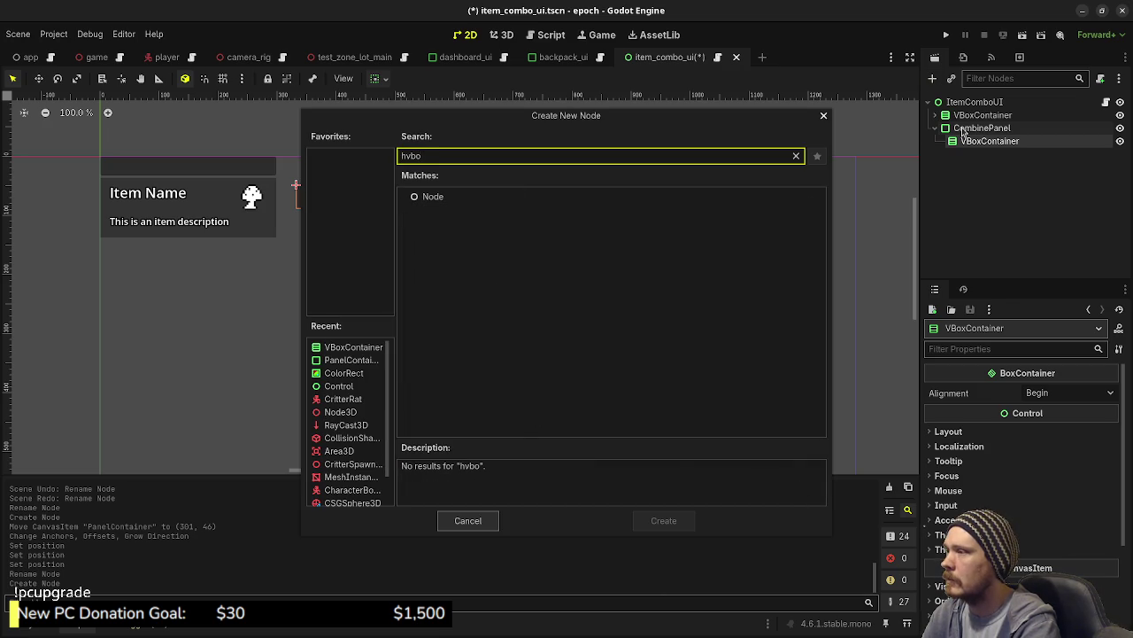
pyautogui.press('BackSpace')
pyautogui.press('BackSpace')
pyautogui.press('BackSpace')
pyautogui.write('box')
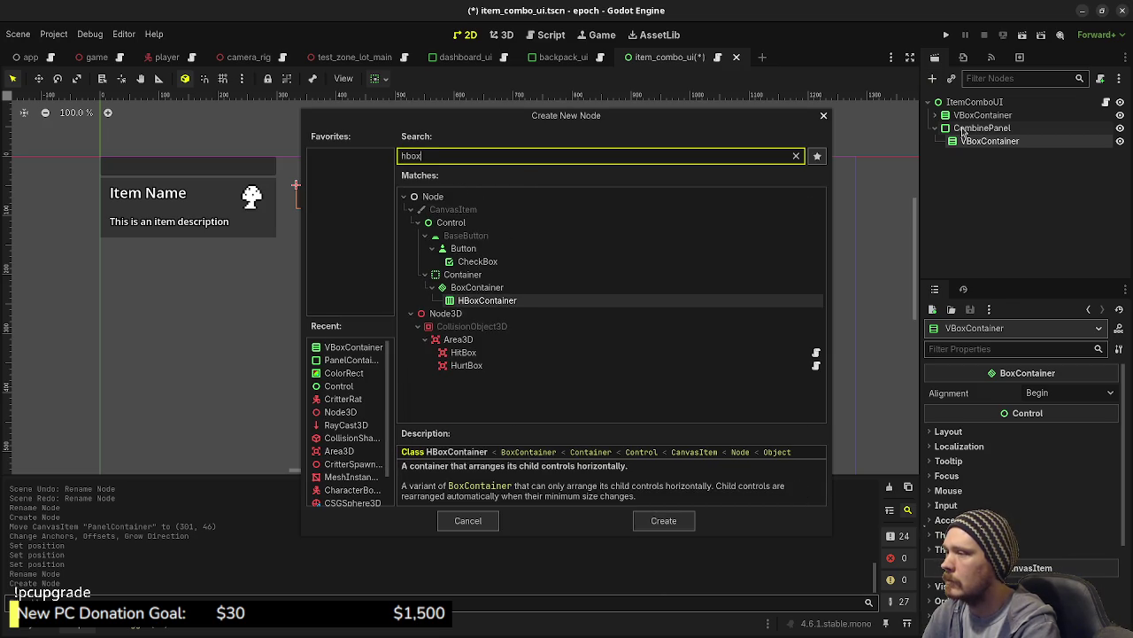
pyautogui.press('Return')
pyautogui.click(956, 141)
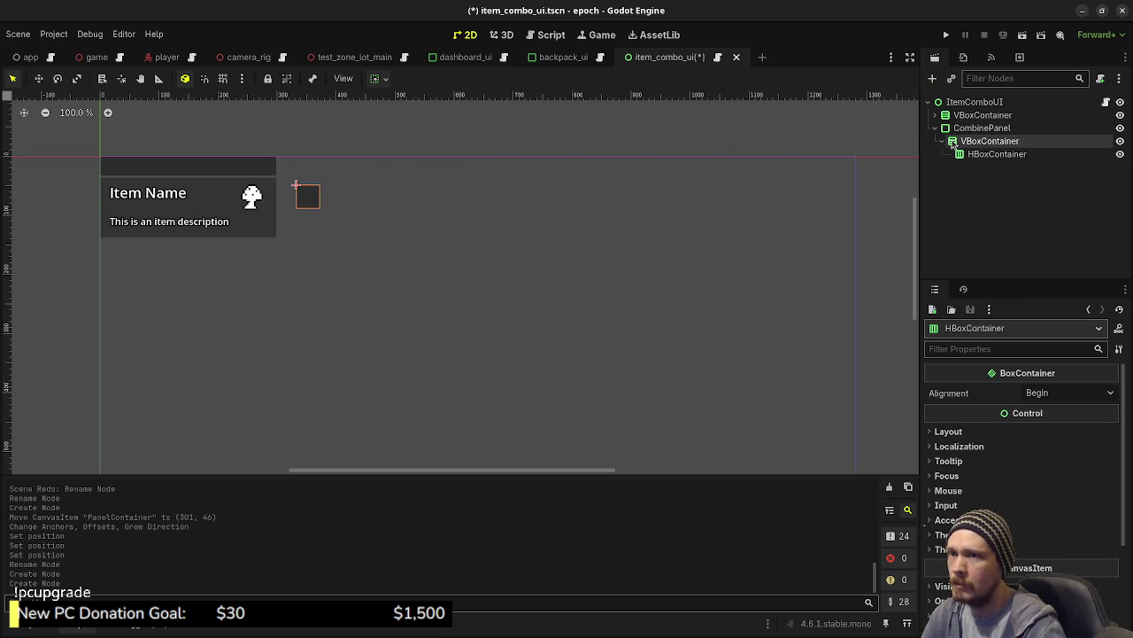
pyautogui.hotkey('ctrl', 'a')
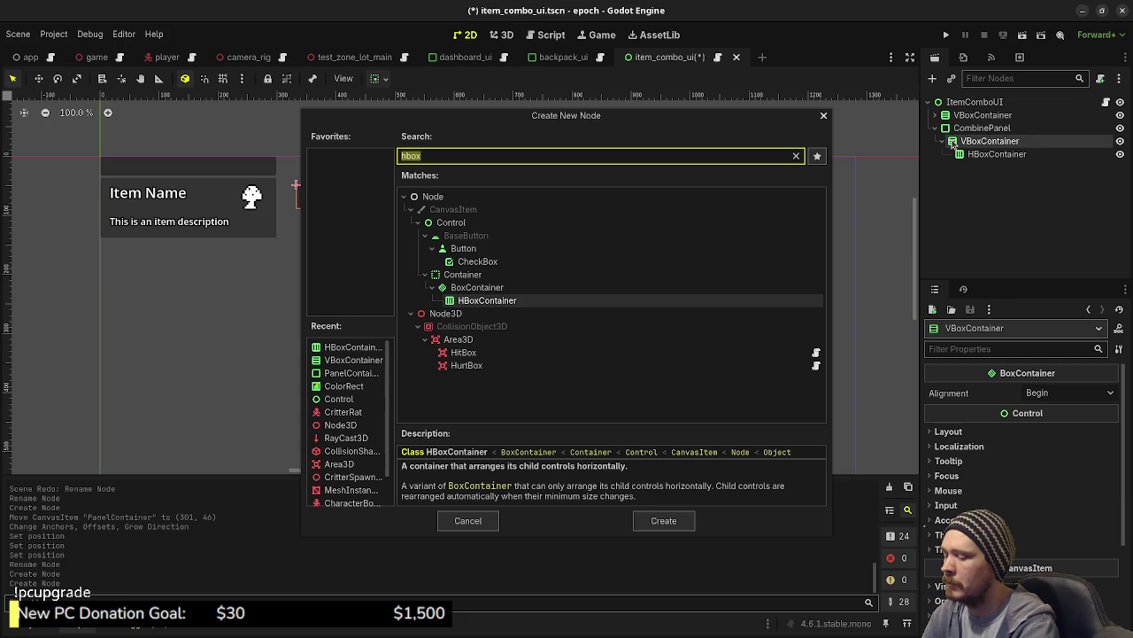
pyautogui.write('button')
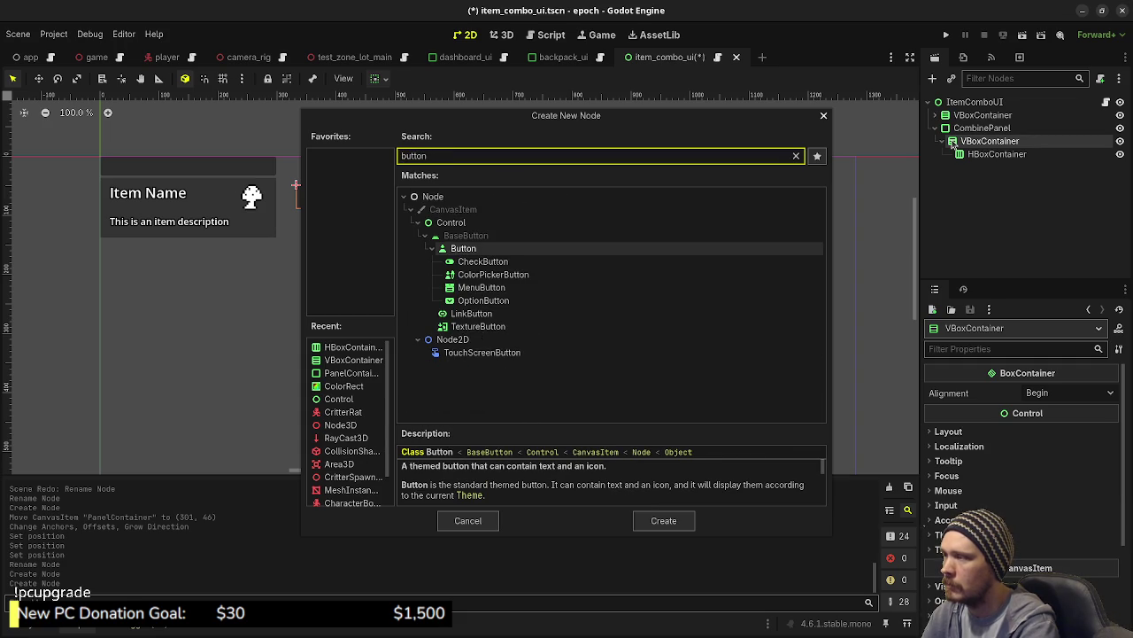
pyautogui.press('Return')
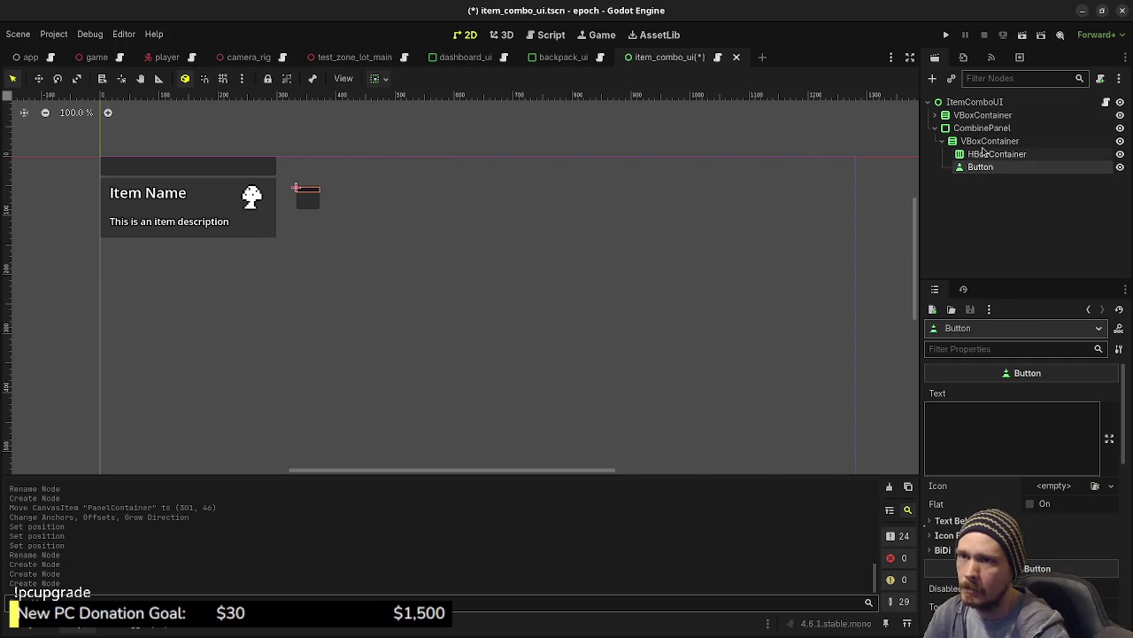
# Add a TextureButton child to CombinePanel's HBoxContainer by searching 'texturebut'.
pyautogui.click(974, 154)
pyautogui.hotkey('ctrl', 'a')
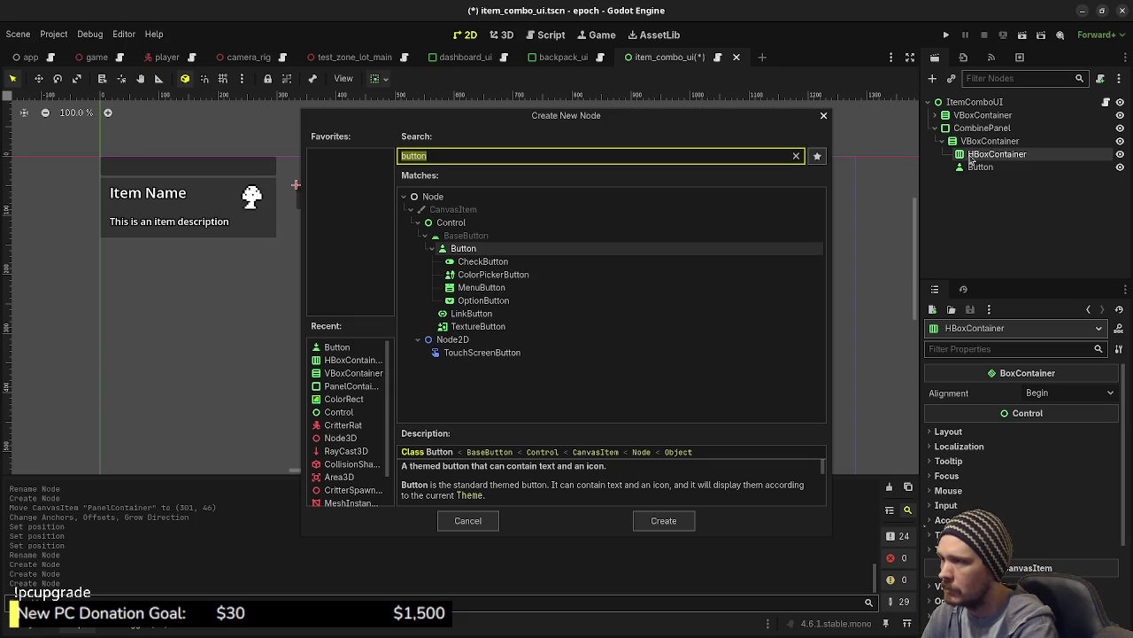
pyautogui.write('text')
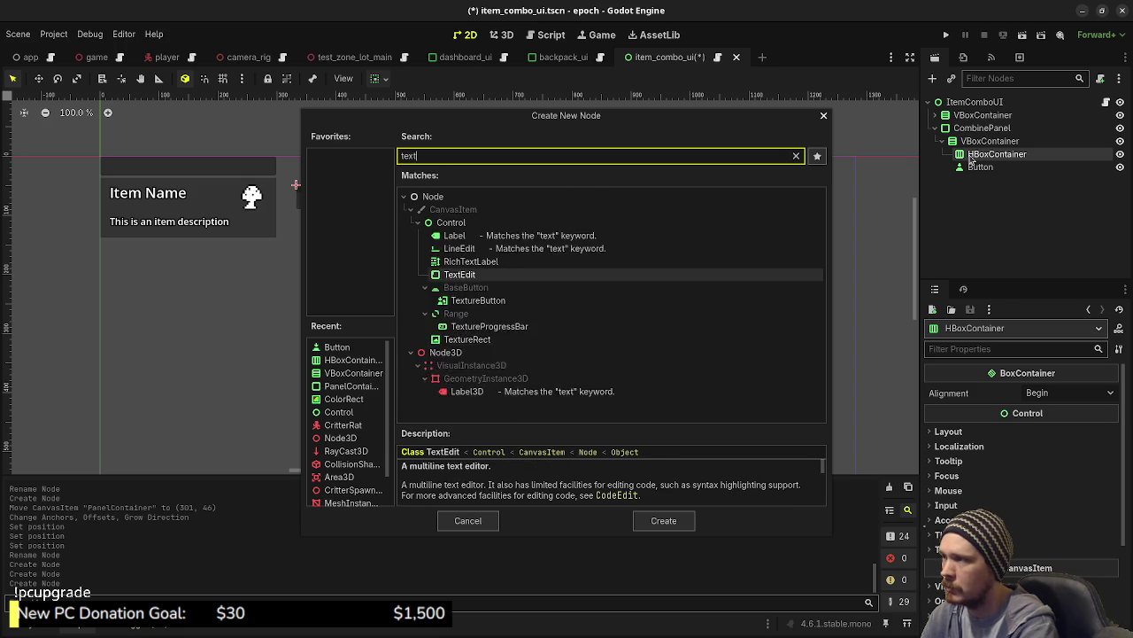
pyautogui.write('urebut')
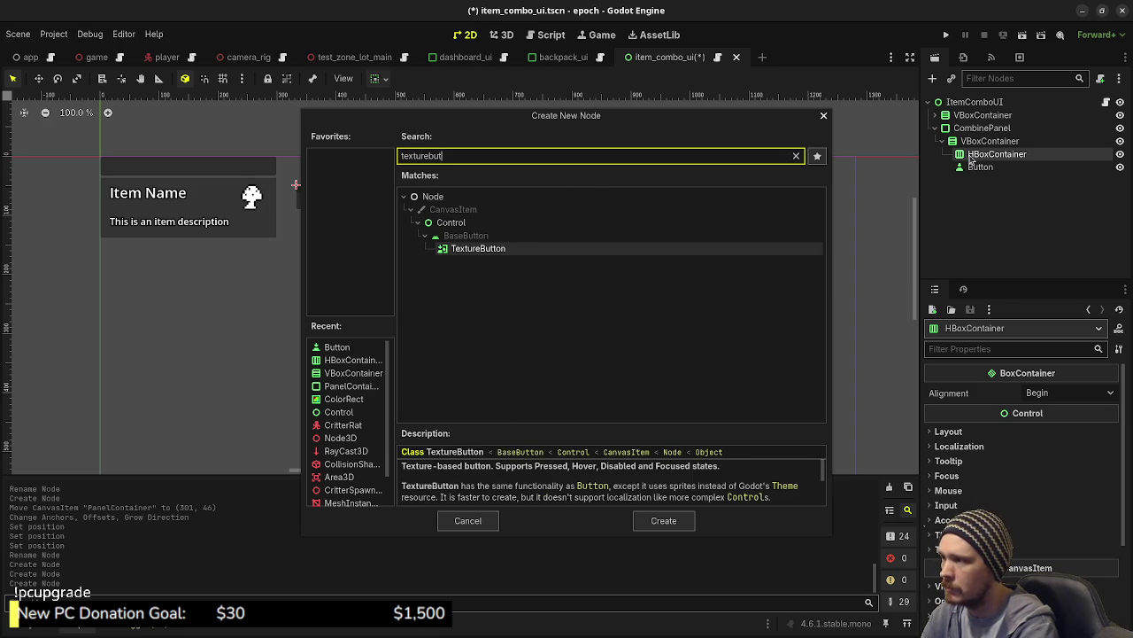
pyautogui.press('Return')
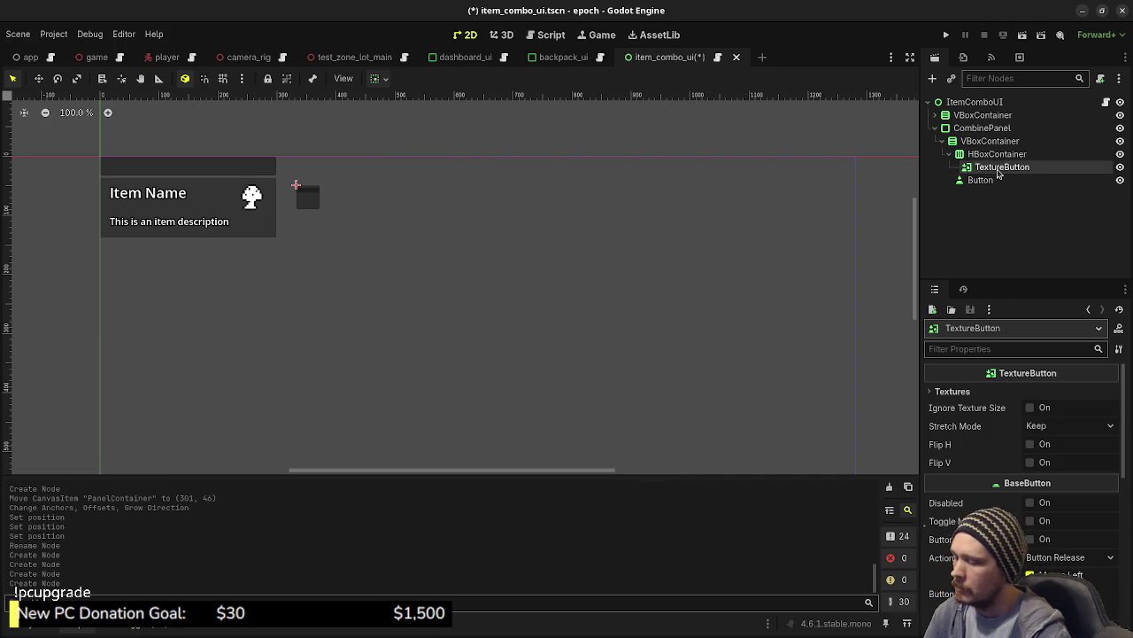
# From the backpack_ui scene, open the InventoryUI scene in its own tab.
pyautogui.click(559, 60)
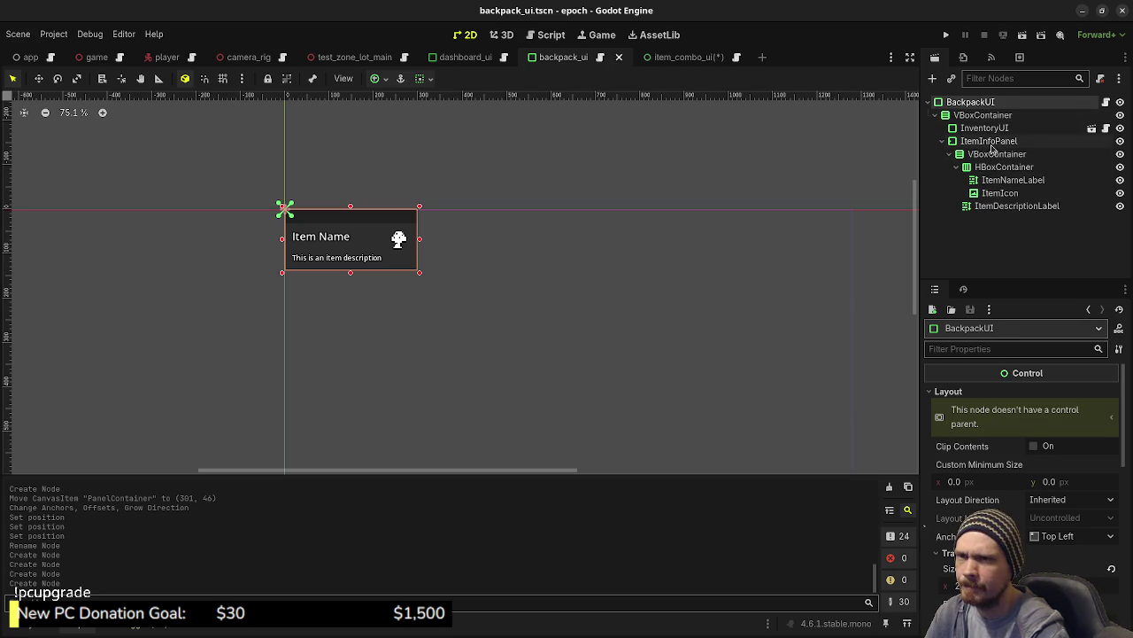
pyautogui.click(1093, 129)
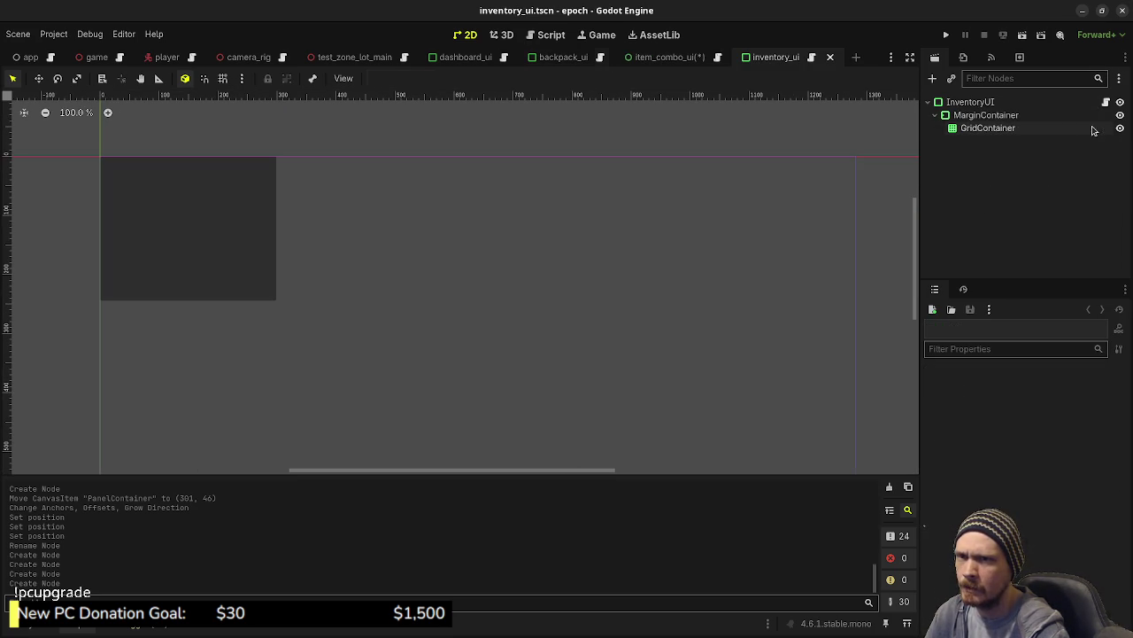
pyautogui.click(1006, 105)
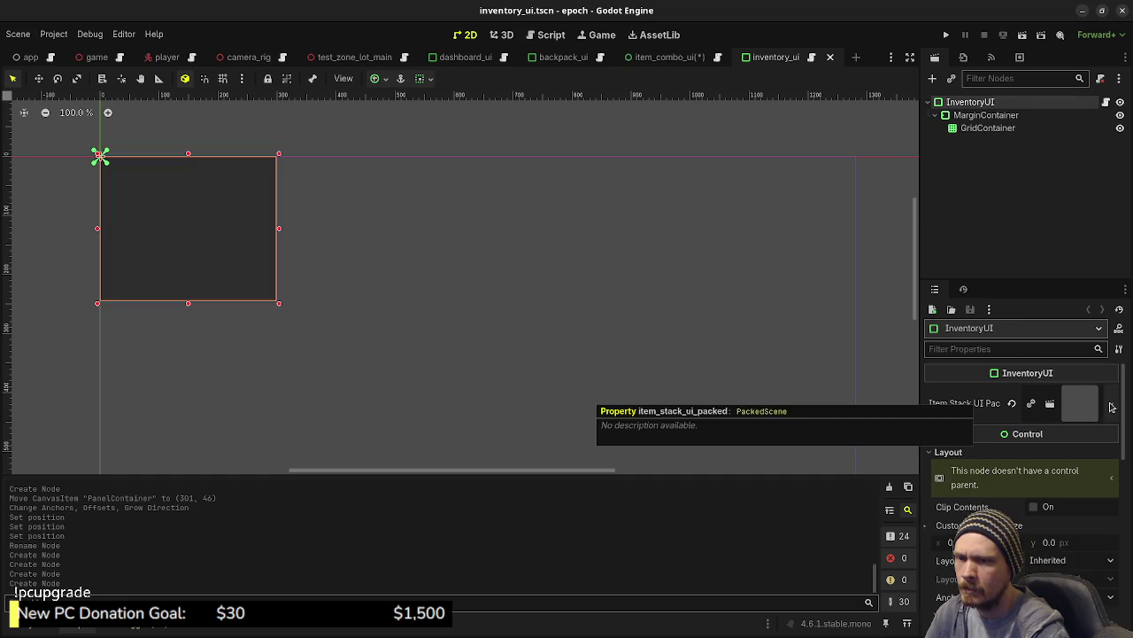
# Open item_stack_ui.tscn from src/ui/inventory_ui, then return to the item_combo_ui tab.
pyautogui.click(26, 627)
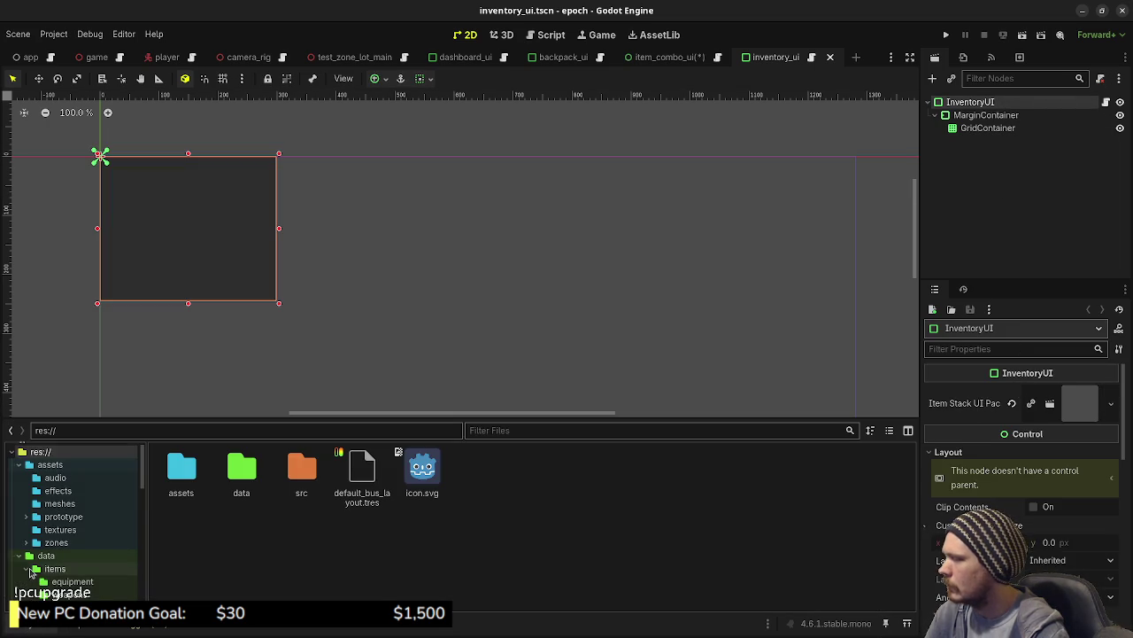
pyautogui.scroll(-10, 44, 567)
pyautogui.scroll(-2, 53, 549)
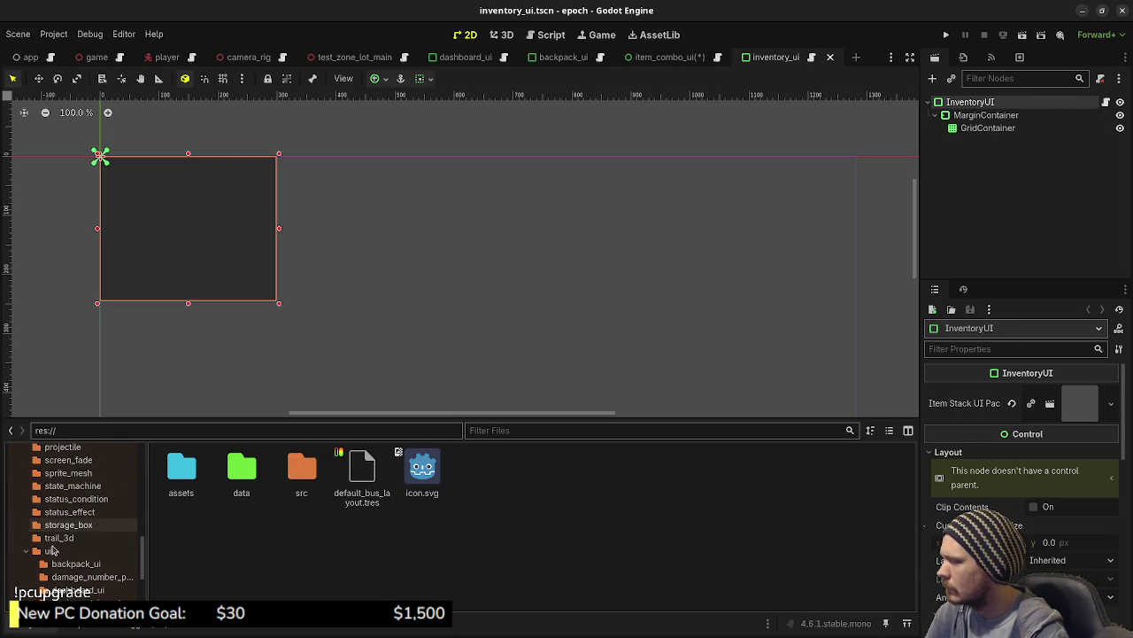
pyautogui.scroll(2, 55, 540)
pyautogui.scroll(-6, 53, 531)
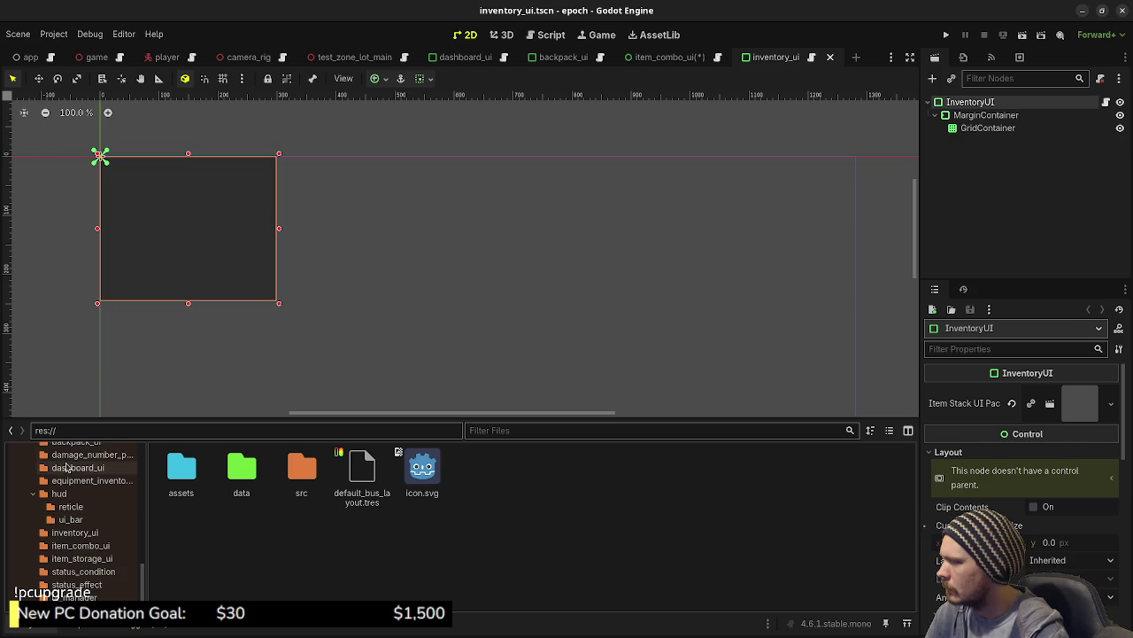
pyautogui.click(71, 532)
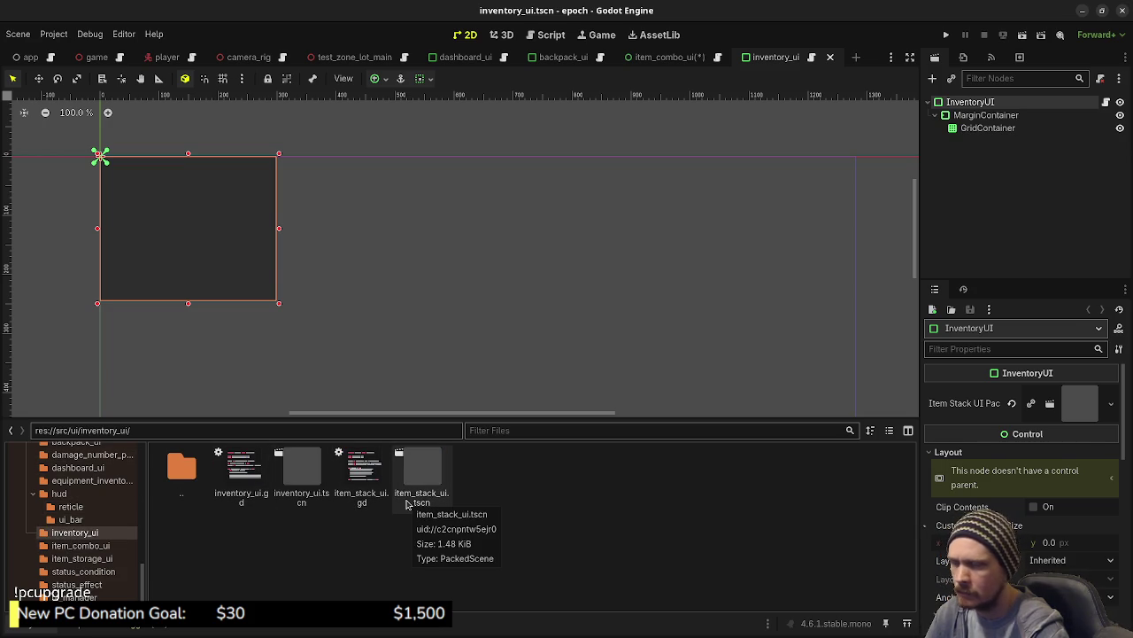
pyautogui.doubleClick(407, 503)
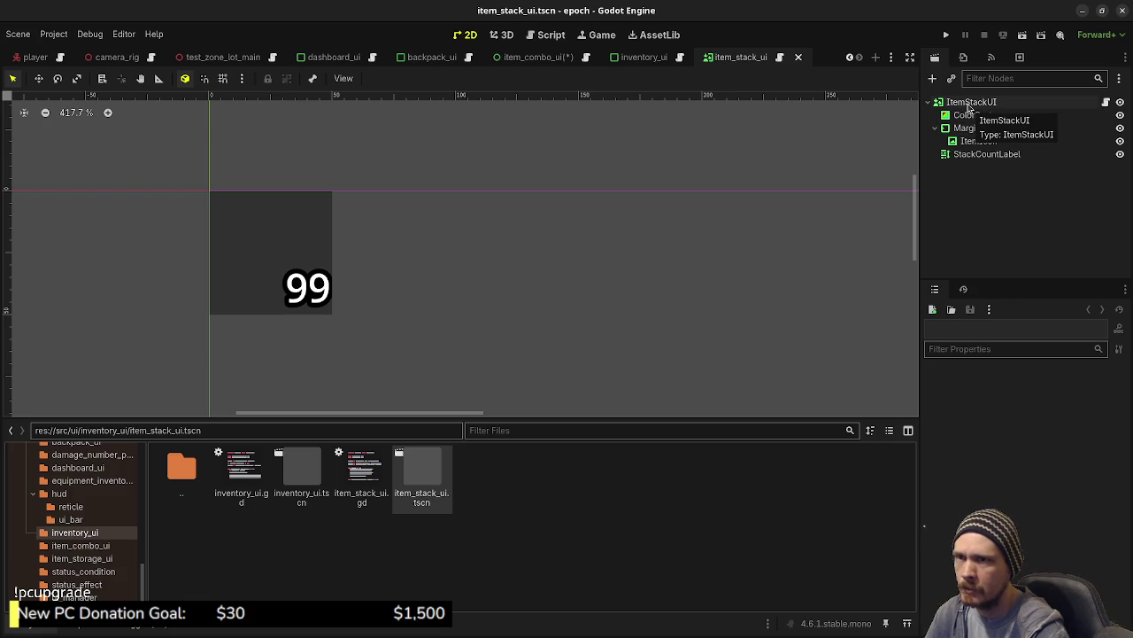
pyautogui.click(542, 58)
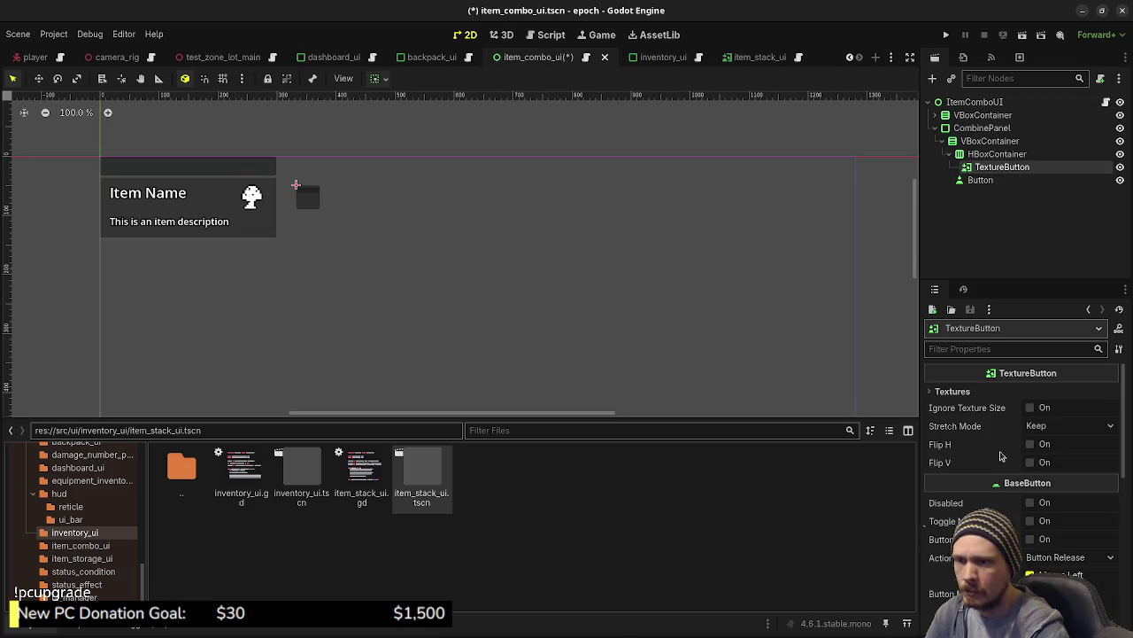
# Give TextureButton herb_icon.png as its Normal texture.
pyautogui.click(967, 392)
pyautogui.click(1096, 406)
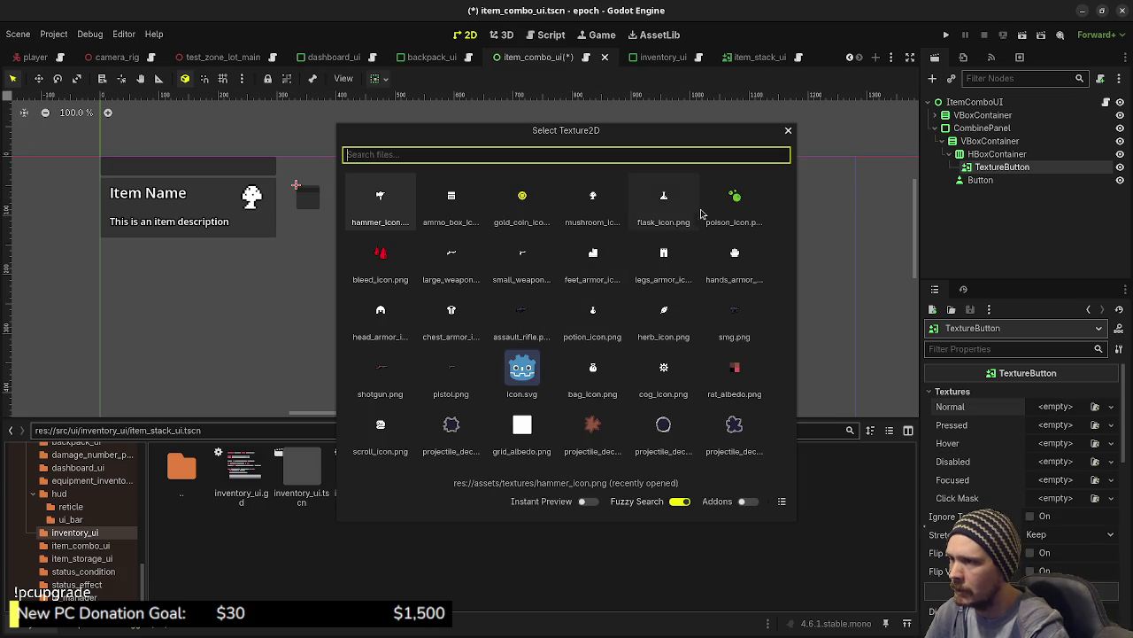
pyautogui.doubleClick(669, 317)
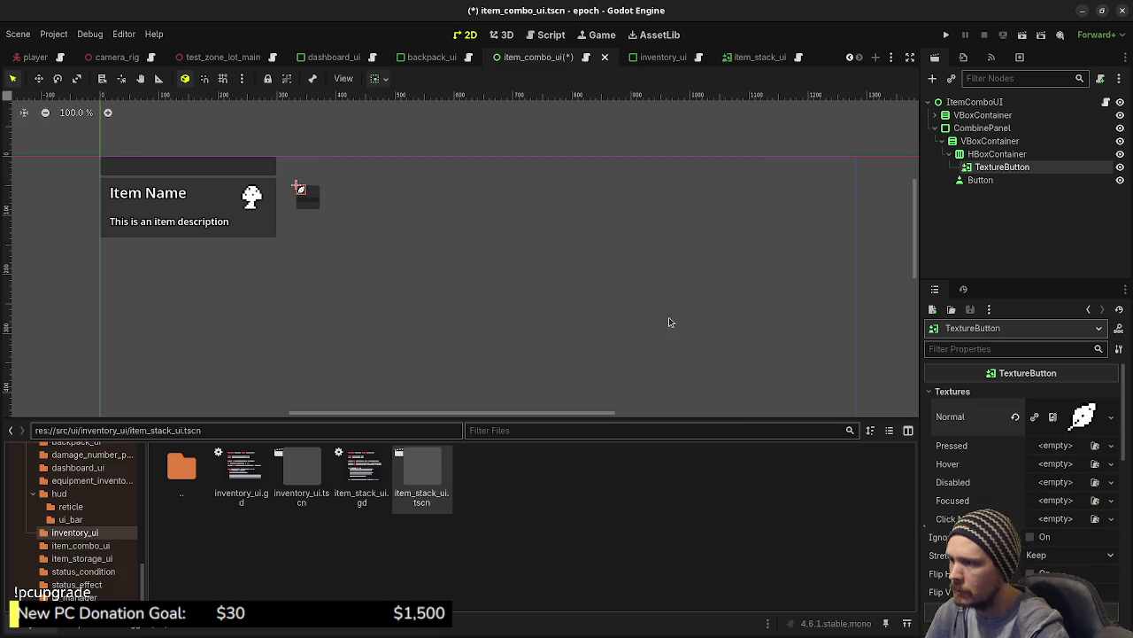
# Duplicate TextureButton as TextureButton2 and set its Normal texture to the mushroom icon.
pyautogui.click(983, 156)
pyautogui.click(980, 168)
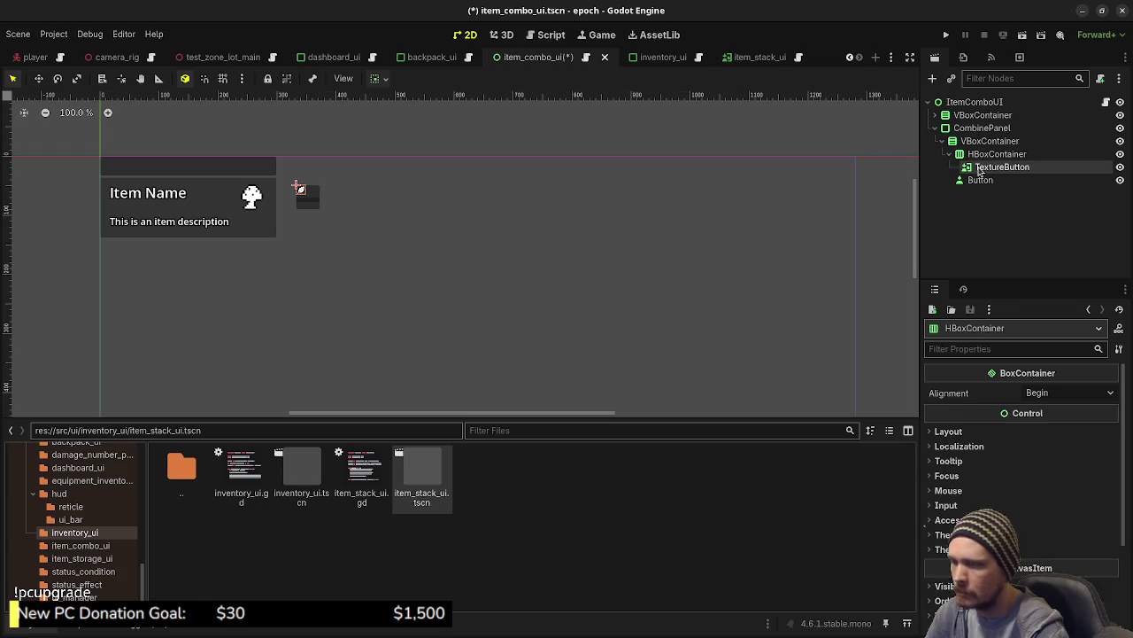
pyautogui.hotkey('ctrl', 'd')
pyautogui.click(960, 394)
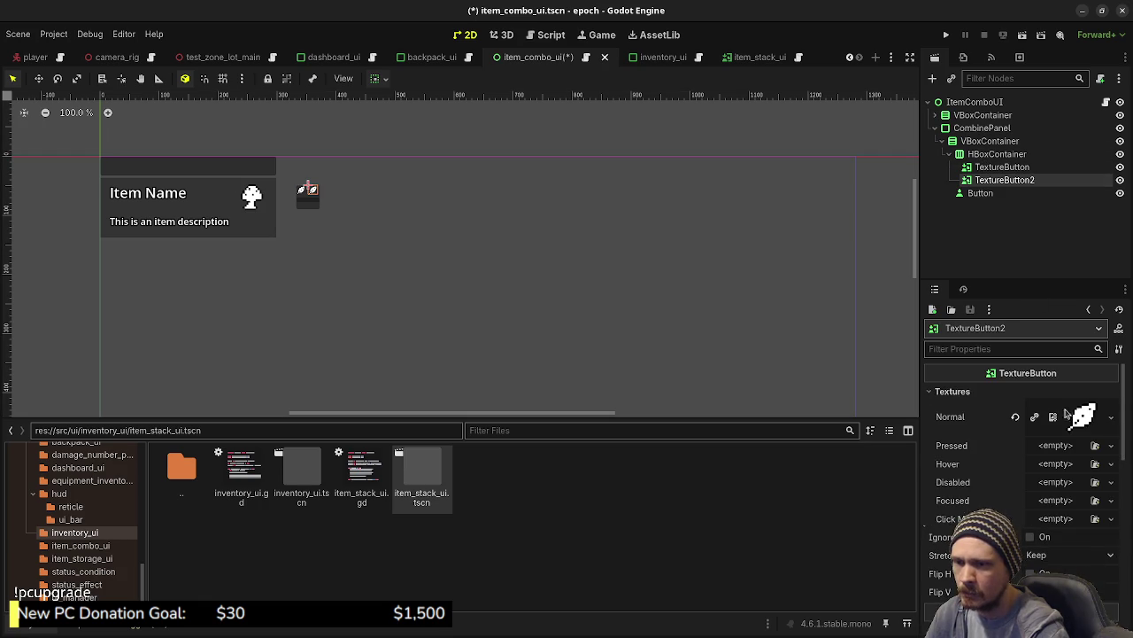
pyautogui.click(1021, 418)
pyautogui.click(1096, 406)
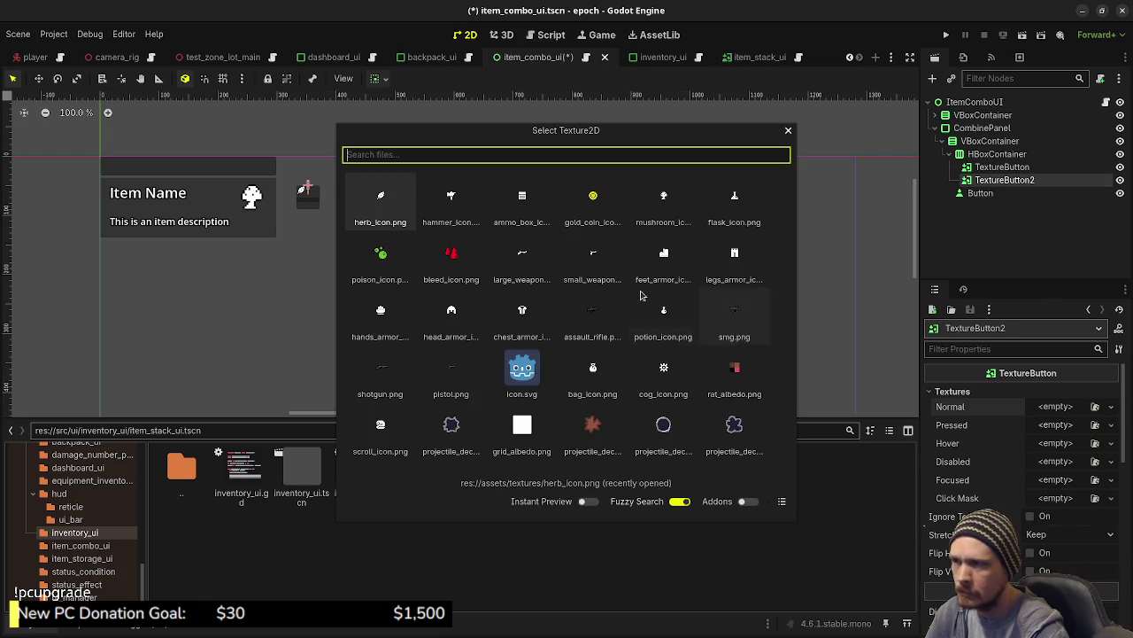
pyautogui.doubleClick(663, 190)
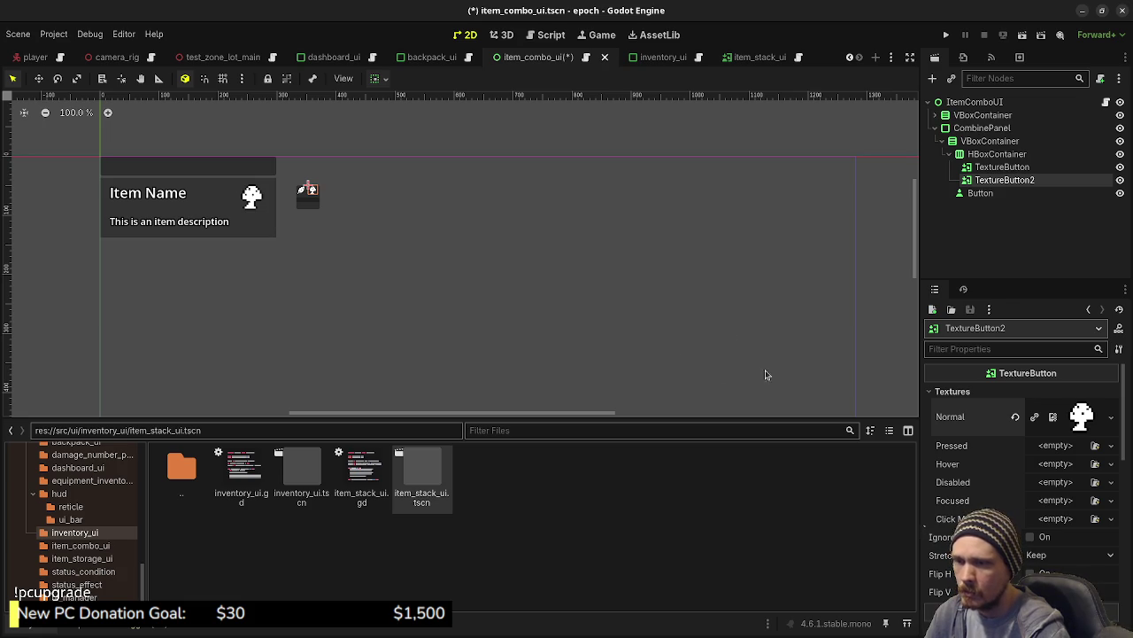
# Set the Button's text to 'Combine'.
pyautogui.click(978, 194)
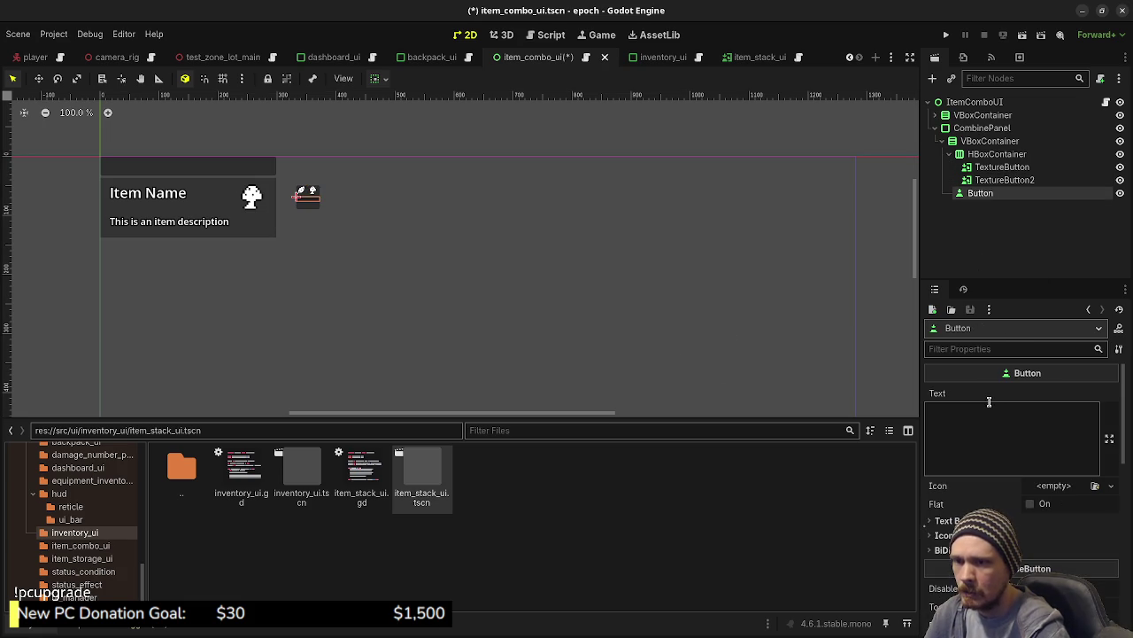
pyautogui.click(980, 418)
pyautogui.write('Combine')
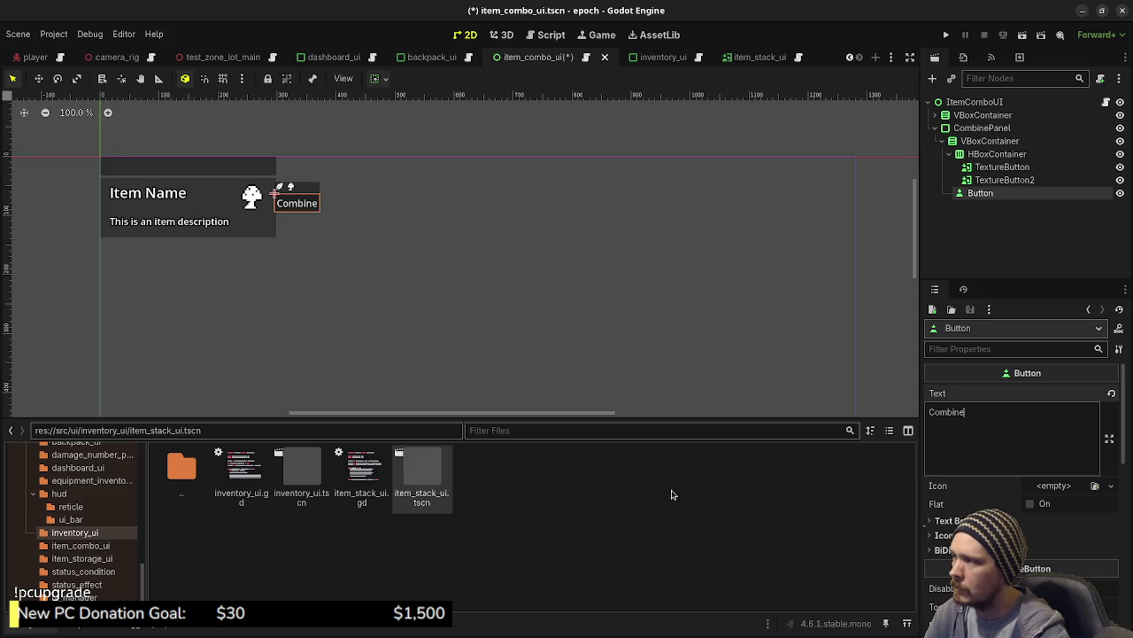
# Set the HBoxContainer's alignment to Center so the item icons sit mid-row.
pyautogui.click(993, 154)
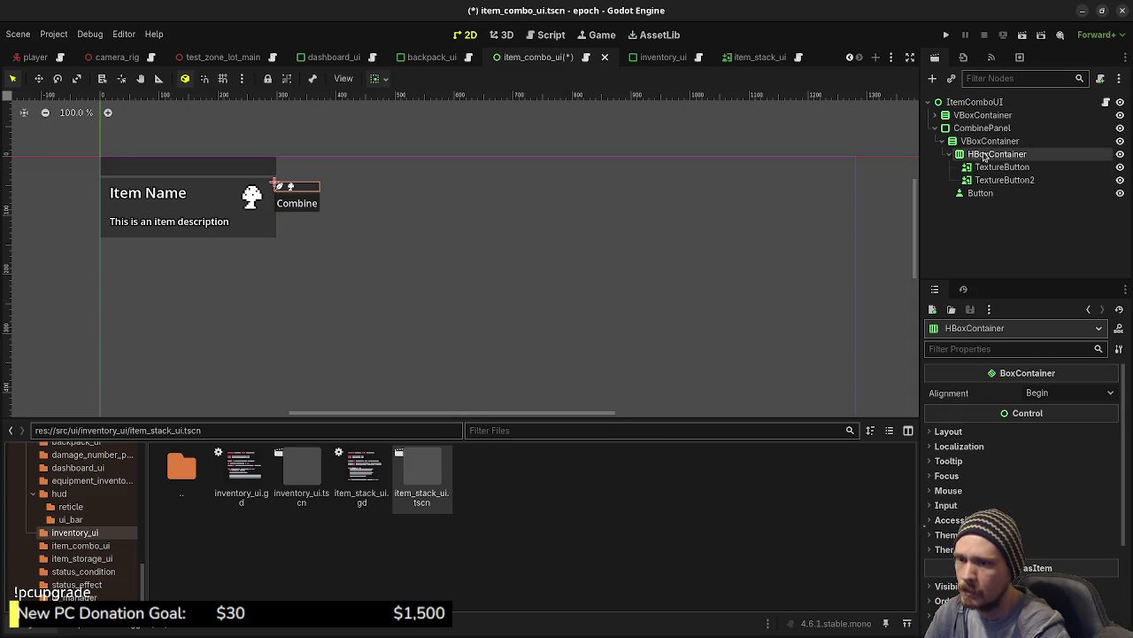
pyautogui.click(1042, 393)
pyautogui.click(1043, 427)
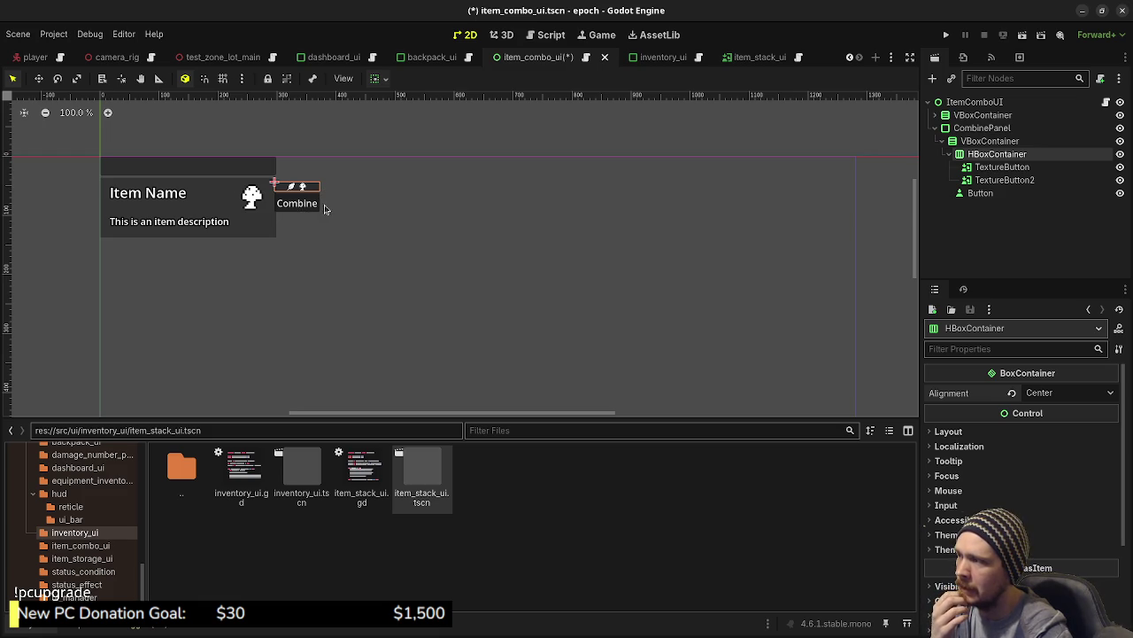
pyautogui.click(1002, 167)
# Add a RichTextLabel reading '+' between the two item buttons.
pyautogui.click(994, 155)
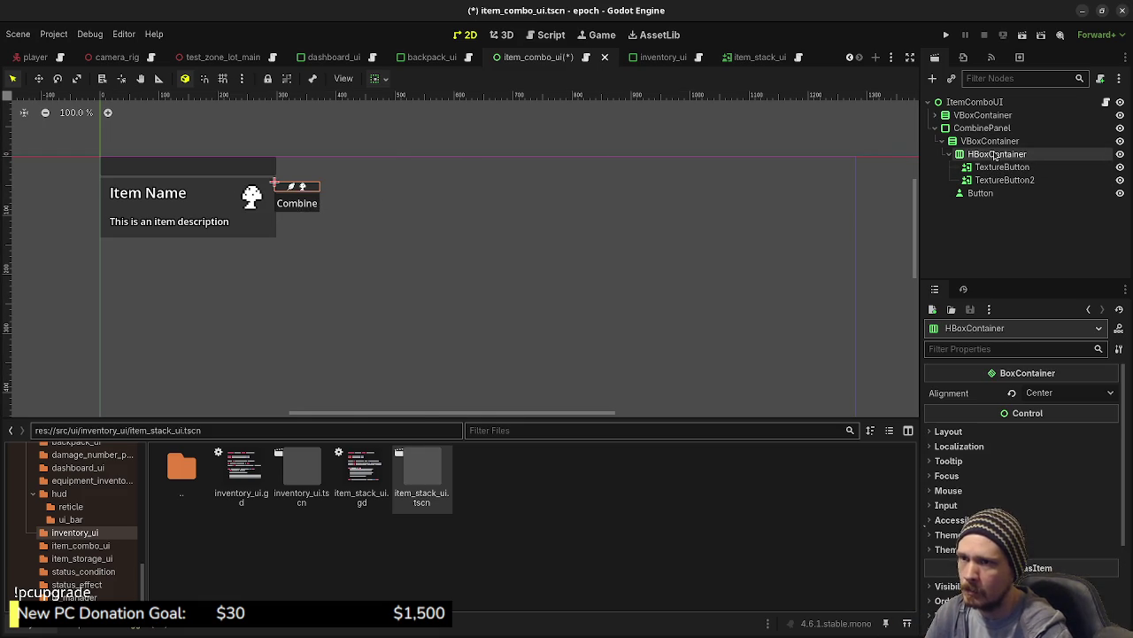
pyautogui.hotkey('ctrl', 'a')
pyautogui.write('rich')
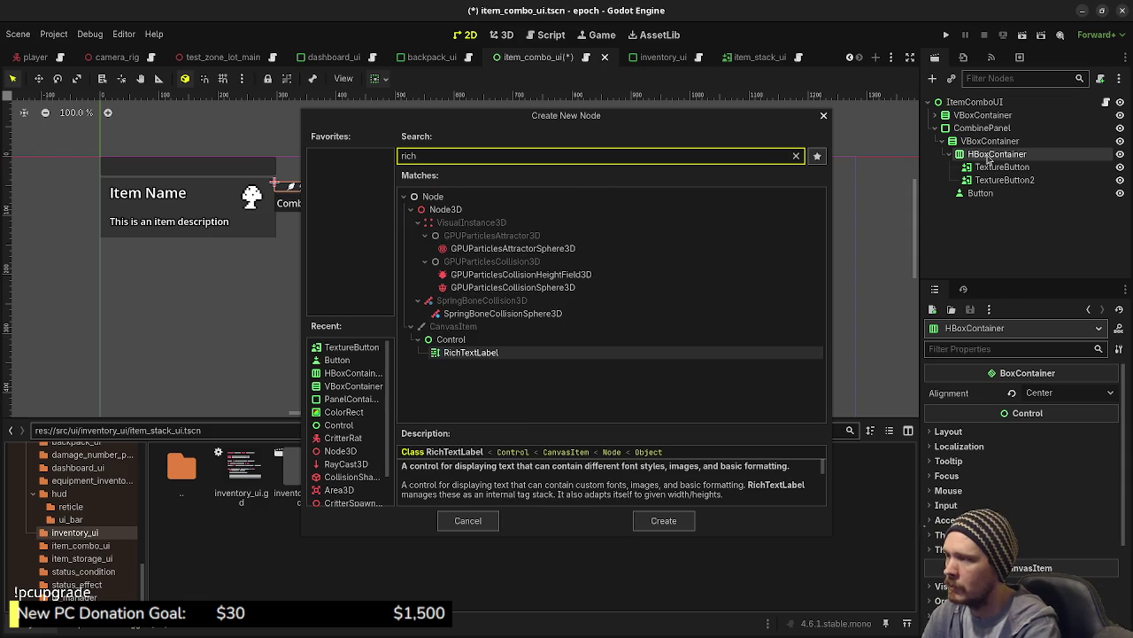
pyautogui.press('Return')
pyautogui.click(1020, 462)
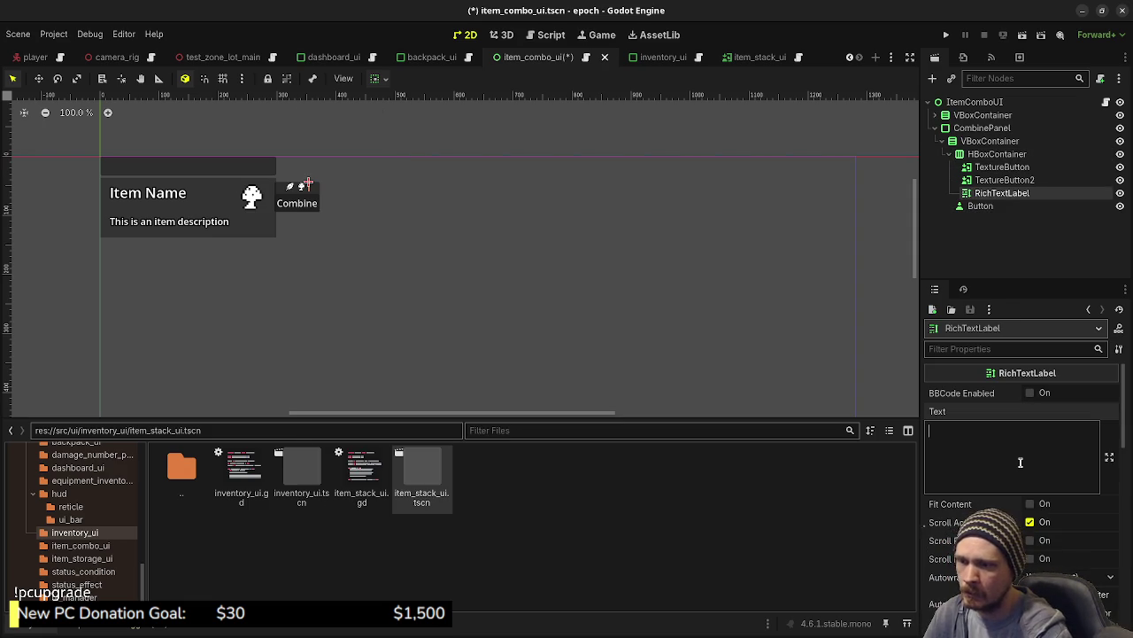
pyautogui.write('+')
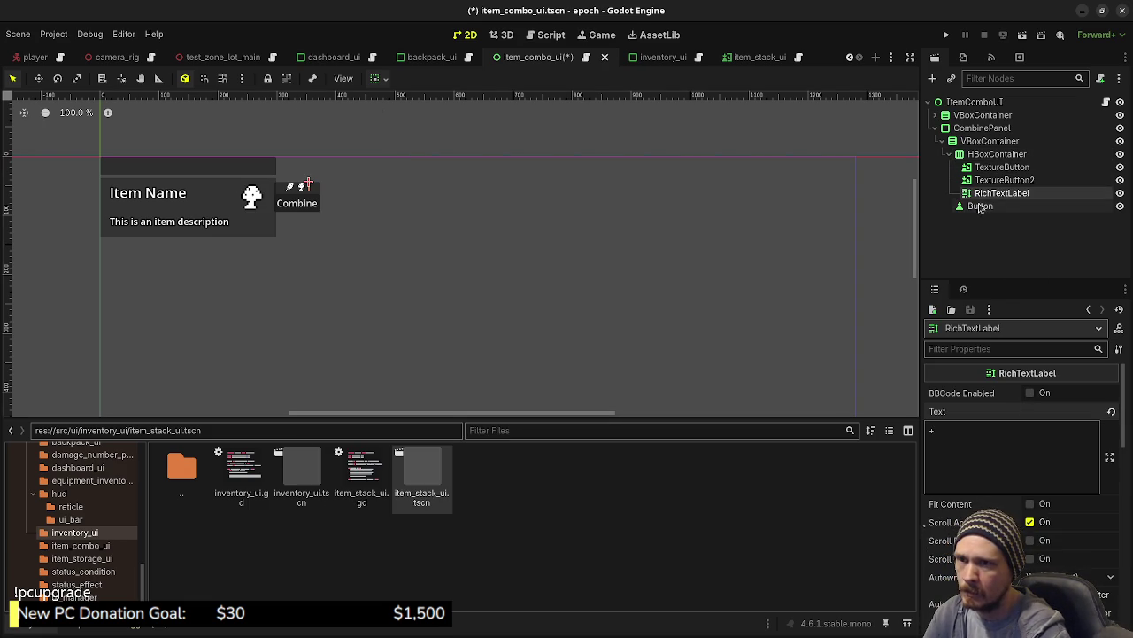
pyautogui.moveTo(982, 193)
pyautogui.mouseDown()
pyautogui.moveTo(997, 176)
pyautogui.moveTo(1007, 219)
pyautogui.mouseUp()
# Duplicate the '+' label and change the copy's text to '='.
pyautogui.hotkey('ctrl', 'd')
pyautogui.click(988, 461)
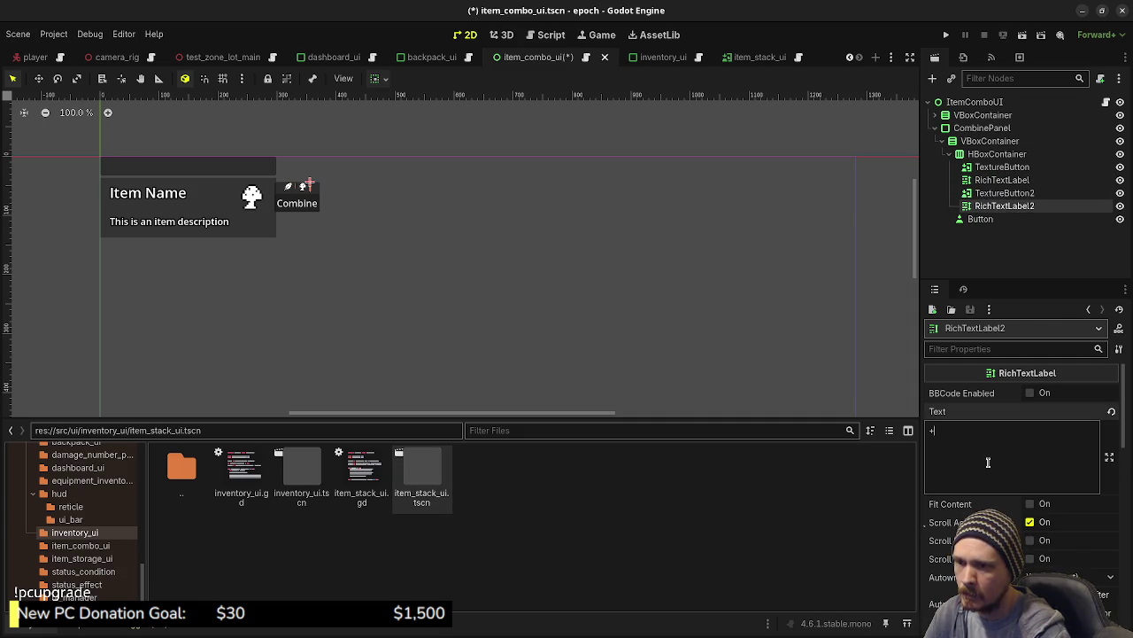
pyautogui.press('BackSpace')
pyautogui.write('=')
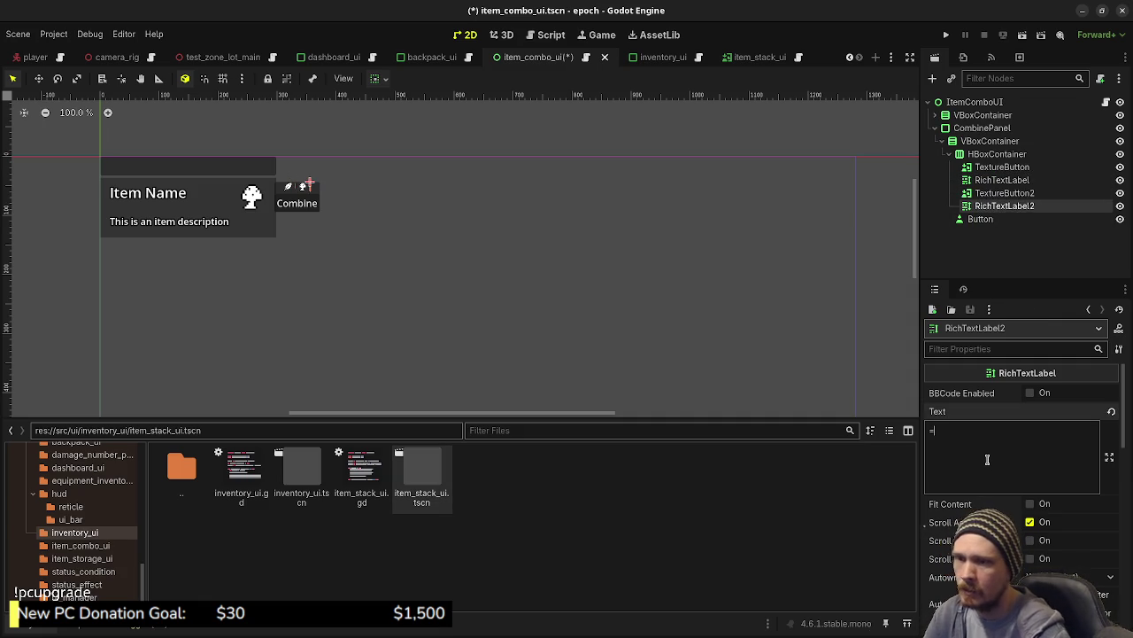
# Duplicate TextureButton2 as TextureButton3 and move it to the end of the row.
pyautogui.click(992, 193)
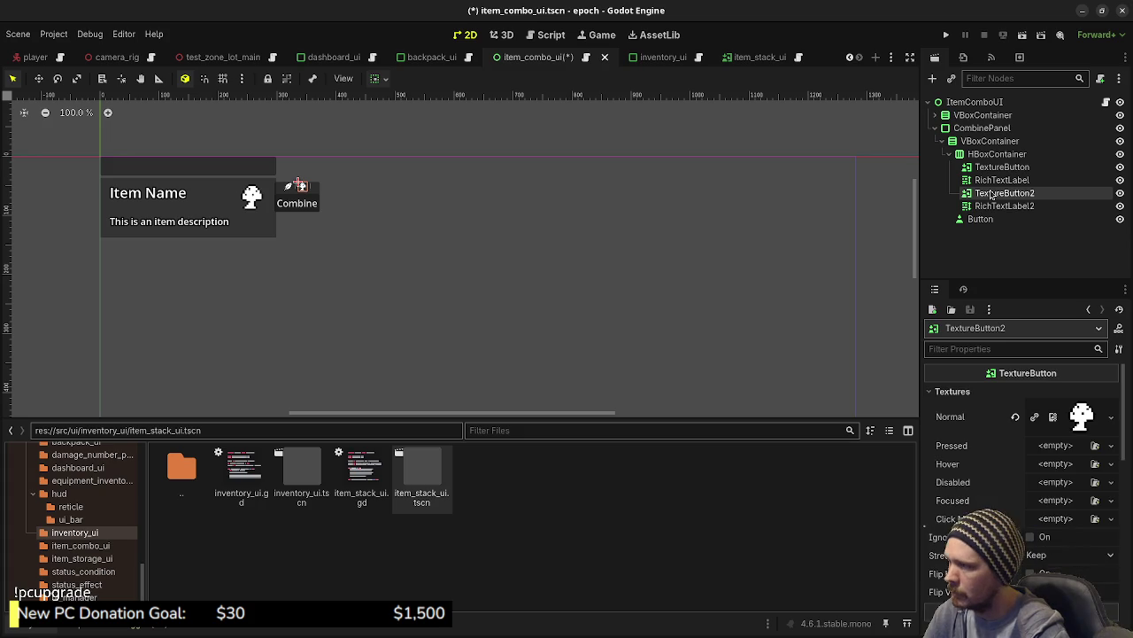
pyautogui.hotkey('ctrl', 'd')
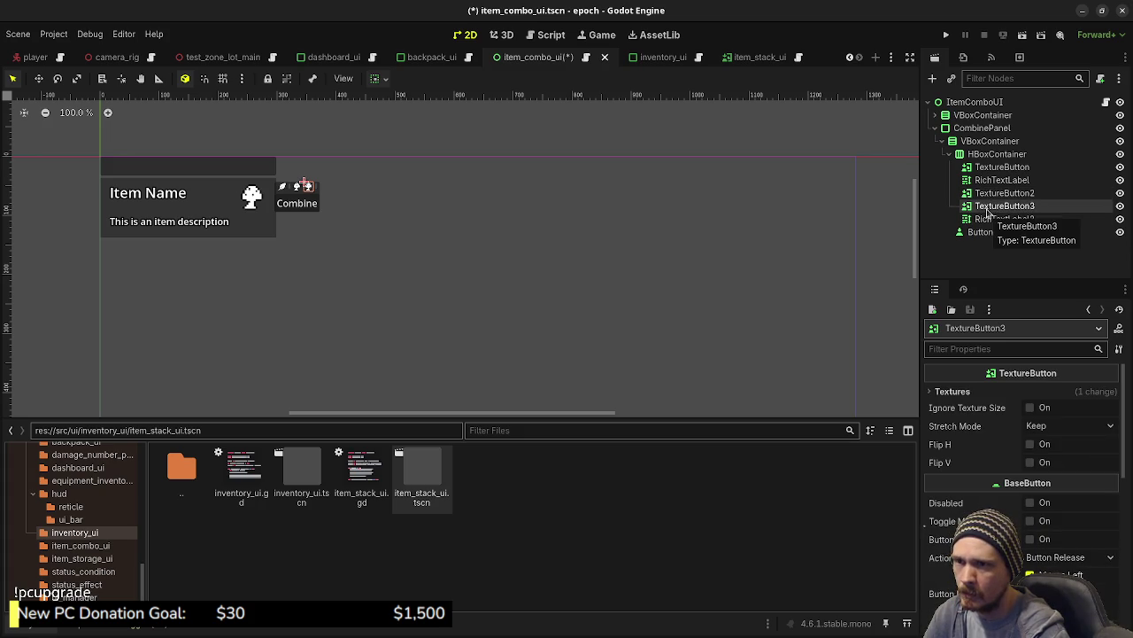
pyautogui.moveTo(993, 206)
pyautogui.mouseDown()
pyautogui.moveTo(1000, 163)
pyautogui.moveTo(1000, 225)
pyautogui.mouseUp()
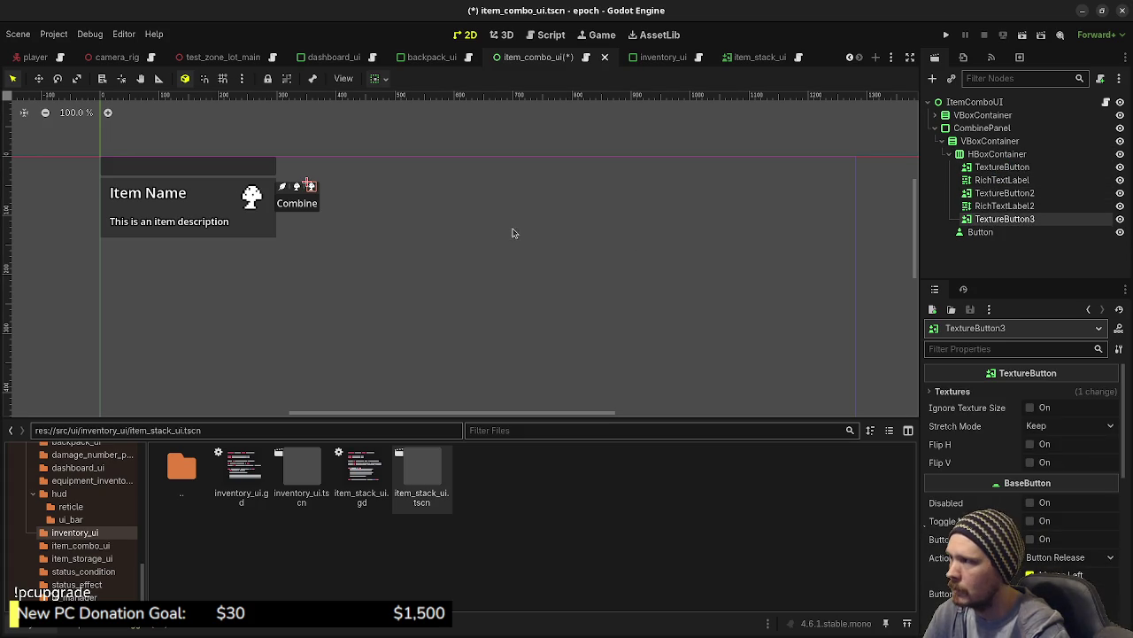
pyautogui.scroll(3, 282, 216)
pyautogui.scroll(9, 288, 212)
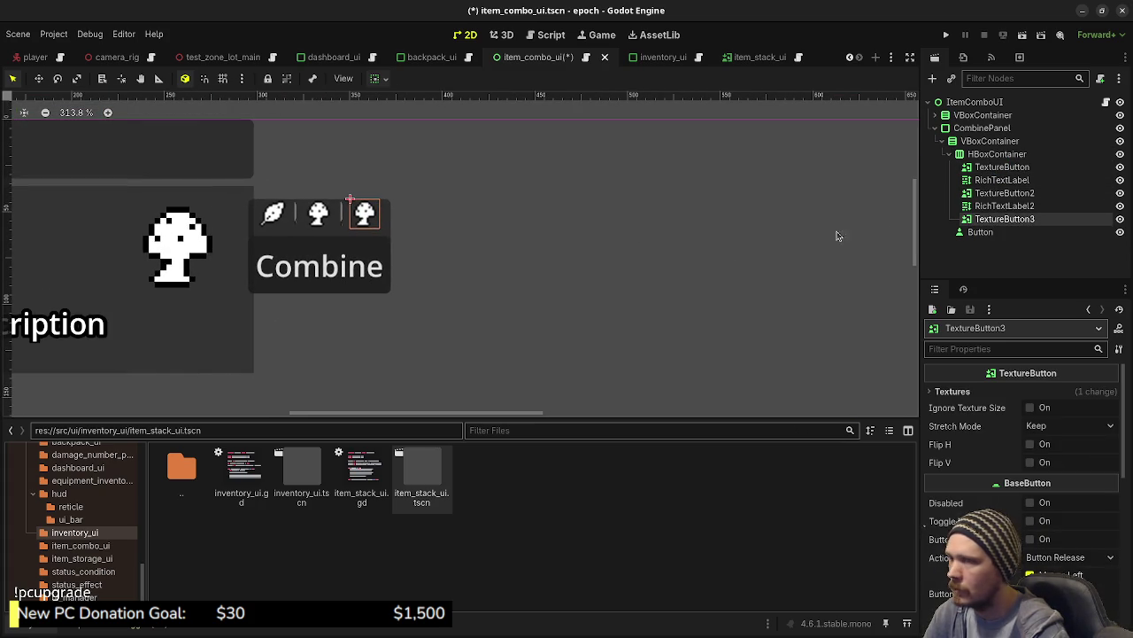
# Enable Fit Content and Horizontal Expand on the '+' label.
pyautogui.click(996, 181)
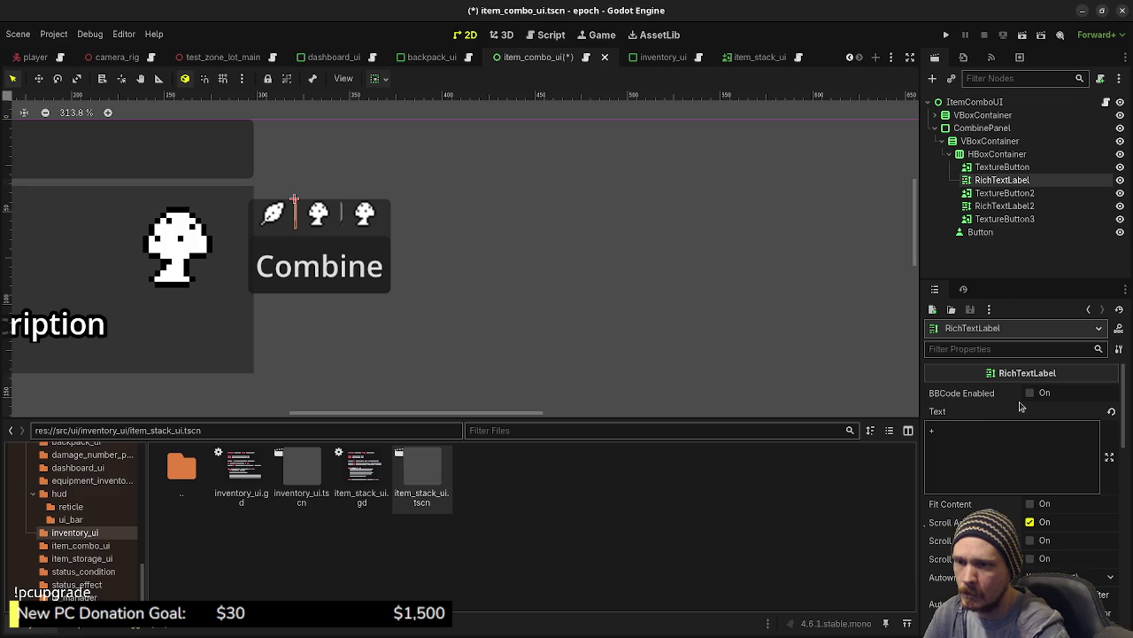
pyautogui.click(1030, 505)
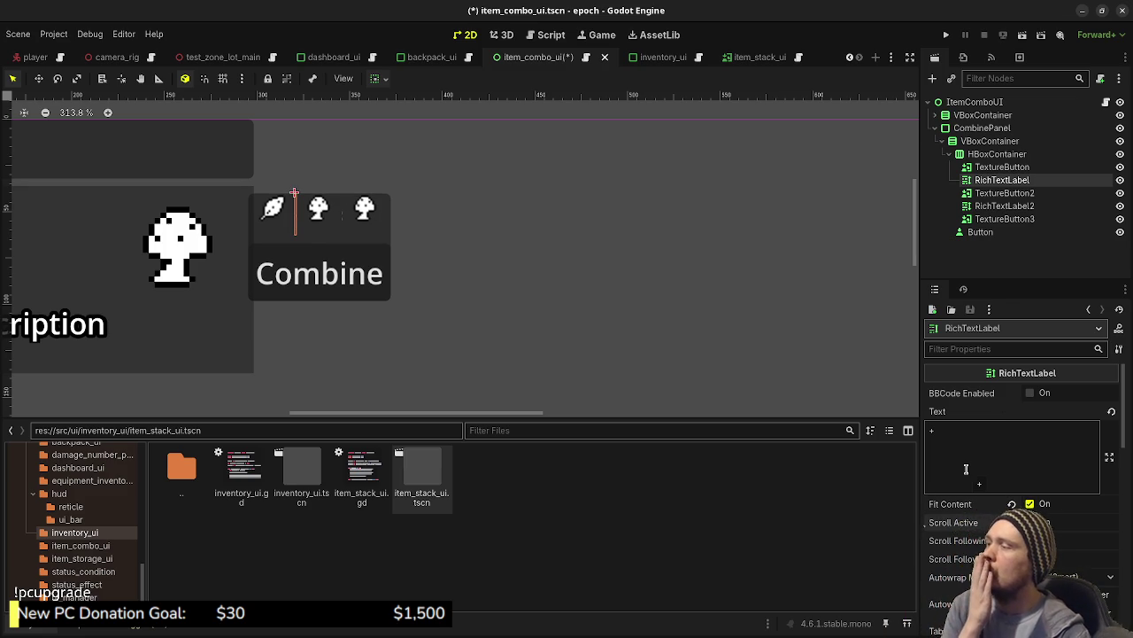
pyautogui.scroll(-10, 1023, 522)
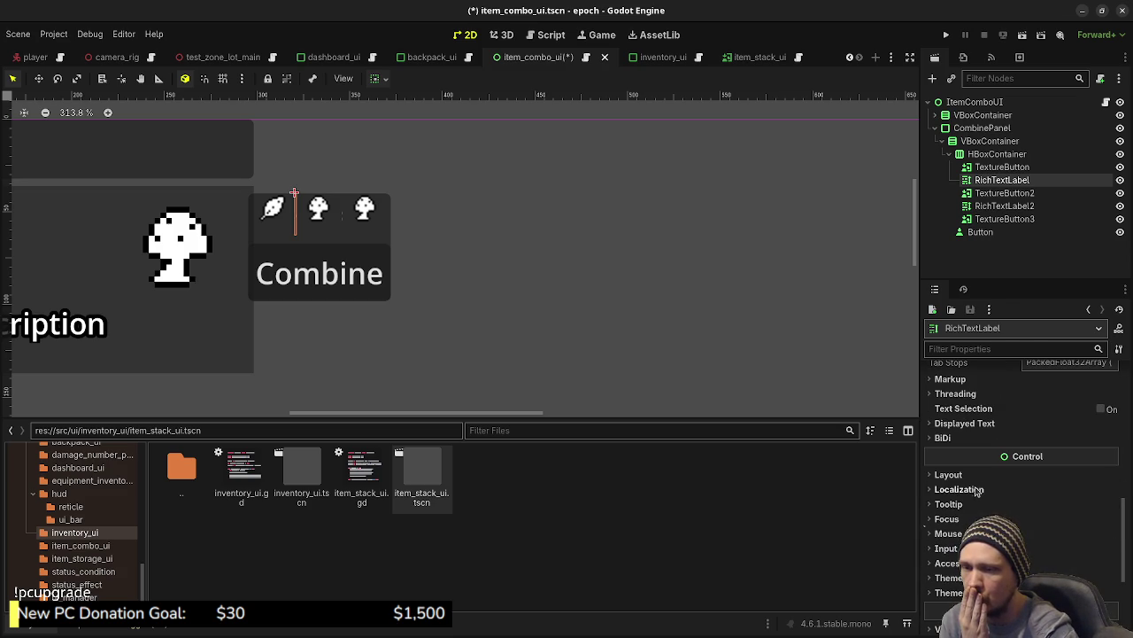
pyautogui.click(948, 474)
pyautogui.scroll(-3, 974, 478)
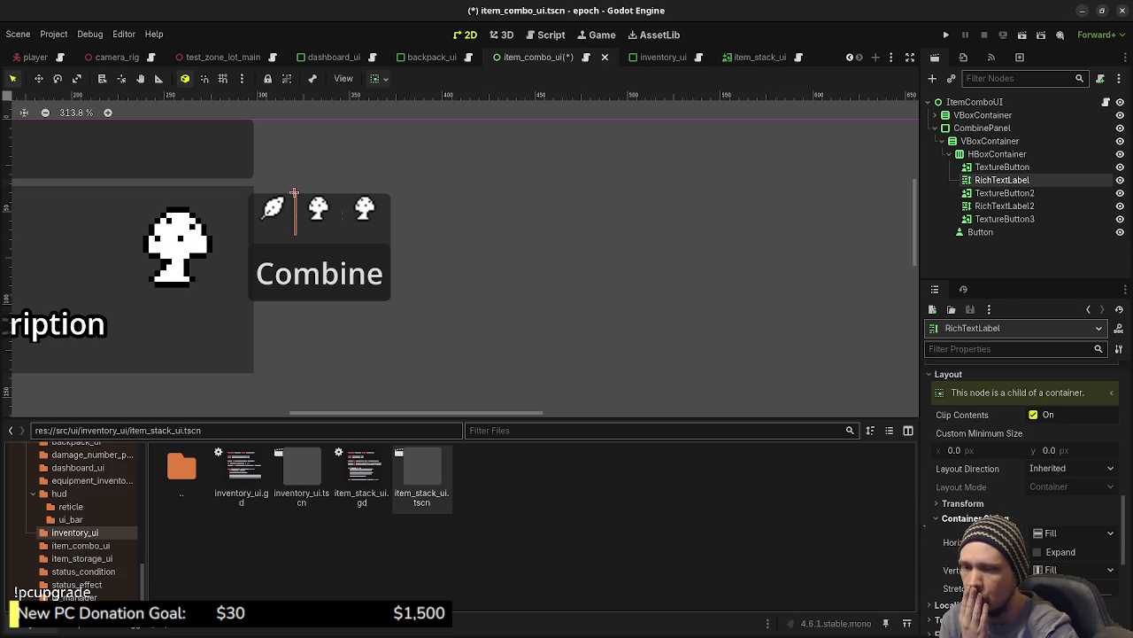
pyautogui.moveTo(1023, 533)
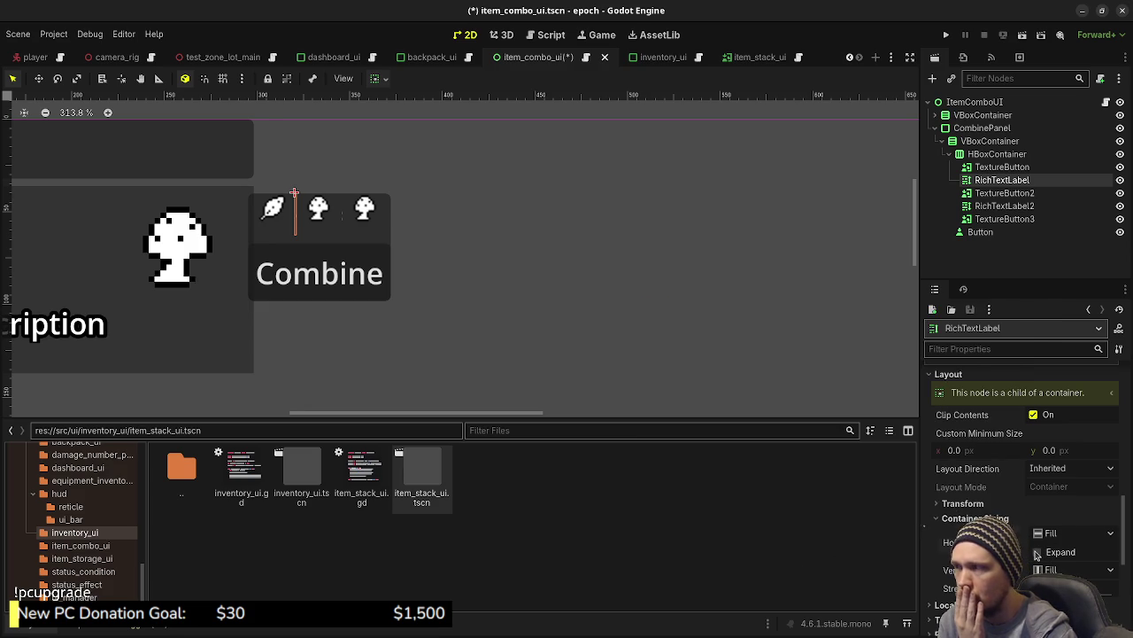
pyautogui.click(1038, 552)
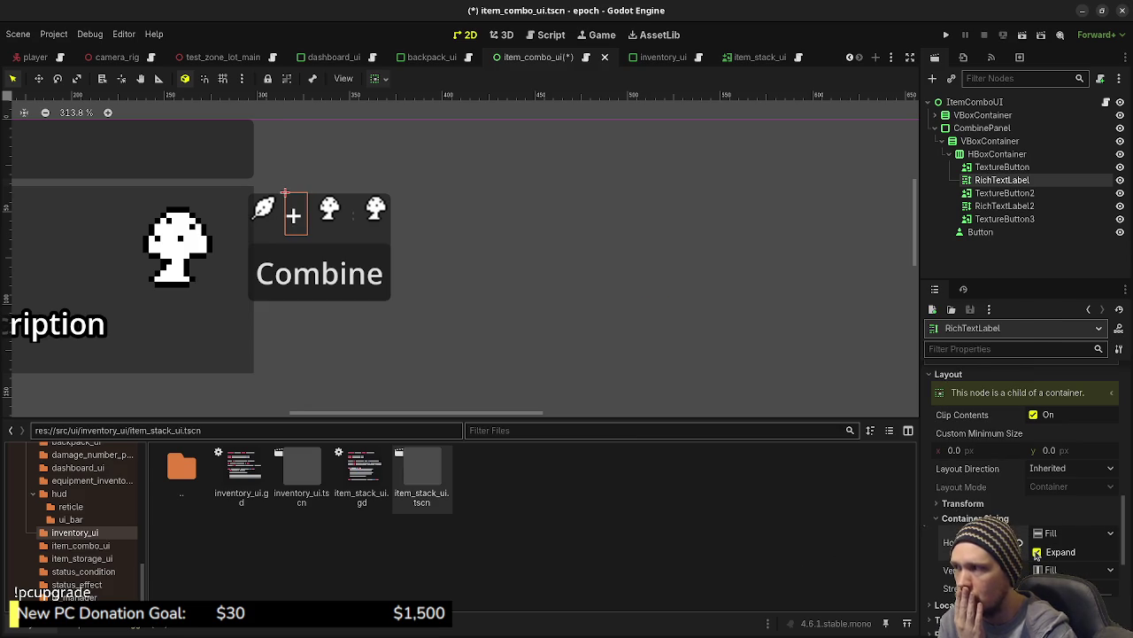
# Enable Horizontal Expand on the '=' label.
pyautogui.click(997, 207)
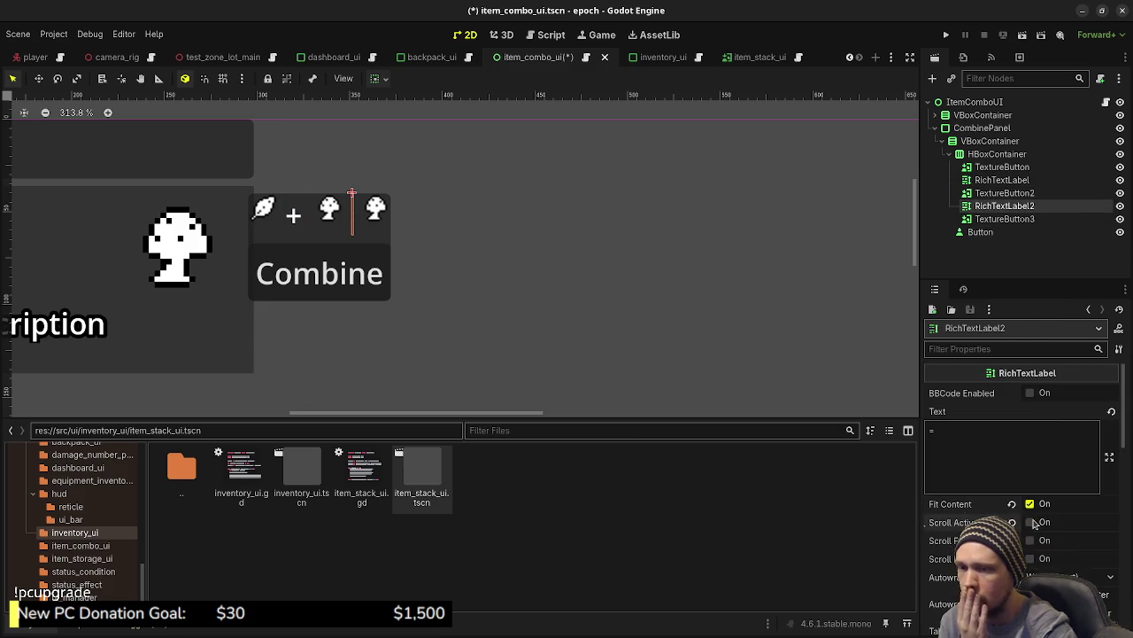
pyautogui.scroll(-10, 1034, 525)
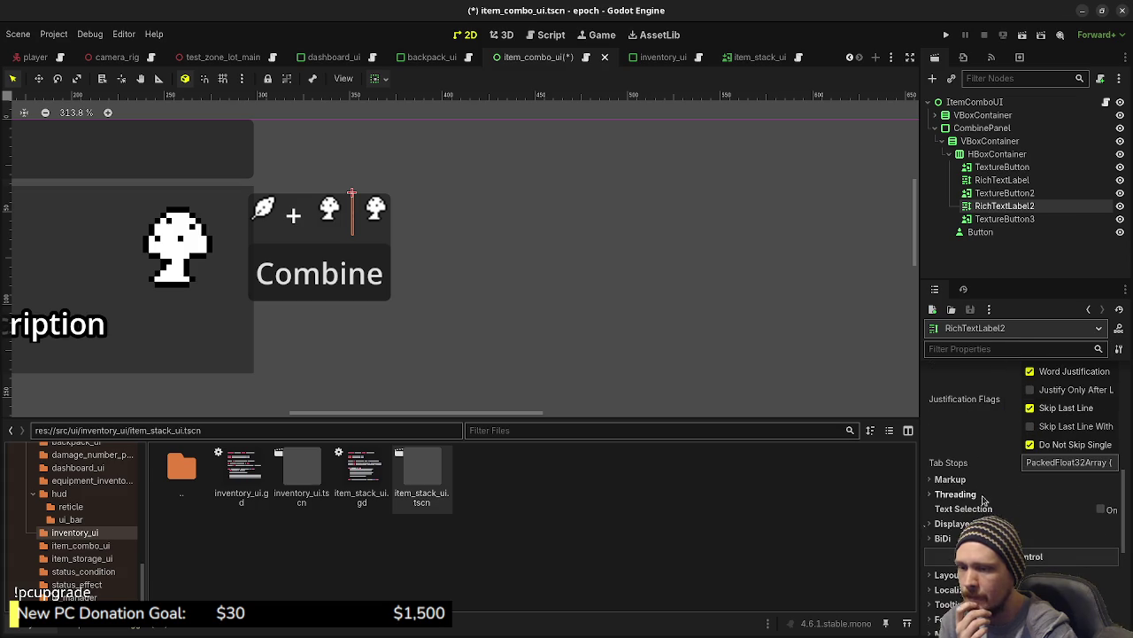
pyautogui.scroll(-2, 982, 500)
pyautogui.click(992, 508)
pyautogui.scroll(-3, 1019, 518)
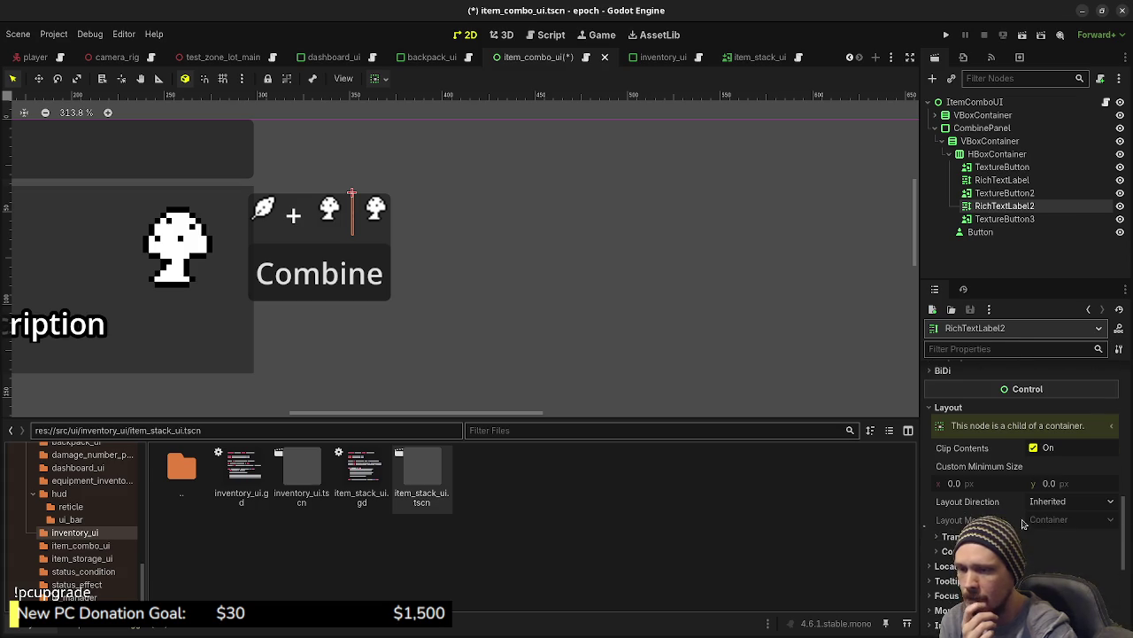
pyautogui.scroll(-3, 1018, 531)
pyautogui.click(974, 451)
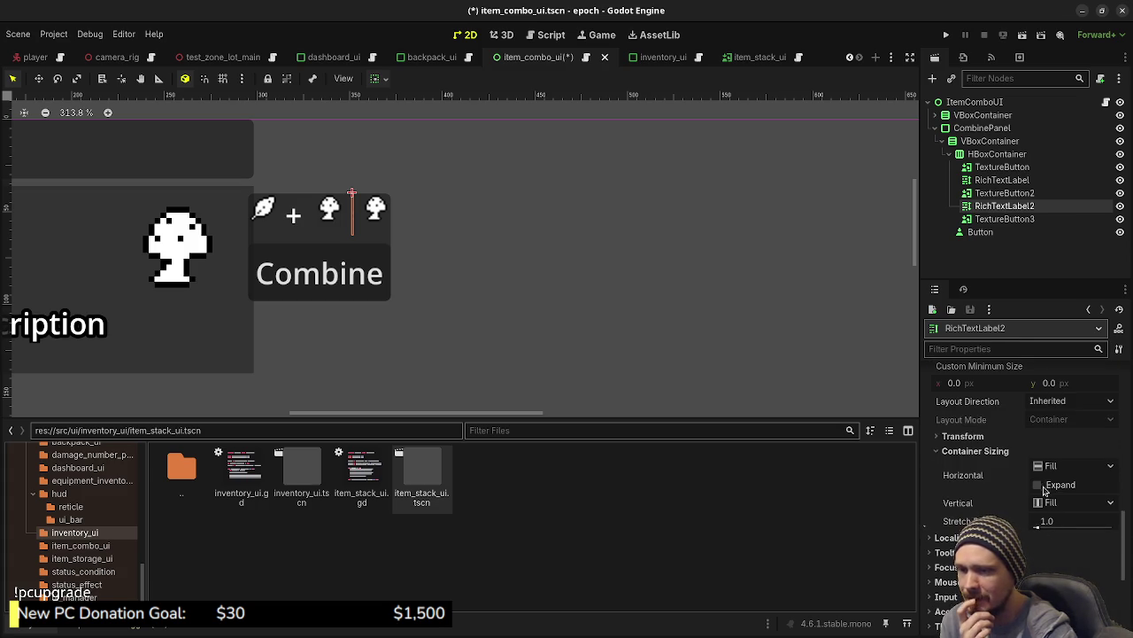
pyautogui.click(1037, 484)
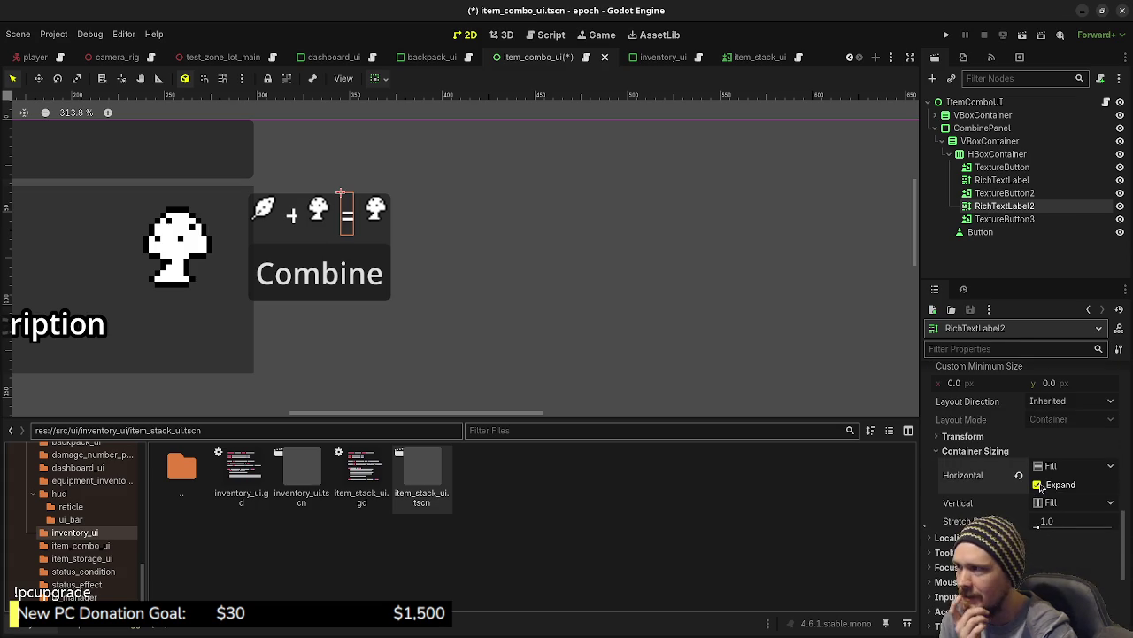
# Leave TextureButton's Stretch Mode at Keep and open the item_stack_ui scene.
pyautogui.click(1002, 167)
pyautogui.scroll(-3, 999, 491)
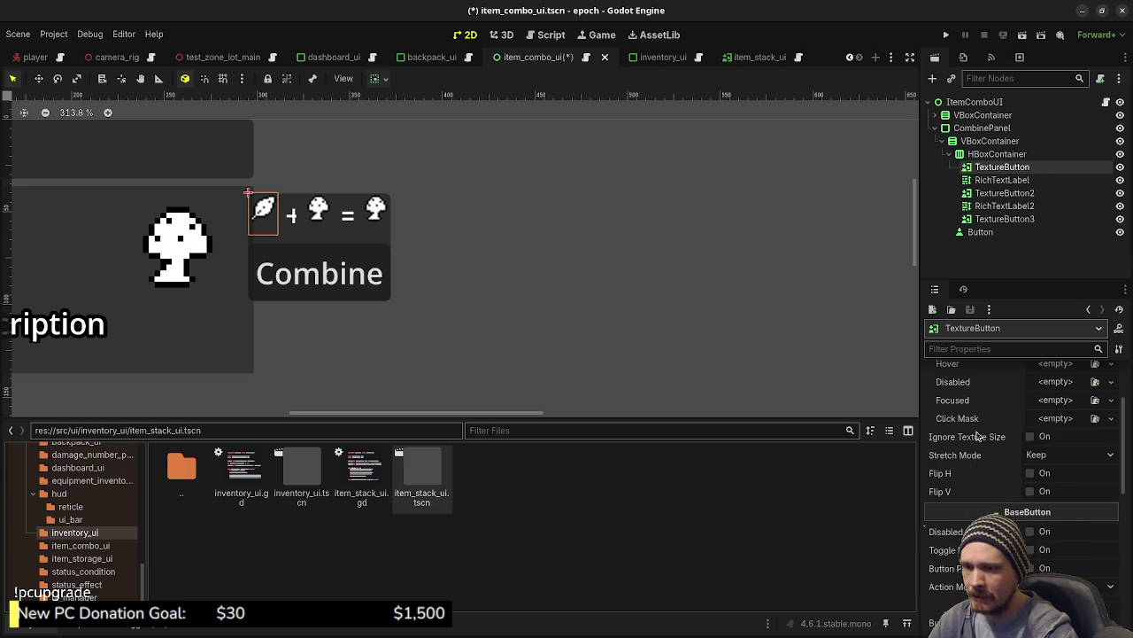
pyautogui.scroll(3, 1027, 447)
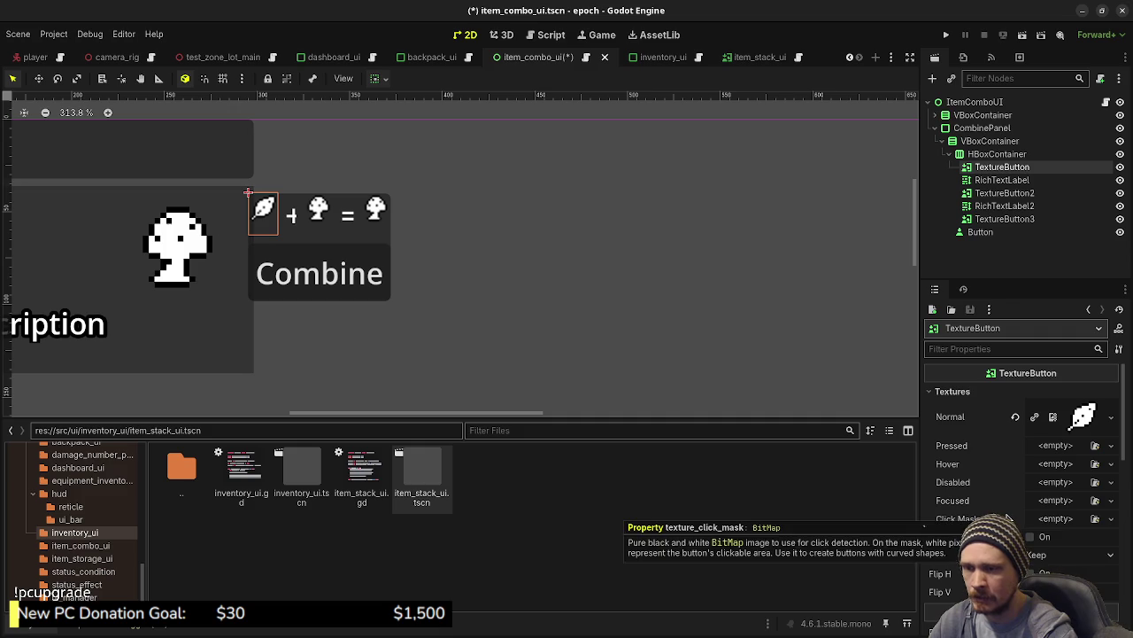
pyautogui.scroll(-1, 1008, 518)
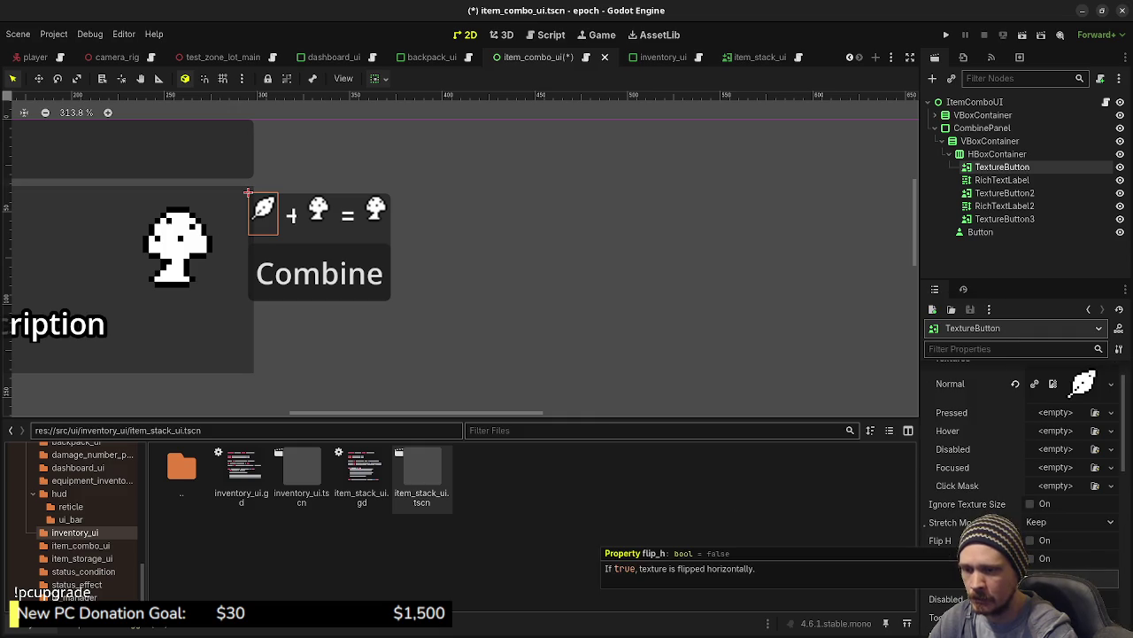
pyautogui.click(1041, 523)
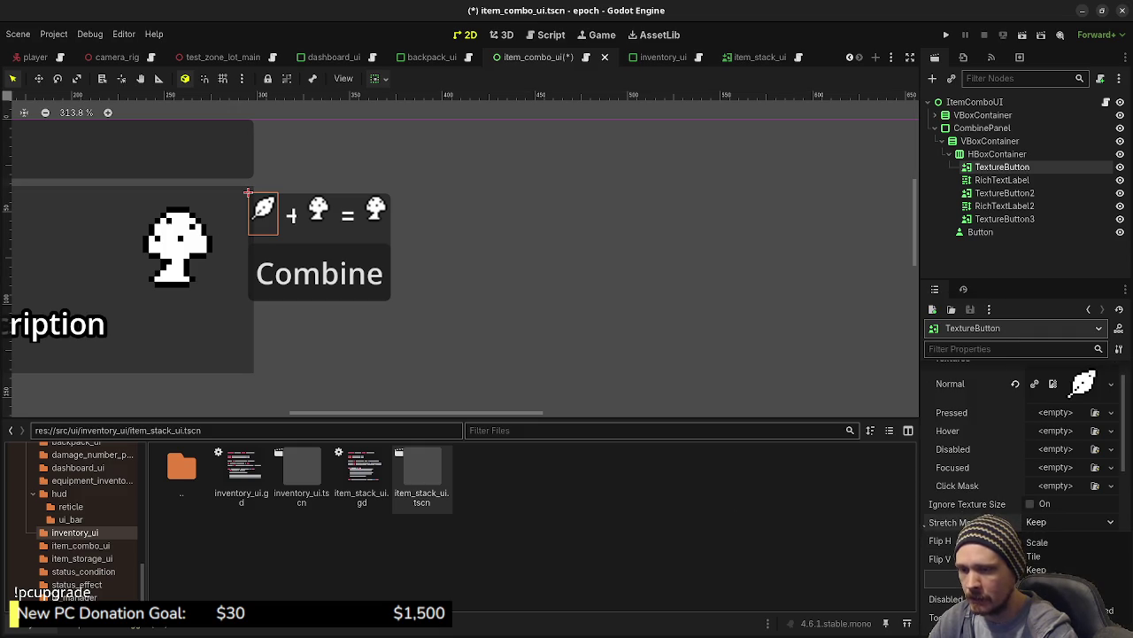
pyautogui.click(960, 496)
pyautogui.scroll(-6, 972, 505)
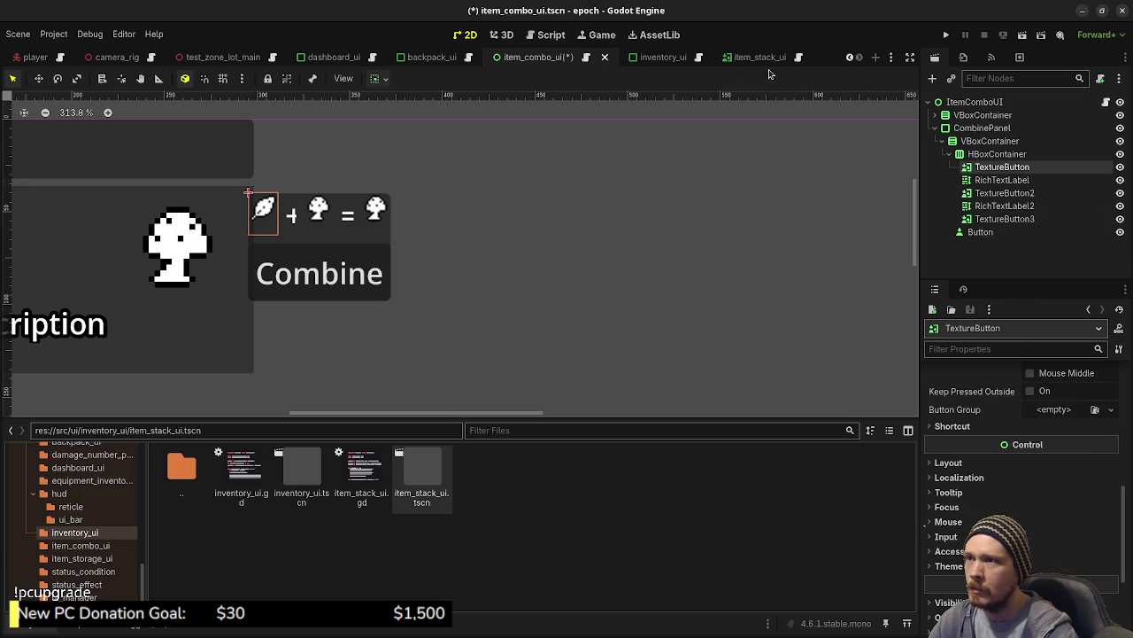
pyautogui.click(739, 57)
# Check ItemStackUI's size, then give the first TextureButton a 50×50 minimum size.
pyautogui.click(970, 102)
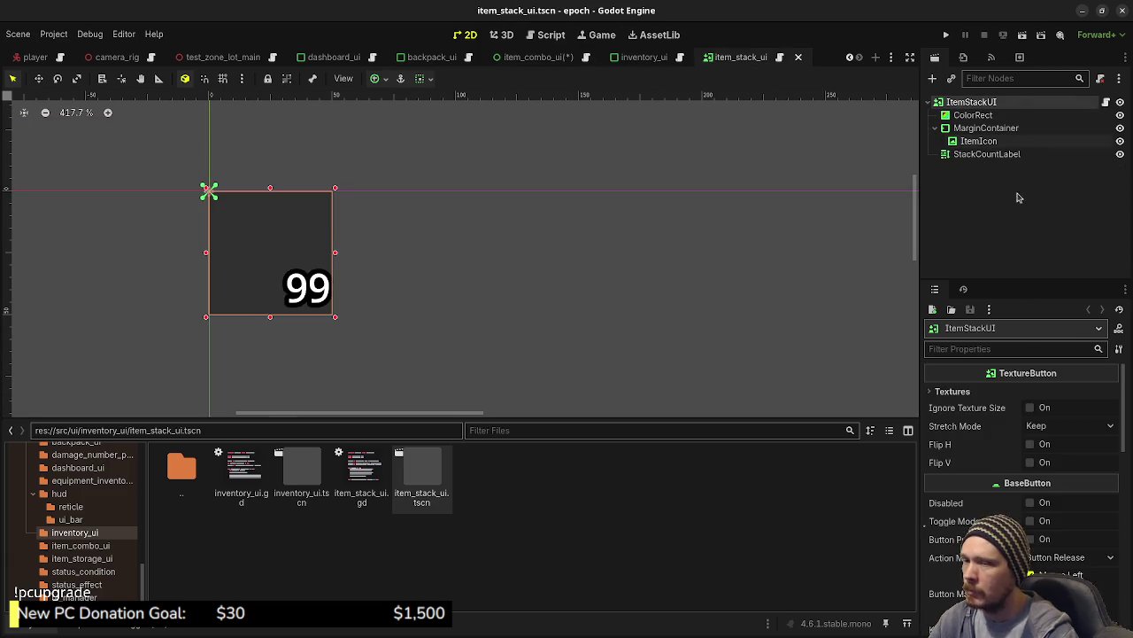
pyautogui.scroll(-3, 1028, 496)
pyautogui.scroll(-3, 1020, 512)
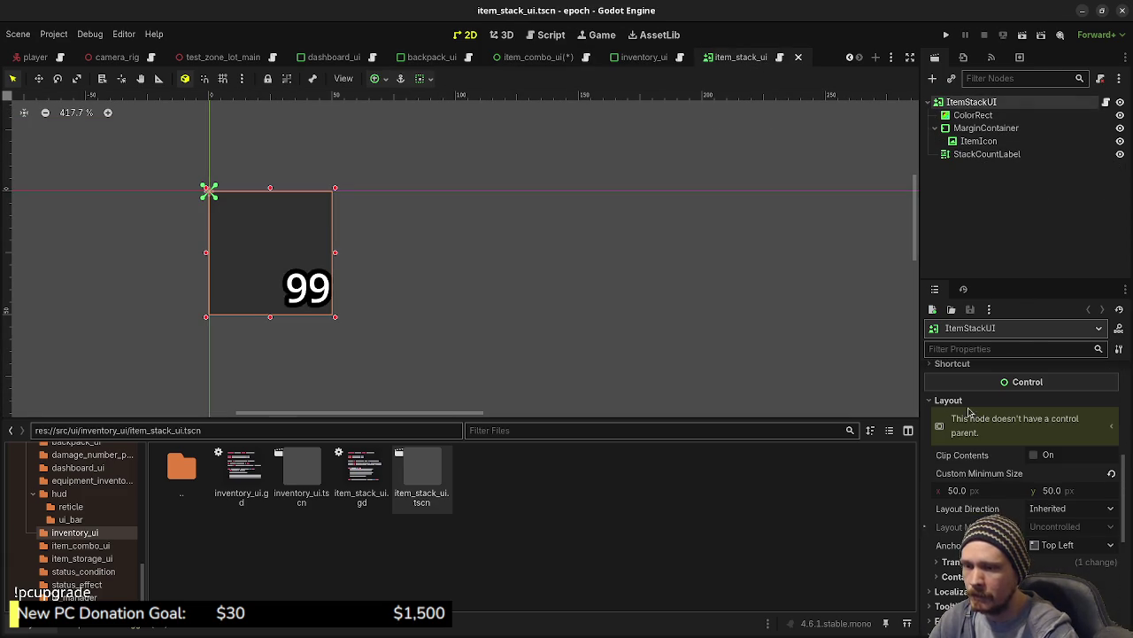
pyautogui.click(536, 57)
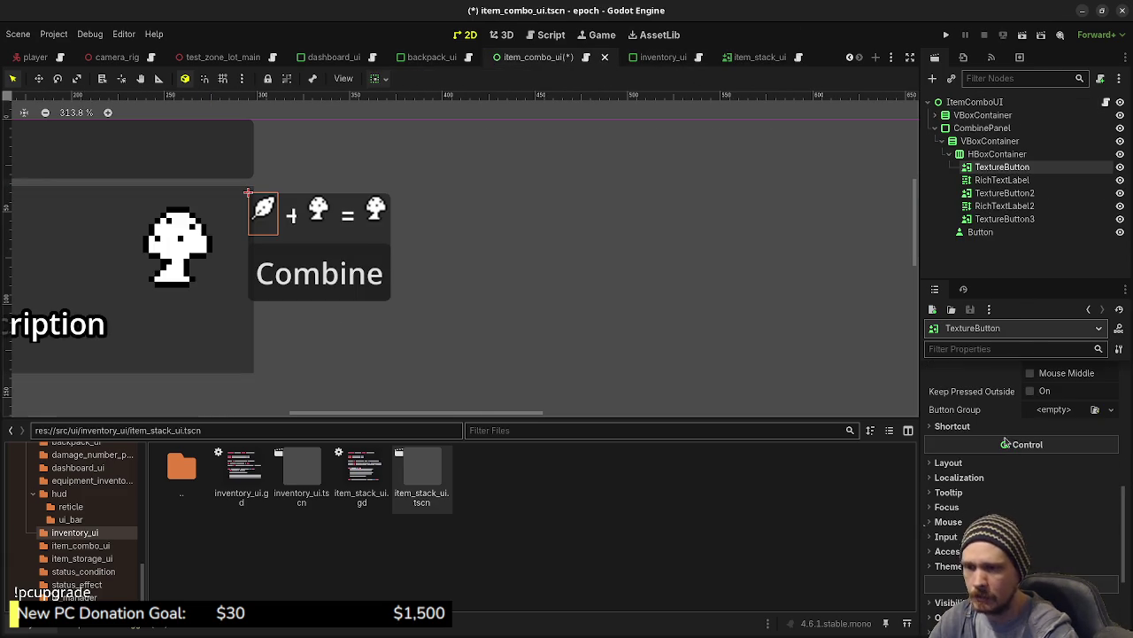
pyautogui.click(961, 539)
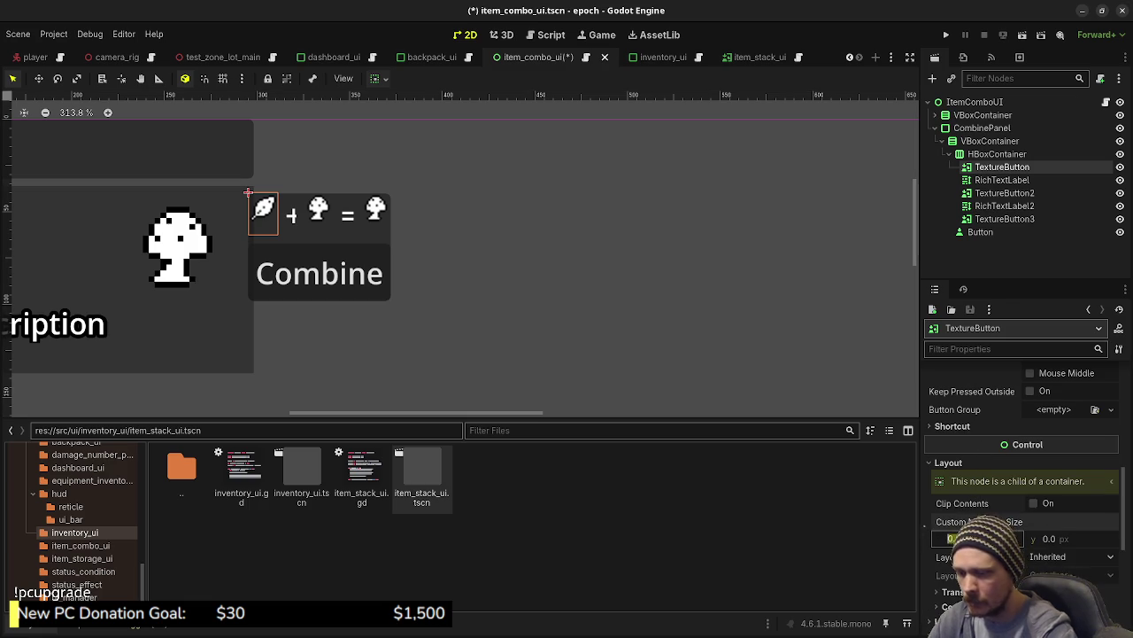
pyautogui.write('50')
pyautogui.press('Tab')
pyautogui.write('50')
pyautogui.press('Return')
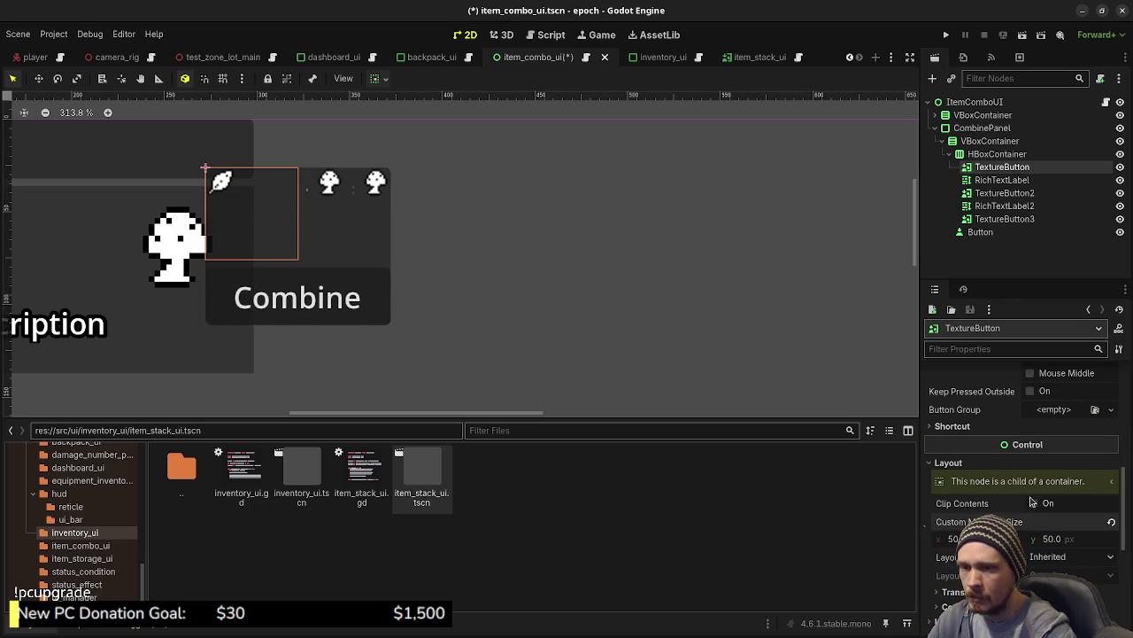
# Set TextureButton's Stretch Mode to Scale and Texture Filter to Nearest, then select both mushroom buttons.
pyautogui.scroll(3, 1027, 505)
pyautogui.scroll(3, 1027, 504)
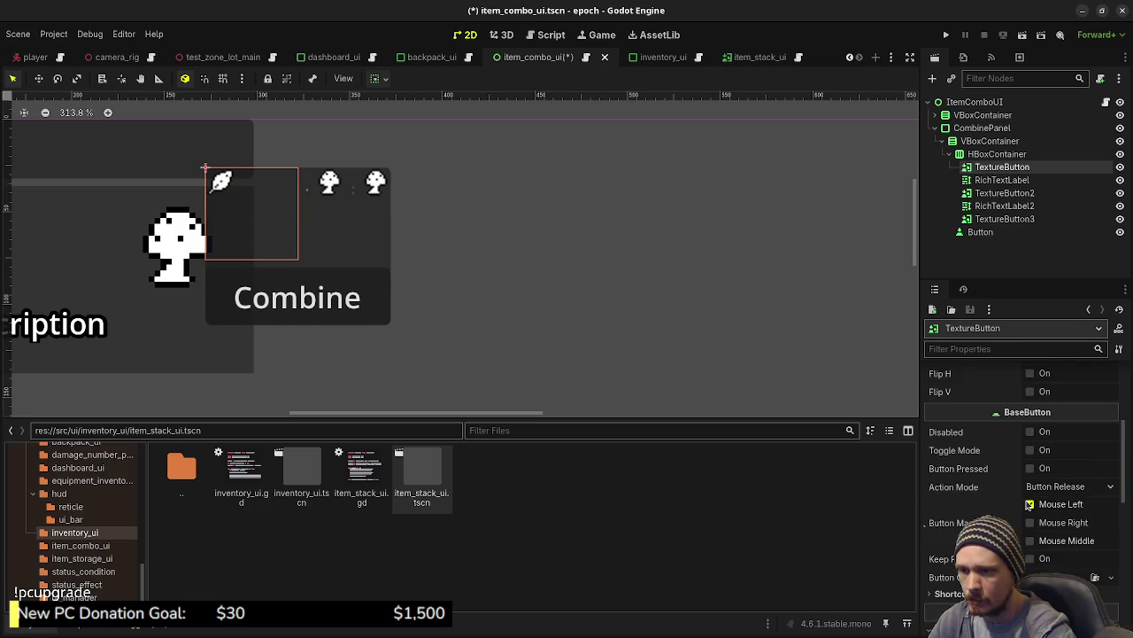
pyautogui.click(1039, 456)
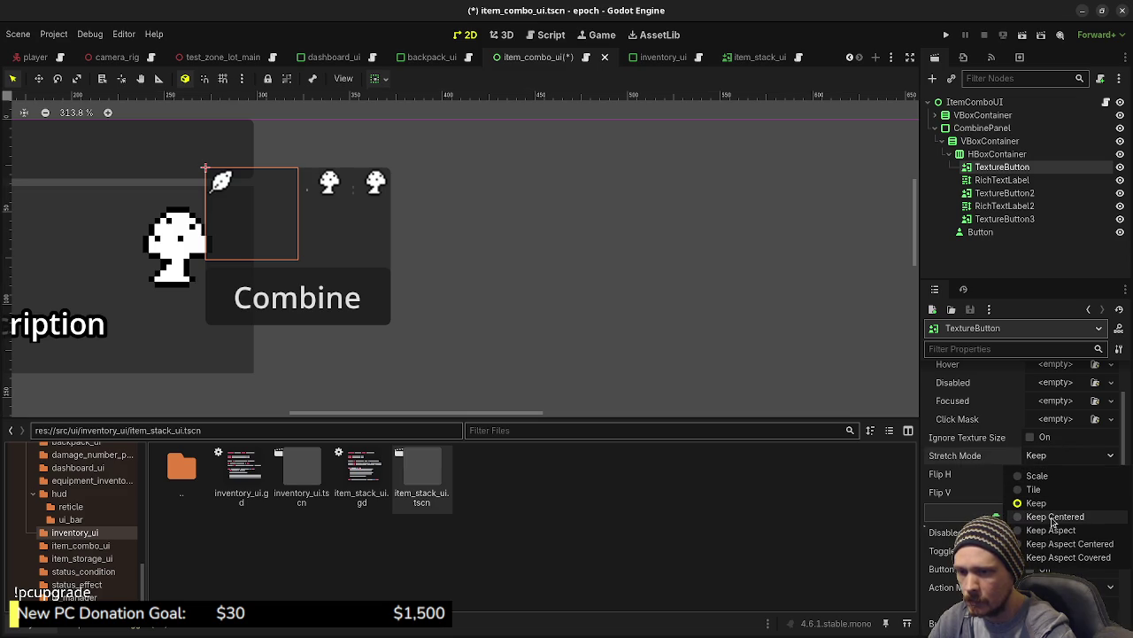
pyautogui.click(1039, 475)
pyautogui.scroll(-10, 1046, 478)
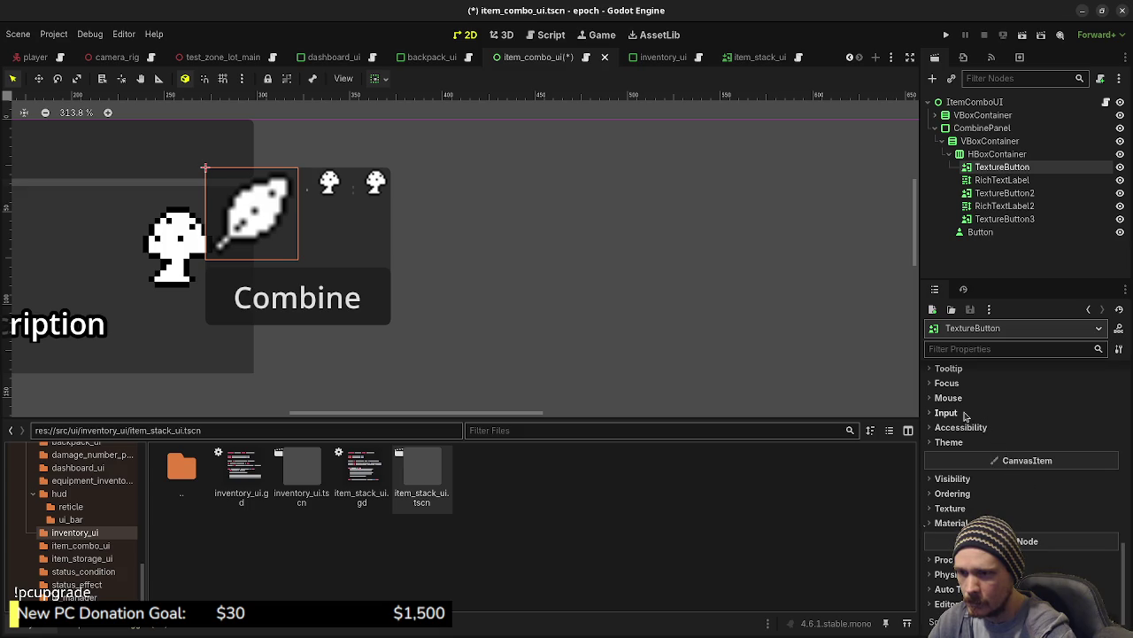
pyautogui.click(950, 507)
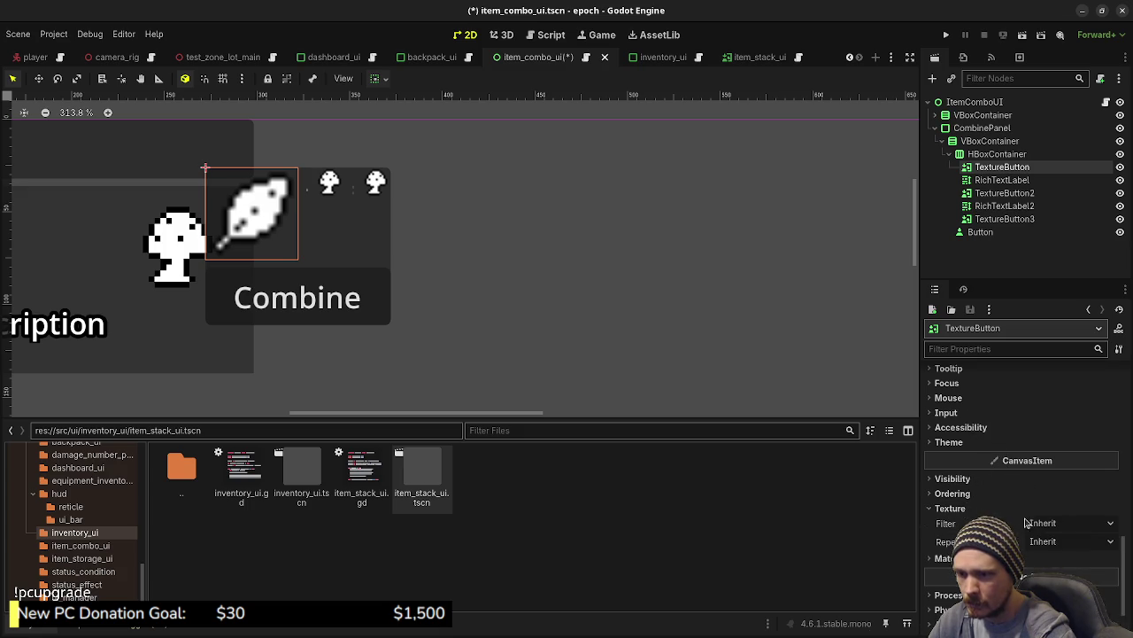
pyautogui.click(1062, 523)
pyautogui.click(1026, 559)
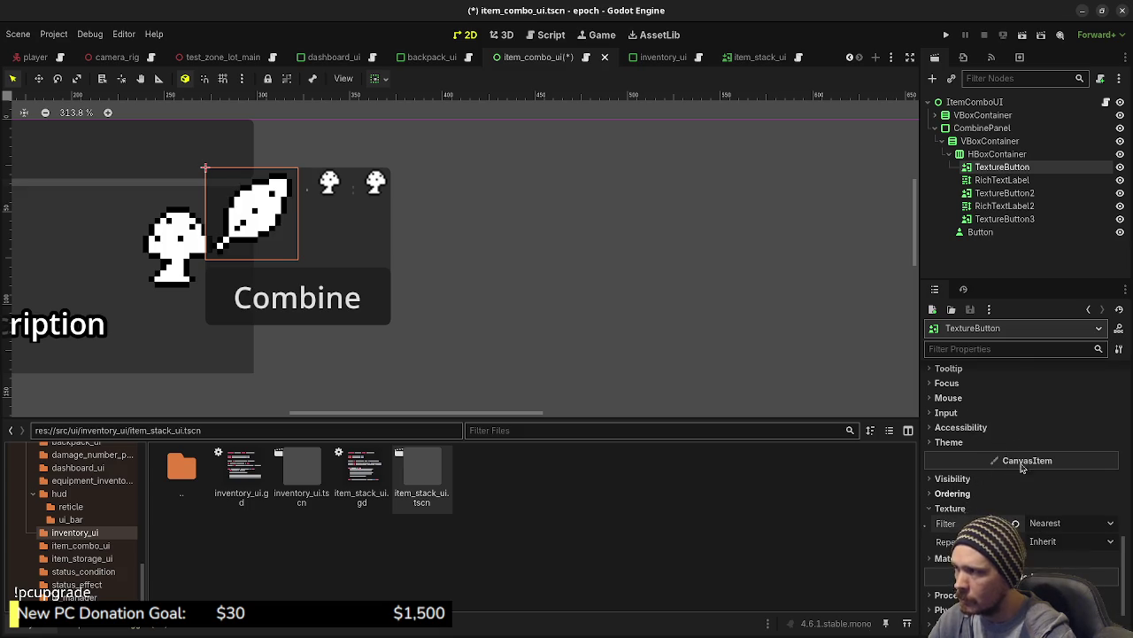
pyautogui.click(1007, 193)
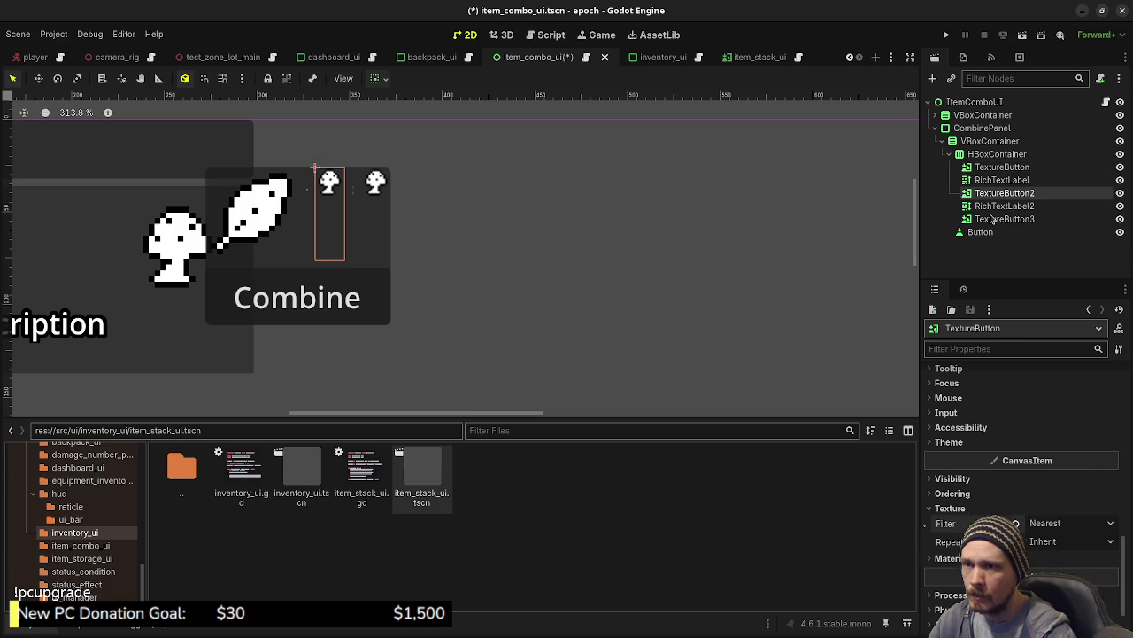
pyautogui.keyDown('ctrl'); pyautogui.click(992, 218); pyautogui.keyUp('ctrl')
# Replace the two mushroom buttons with two copies of the leaf button, one after each label.
pyautogui.rightClick(993, 220)
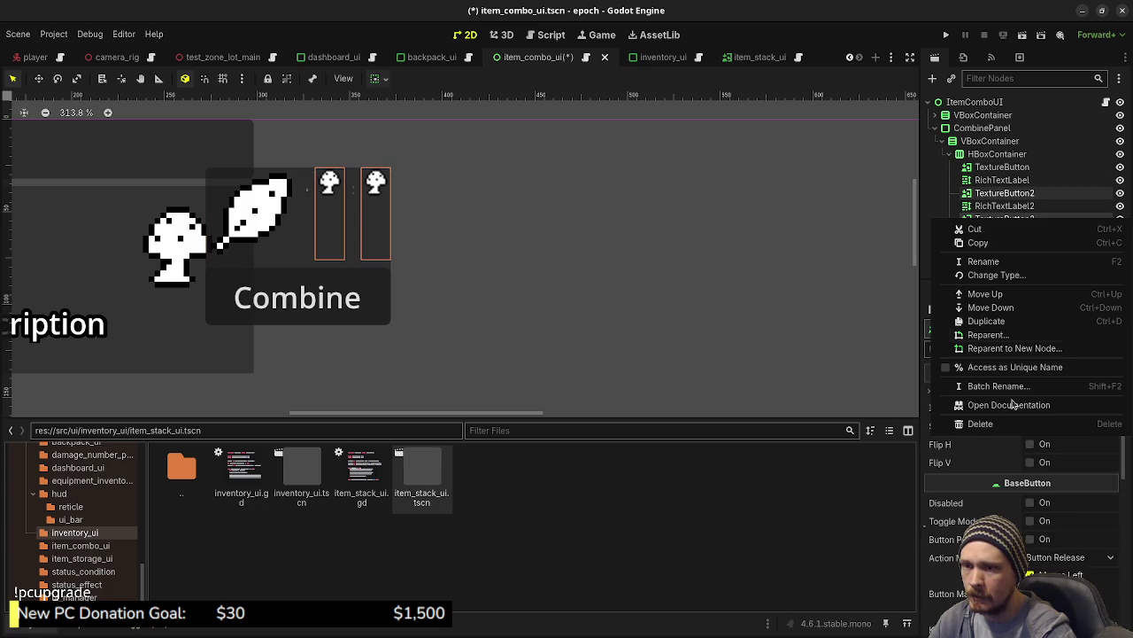
pyautogui.click(981, 423)
pyautogui.click(604, 337)
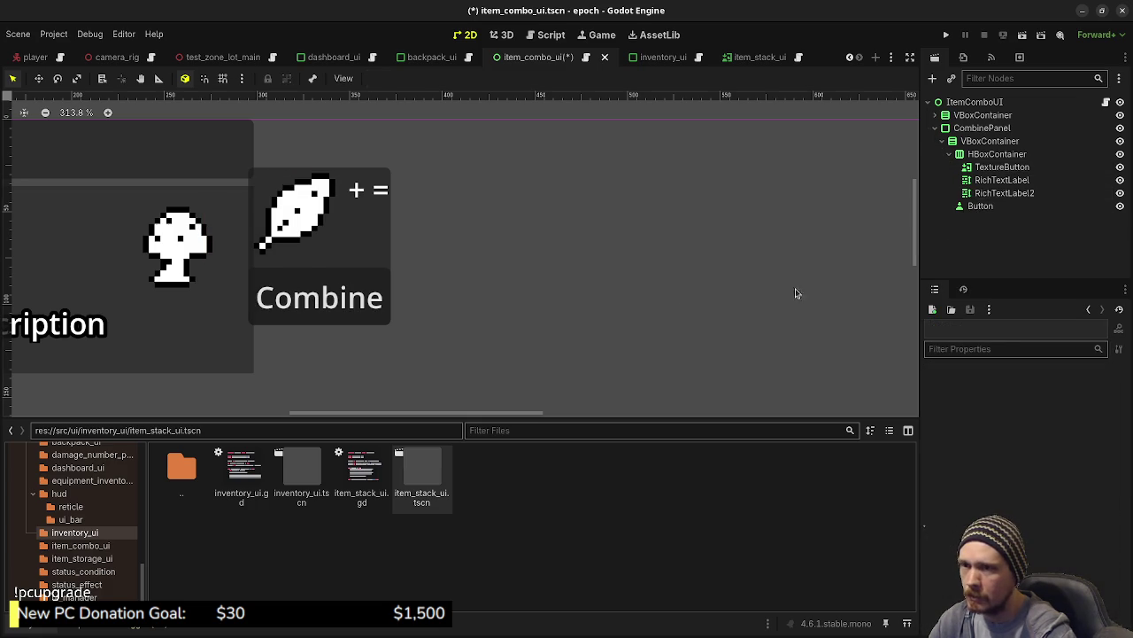
pyautogui.click(990, 168)
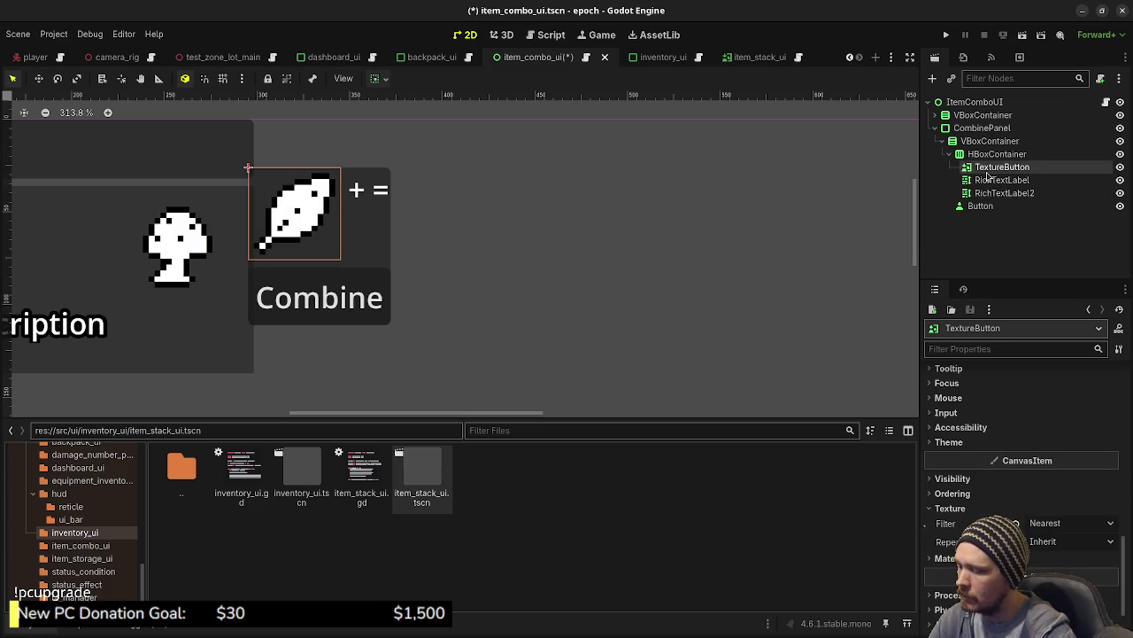
pyautogui.hotkey('ctrl', 'd')
pyautogui.hotkey('ctrl', 'd')
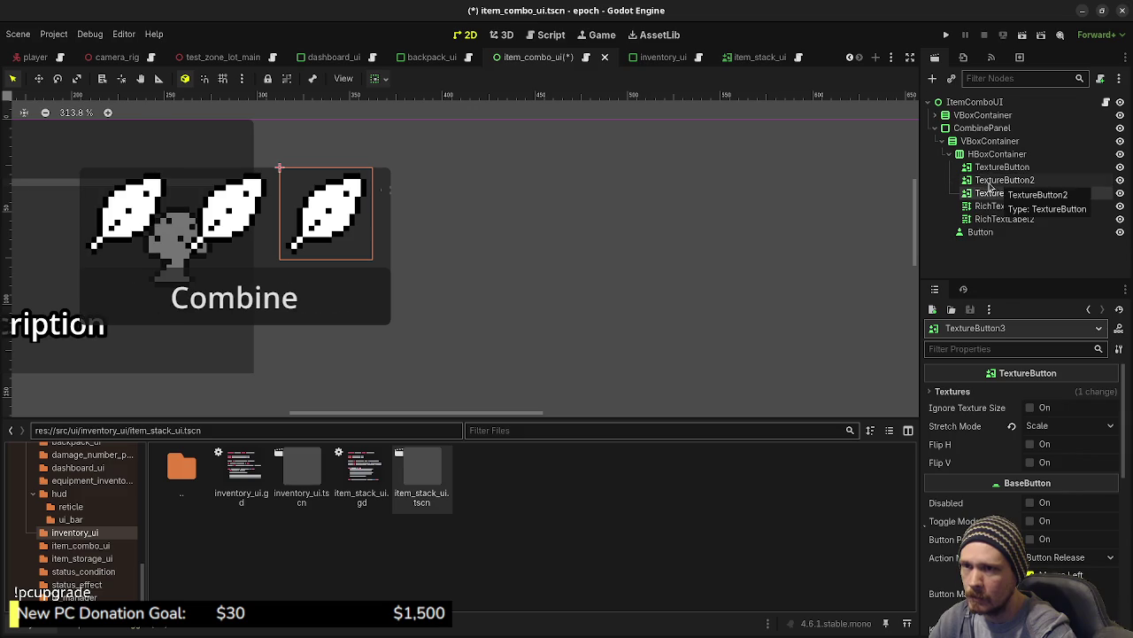
pyautogui.click(988, 182)
pyautogui.moveTo(988, 183)
pyautogui.mouseDown()
pyautogui.moveTo(987, 213)
pyautogui.moveTo(984, 158)
pyautogui.mouseUp()
pyautogui.click(985, 181)
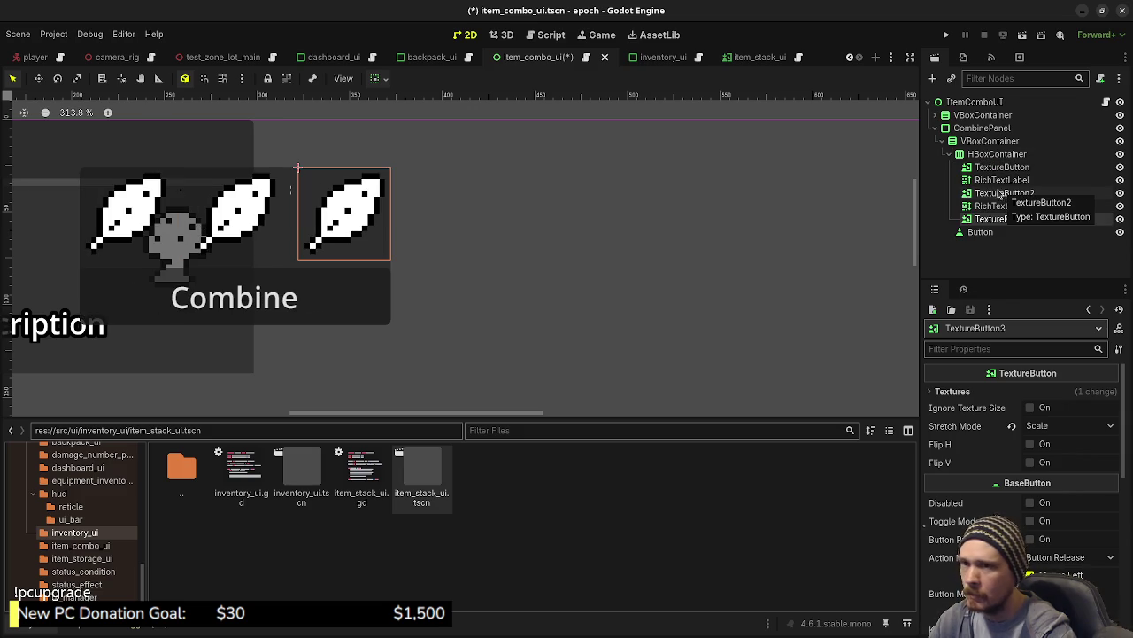
# Set the middle item button's Normal texture to mushroom_icon.png.
pyautogui.click(997, 193)
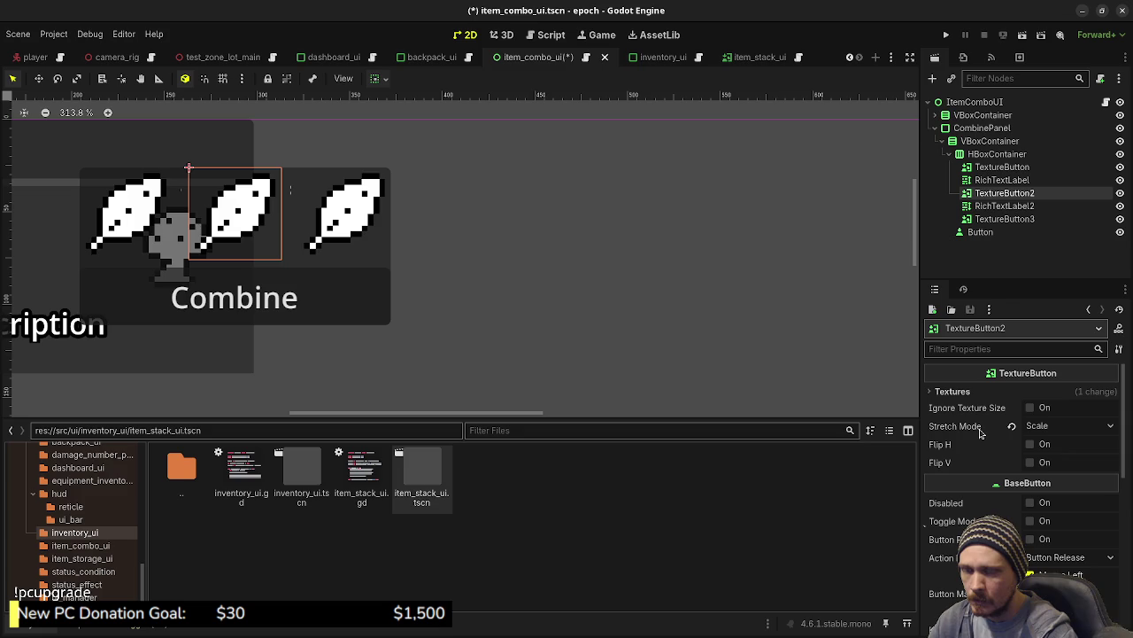
pyautogui.click(954, 391)
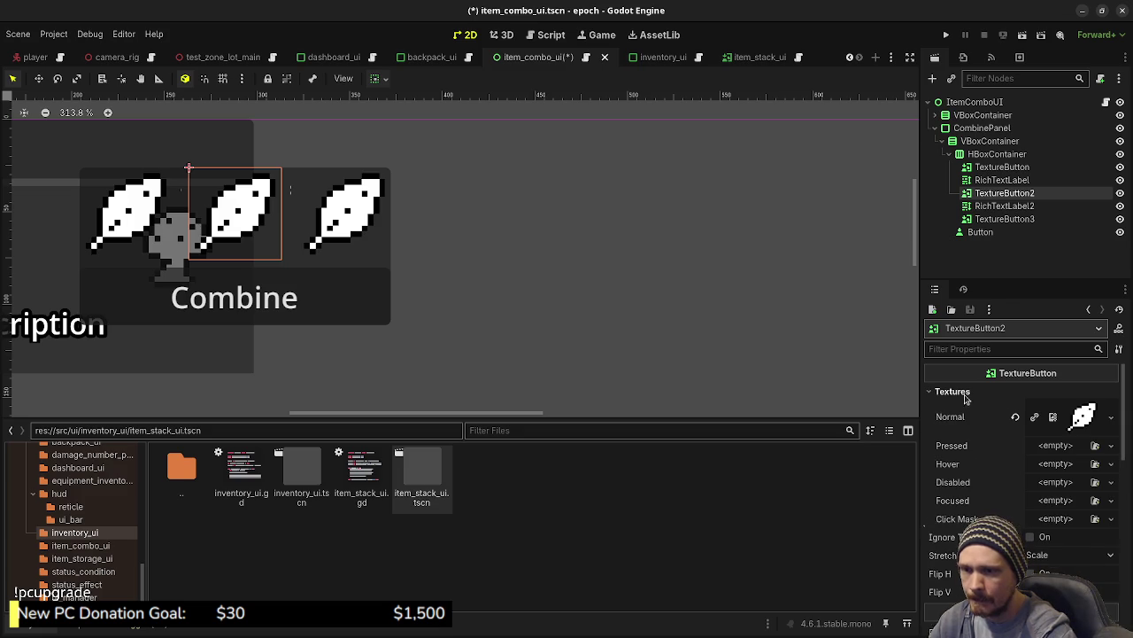
pyautogui.click(1031, 417)
pyautogui.click(1094, 407)
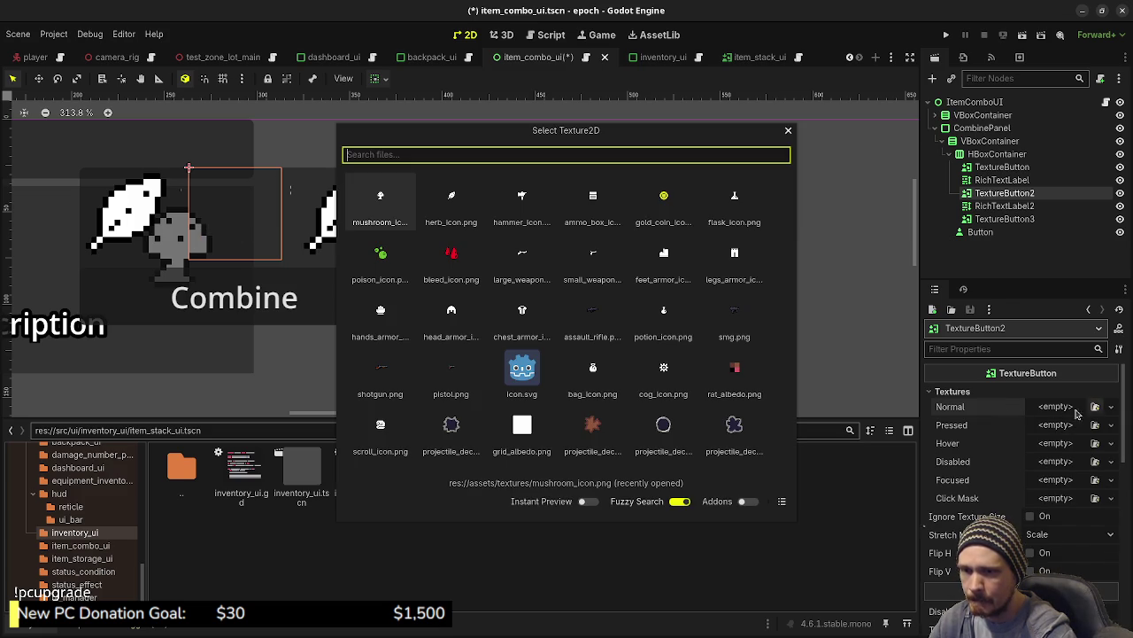
pyautogui.doubleClick(461, 205)
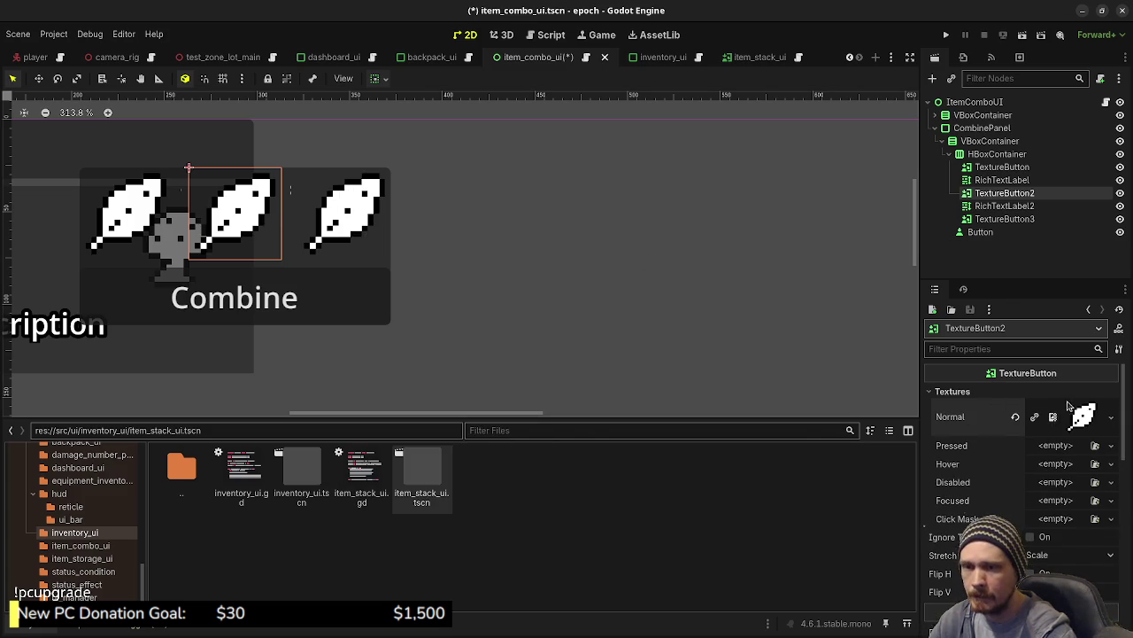
pyautogui.click(1015, 416)
pyautogui.click(1095, 406)
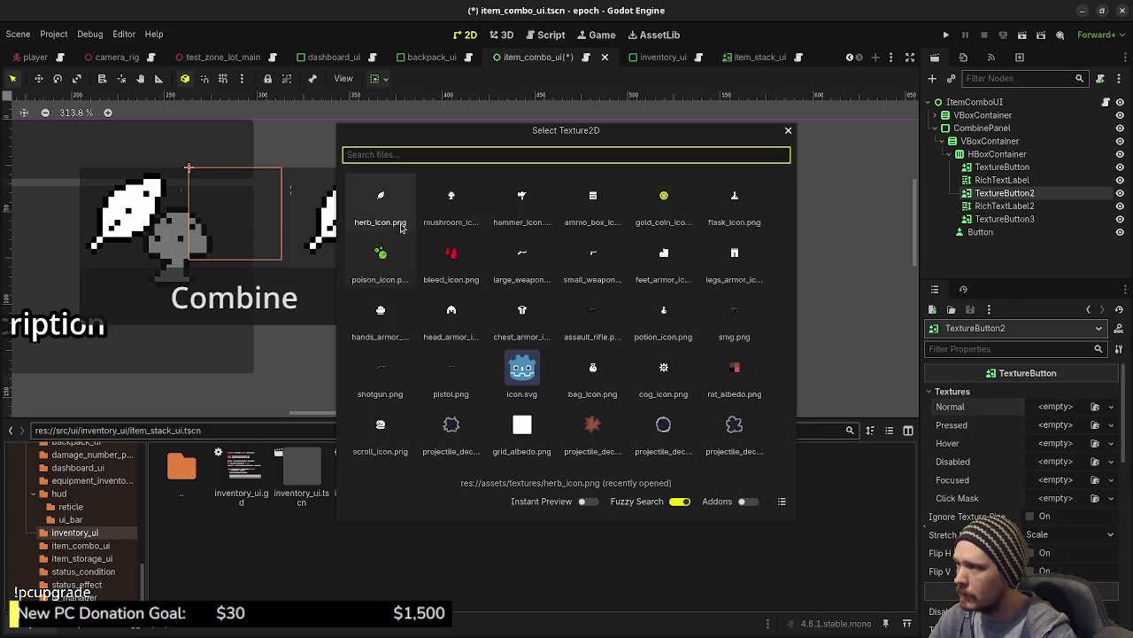
pyautogui.doubleClick(462, 209)
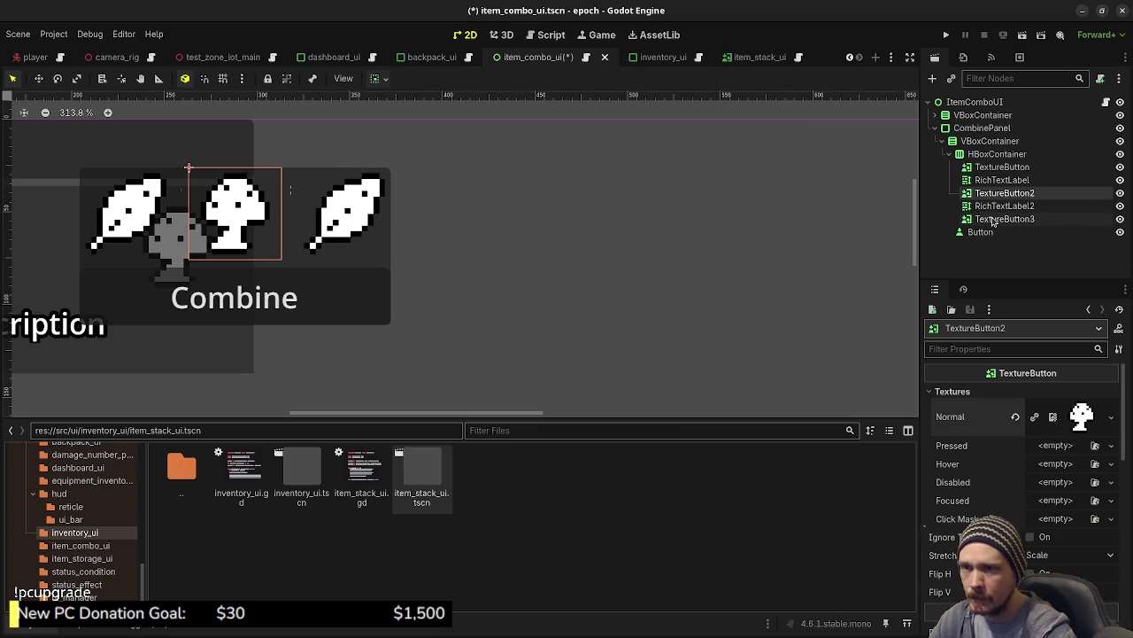
# Set the last item button's Normal texture to potion_icon.png.
pyautogui.click(996, 219)
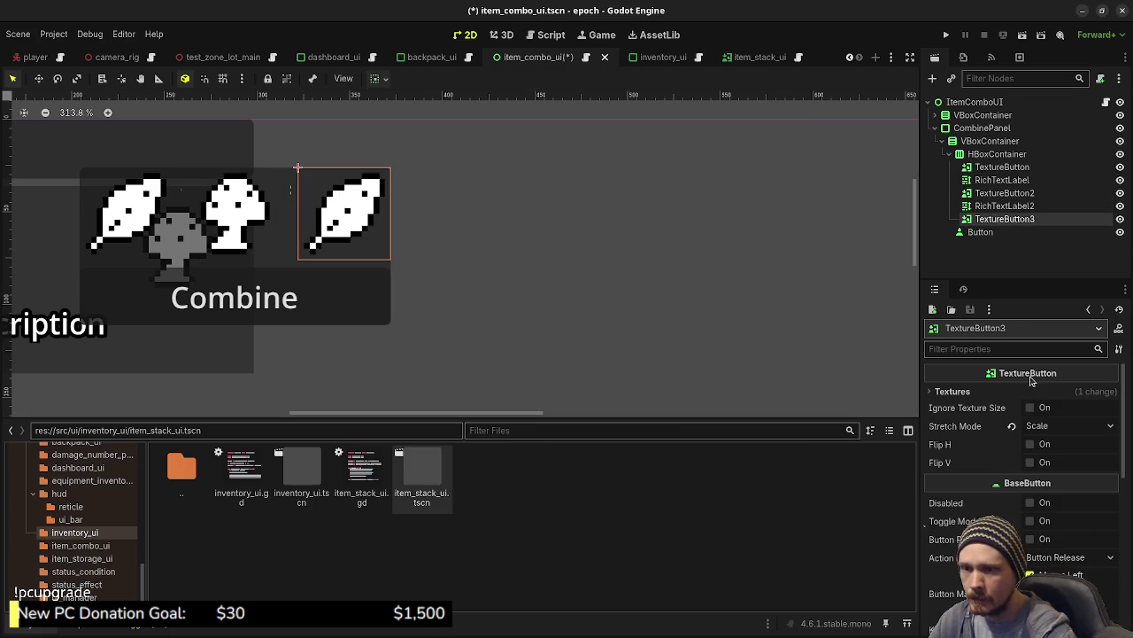
pyautogui.click(953, 391)
pyautogui.click(1029, 408)
pyautogui.click(1095, 407)
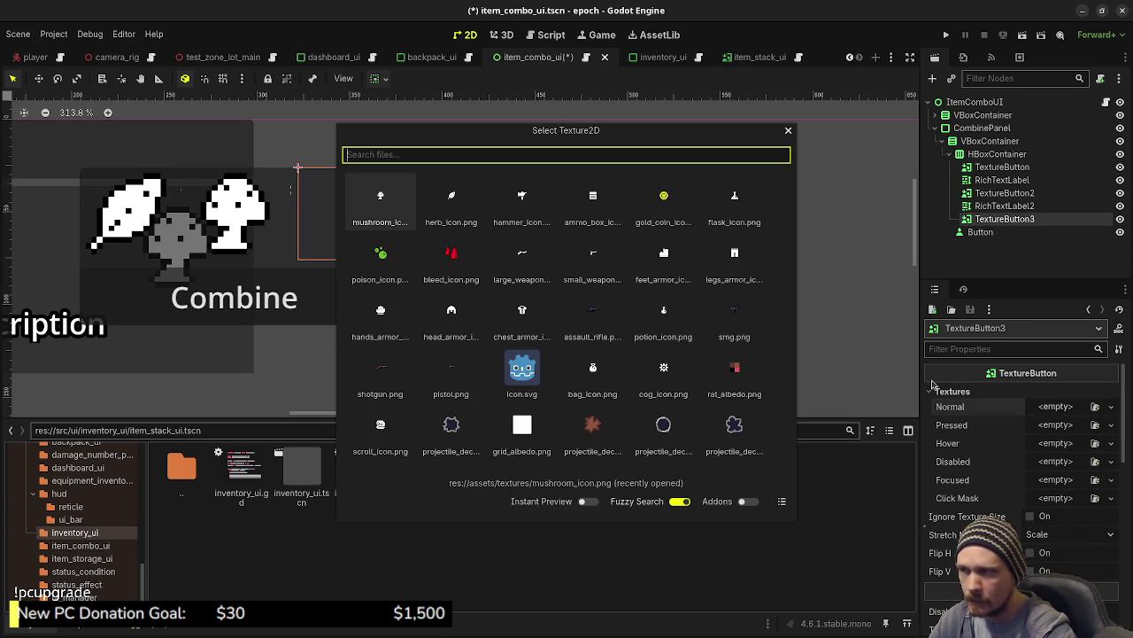
pyautogui.click(666, 315)
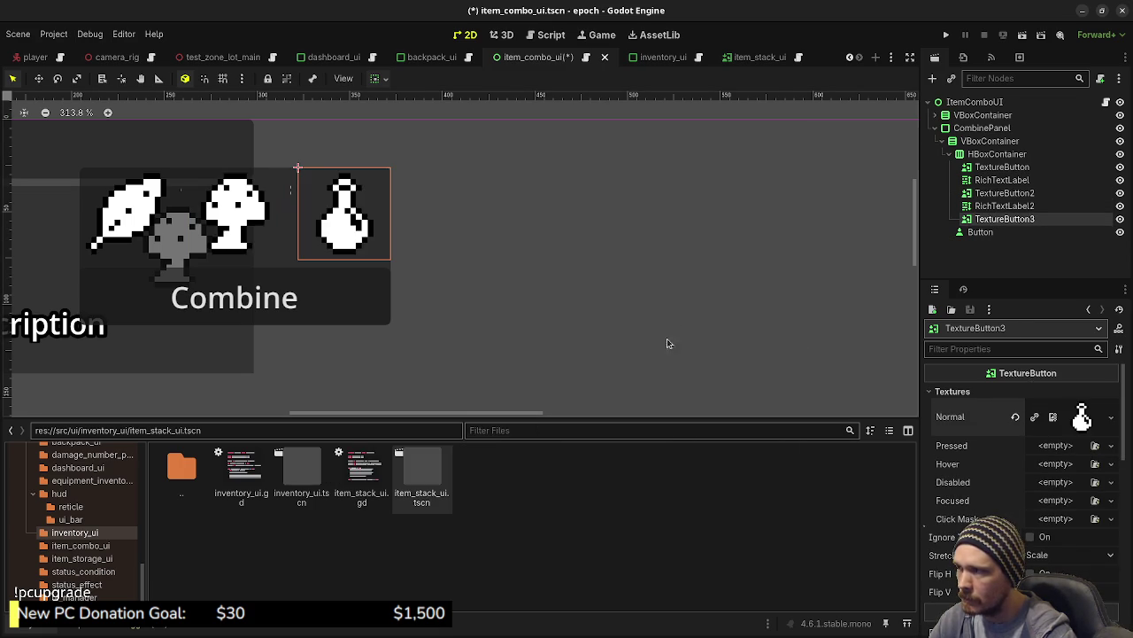
pyautogui.click(994, 180)
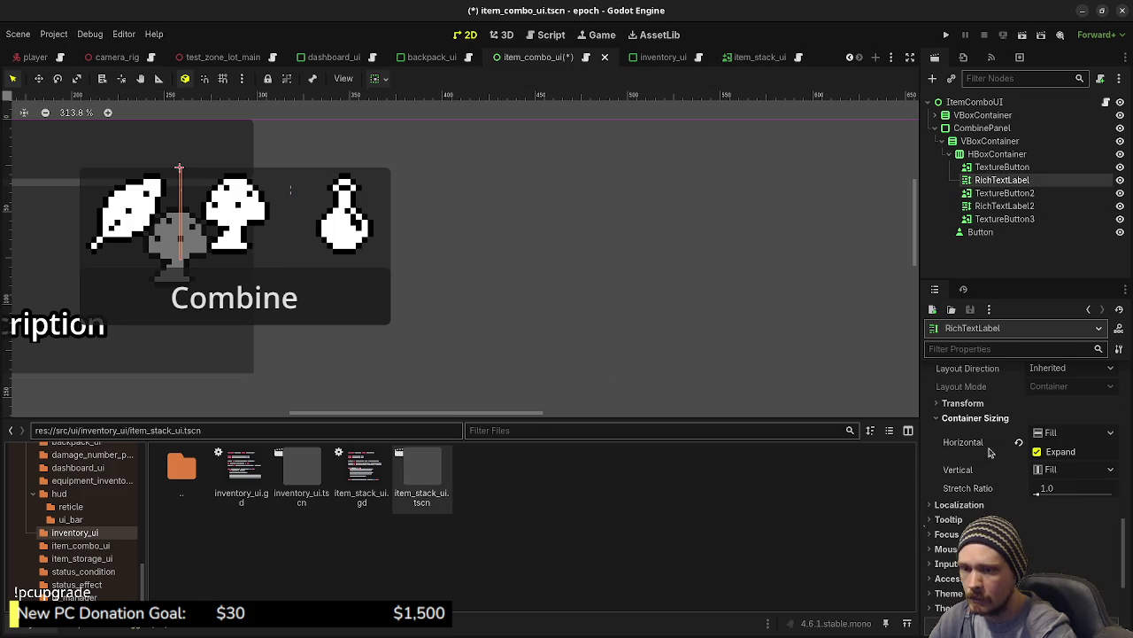
# Override the '+' label's normal font size to 32 and widen CombinePanel to 227 px.
pyautogui.scroll(-2, 984, 436)
pyautogui.scroll(5, 988, 444)
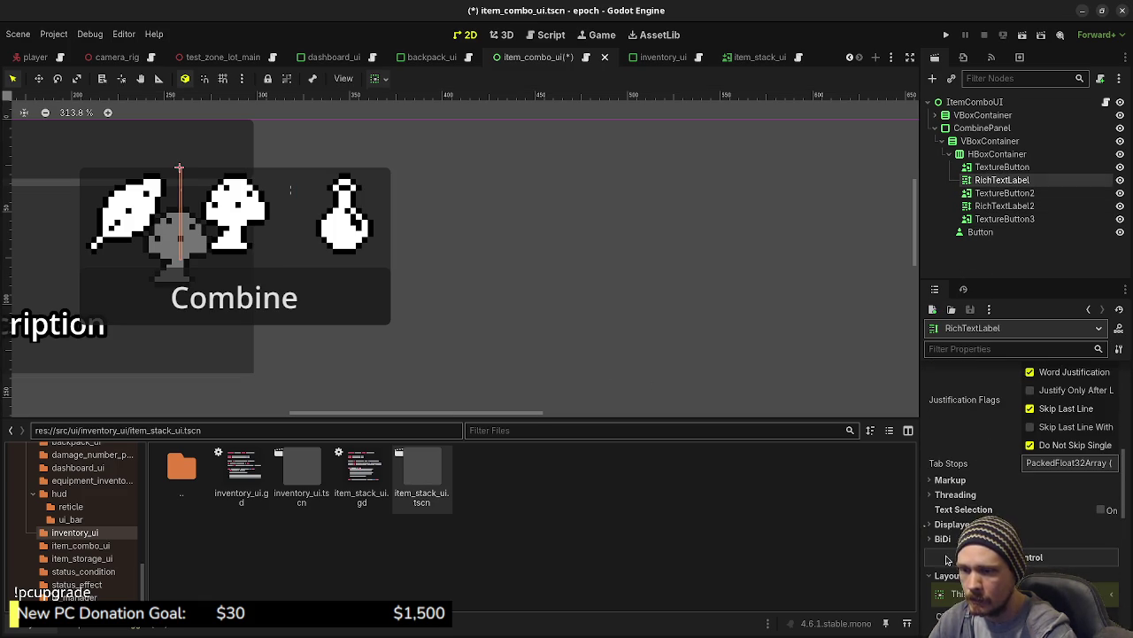
pyautogui.scroll(6, 946, 560)
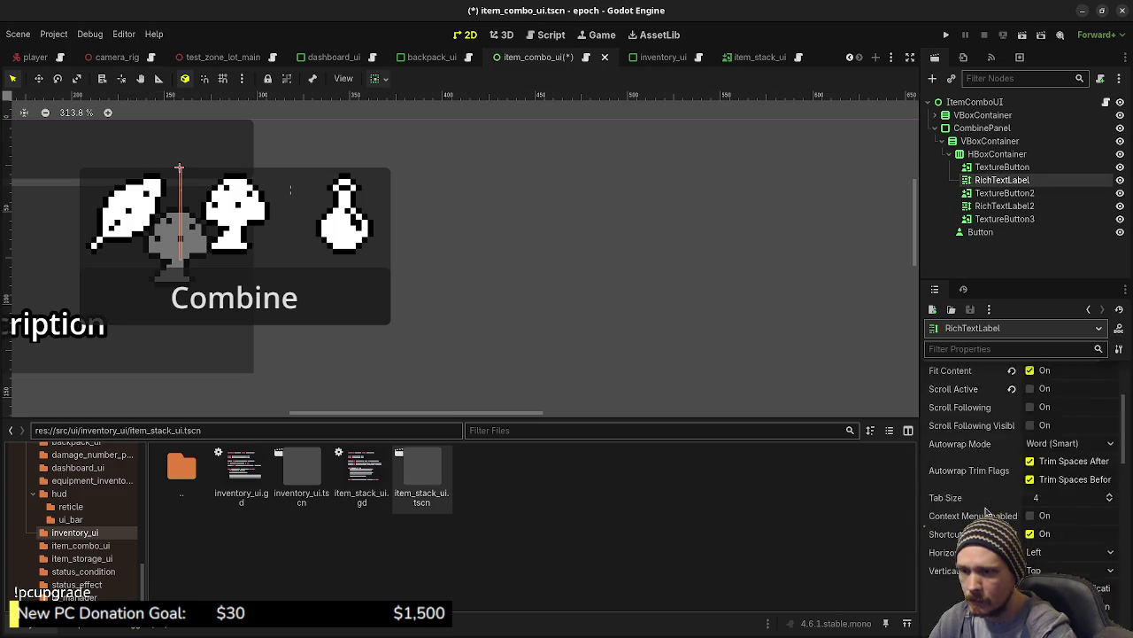
pyautogui.scroll(-10, 985, 512)
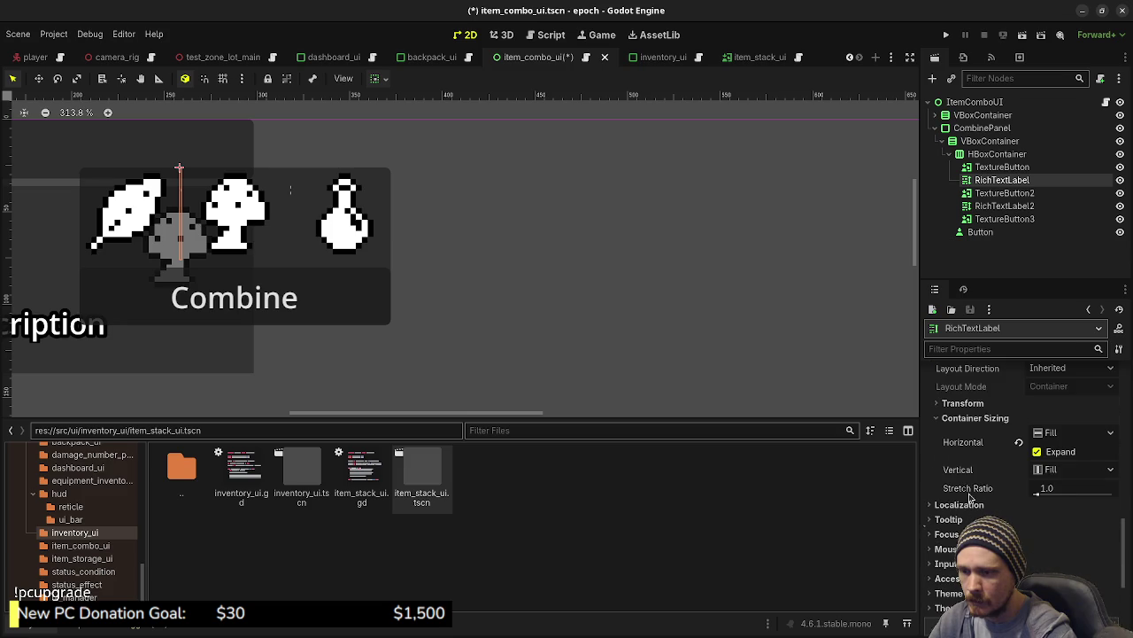
pyautogui.scroll(-3, 969, 442)
pyautogui.click(970, 539)
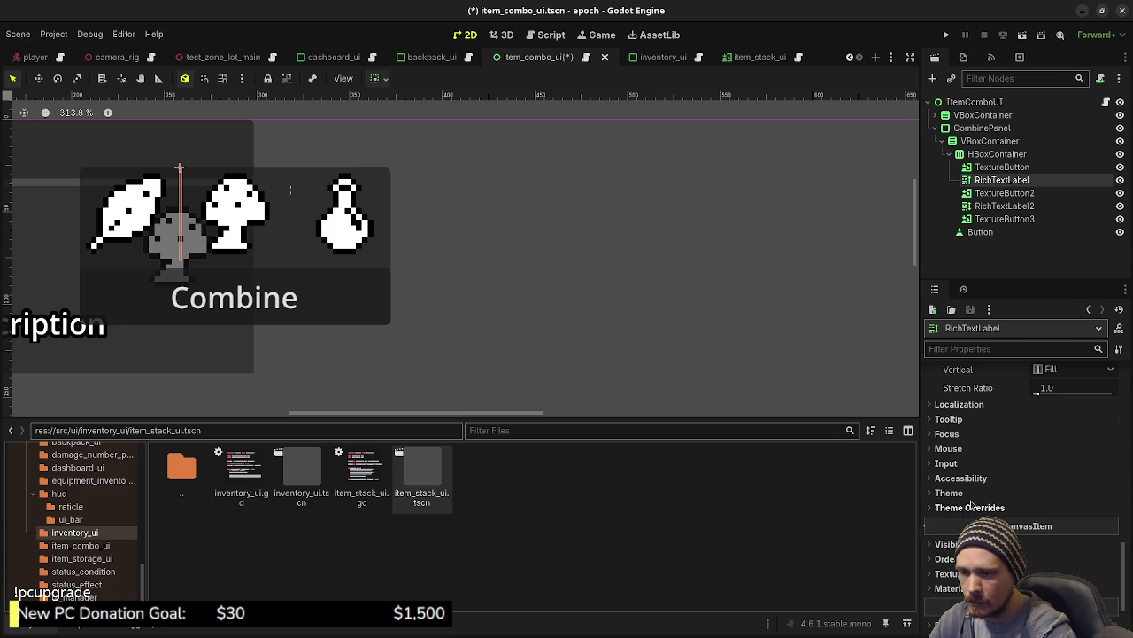
pyautogui.scroll(-2, 962, 487)
pyautogui.click(964, 499)
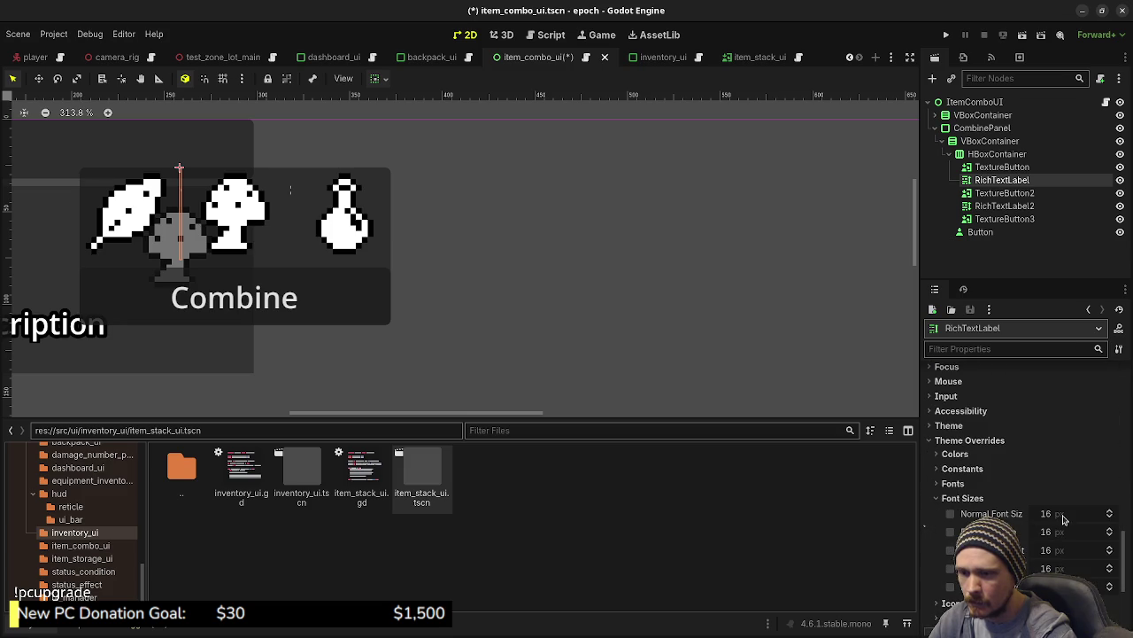
pyautogui.click(1051, 513)
pyautogui.write('32')
pyautogui.press('Return')
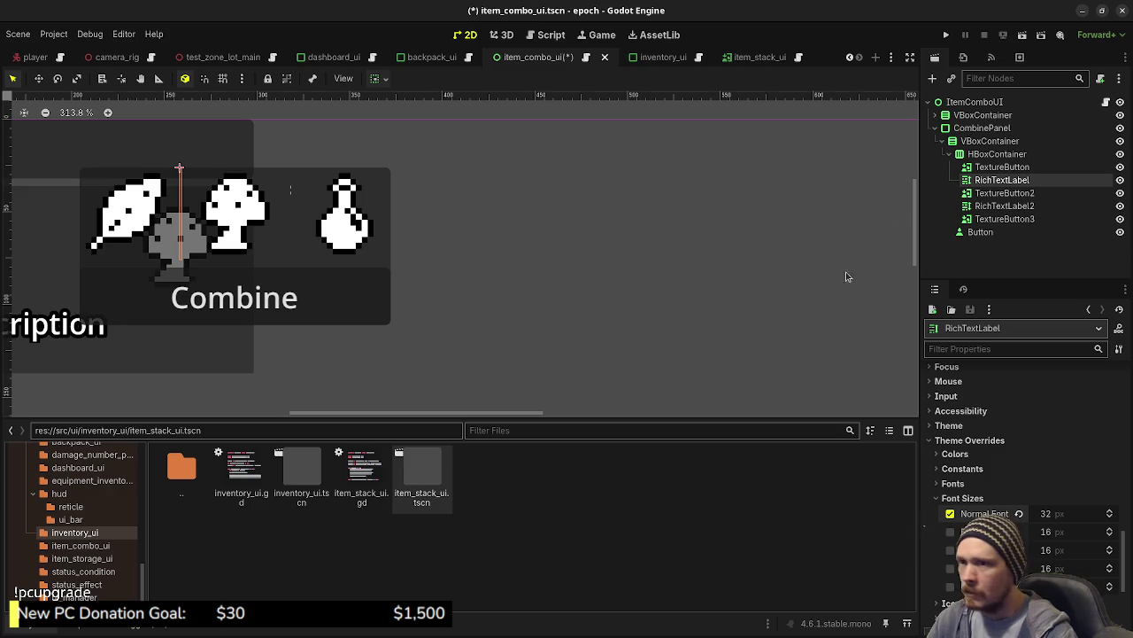
pyautogui.click(975, 130)
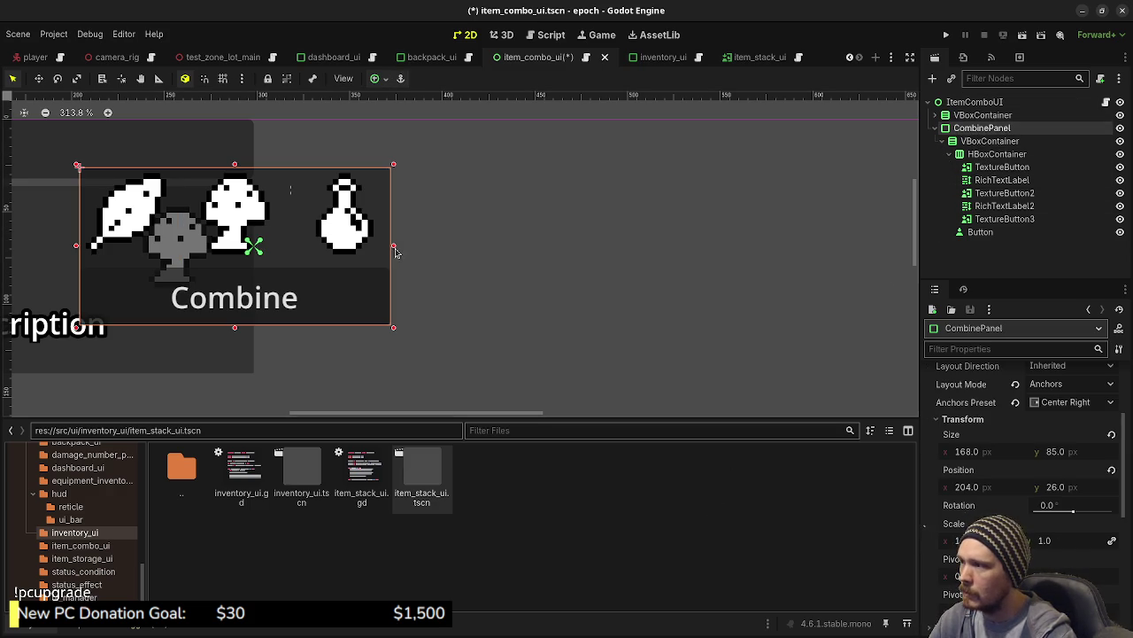
pyautogui.moveTo(394, 252)
pyautogui.mouseDown()
pyautogui.moveTo(513, 255)
pyautogui.moveTo(502, 259)
pyautogui.mouseUp()
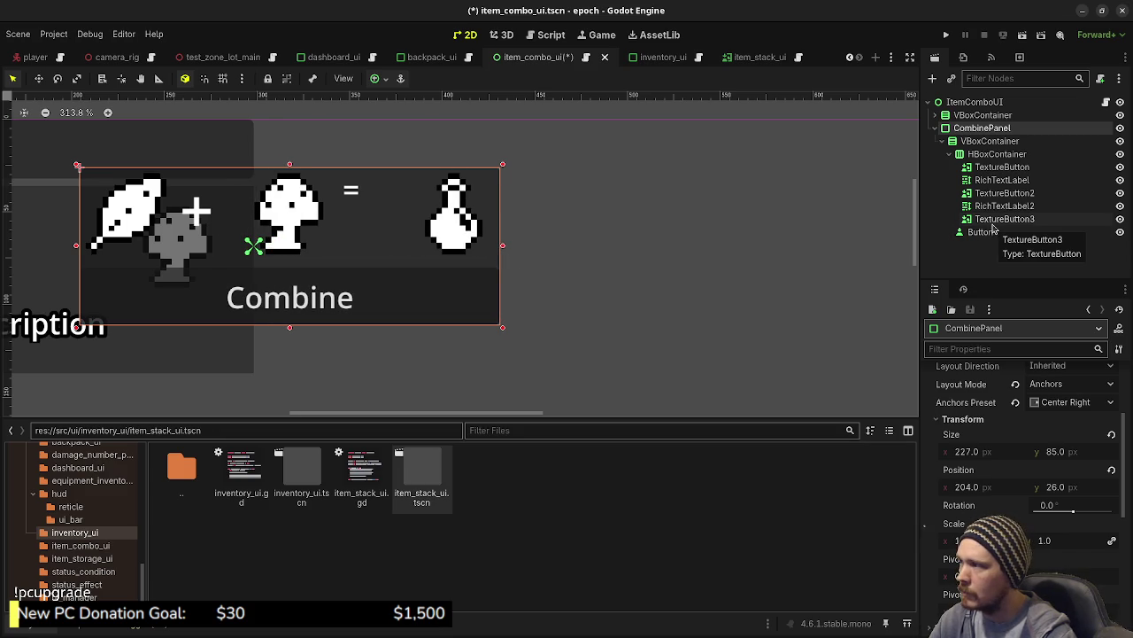
# Set the '+' label's outline constant override to 8.
pyautogui.click(1001, 180)
pyautogui.scroll(-5, 1032, 460)
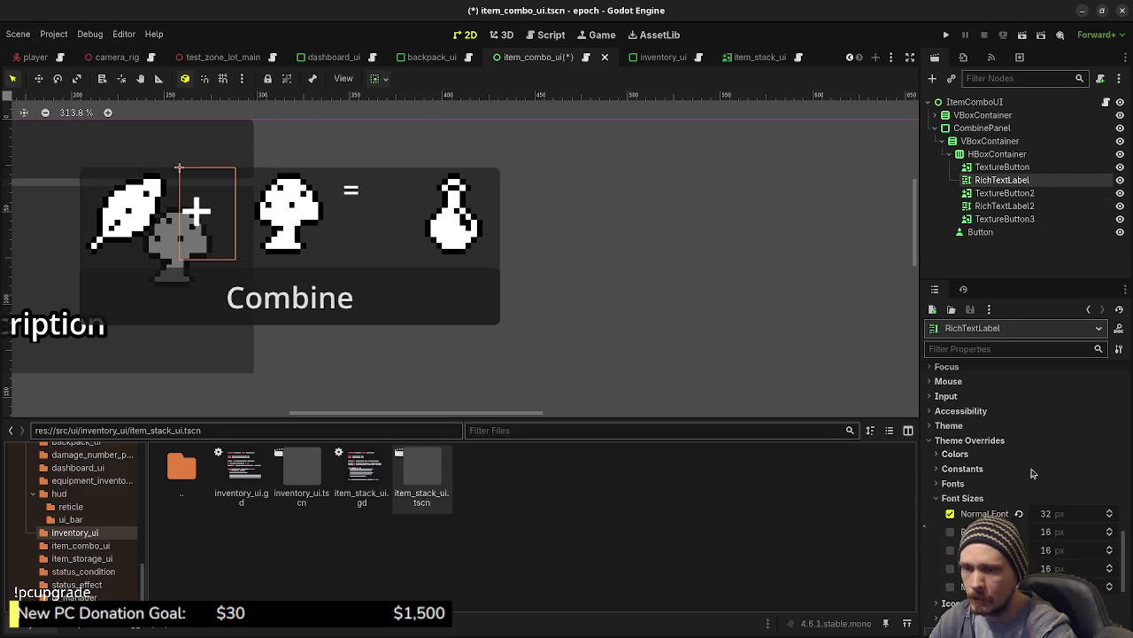
pyautogui.scroll(-4, 1018, 472)
pyautogui.scroll(3, 992, 452)
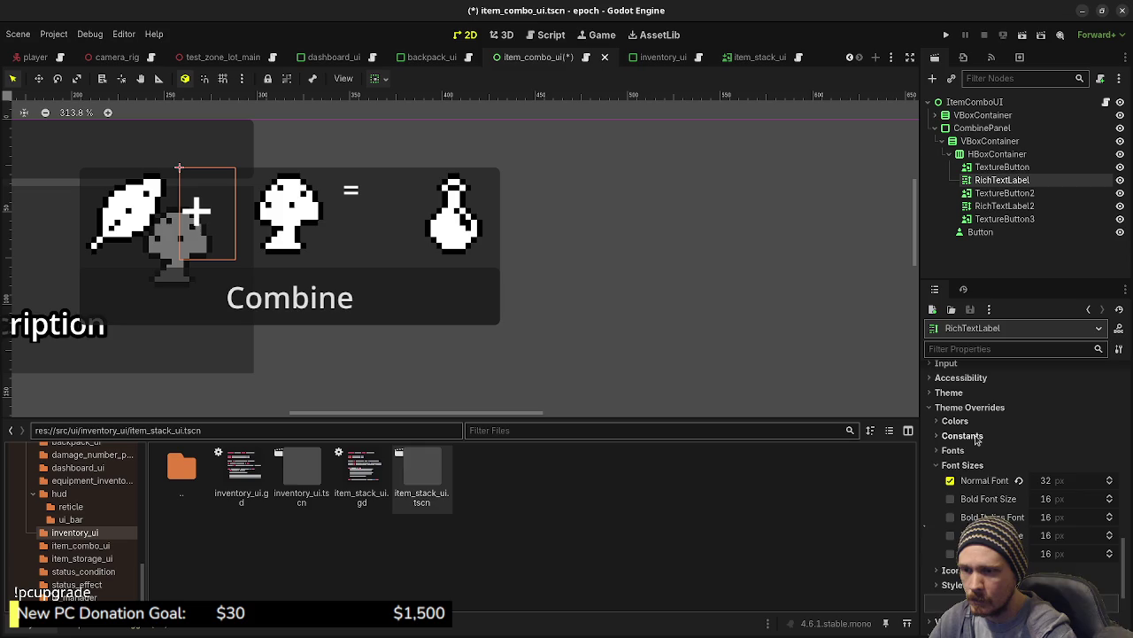
pyautogui.click(962, 435)
pyautogui.click(1049, 541)
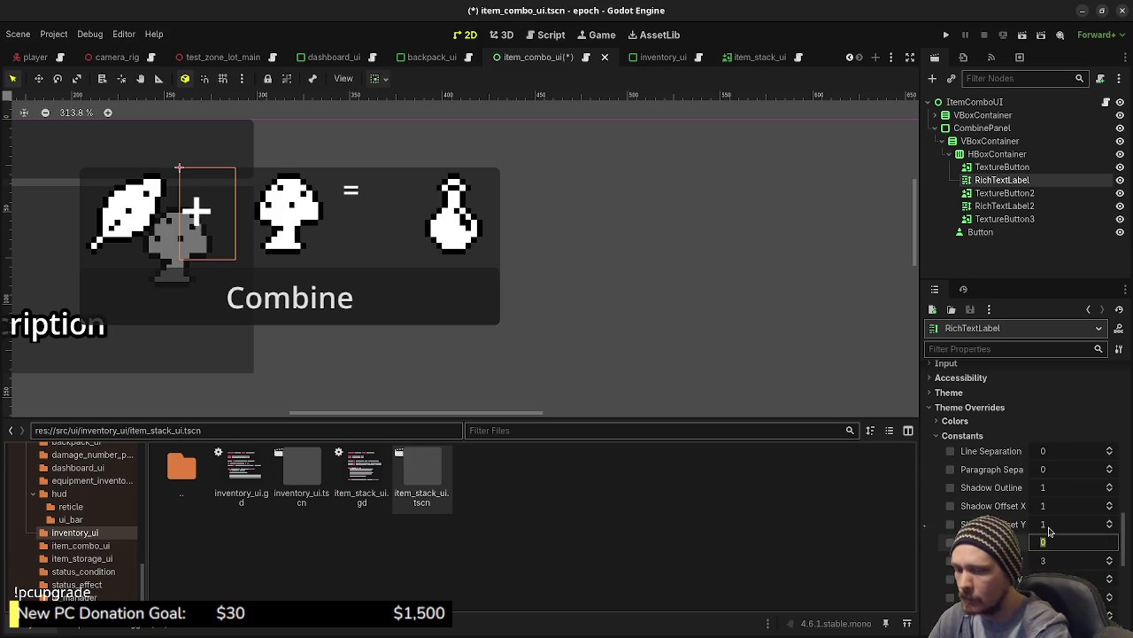
pyautogui.write('8')
pyautogui.press('Return')
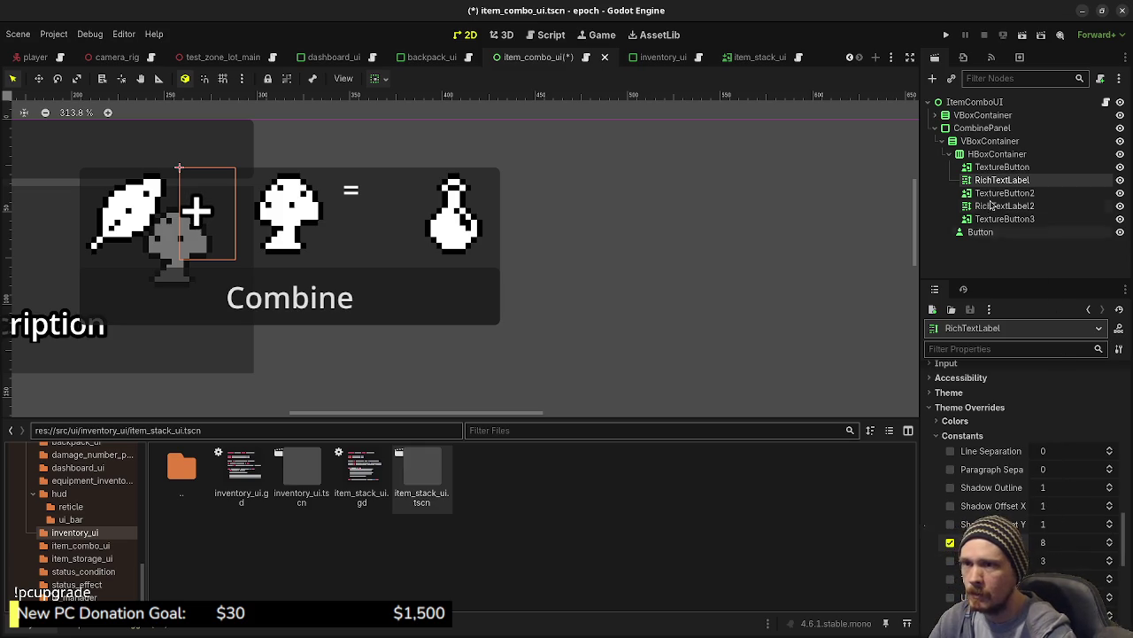
pyautogui.click(988, 207)
# Delete the old '=' label, RichTextLabel2.
pyautogui.rightClick(988, 207)
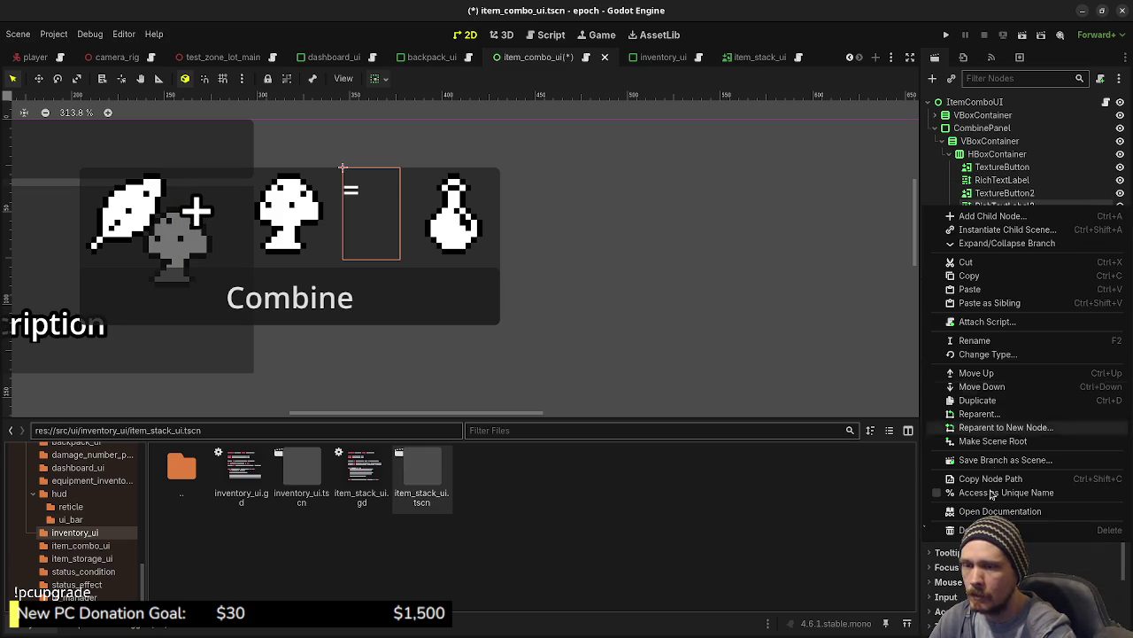
pyautogui.click(982, 532)
pyautogui.click(607, 341)
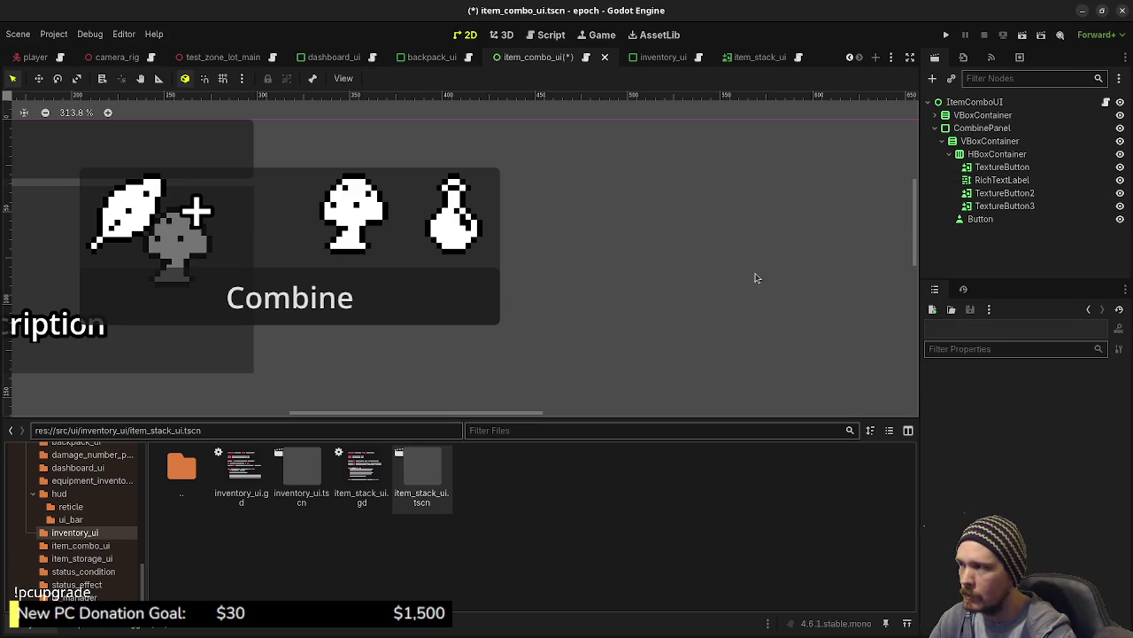
# Duplicate the '+' label, place it after the mushroom button, and change its text to '='.
pyautogui.click(999, 180)
pyautogui.hotkey('ctrl', 'd')
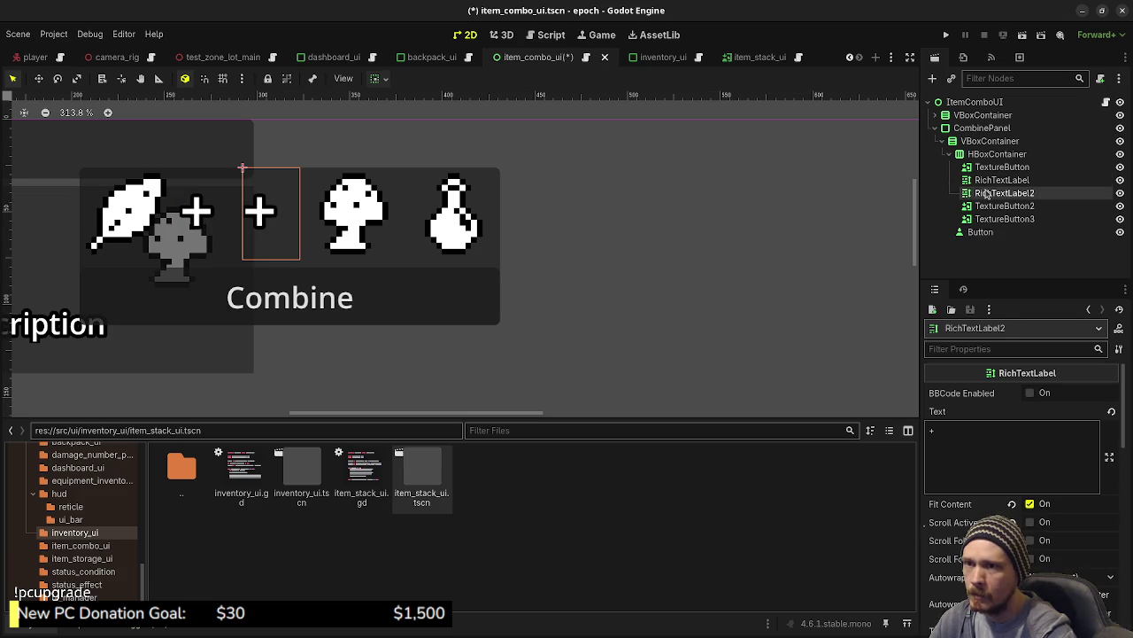
pyautogui.moveTo(987, 196); pyautogui.dragTo(988, 217)
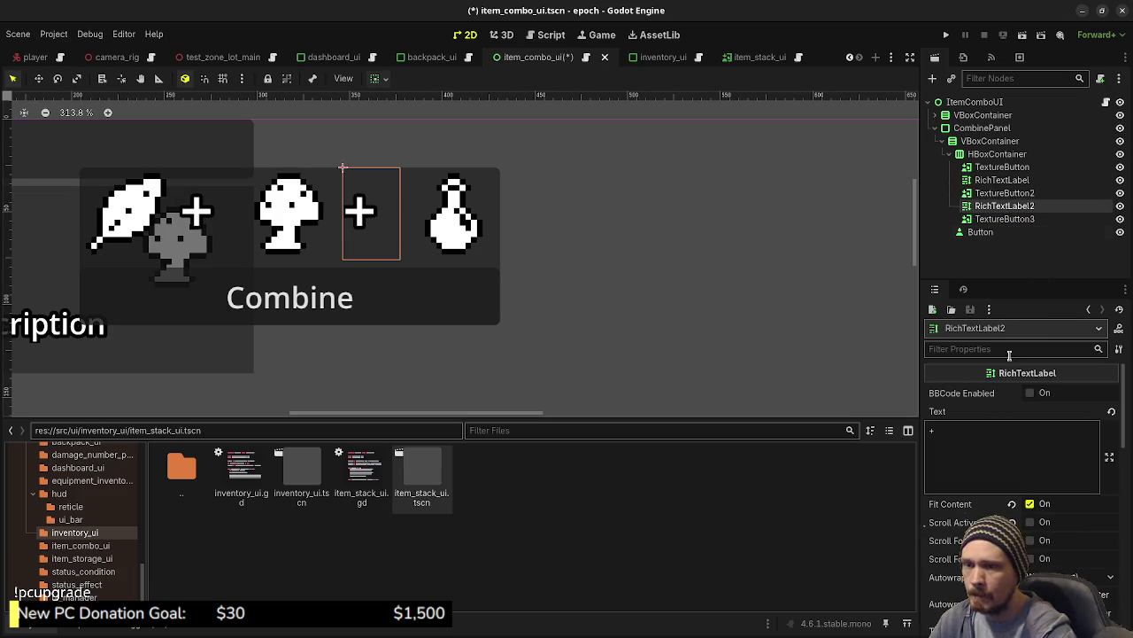
pyautogui.click(986, 429)
pyautogui.press('BackSpace')
pyautogui.write('=')
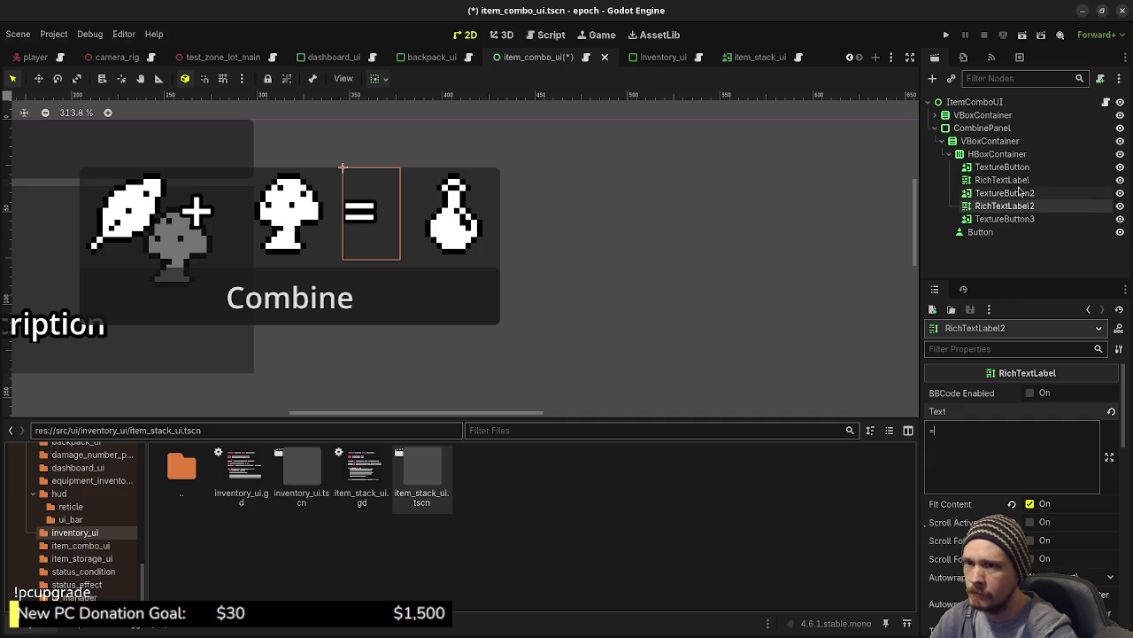
pyautogui.scroll(-6, 407, 281)
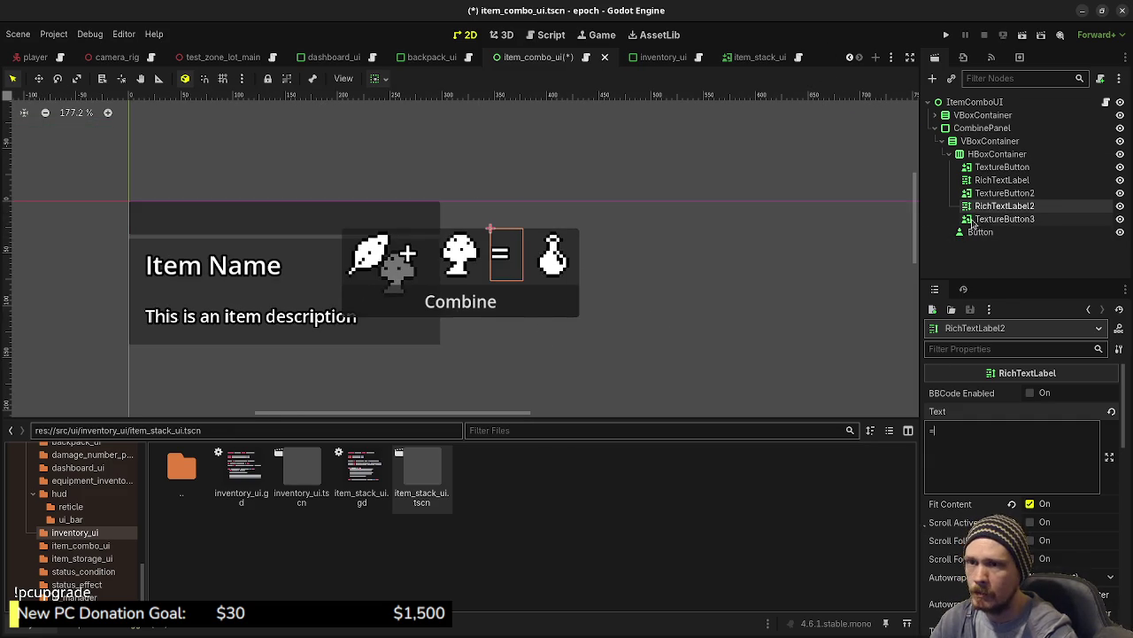
# Rename the three TextureButtons to FirstSelectedItemButton, SecondSelectedItemButton and OutputItemButton.
pyautogui.click(994, 168)
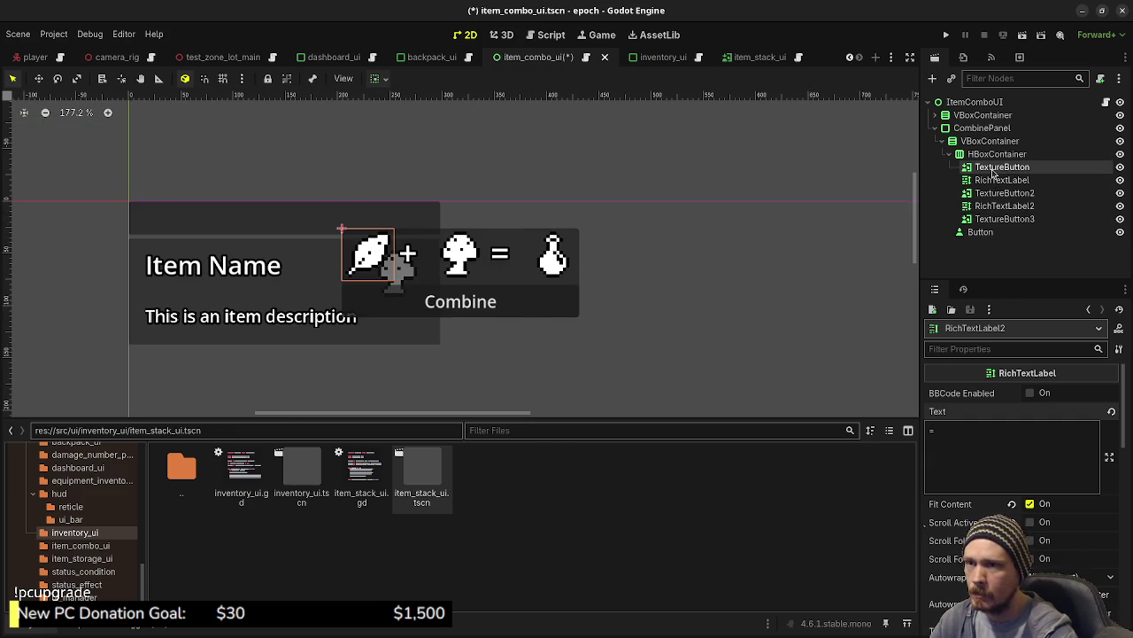
pyautogui.click(993, 168)
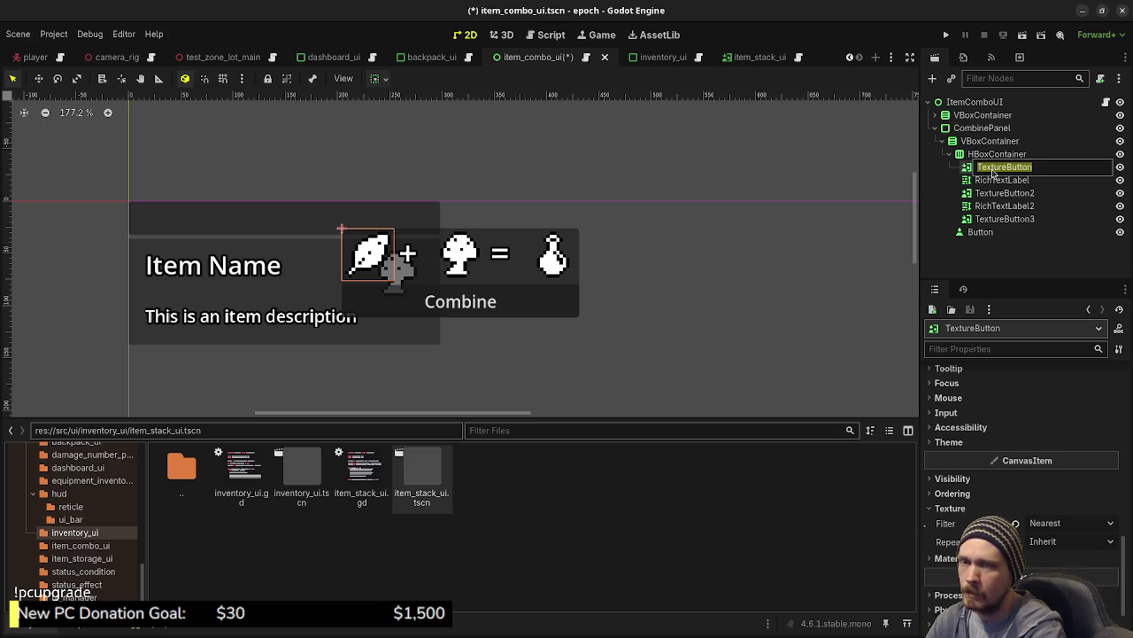
pyautogui.write('FirstSelectedItem')
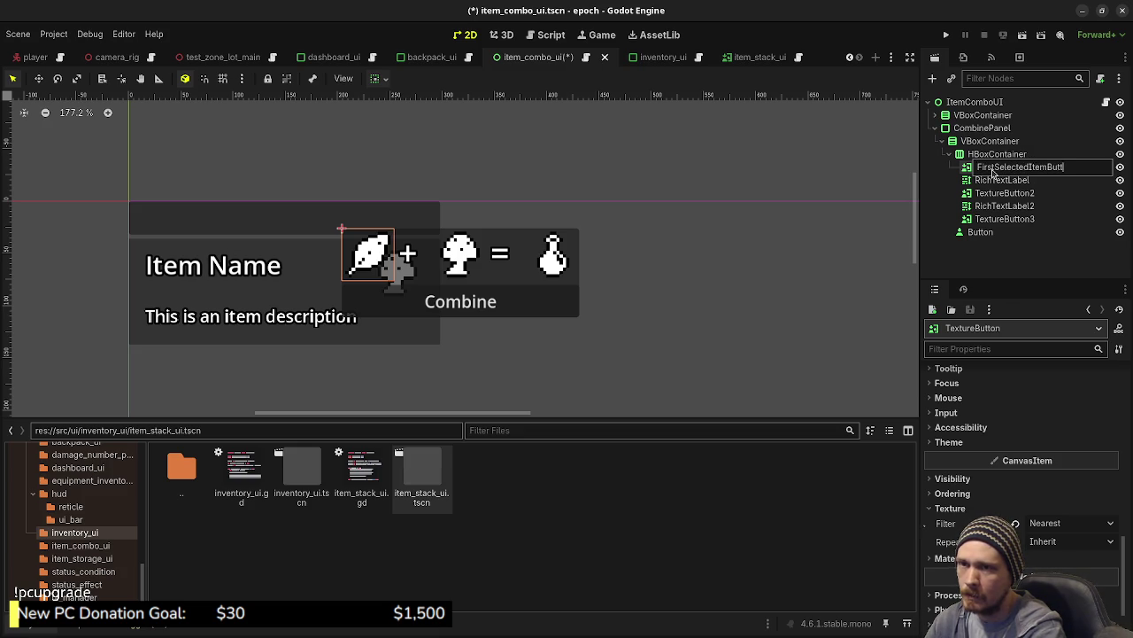
pyautogui.press('Return')
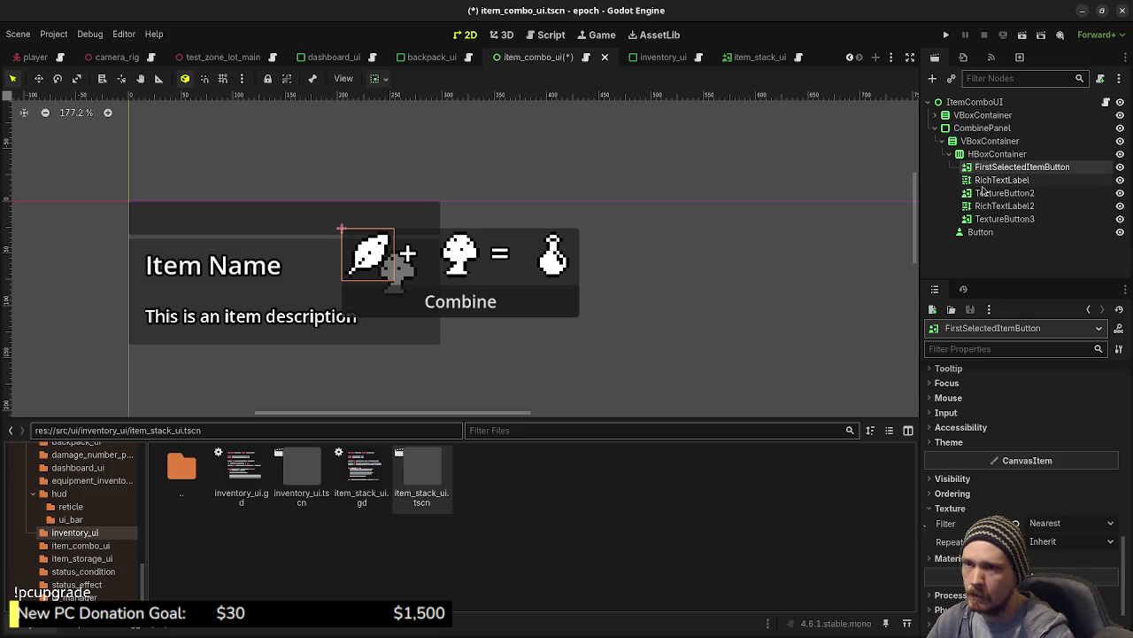
pyautogui.click(993, 195)
pyautogui.click(994, 194)
pyautogui.write('SecondSelectedItem')
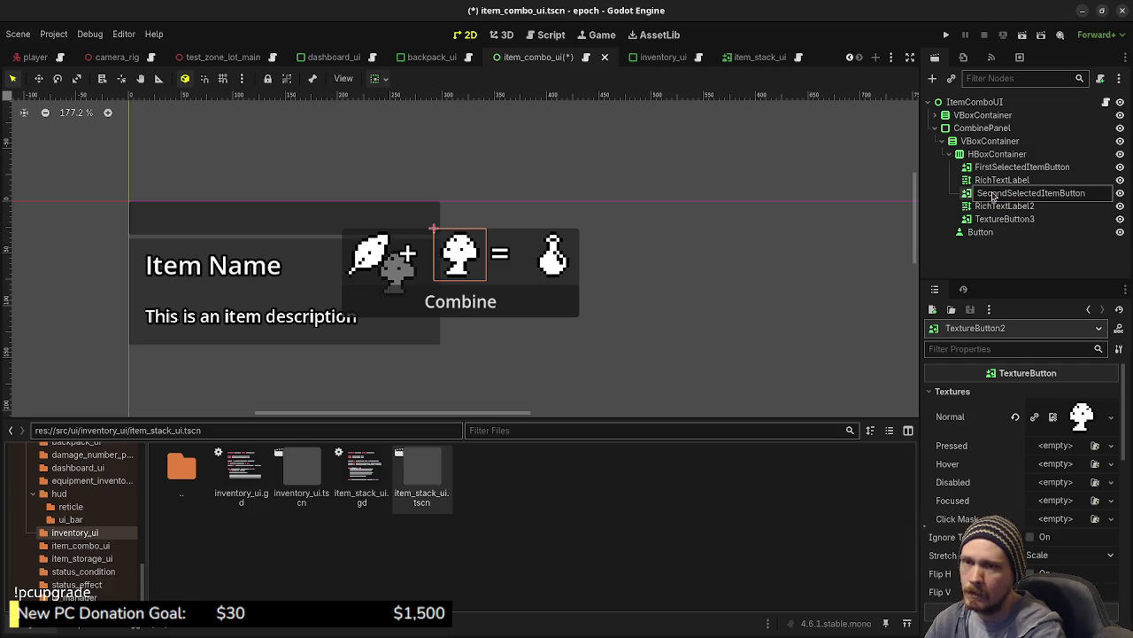
pyautogui.press('Return')
pyautogui.click(981, 219)
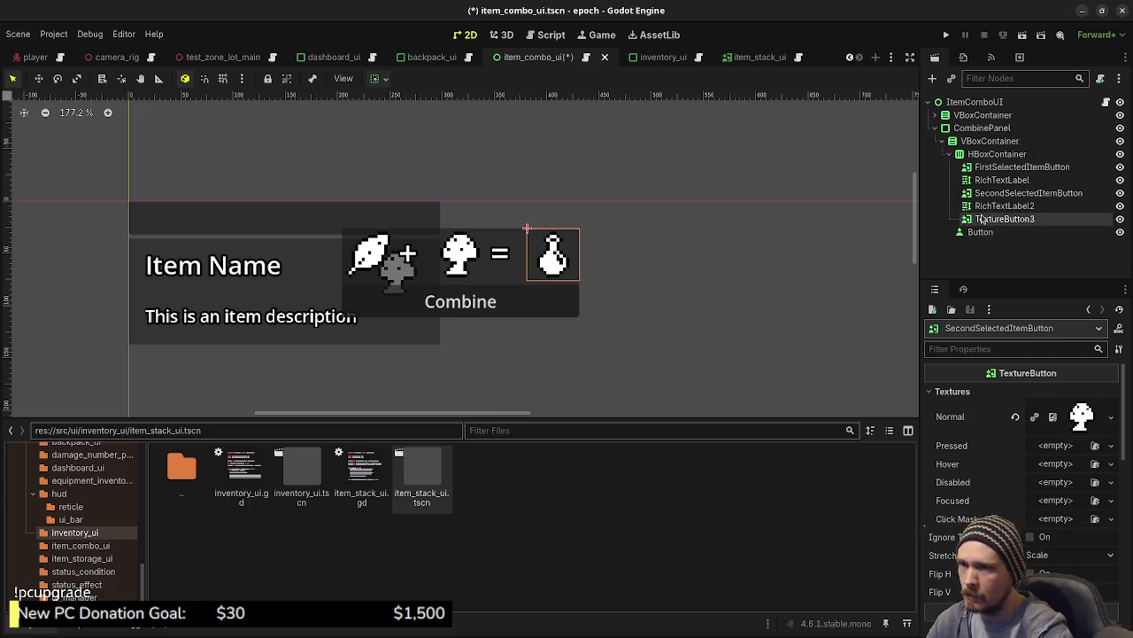
pyautogui.click(981, 219)
pyautogui.write('OutputItem')
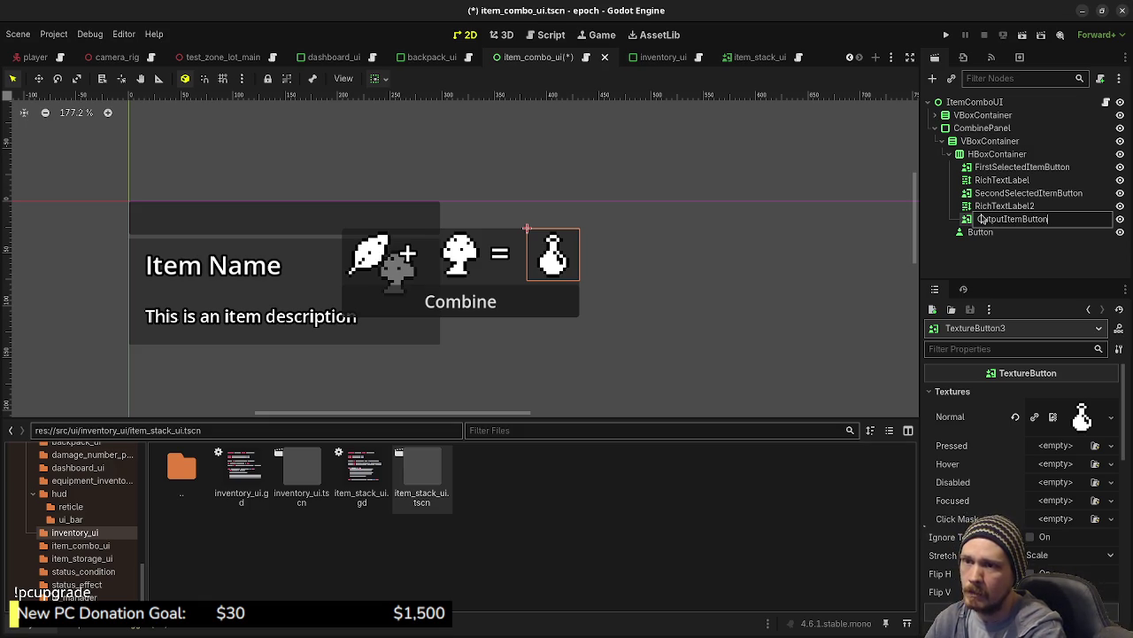
pyautogui.press('Return')
# Rename Button to CombineButton and save the scene.
pyautogui.click(981, 232)
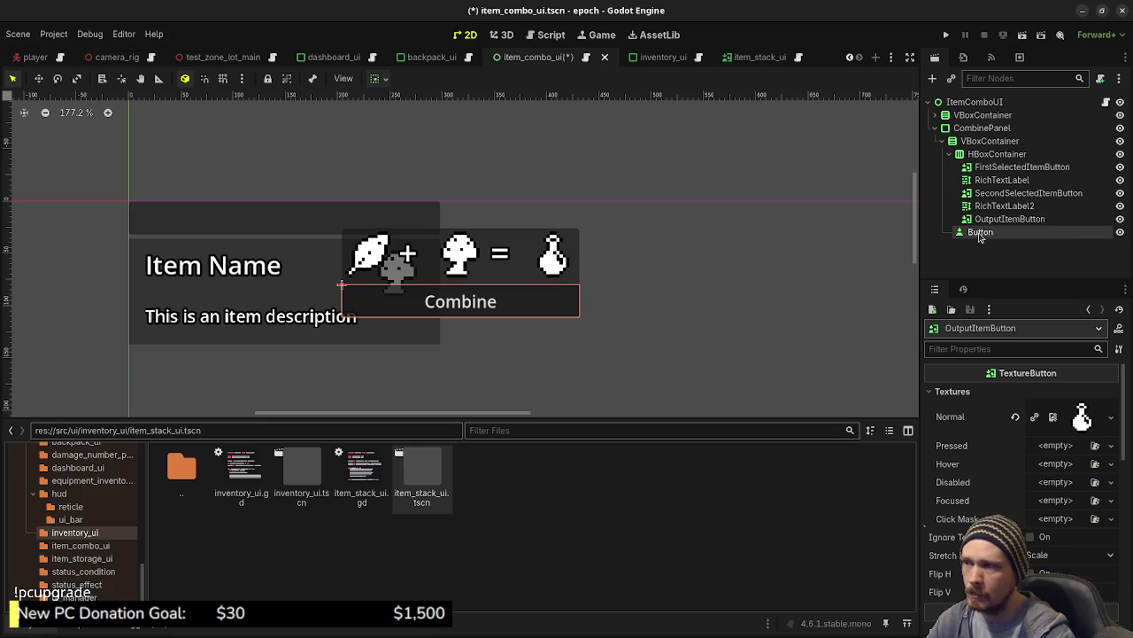
pyautogui.doubleClick(980, 232)
pyautogui.write('Combine')
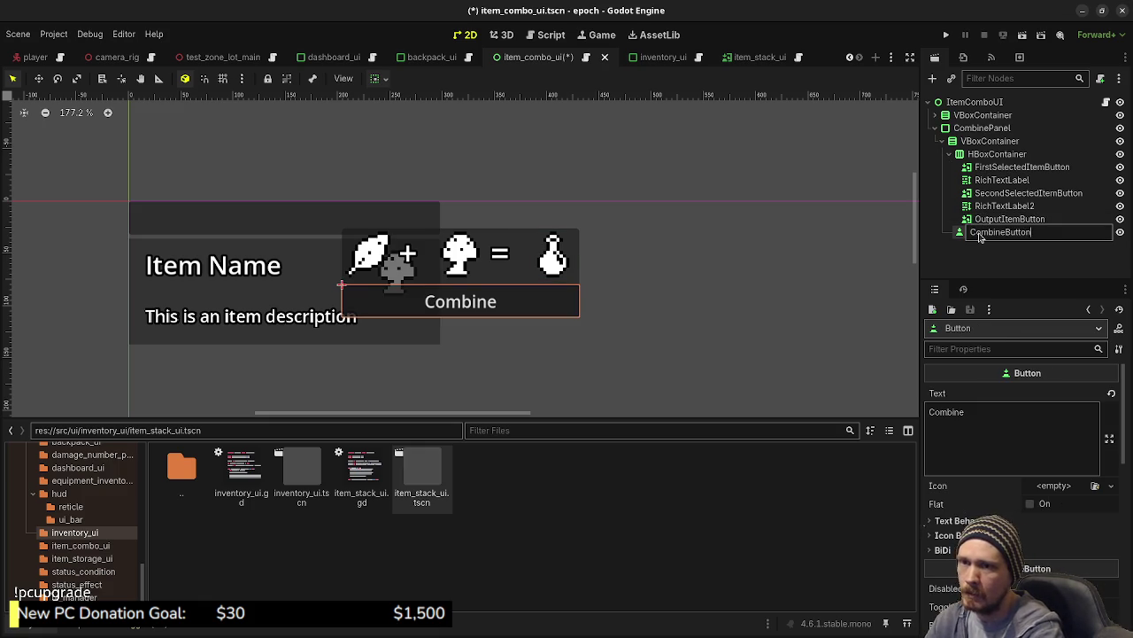
pyautogui.press('Return')
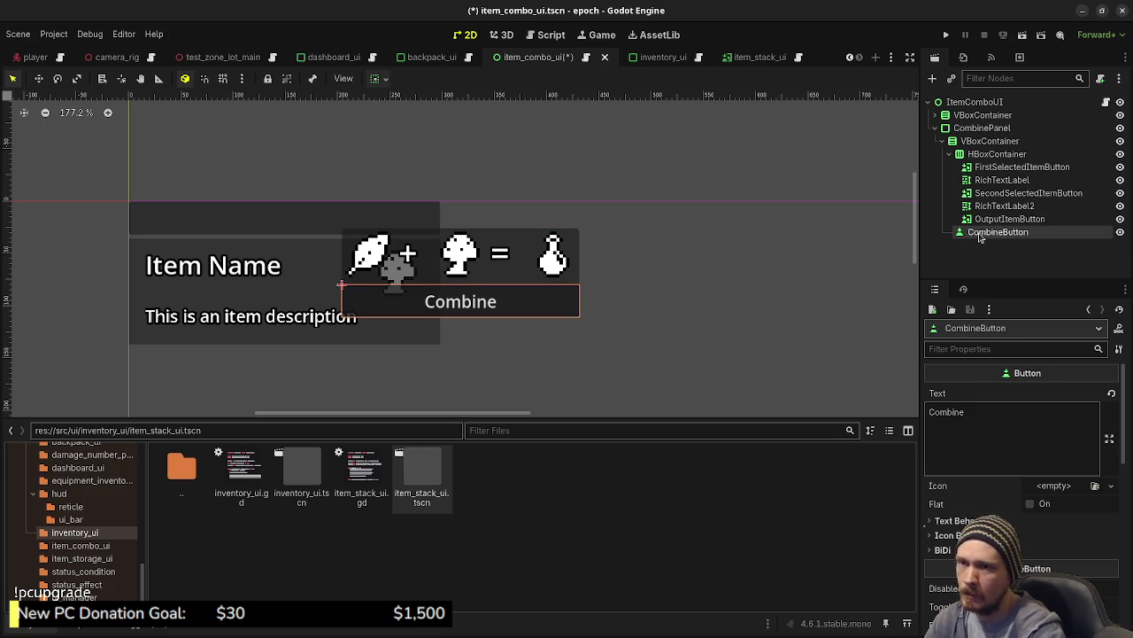
pyautogui.hotkey('ctrl', 's')
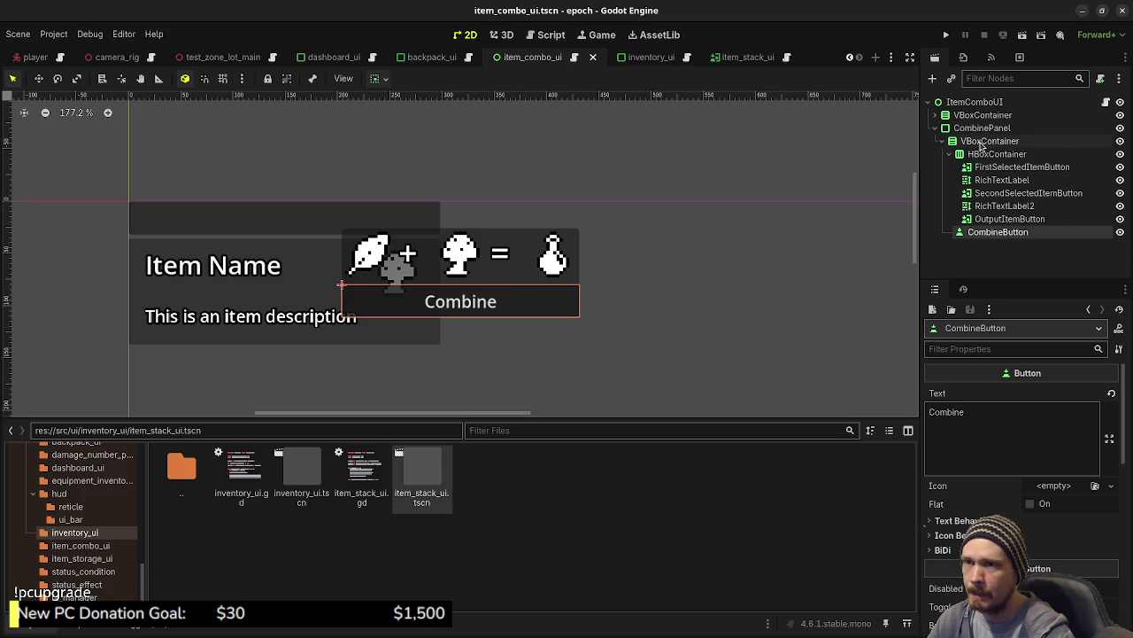
# Set CombinePanel's x position to 300, then 320, and save item_combo_ui.tscn.
pyautogui.click(979, 128)
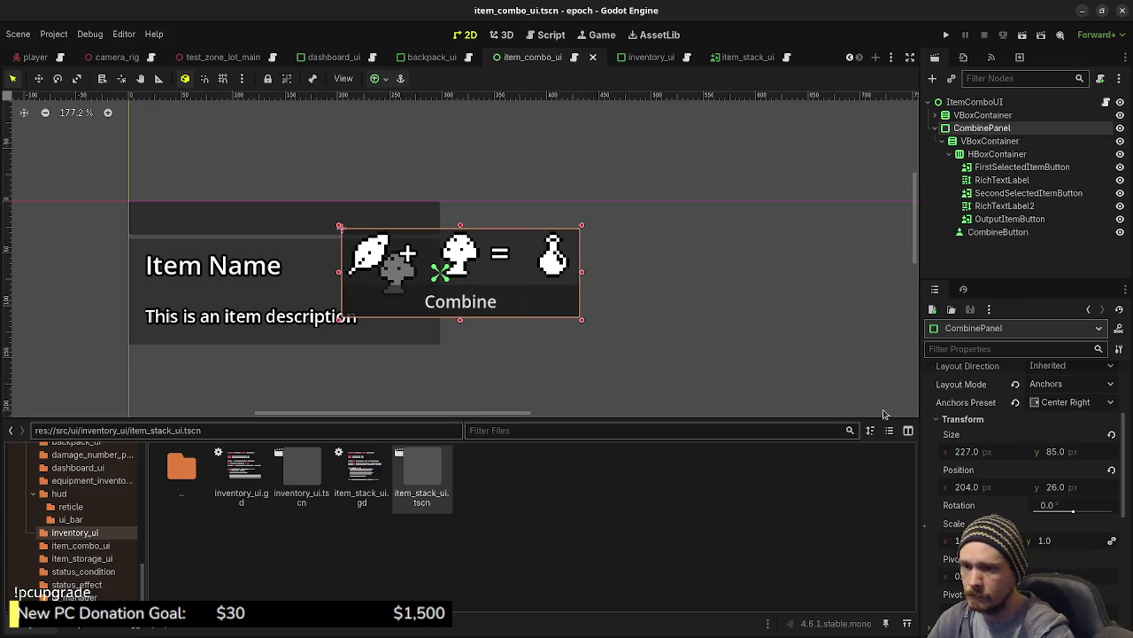
pyautogui.click(979, 488)
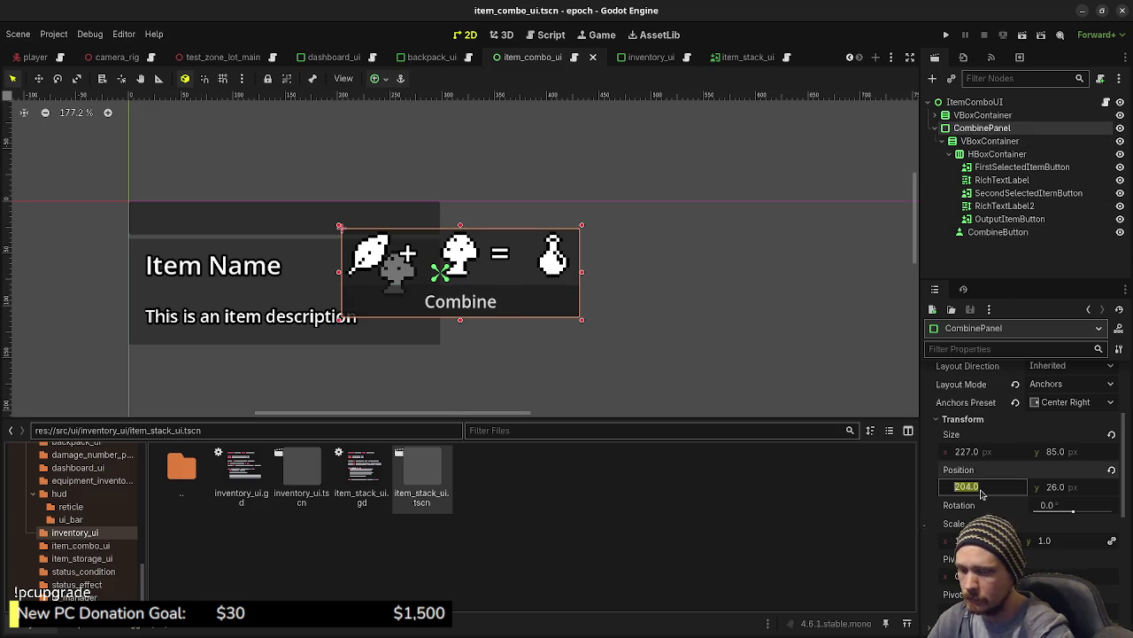
pyautogui.write('300')
pyautogui.press('Return')
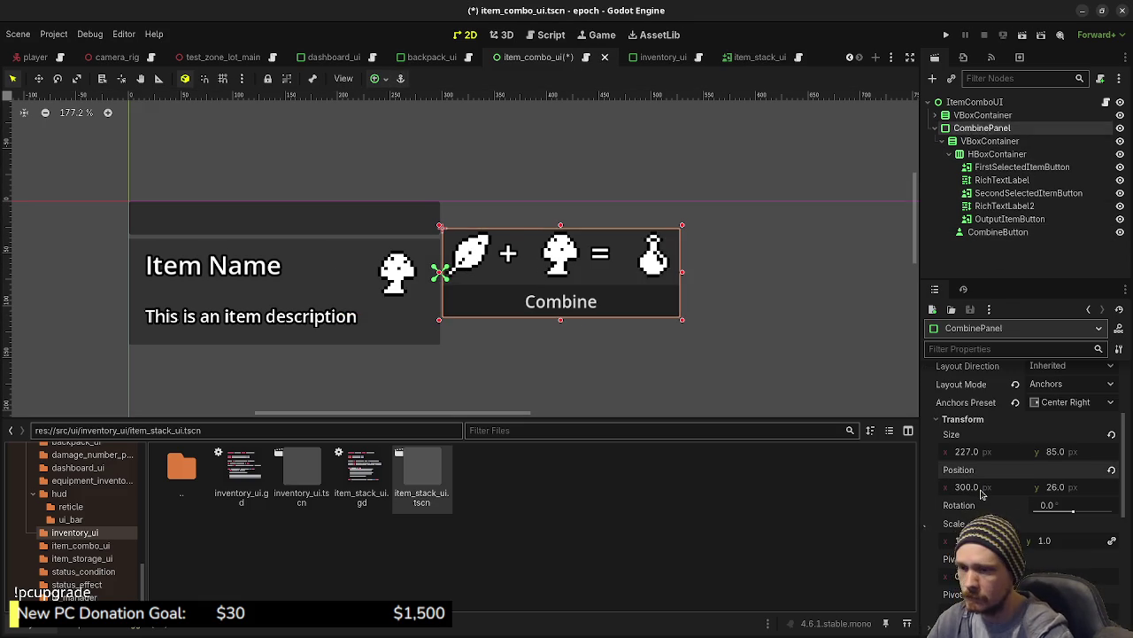
pyautogui.click(981, 488)
pyautogui.write('320')
pyautogui.press('Return')
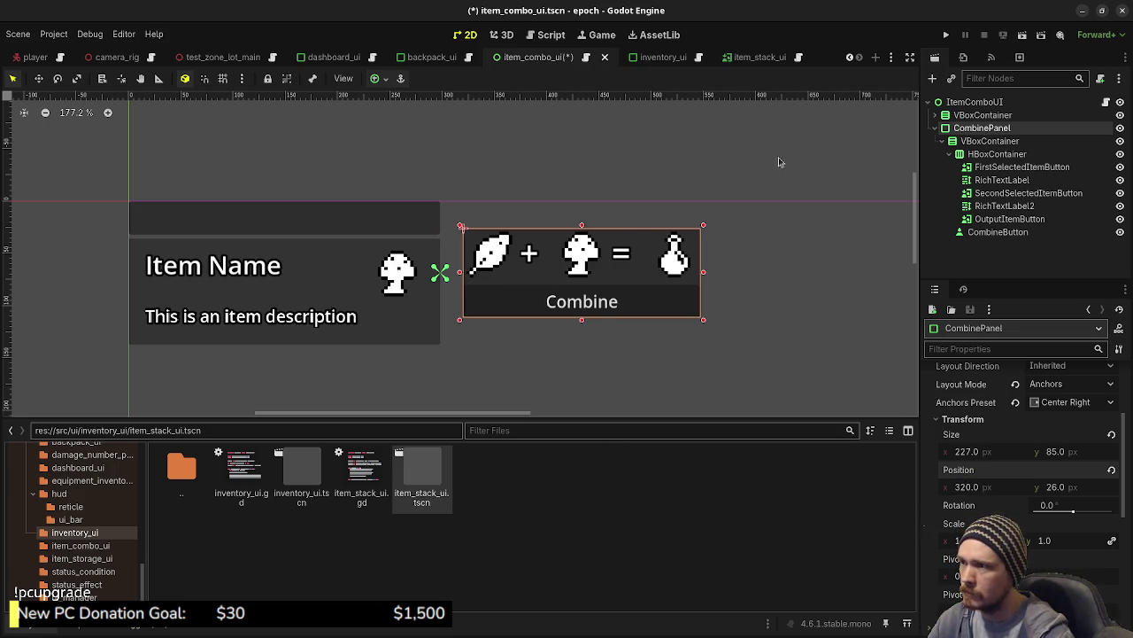
pyautogui.hotkey('ctrl', 's')
# Test-run the game, move its window aside to view the editor, then stop it.
pyautogui.click(948, 36)
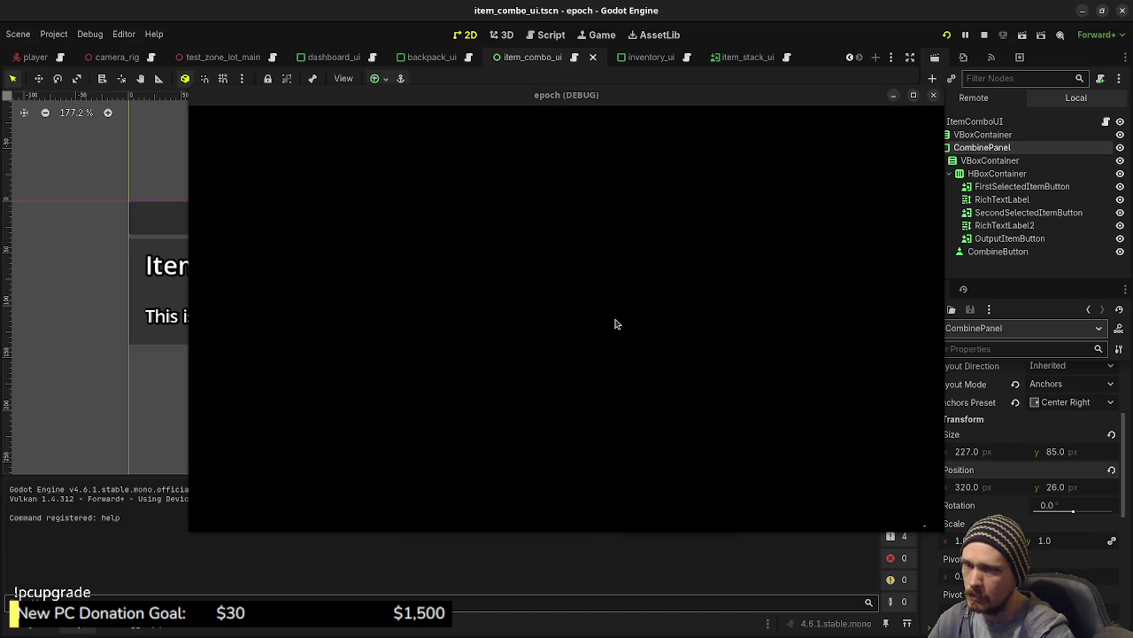
pyautogui.moveTo(706, 95); pyautogui.dragTo(690, 515)
pyautogui.click(984, 35)
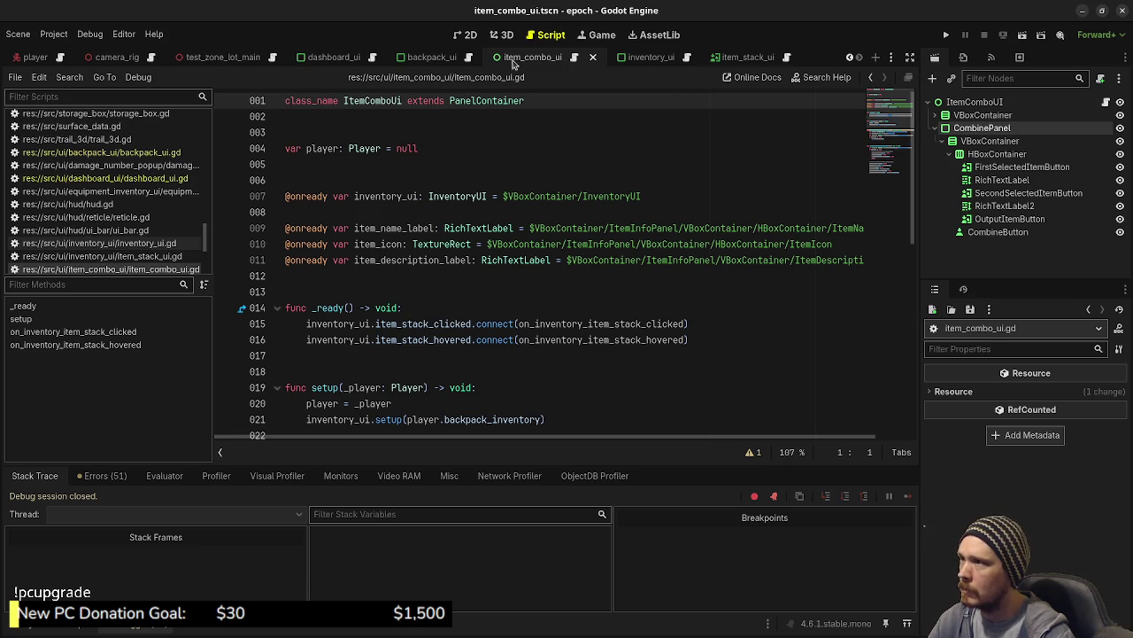
# Correct the script's class name capitalisation to ItemComboUI and save.
pyautogui.click(403, 101)
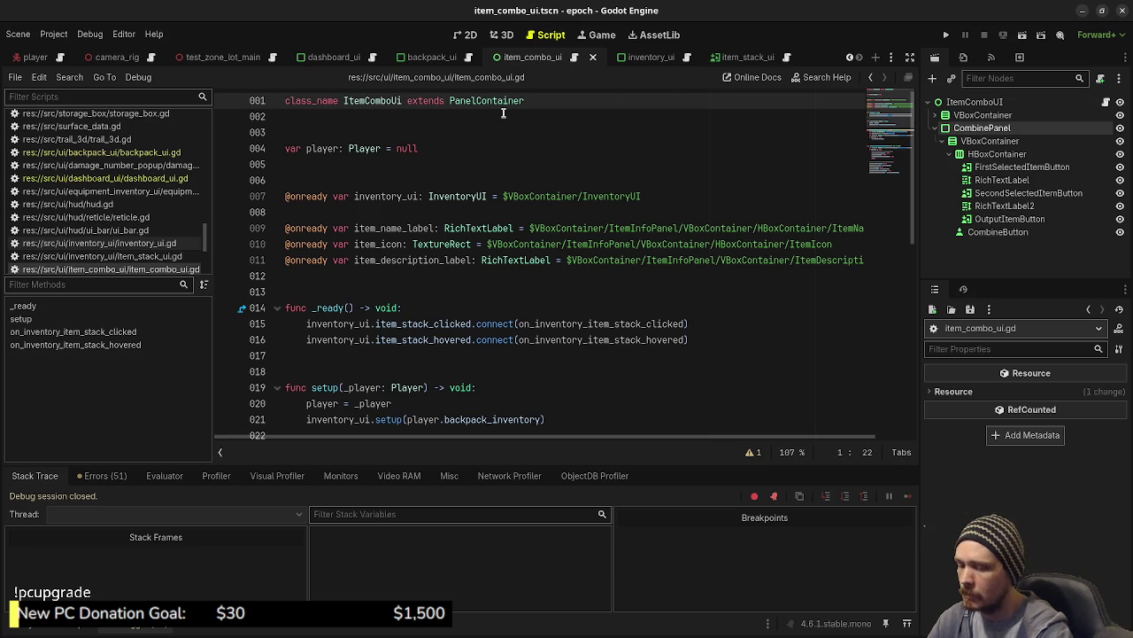
pyautogui.write('I')
pyautogui.press('Delete')
pyautogui.hotkey('ctrl', 's')
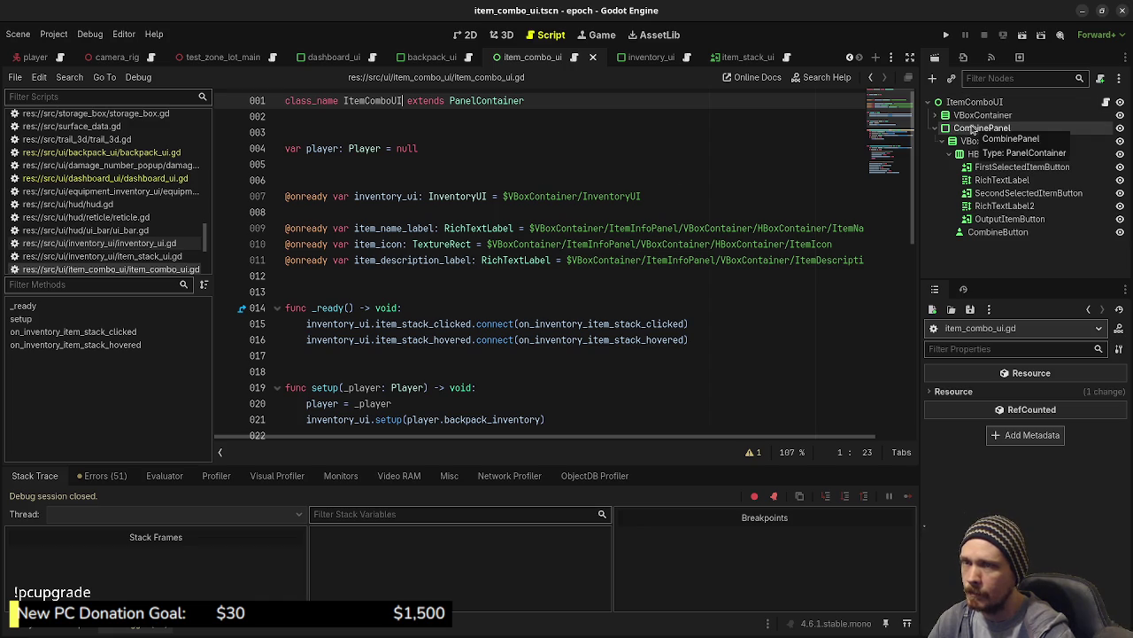
# Change the base class from PanelContainer to Control, save, and expand VBoxContainer.
pyautogui.click(498, 100)
pyautogui.doubleClick(498, 101)
pyautogui.write('Control')
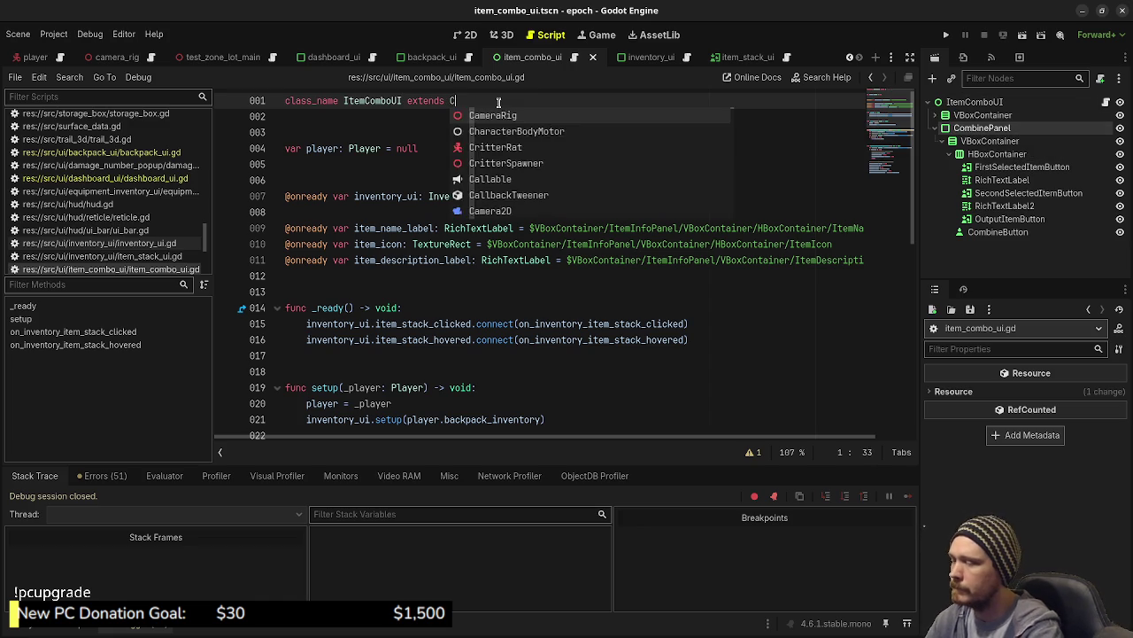
pyautogui.hotkey('ctrl', 's')
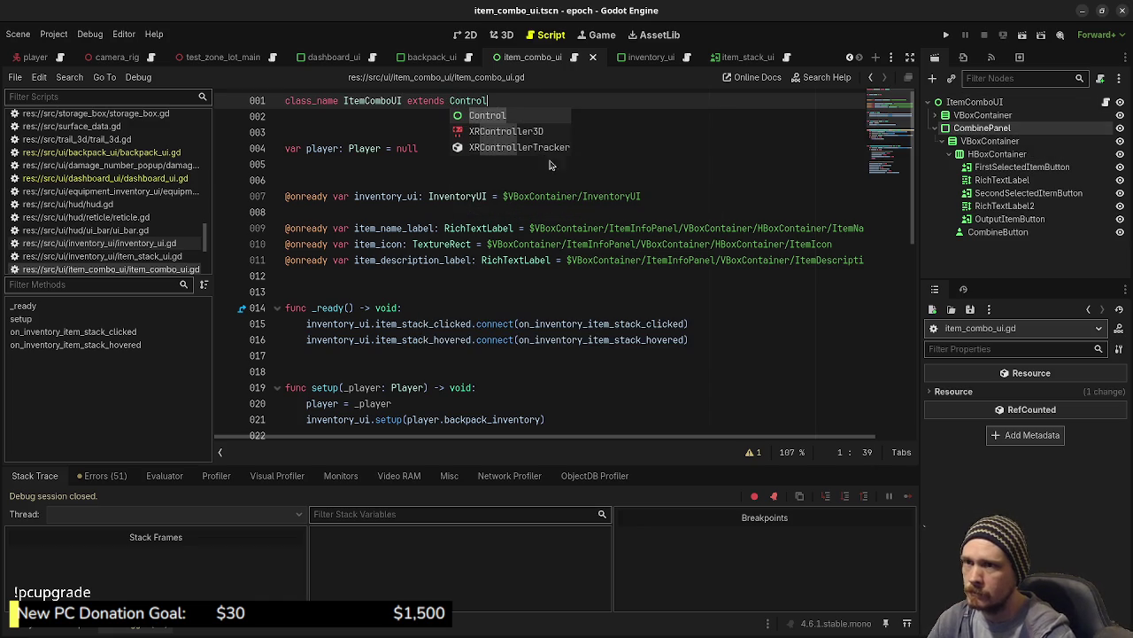
pyautogui.click(590, 165)
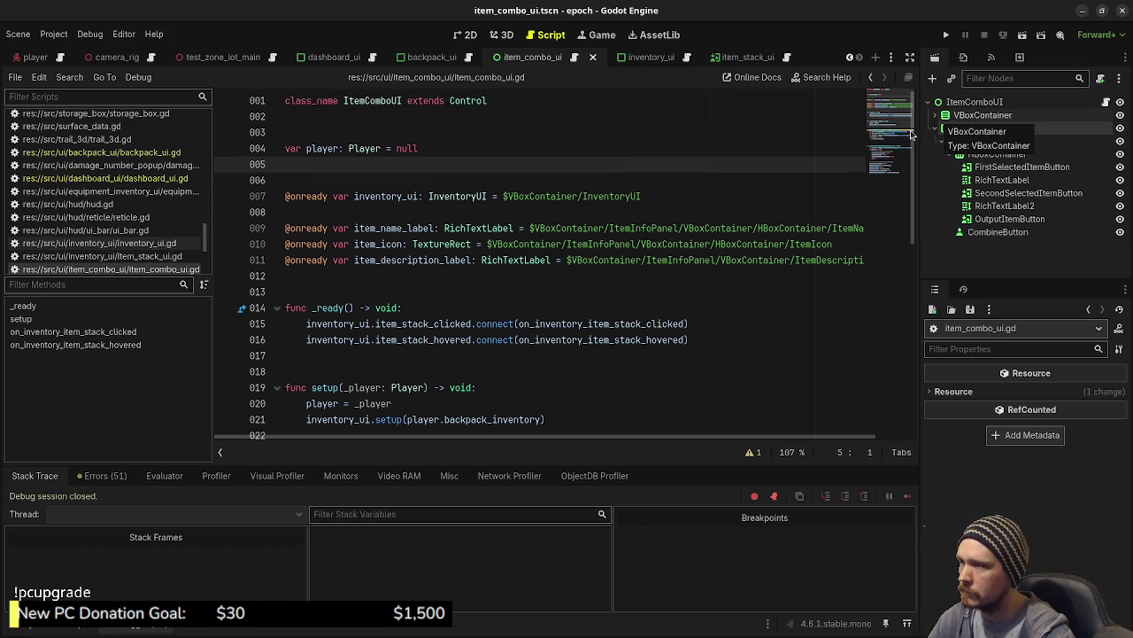
pyautogui.click(934, 118)
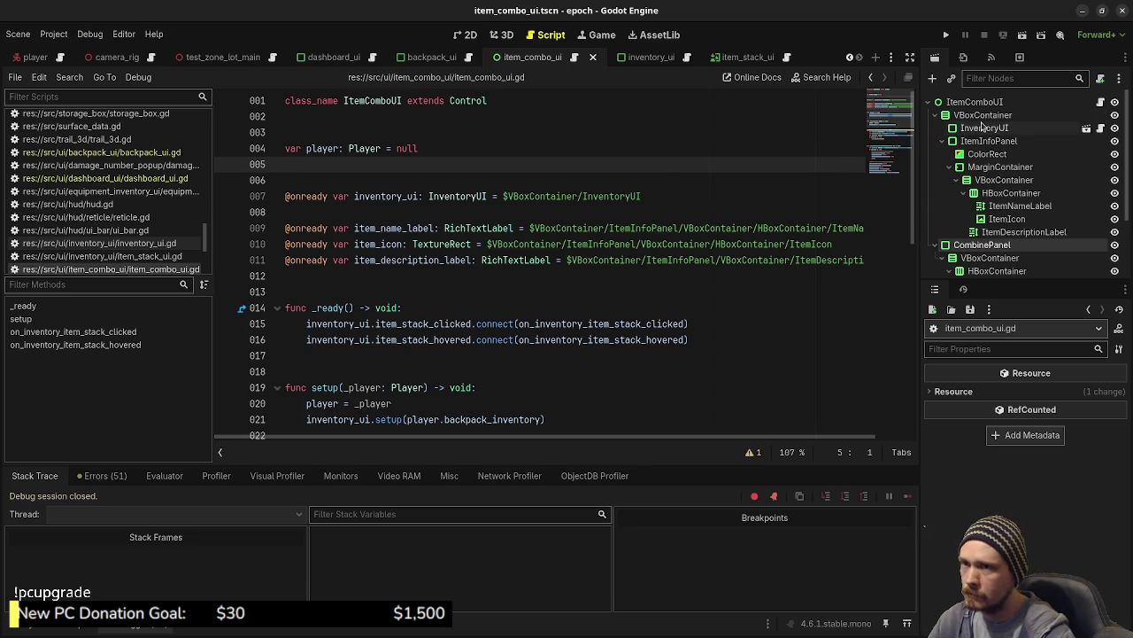
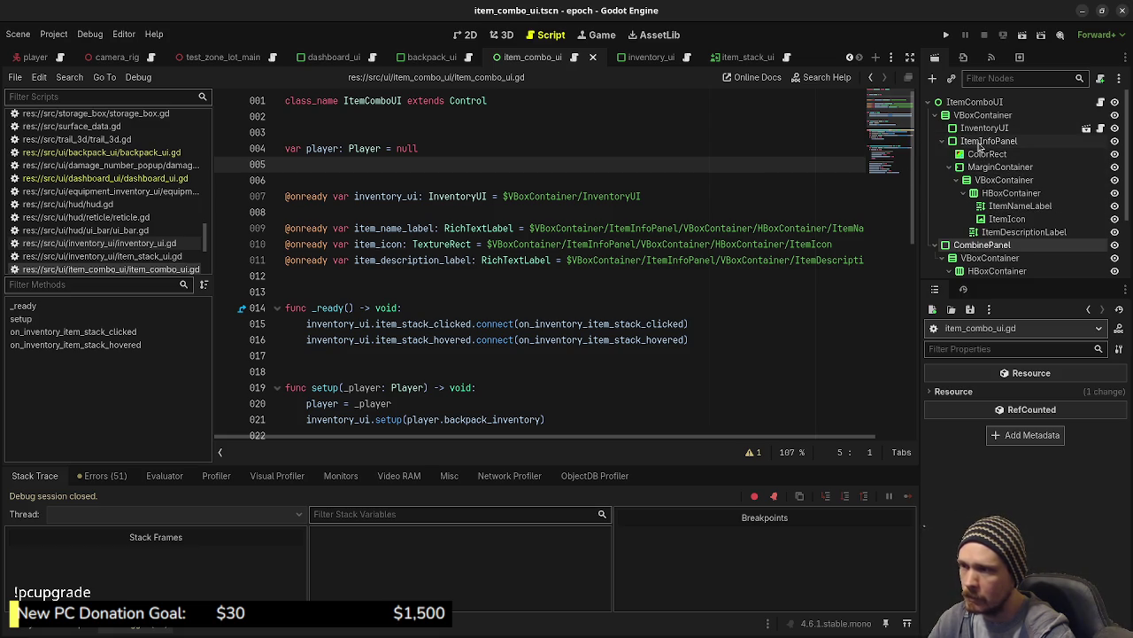
# Replace the item name, icon and description references with new ItemInfoPanel/MarginContainer paths and save.
pyautogui.click(401, 285)
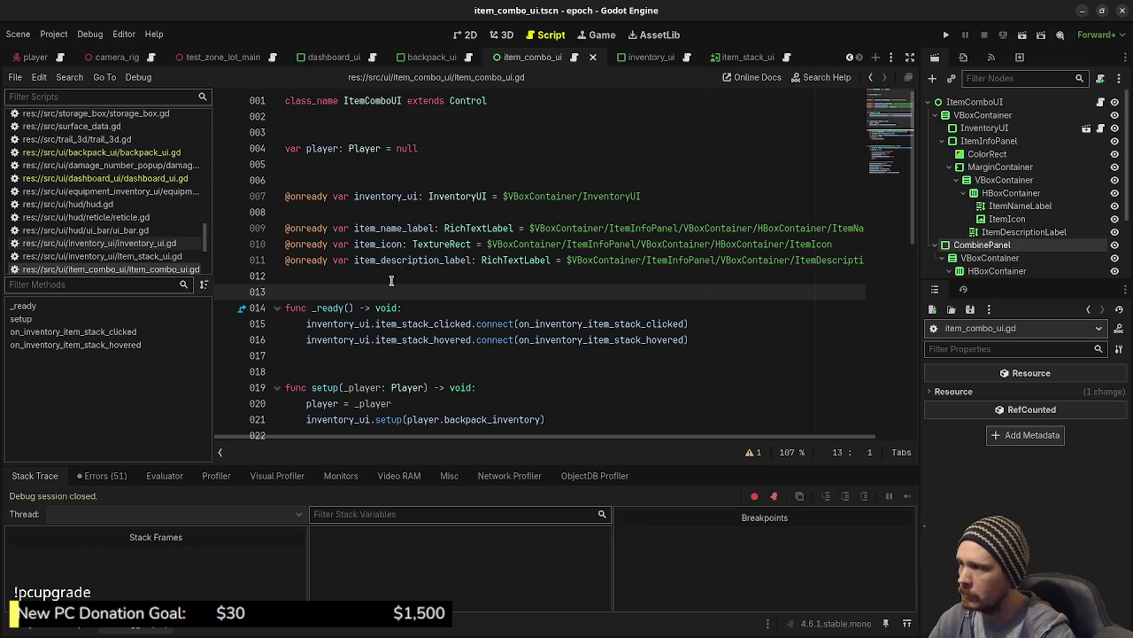
pyautogui.moveTo(865, 260)
pyautogui.mouseDown()
pyautogui.moveTo(328, 260)
pyautogui.moveTo(285, 227)
pyautogui.mouseUp()
pyautogui.press('BackSpace')
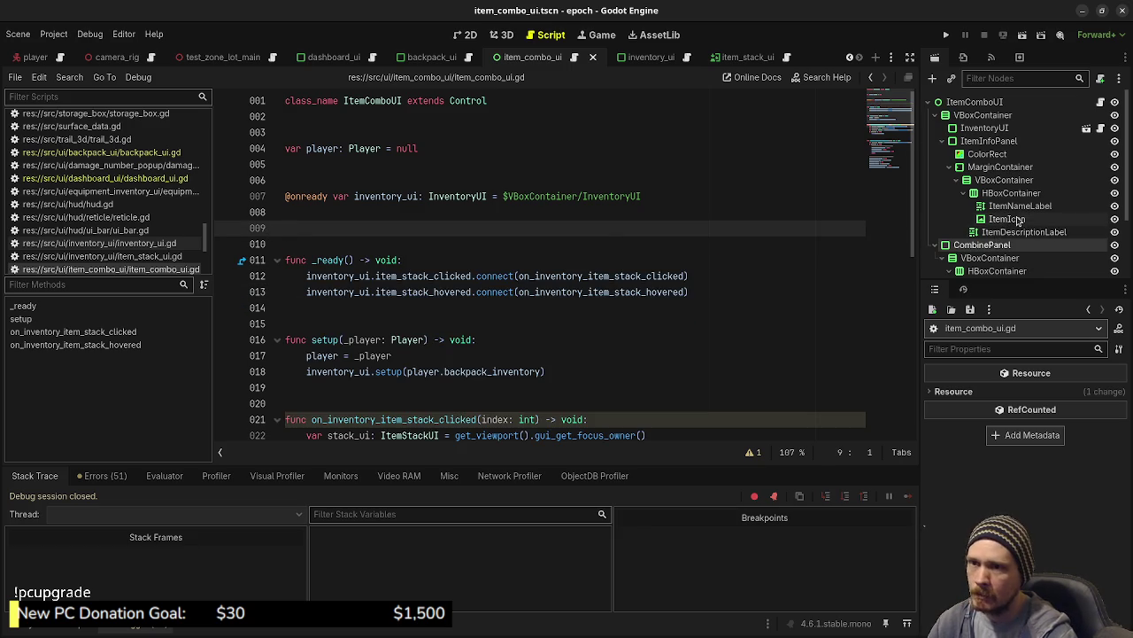
pyautogui.moveTo(967, 219); pyautogui.dragTo(452, 227)
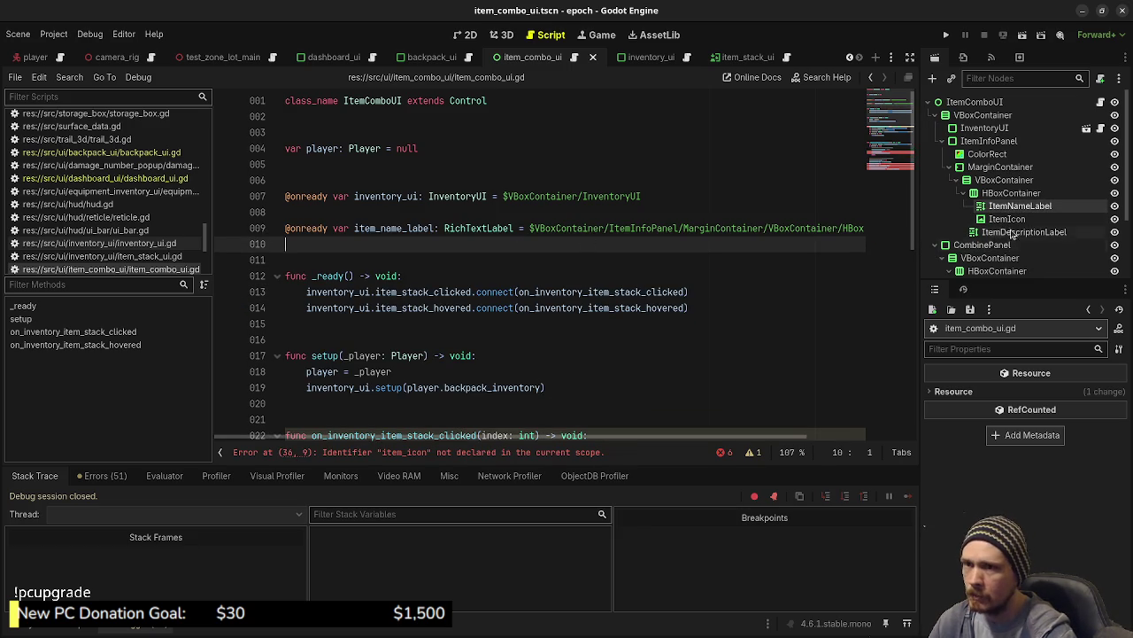
pyautogui.moveTo(1012, 219); pyautogui.dragTo(533, 246)
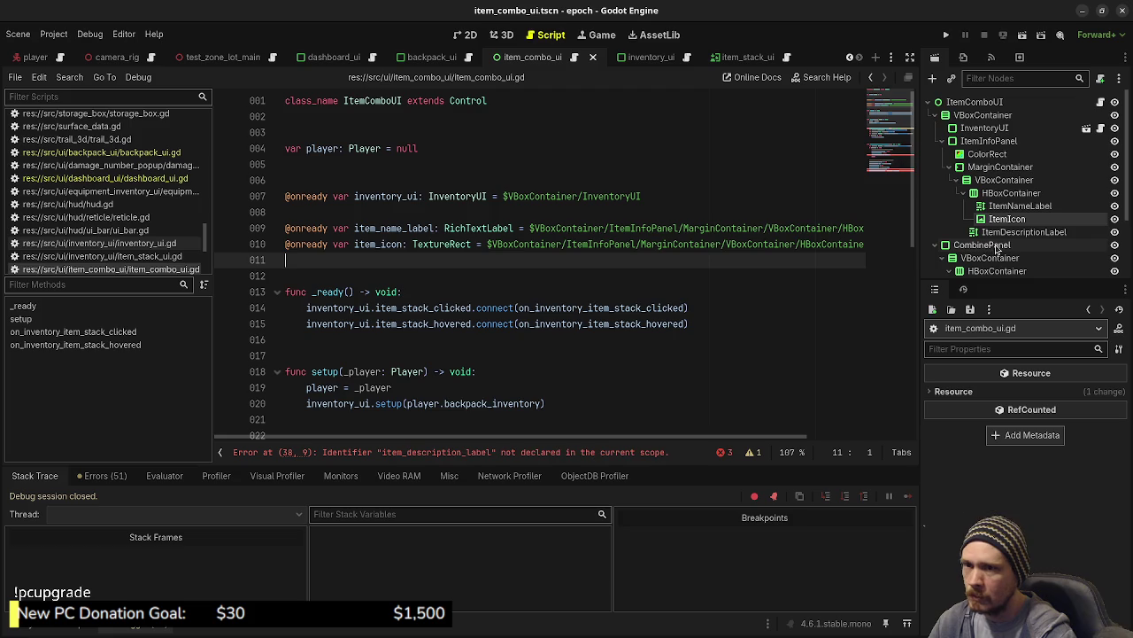
pyautogui.moveTo(998, 240); pyautogui.dragTo(609, 264)
pyautogui.hotkey('ctrl', 's')
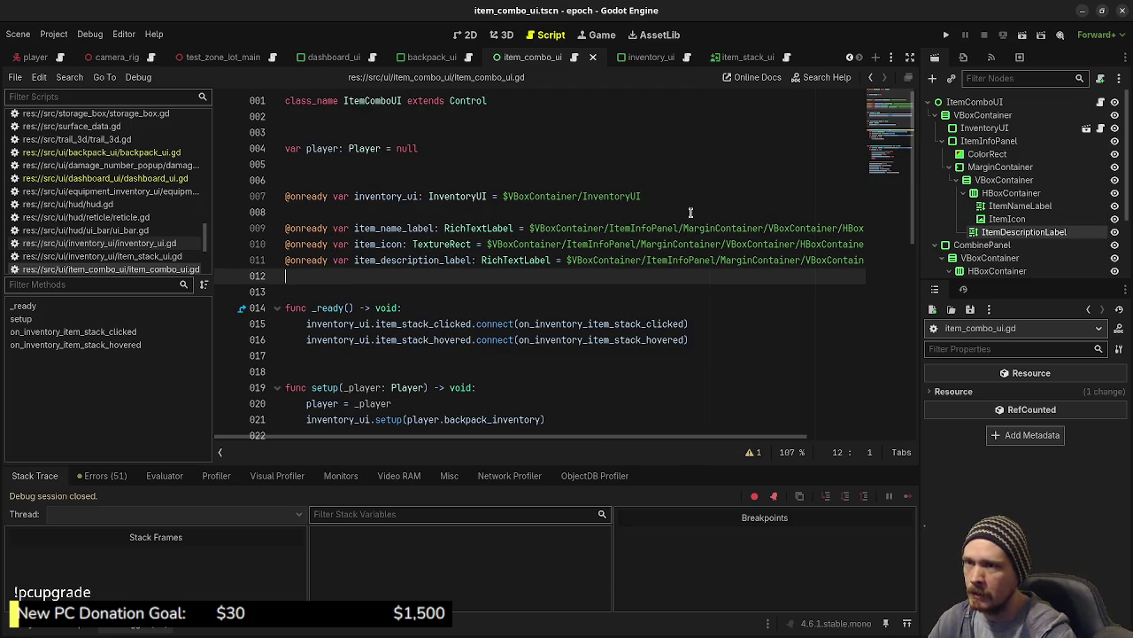
# Recreate the inventory_ui reference to the InventoryUI node, save, and run the project.
pyautogui.moveTo(673, 195); pyautogui.dragTo(284, 196)
pyautogui.press('BackSpace')
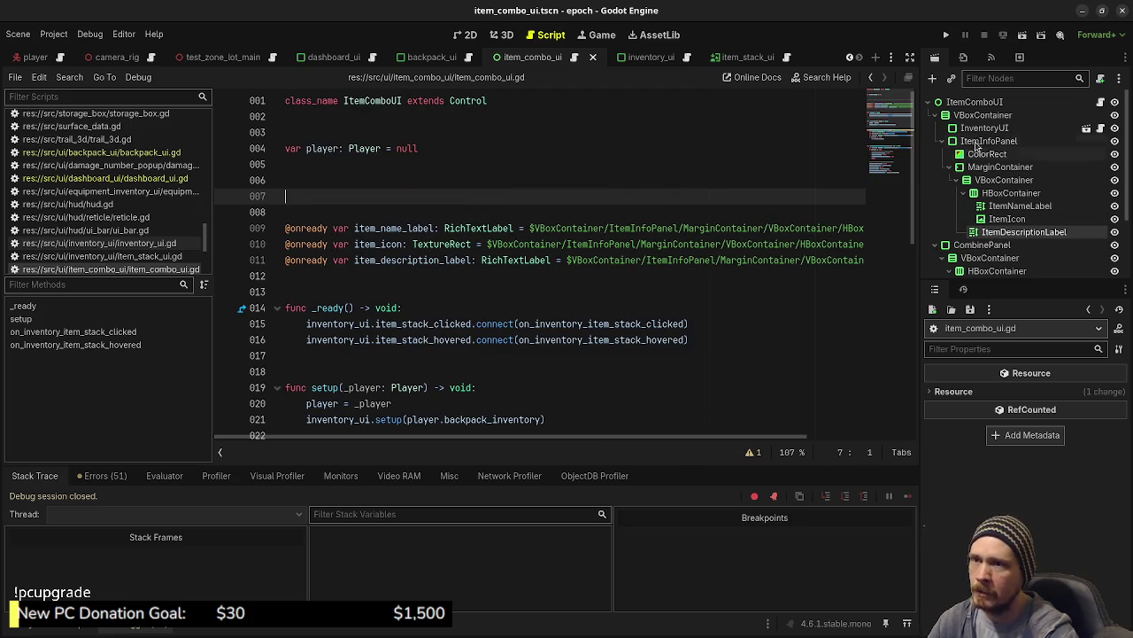
pyautogui.moveTo(979, 133); pyautogui.dragTo(556, 180)
pyautogui.moveTo(481, 195); pyautogui.dragTo(479, 195)
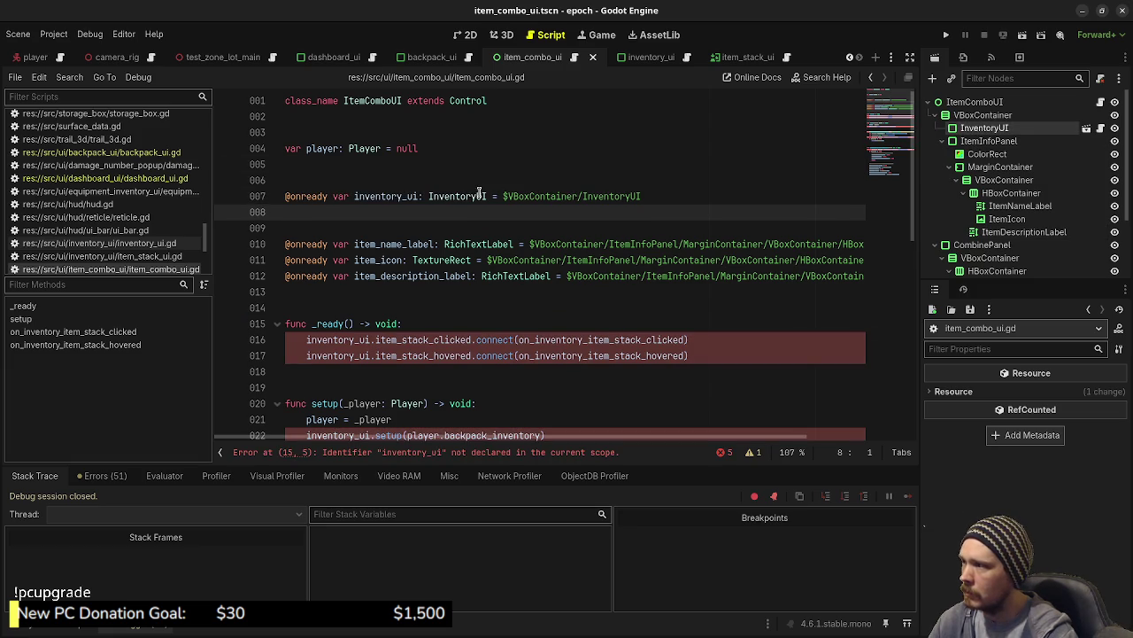
pyautogui.press('Up')
pyautogui.hotkey('ctrl', 's')
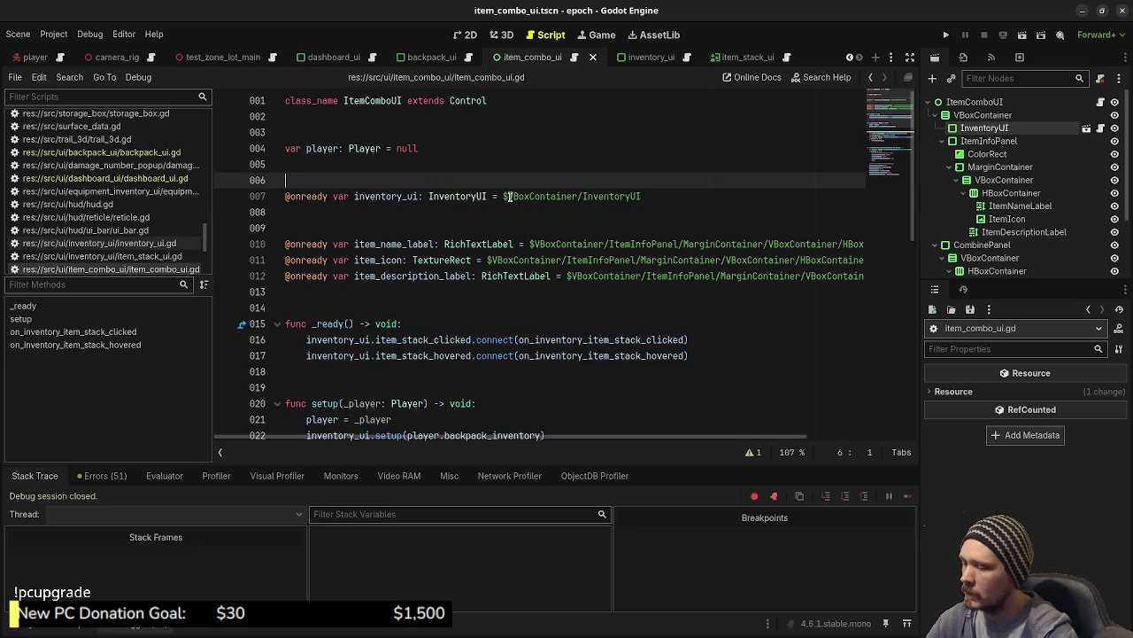
pyautogui.press('F5')
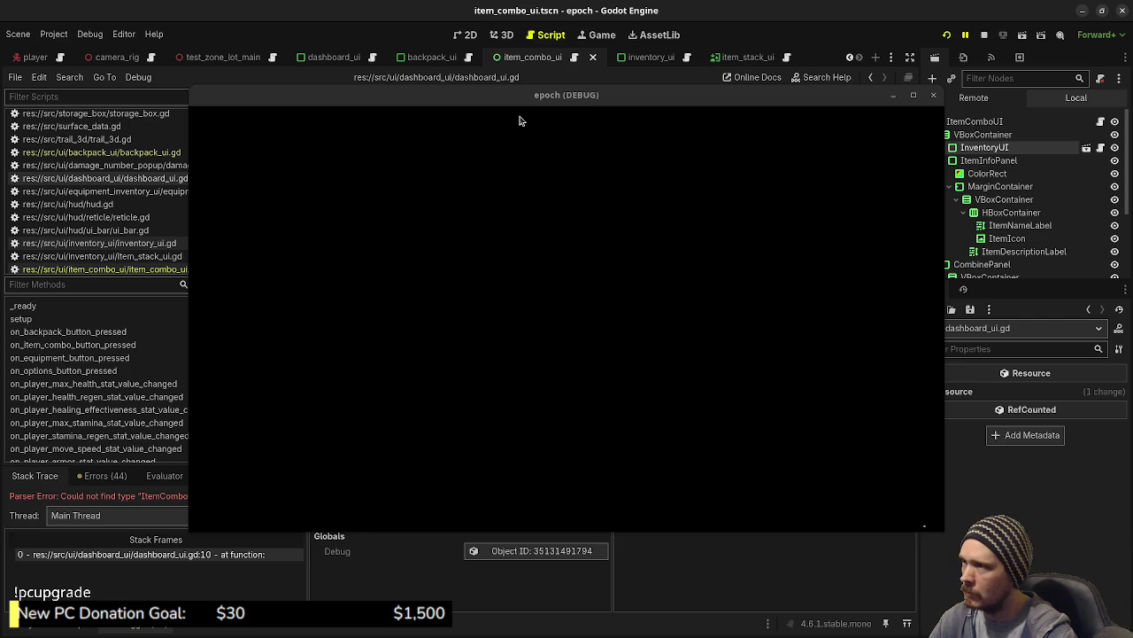
# Correct the type on dashboard_ui.gd line 10 from ItemComboUi to ItemComboUI and save.
pyautogui.moveTo(483, 104)
pyautogui.mouseDown()
pyautogui.moveTo(440, 417)
pyautogui.moveTo(452, 544)
pyautogui.mouseUp()
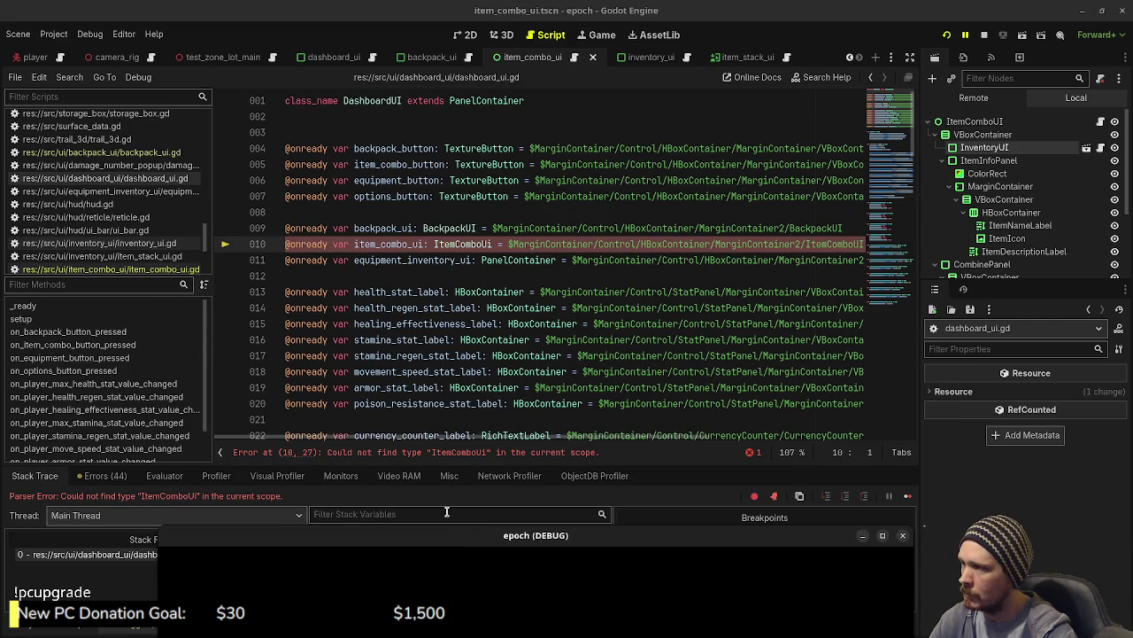
pyautogui.click(493, 246)
pyautogui.press('BackSpace')
pyautogui.write('I')
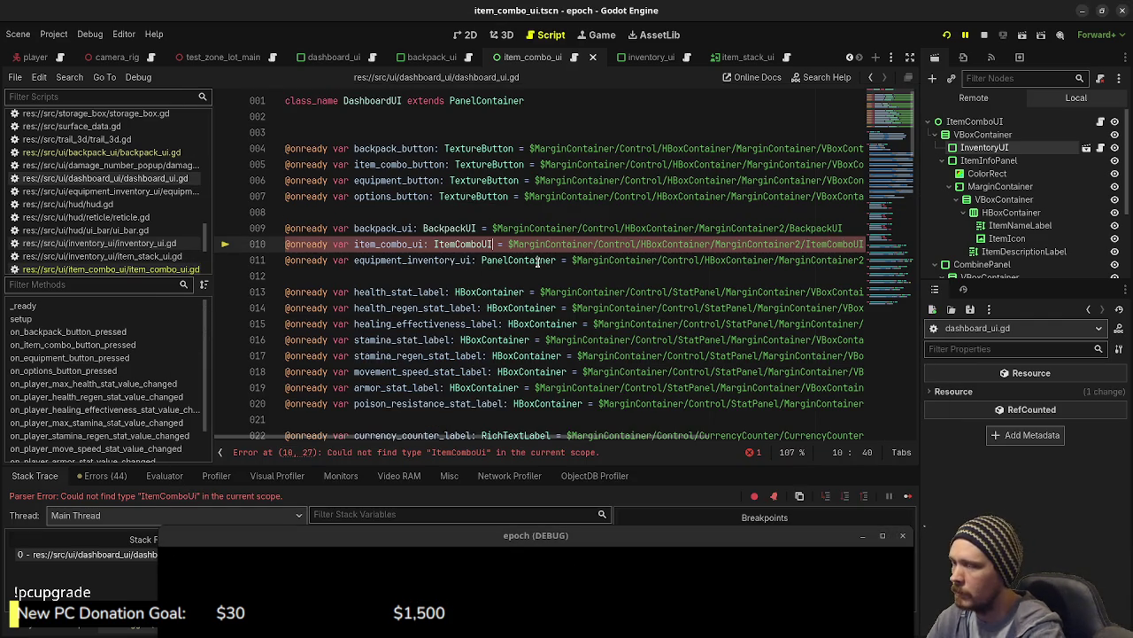
pyautogui.hotkey('ctrl', 's')
# Restart the game, view the inventory's combine panel, then stop the game.
pyautogui.press('F8')
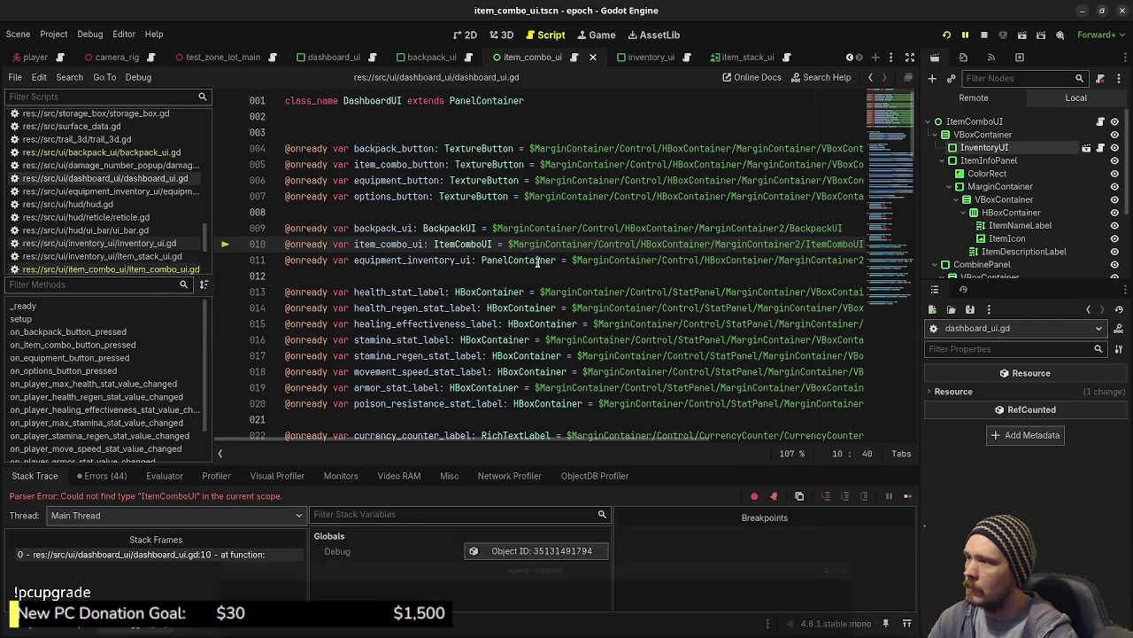
pyautogui.press('F5')
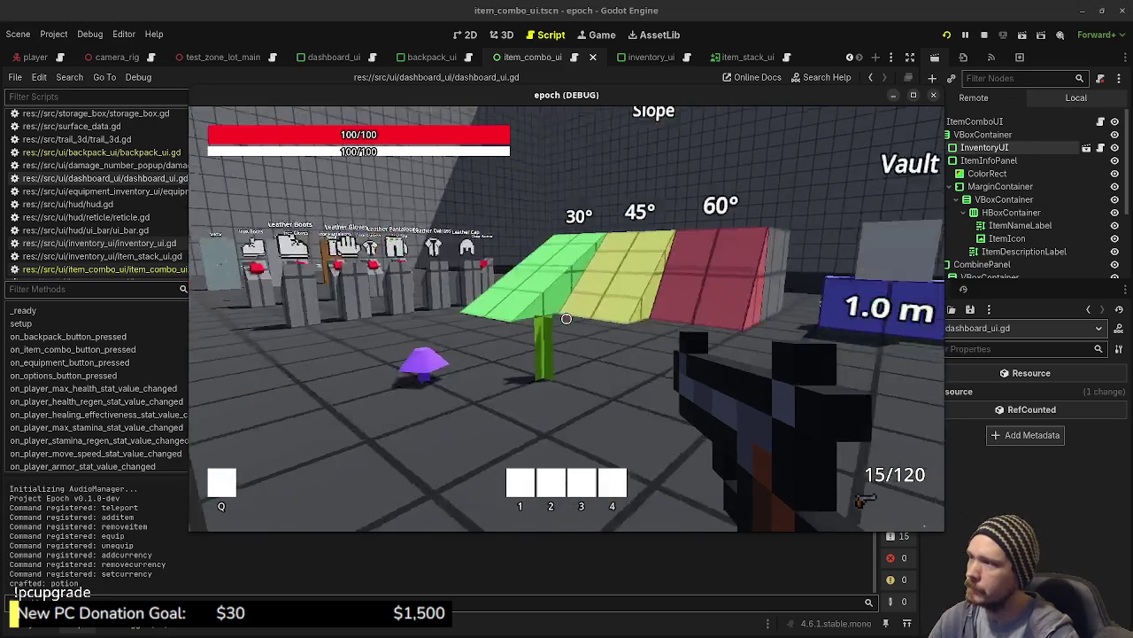
pyautogui.press('Tab')
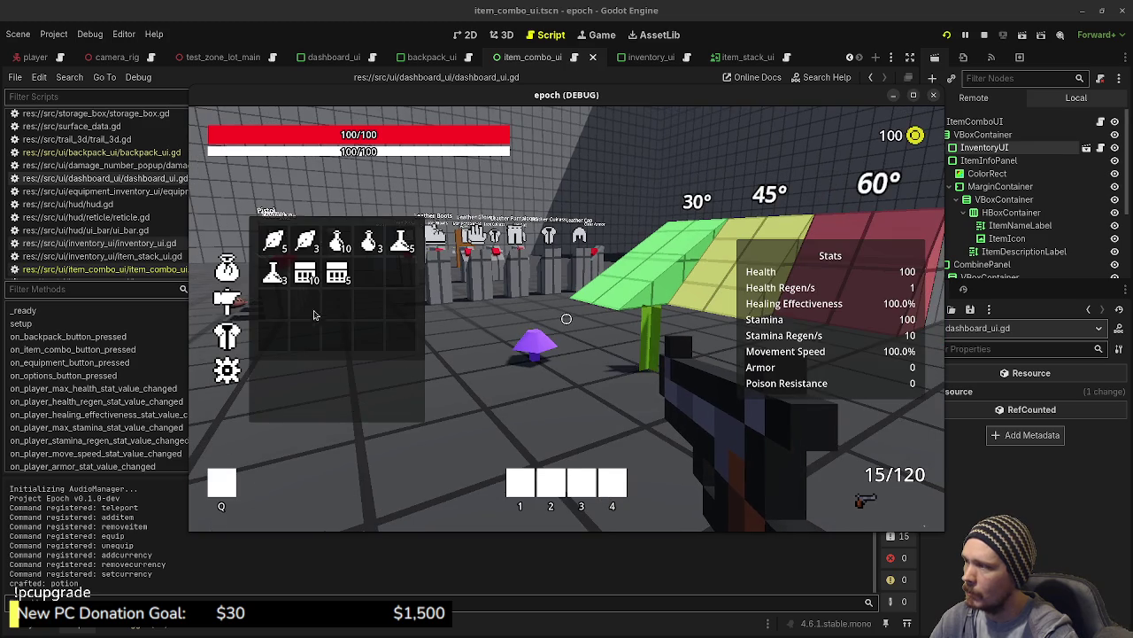
pyautogui.click(227, 300)
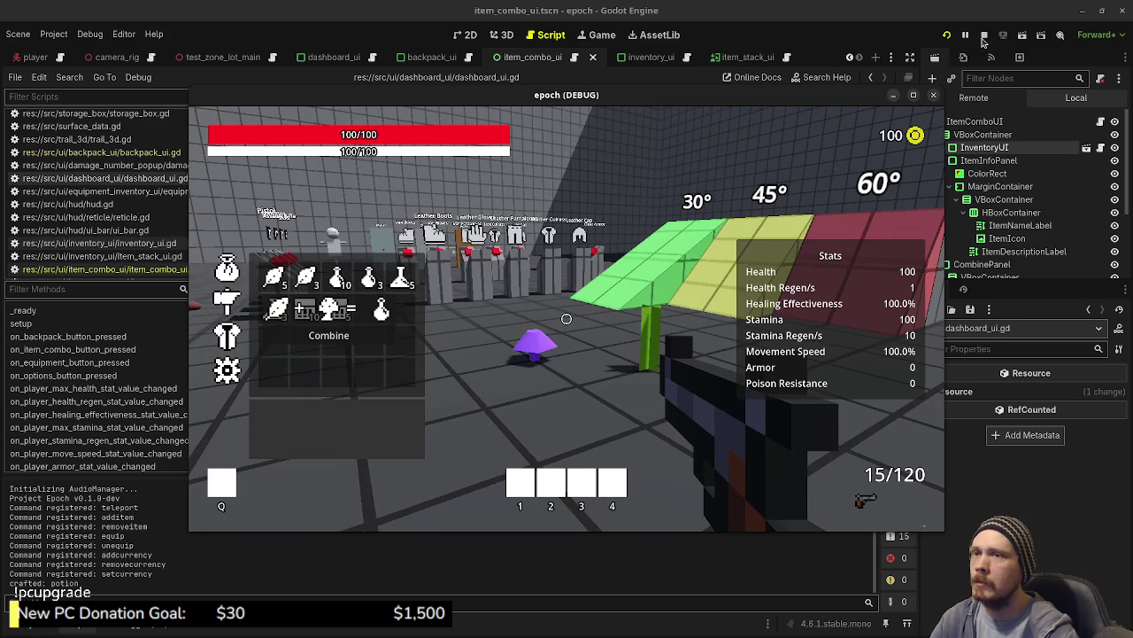
pyautogui.press('F8')
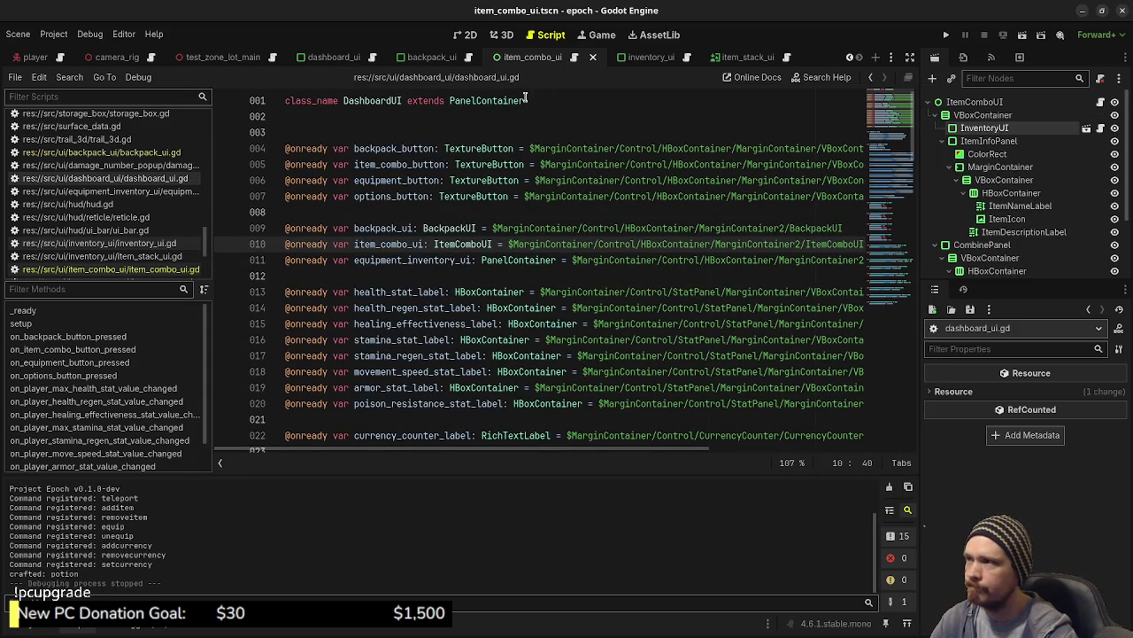
# Select the CombinePanel node in the 2D canvas.
pyautogui.click(502, 34)
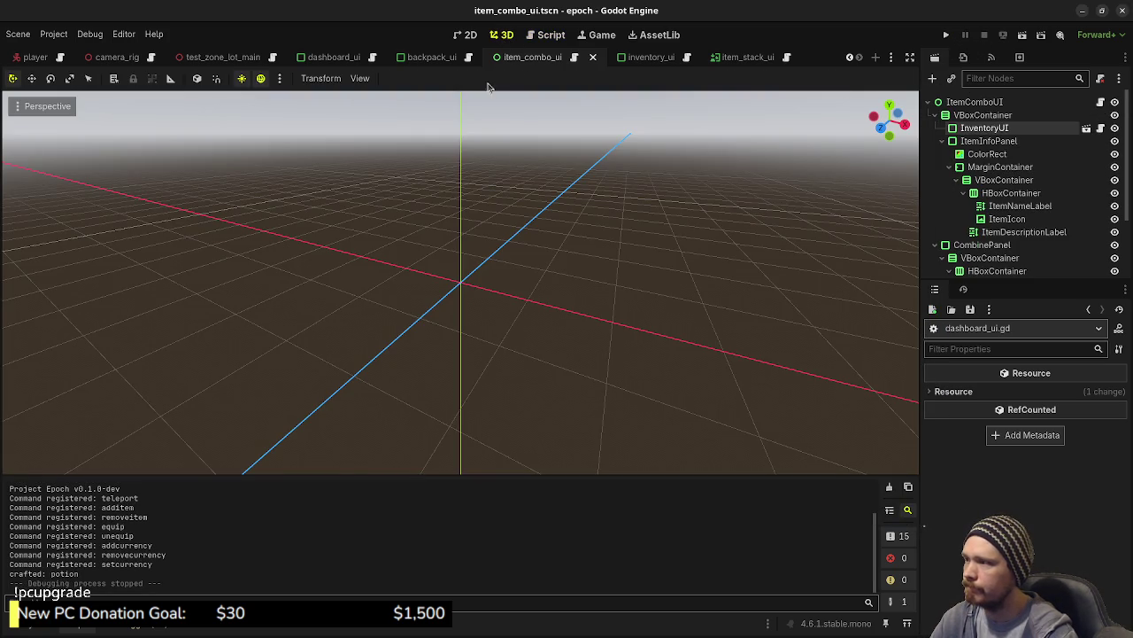
pyautogui.click(465, 35)
pyautogui.click(990, 245)
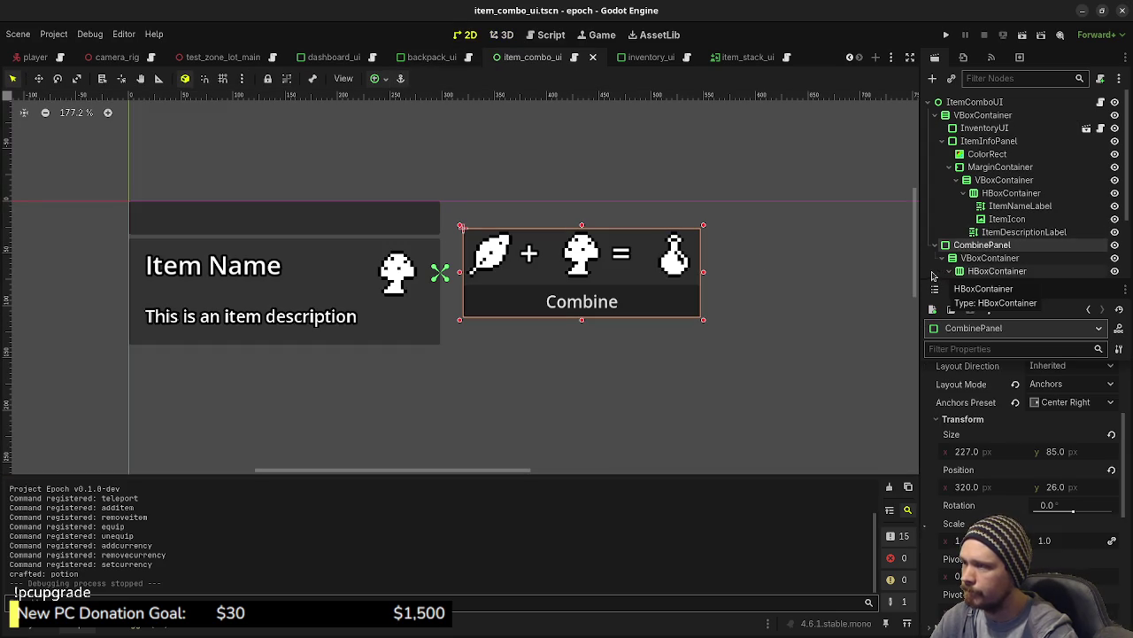
pyautogui.click(989, 103)
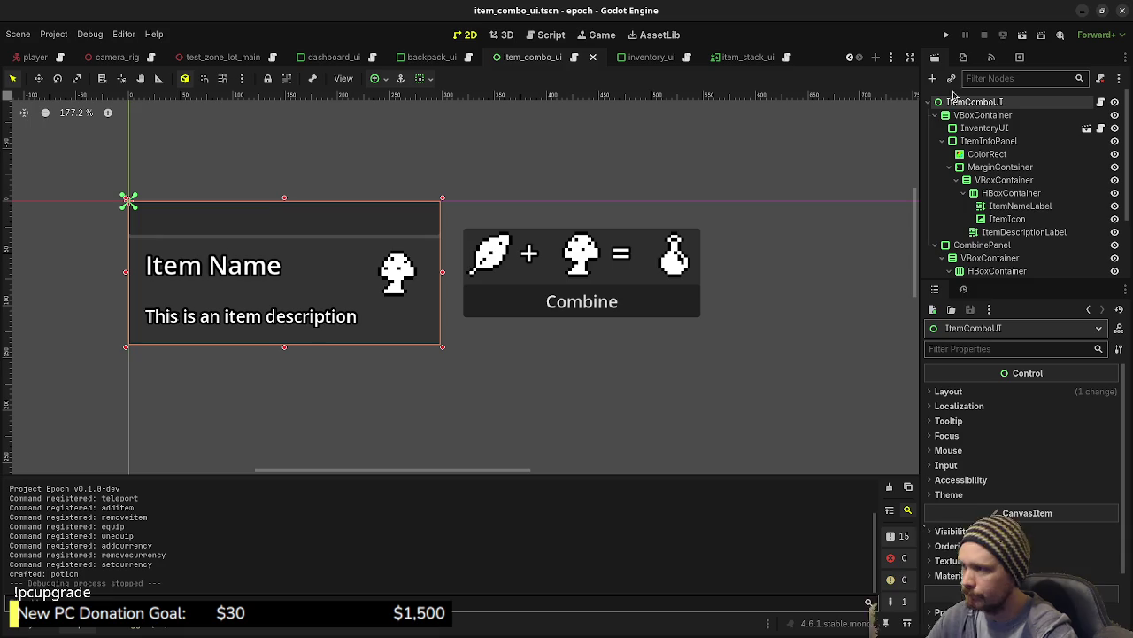
pyautogui.click(981, 244)
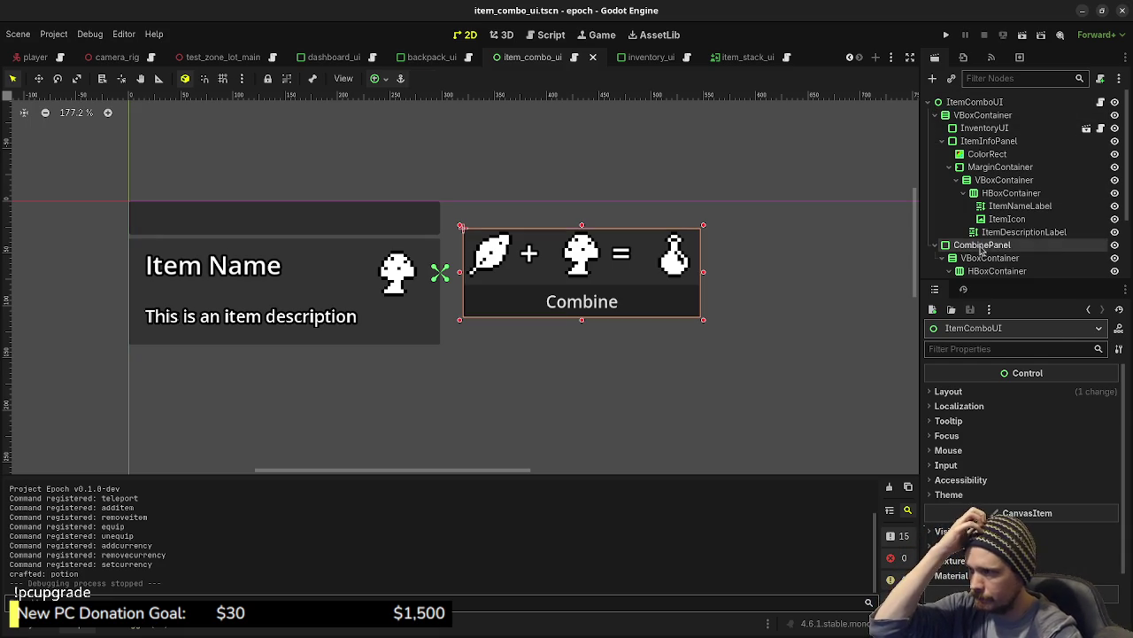
# Anchor CombinePanel Center Right, set its x position to 320, and save the scene.
pyautogui.click(377, 78)
pyautogui.click(381, 123)
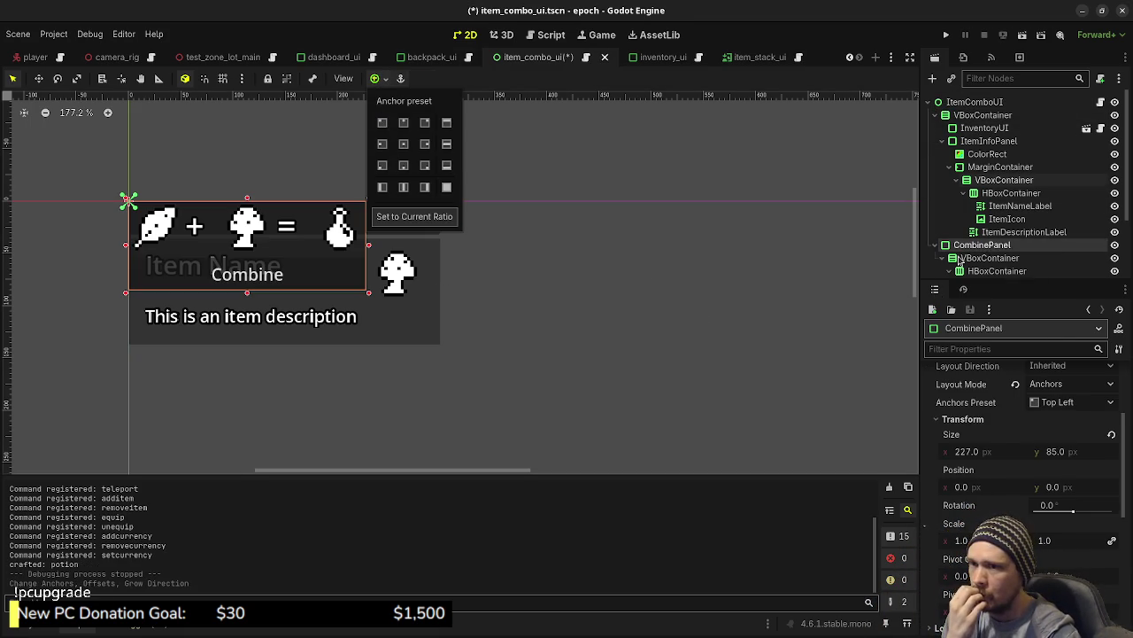
pyautogui.click(427, 146)
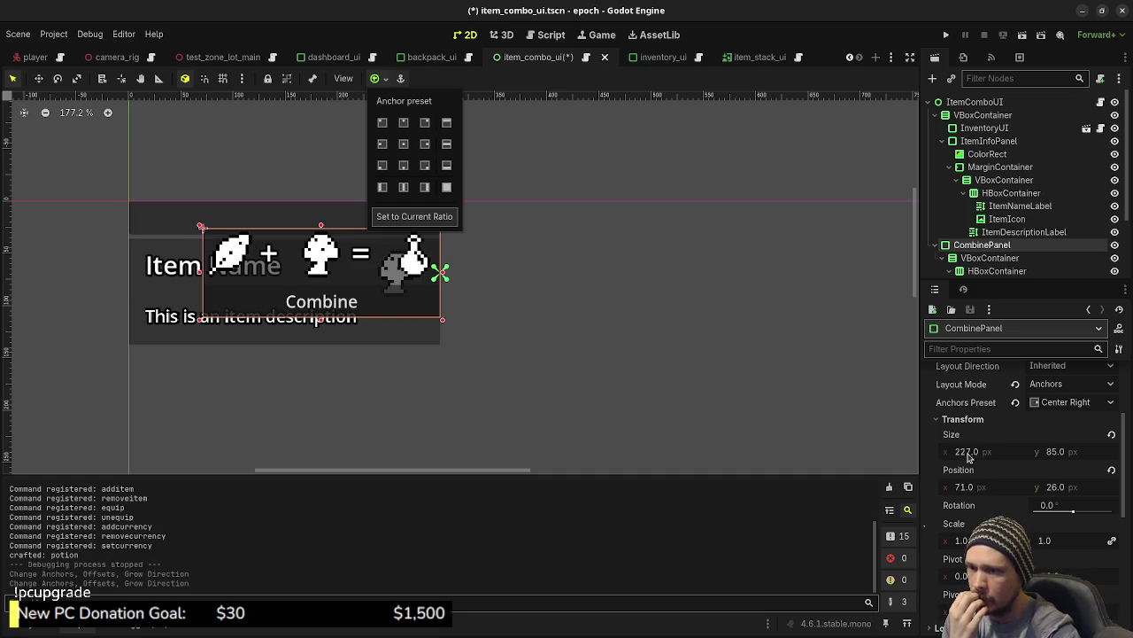
pyautogui.click(979, 486)
pyautogui.write('320')
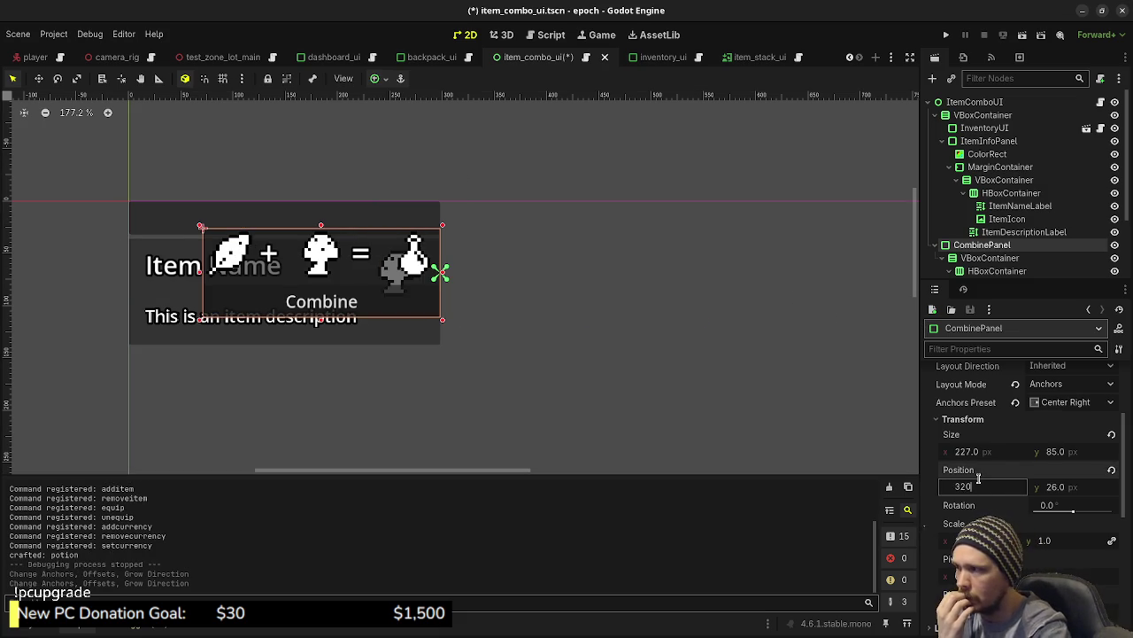
pyautogui.press('Return')
pyautogui.hotkey('ctrl', 's')
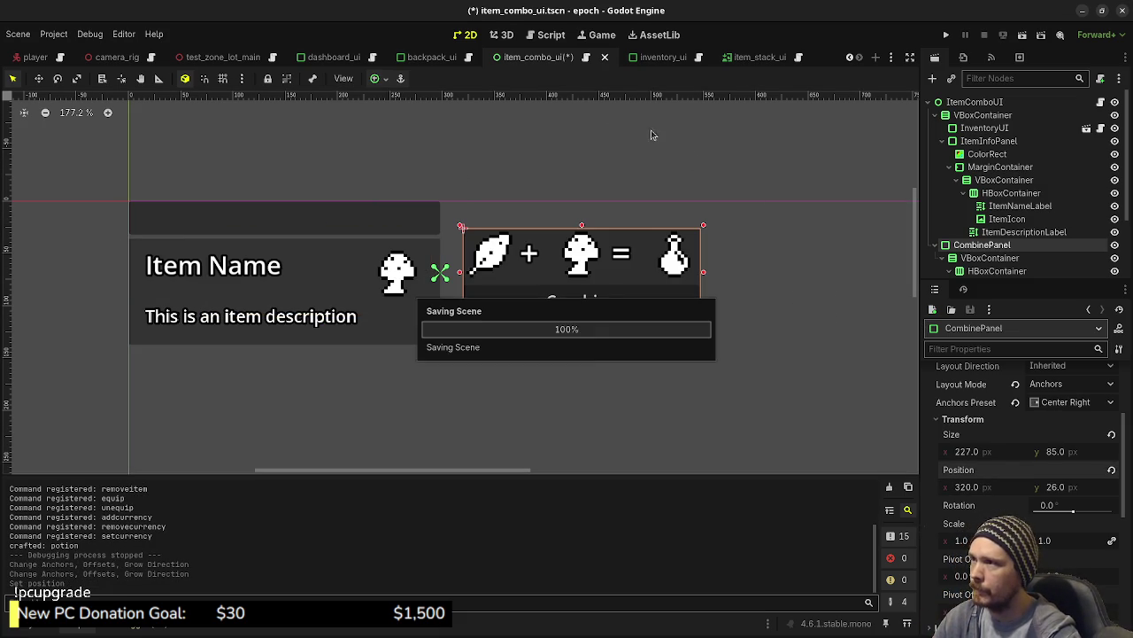
pyautogui.click(320, 58)
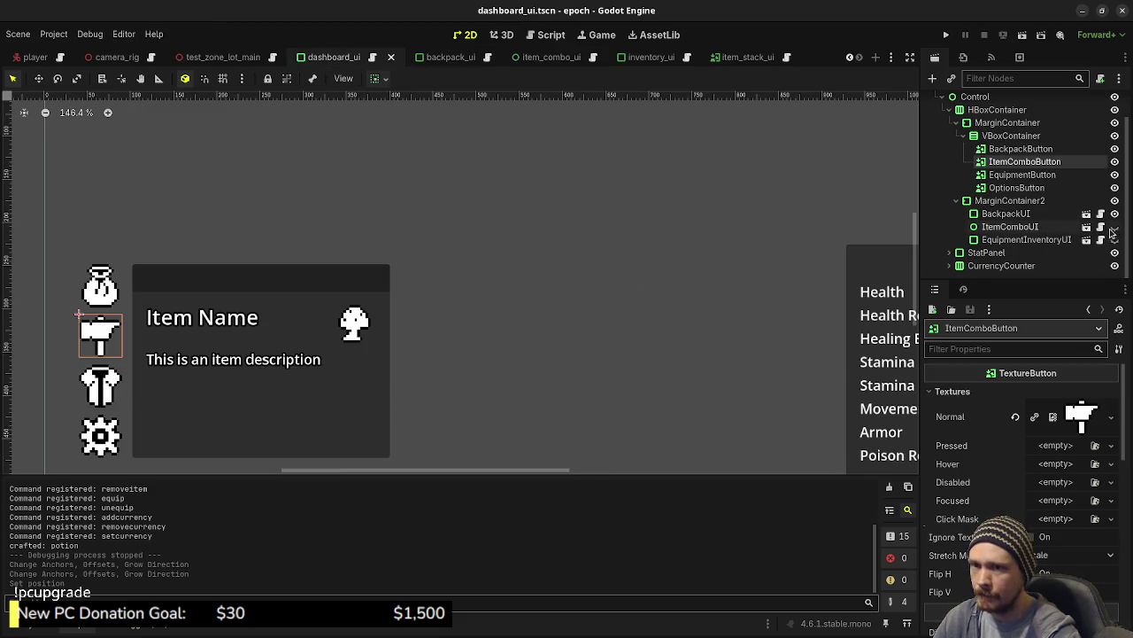
# Toggle ItemComboUI visibility in dashboard_ui, then test-run the game's inventory and stop it.
pyautogui.click(1114, 227)
pyautogui.click(1114, 228)
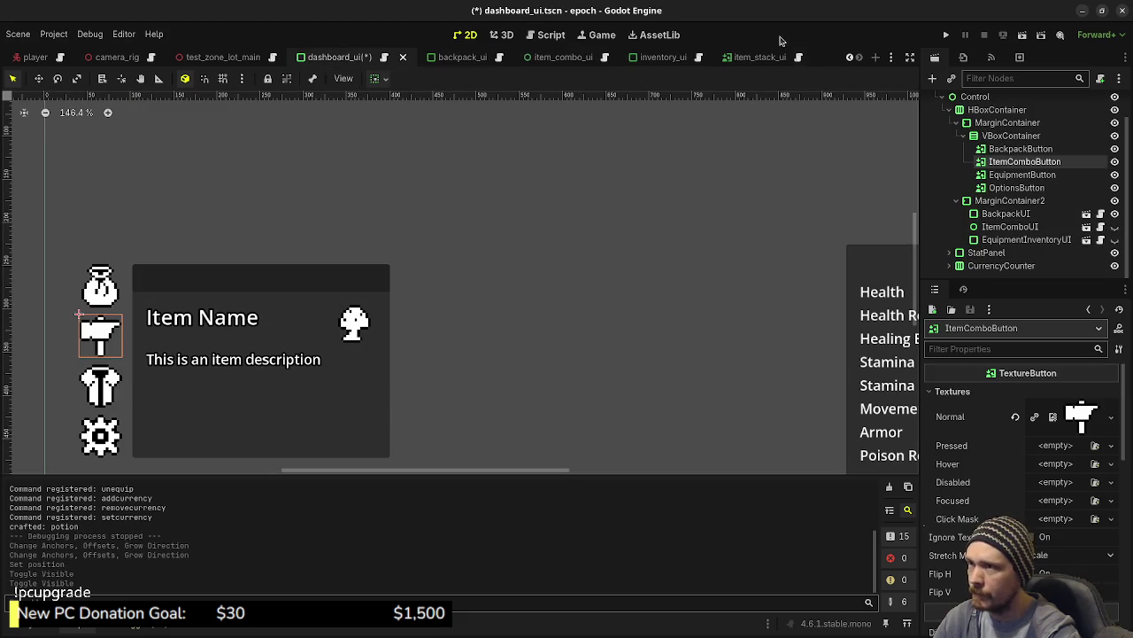
pyautogui.click(946, 35)
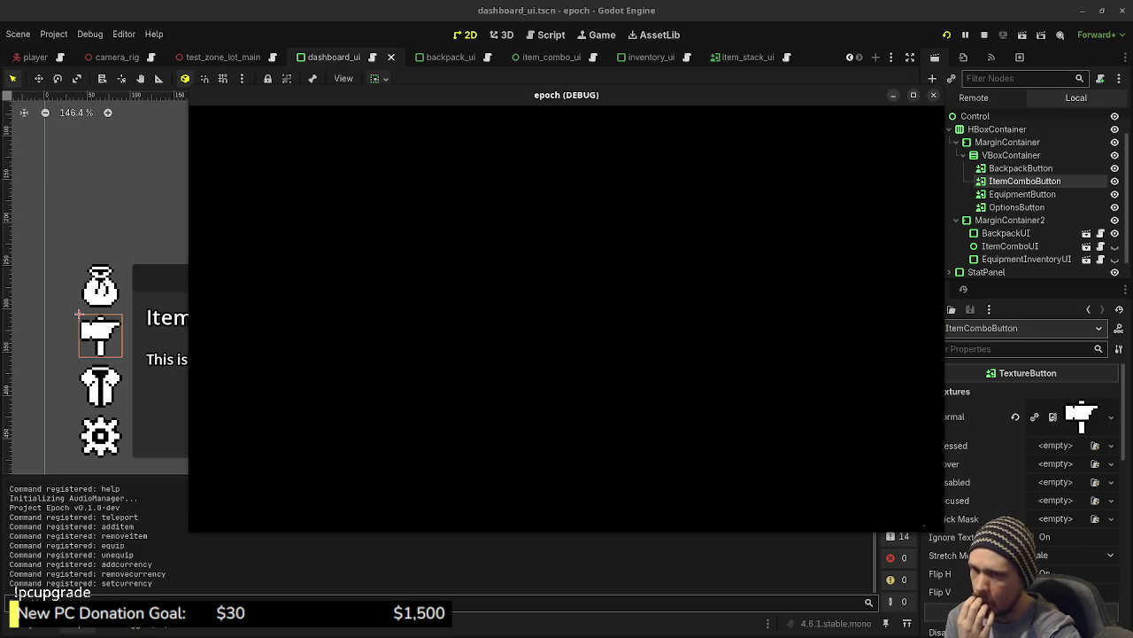
pyautogui.press('Tab')
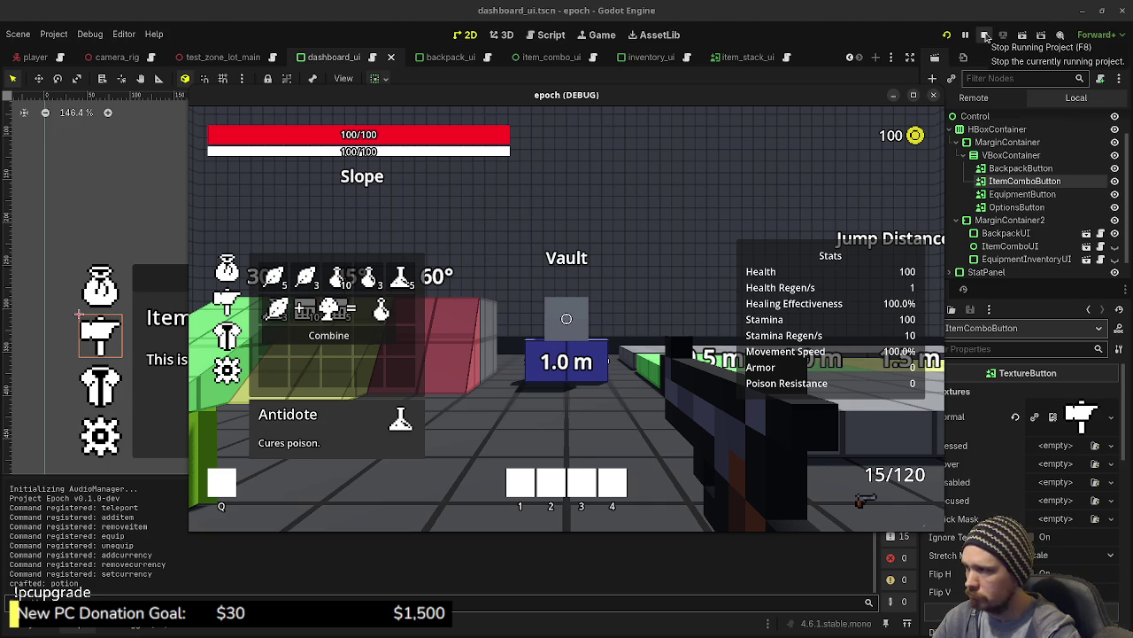
pyautogui.click(985, 36)
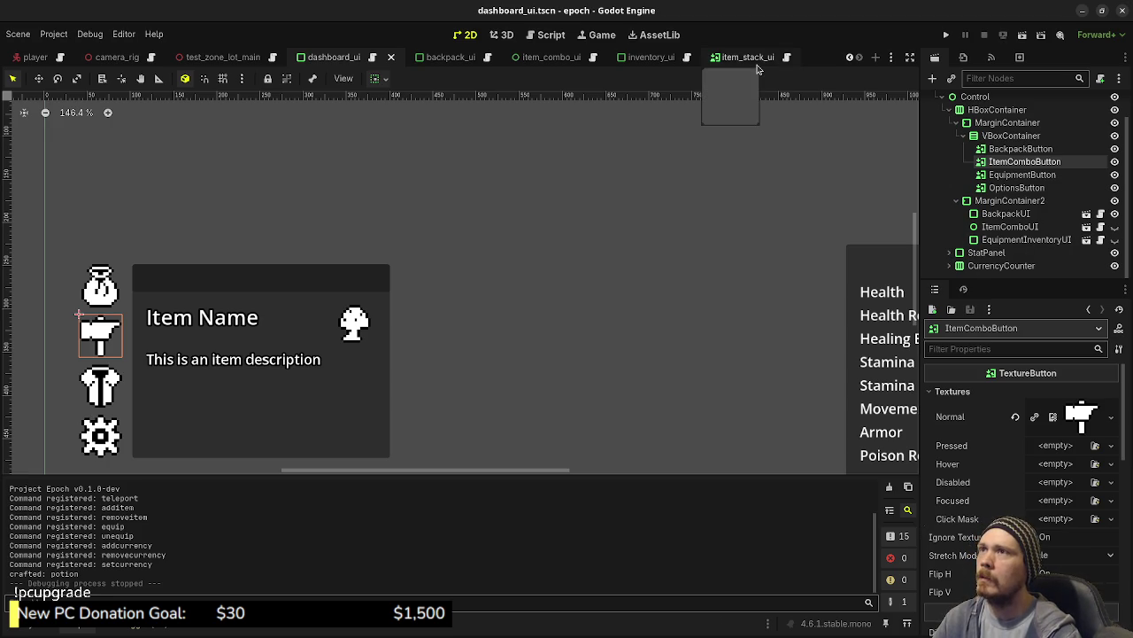
pyautogui.scroll(2, 1007, 178)
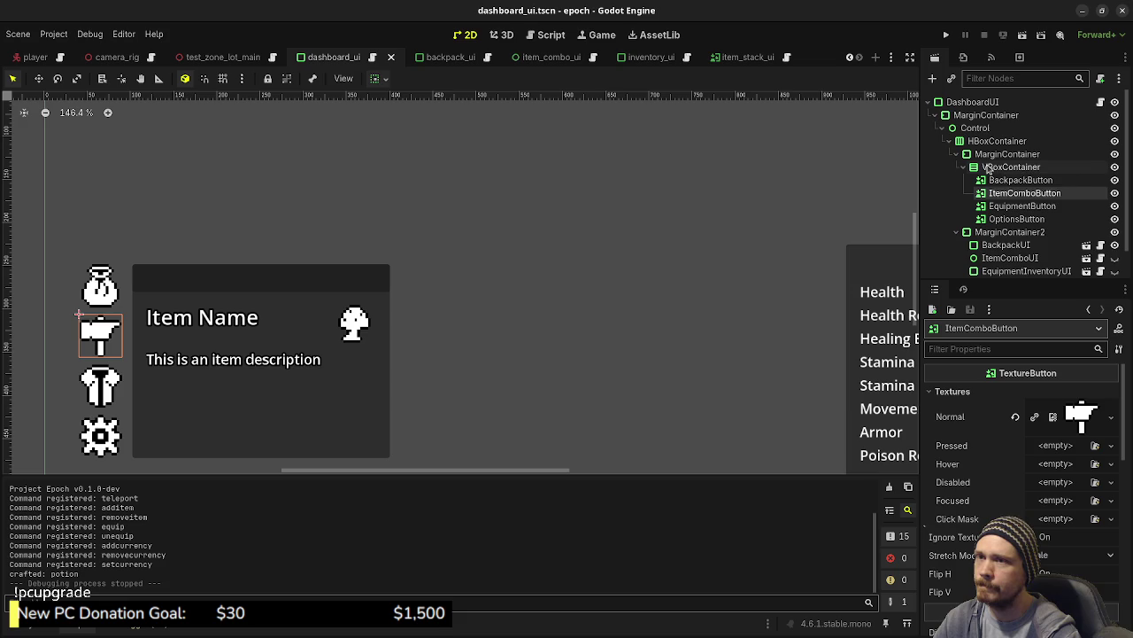
# Change the type of the item_combo_ui root ItemComboUI to HBoxContainer.
pyautogui.click(546, 56)
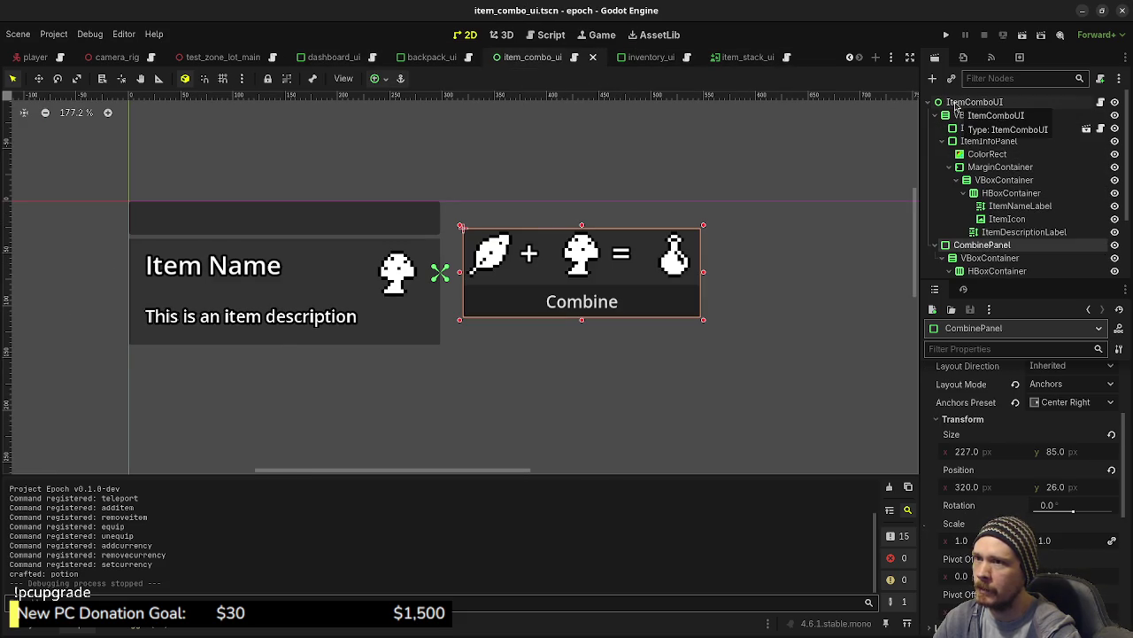
pyautogui.click(956, 103)
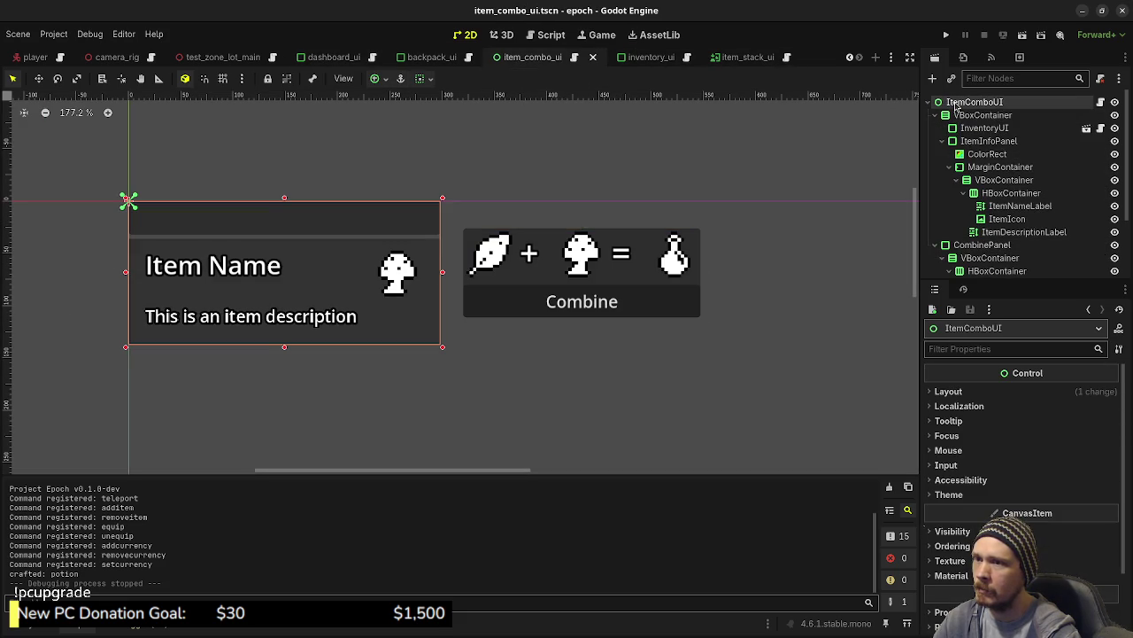
pyautogui.rightClick(957, 107)
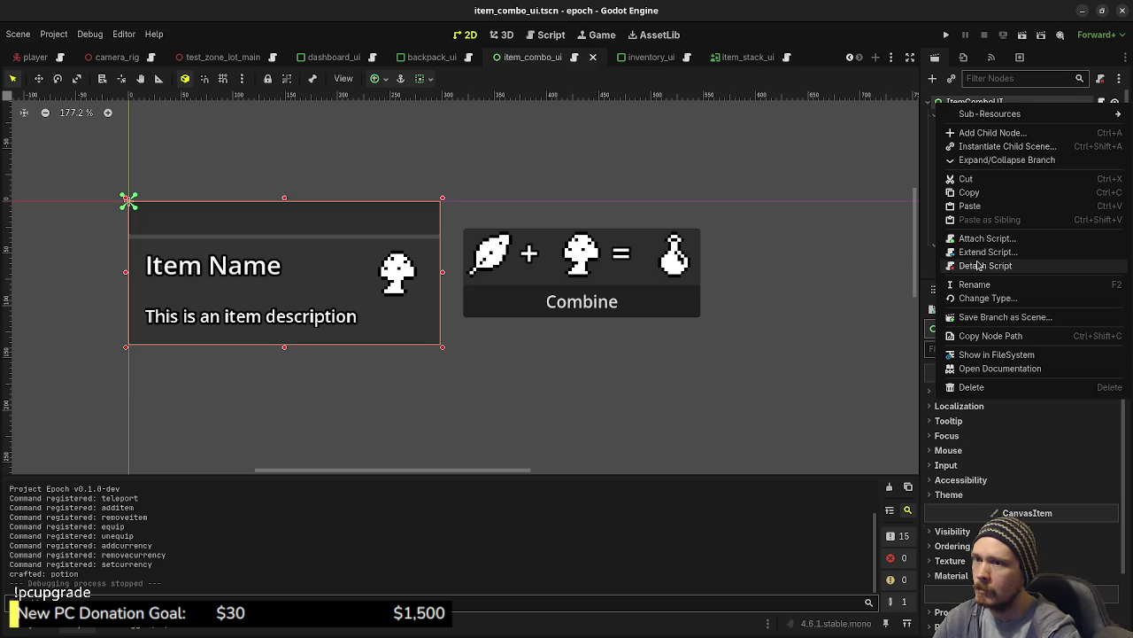
pyautogui.click(974, 297)
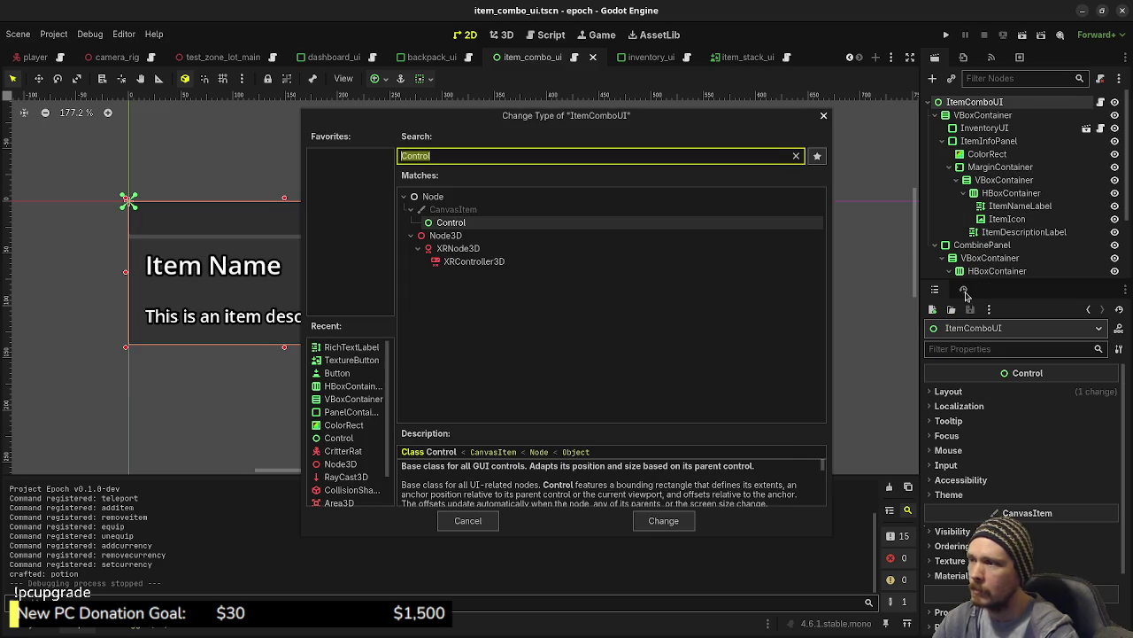
pyautogui.write('hbox')
pyautogui.press('Return')
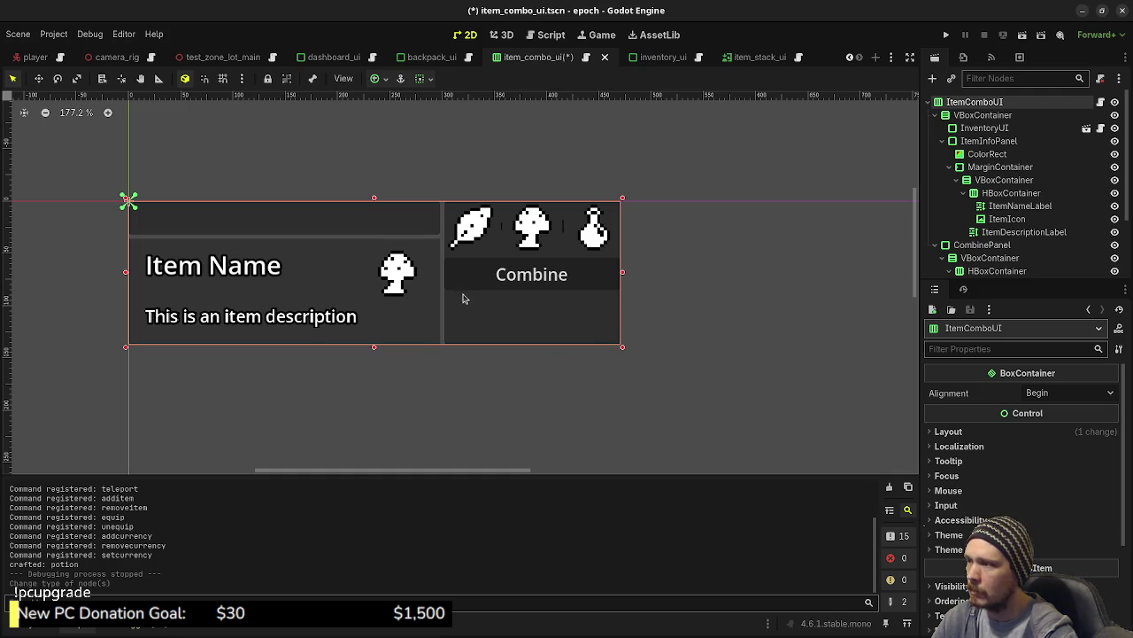
# Turn on horizontal Expand in CombinePanel's container sizing.
pyautogui.click(978, 245)
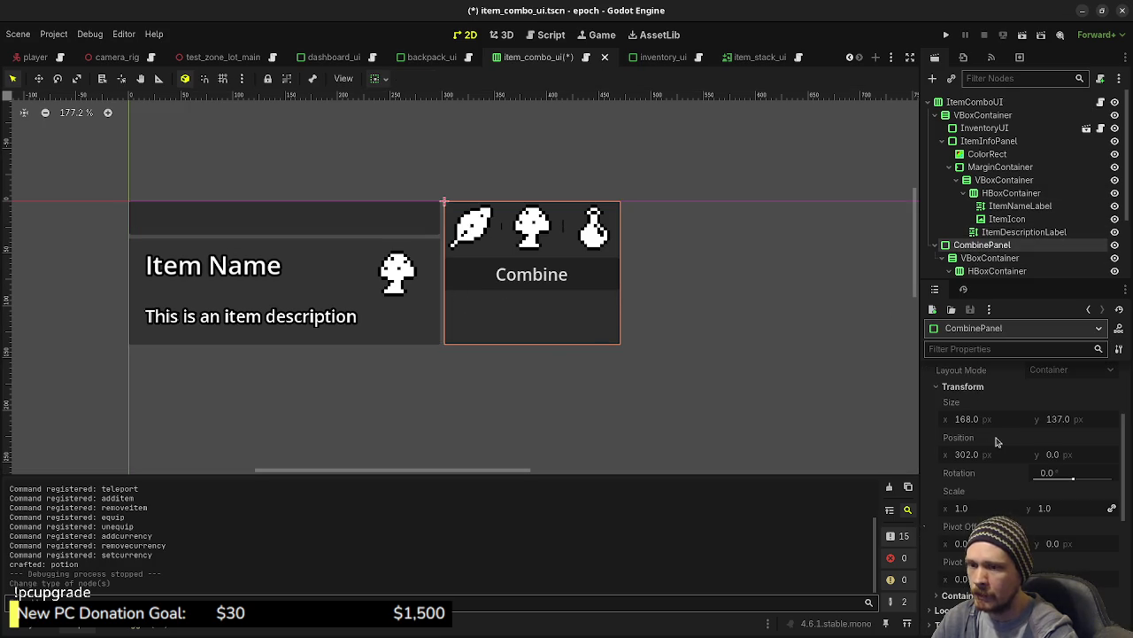
pyautogui.scroll(-4, 996, 441)
pyautogui.click(974, 461)
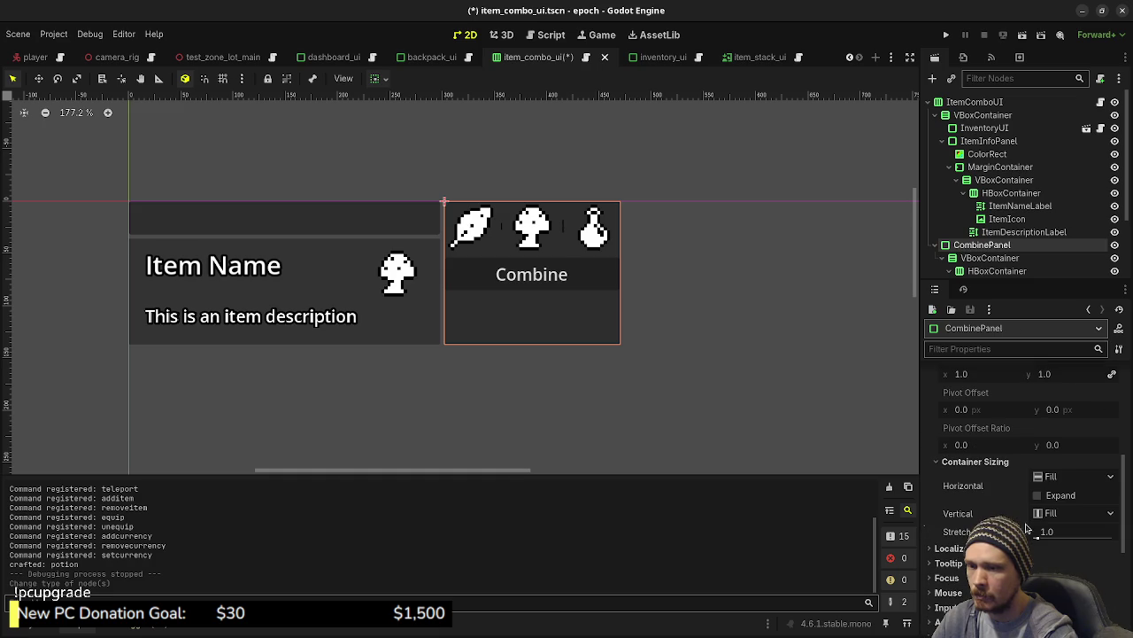
pyautogui.click(1040, 496)
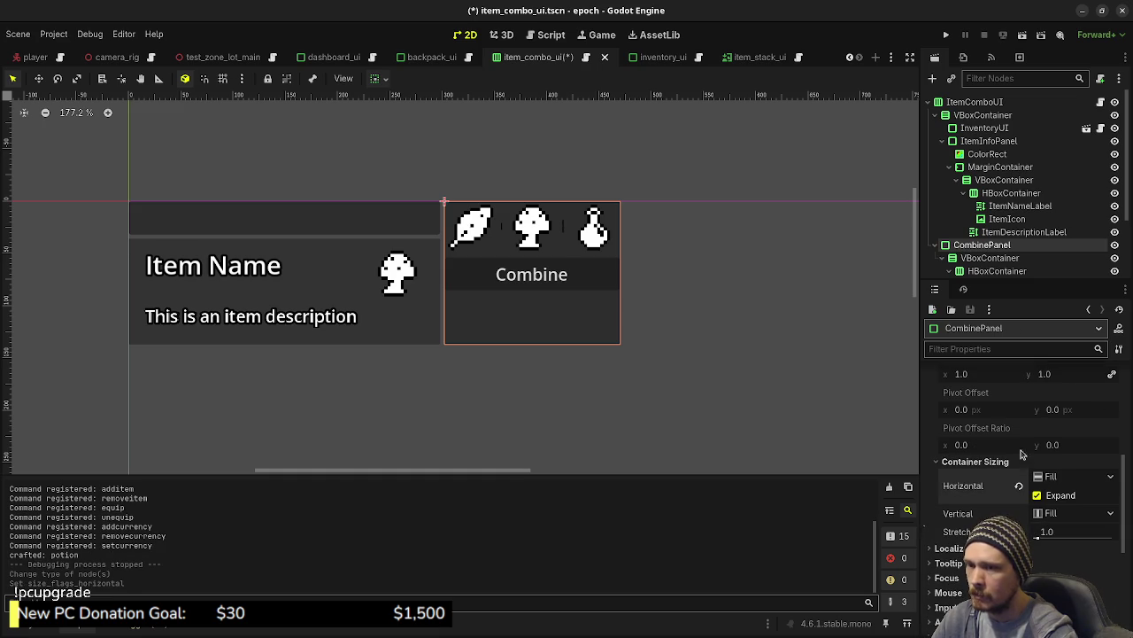
pyautogui.scroll(2, 1014, 414)
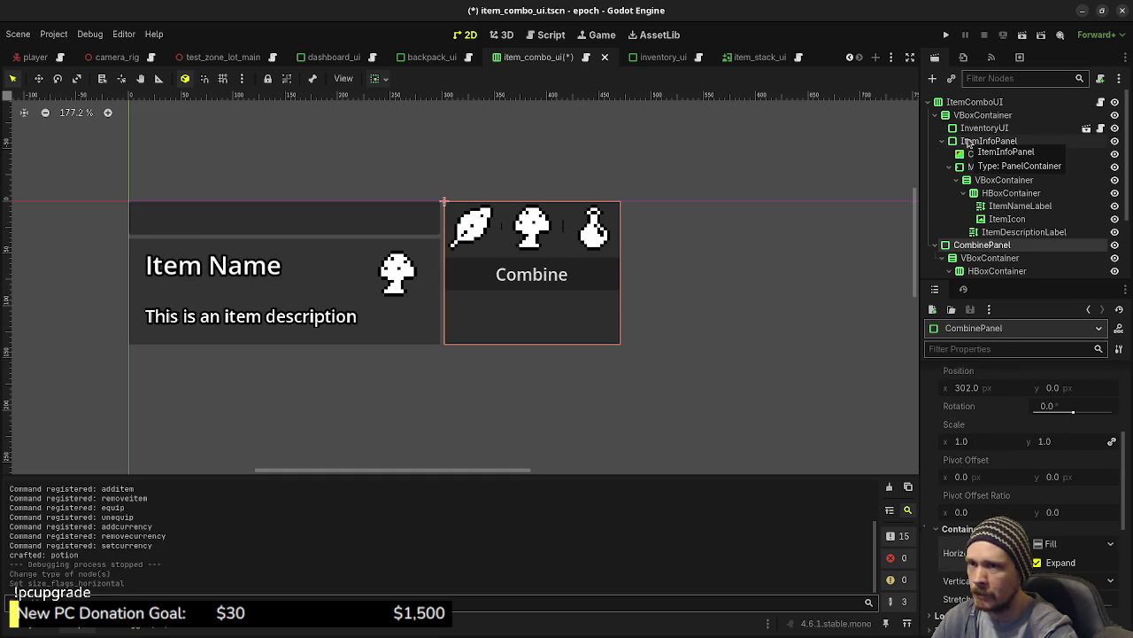
# Toggle horizontal Expand on and off for the top VBoxContainer.
pyautogui.click(976, 115)
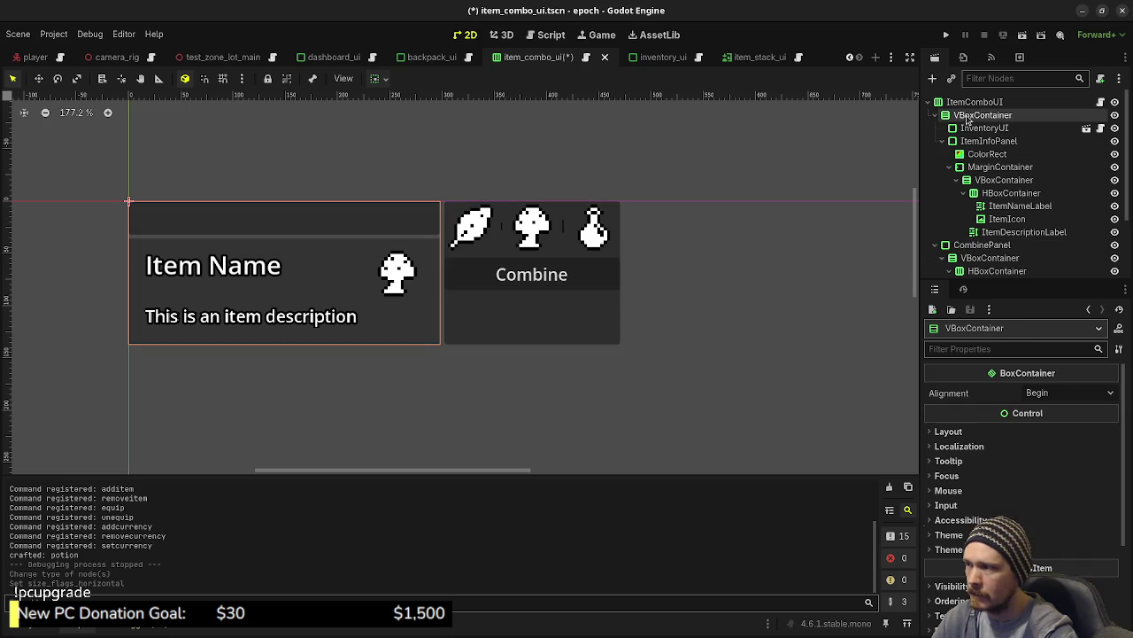
pyautogui.click(946, 431)
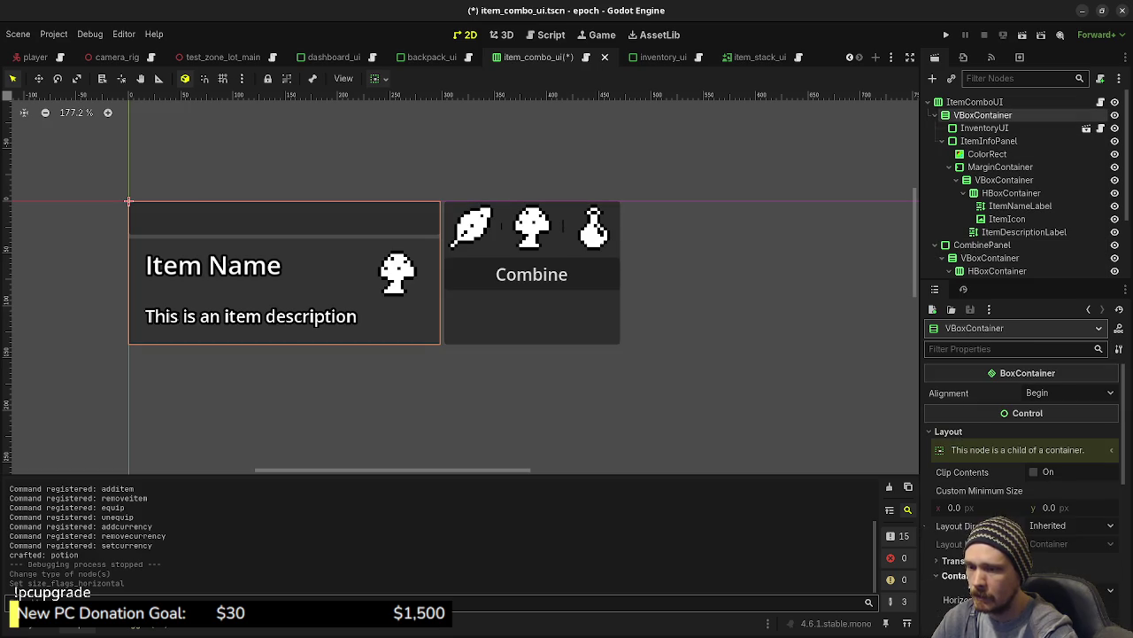
pyautogui.scroll(-3, 1018, 469)
pyautogui.click(1040, 477)
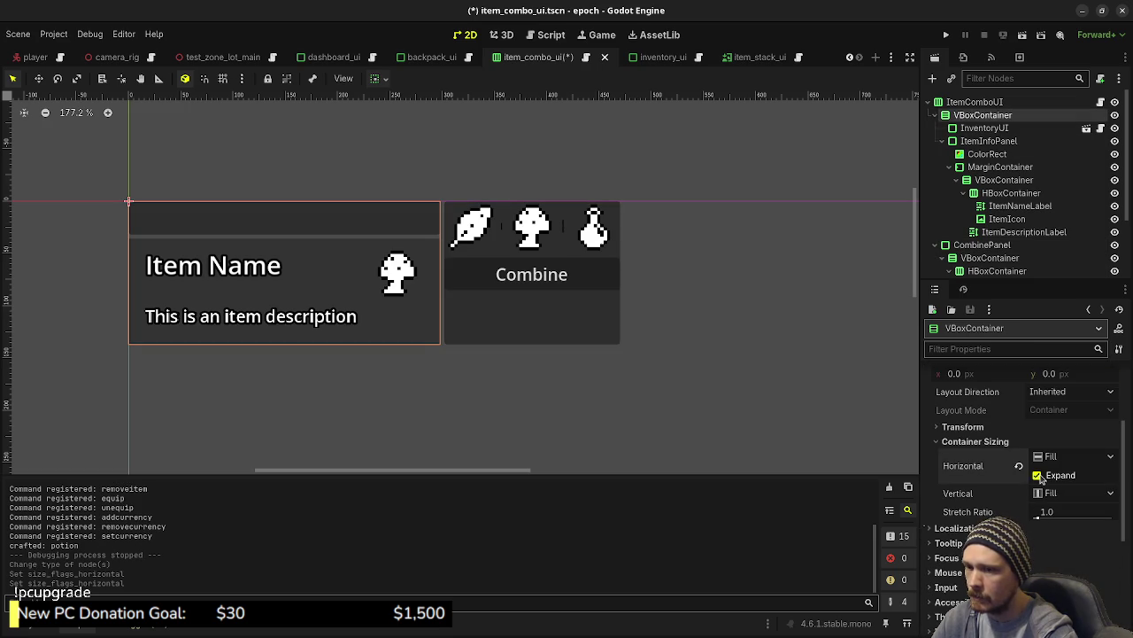
pyautogui.click(1041, 478)
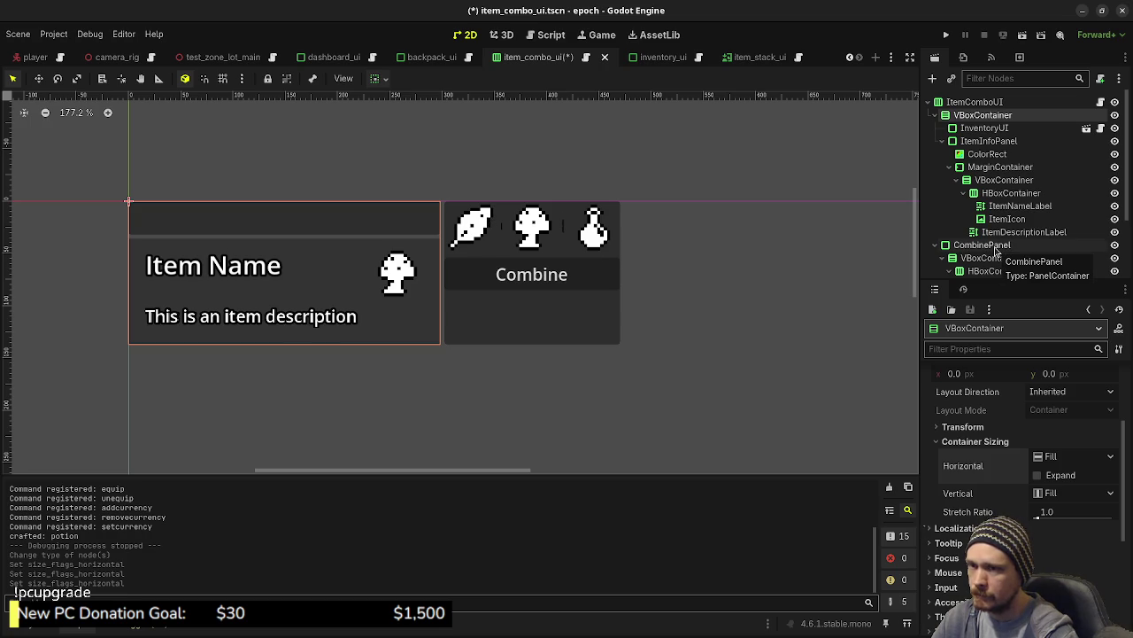
pyautogui.scroll(-2, 995, 253)
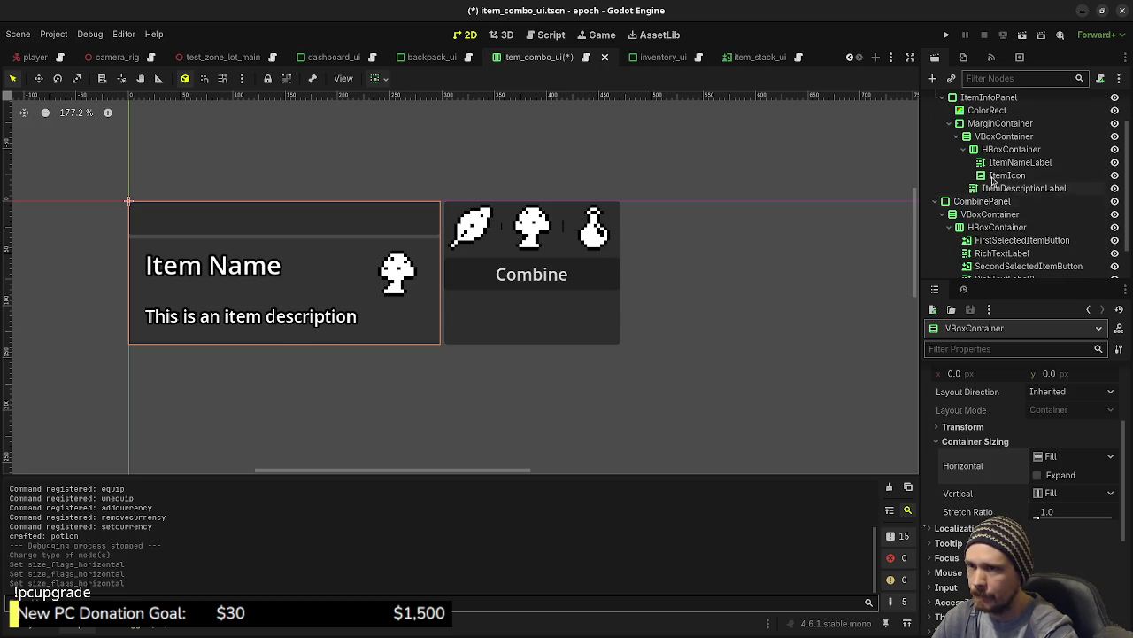
# Toggle vertical Expand on and off for the combine icons row HBoxContainer.
pyautogui.click(978, 229)
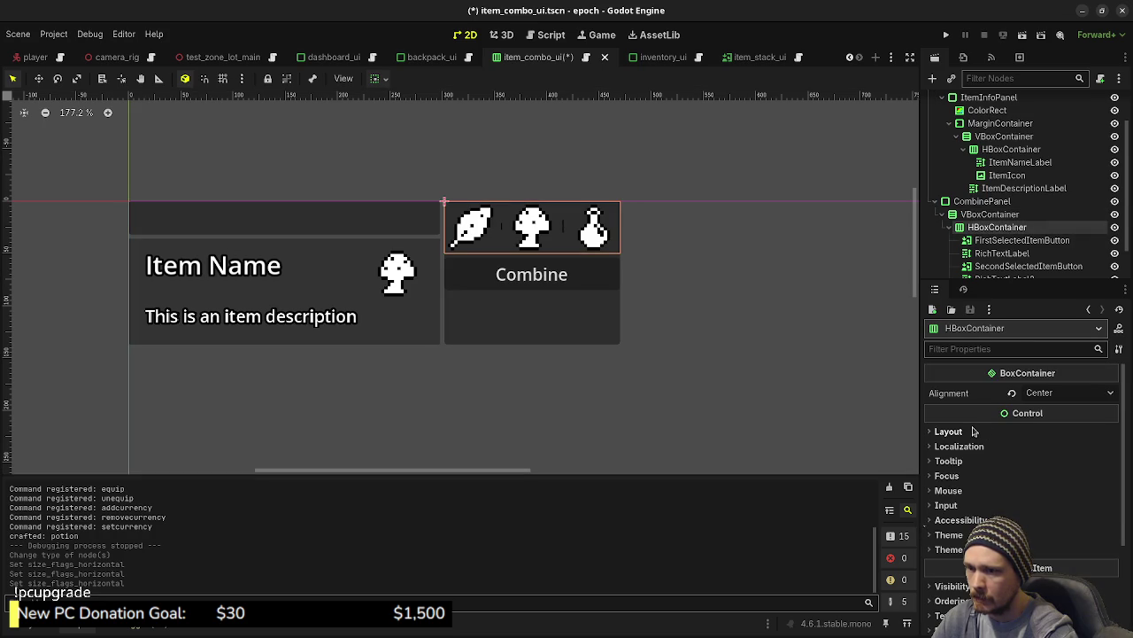
pyautogui.click(974, 431)
pyautogui.click(965, 576)
pyautogui.scroll(-2, 1012, 513)
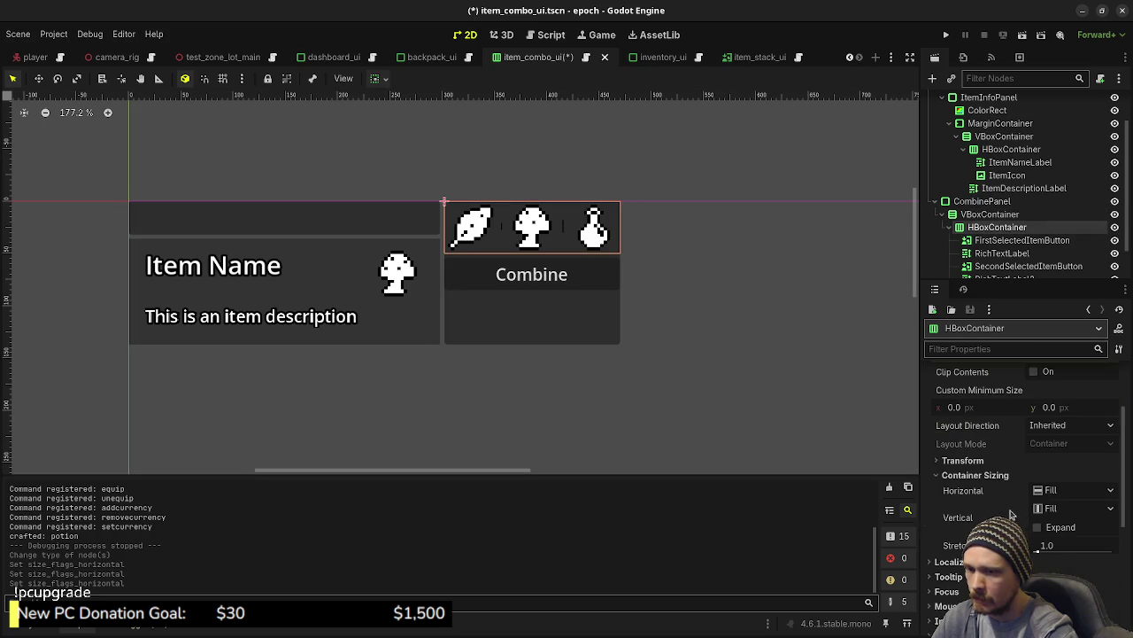
pyautogui.click(1038, 526)
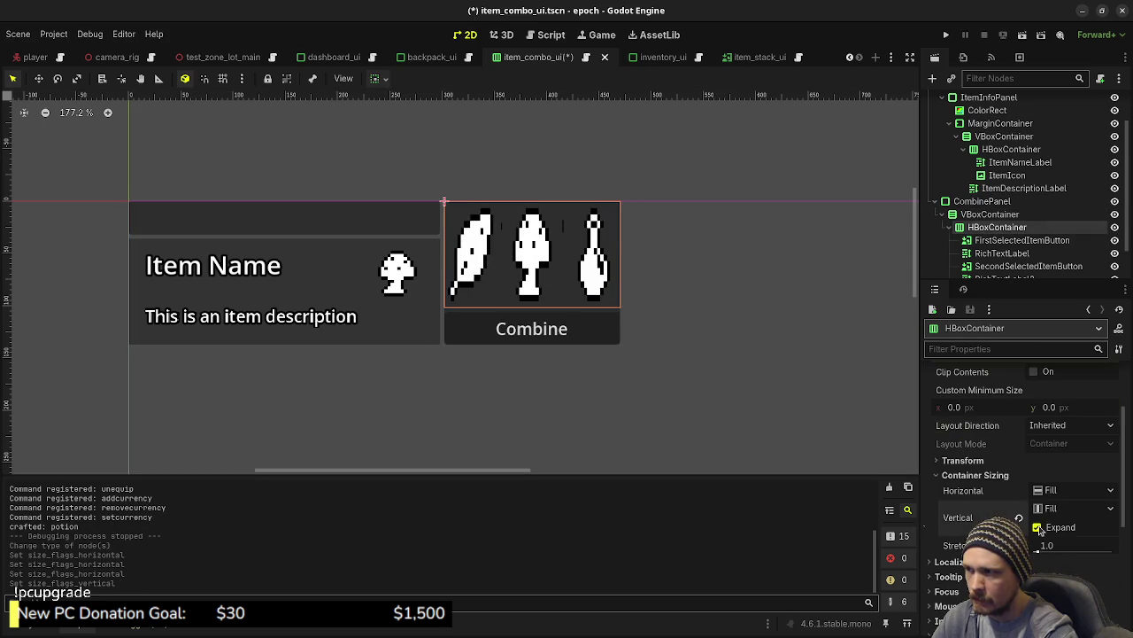
pyautogui.click(1038, 526)
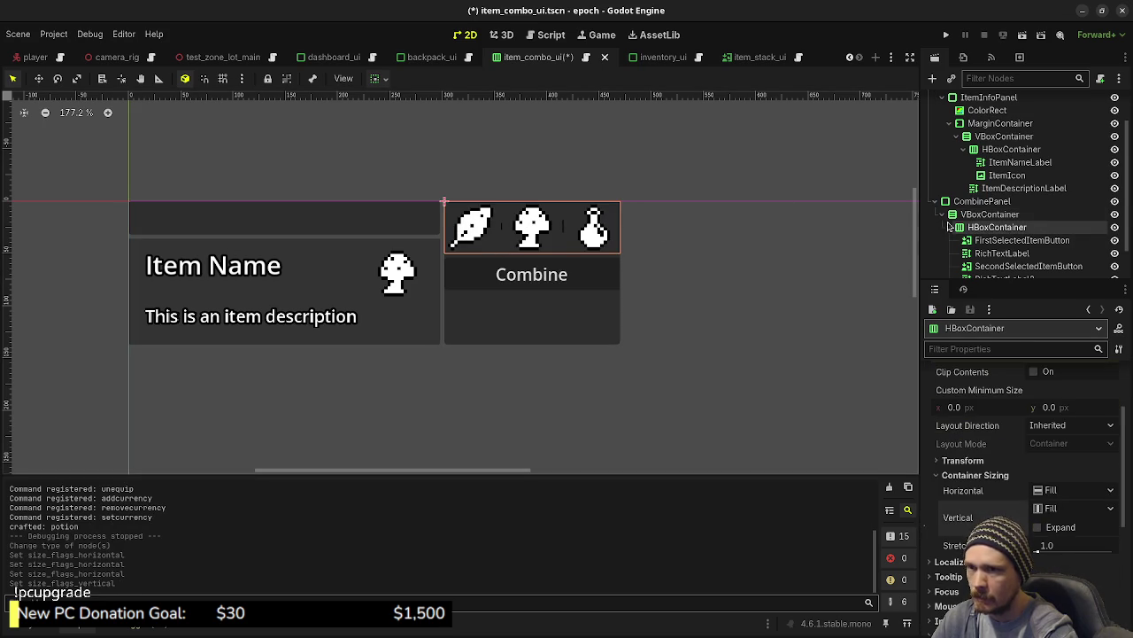
# Undo the four container sizing changes.
pyautogui.hotkey('ctrl', 'z')
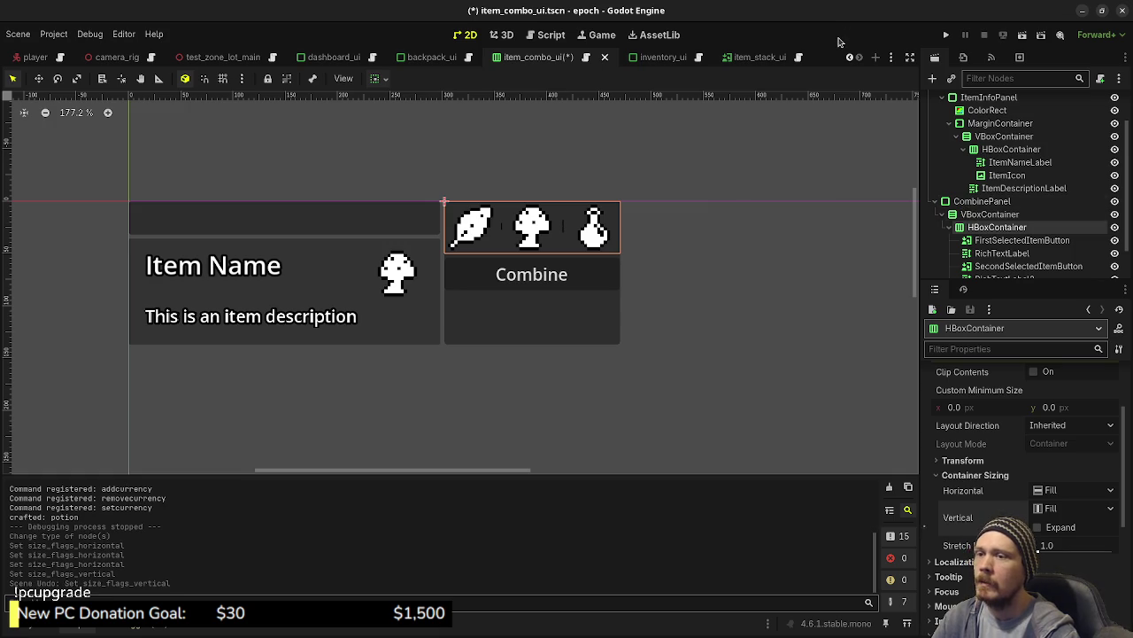
pyautogui.hotkey('ctrl', 'z')
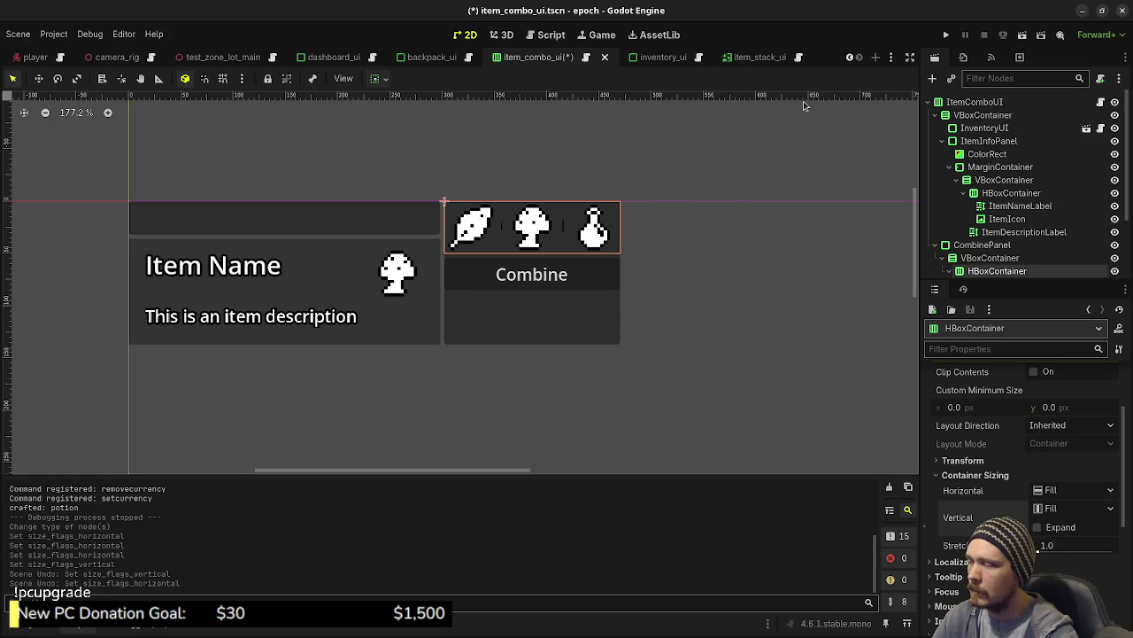
pyautogui.hotkey('ctrl', 'z')
pyautogui.hotkey('ctrl', 'z')
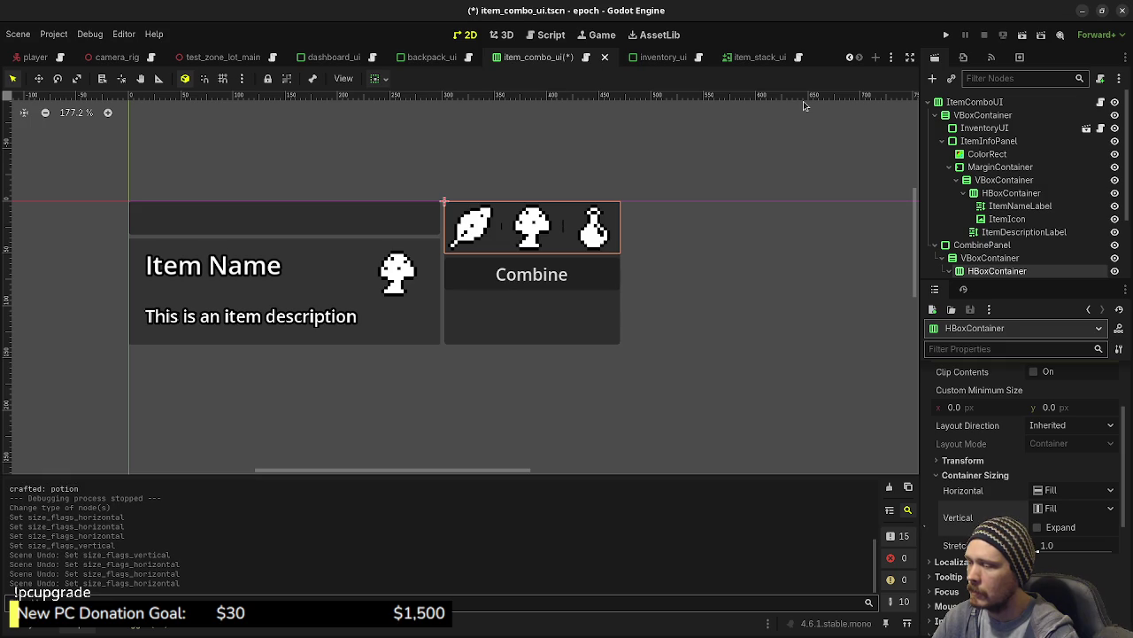
pyautogui.hotkey('ctrl', 'z')
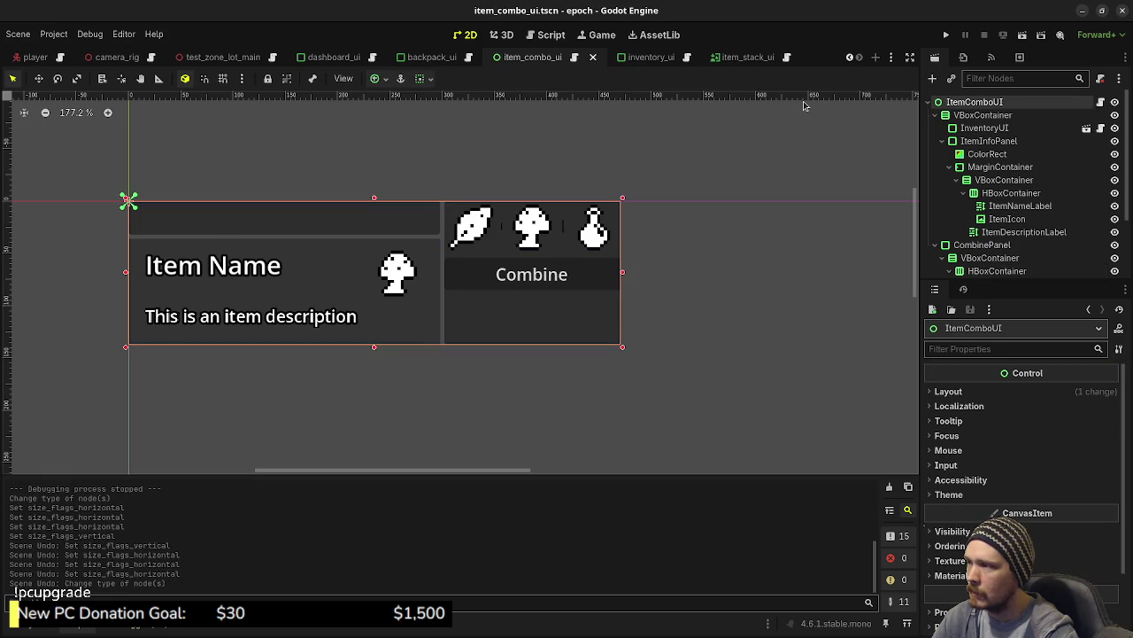
# Undo the root's HBoxContainer type change while keeping CombinePanel's placement beside the item info.
pyautogui.hotkey('ctrl', 'z')
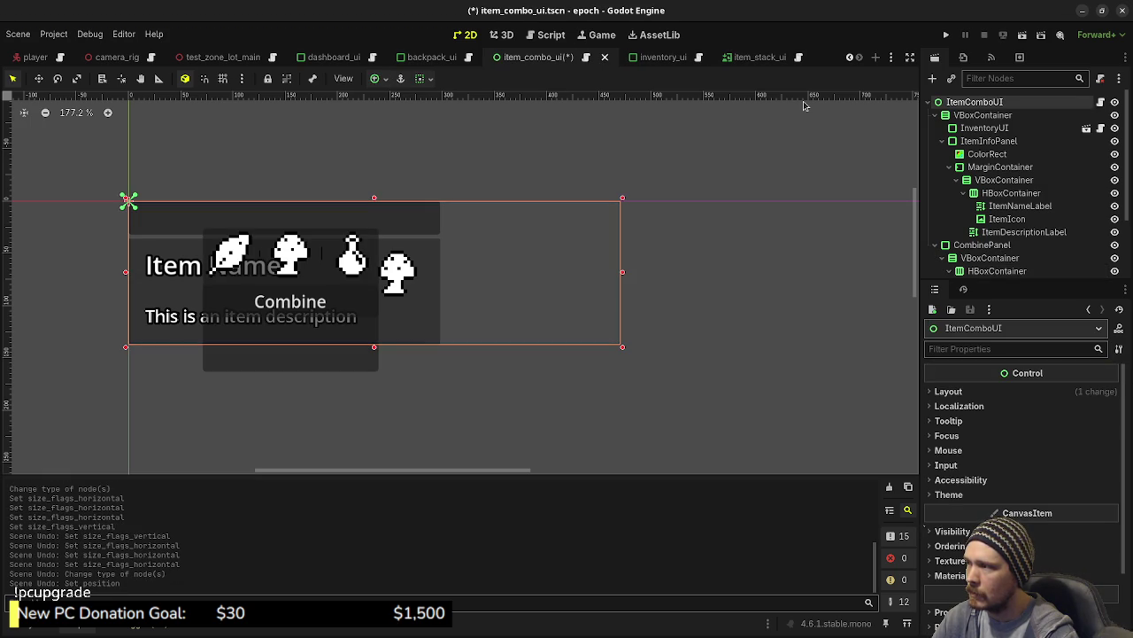
pyautogui.hotkey('ctrl', 'z')
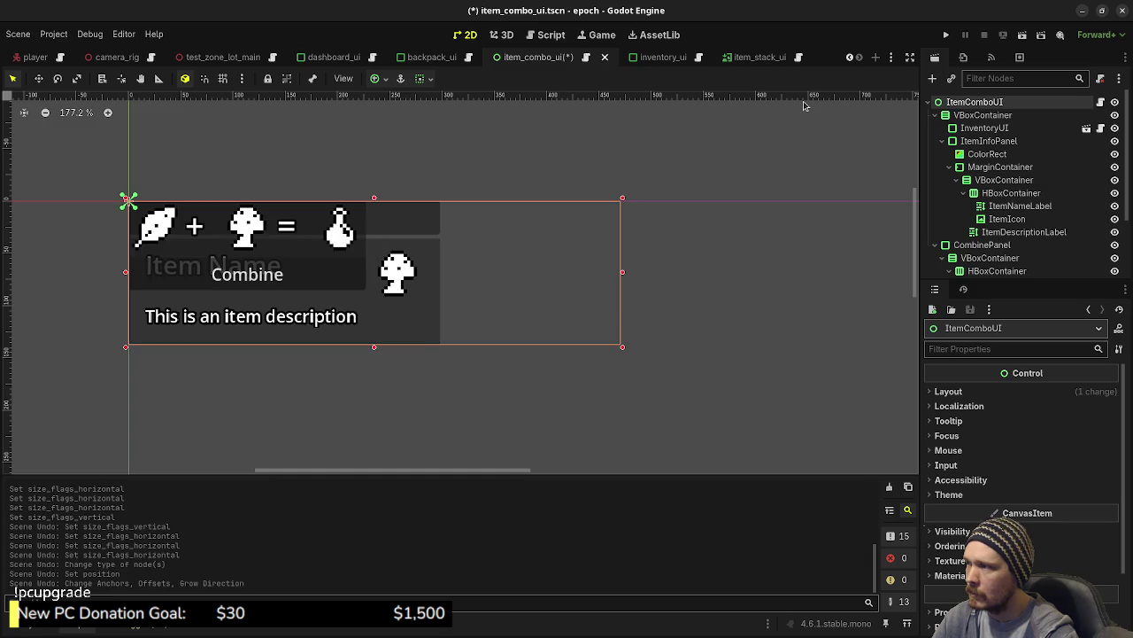
pyautogui.hotkey('ctrl', 'shift', 'z')
pyautogui.hotkey('ctrl', 'shift', 'z')
pyautogui.hotkey('ctrl', 'shift', 'z')
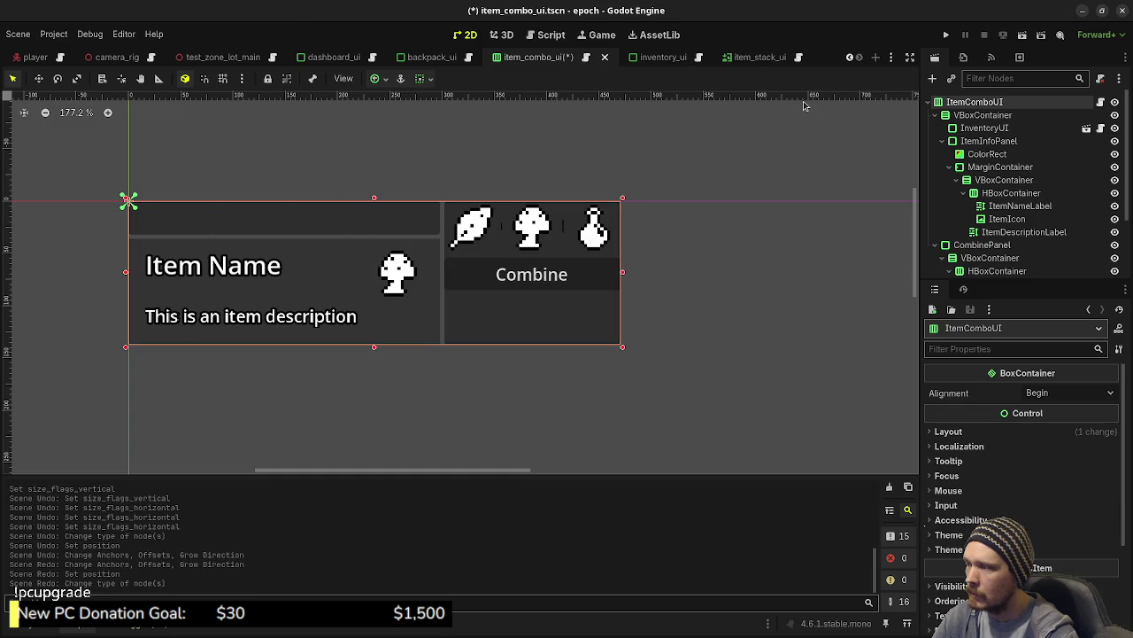
pyautogui.hotkey('ctrl', 'z')
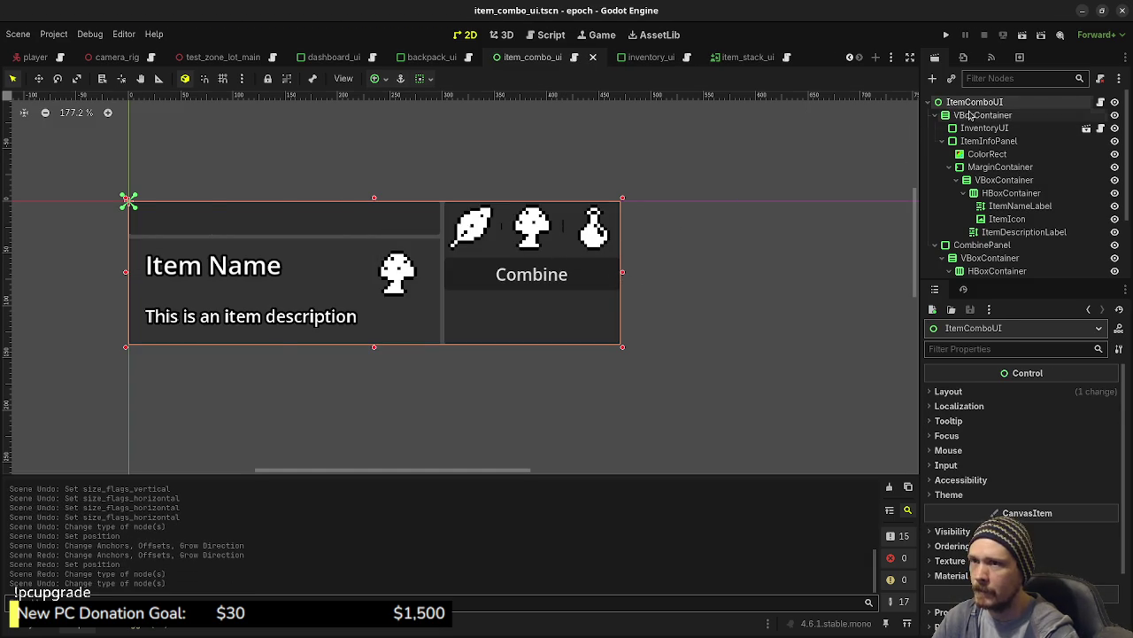
# Try narrowing ItemComboUI to end after the description, then undo the resize.
pyautogui.click(958, 114)
pyautogui.click(956, 103)
pyautogui.moveTo(625, 272)
pyautogui.mouseDown()
pyautogui.moveTo(244, 305)
pyautogui.moveTo(365, 314)
pyautogui.mouseUp()
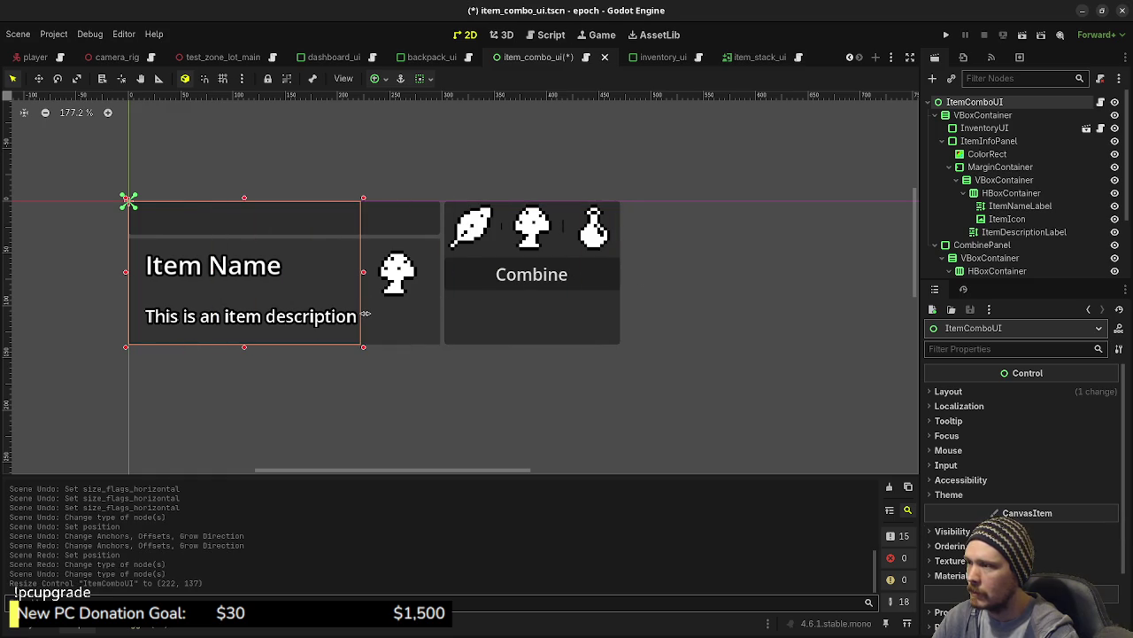
pyautogui.hotkey('ctrl', 'z')
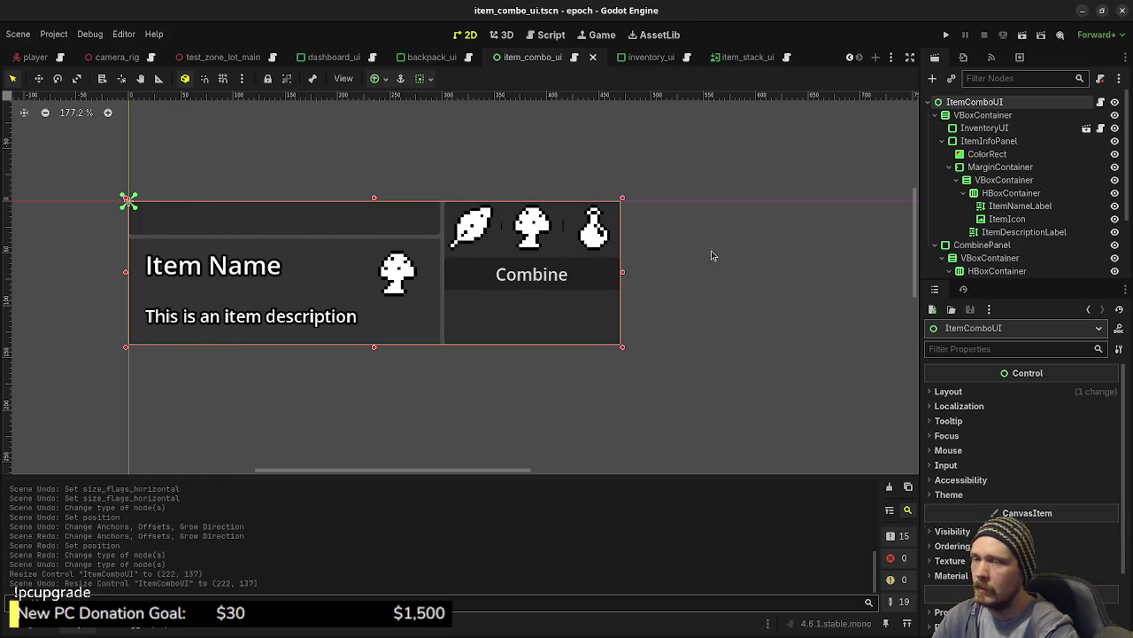
# Inspect VBoxContainer, InventoryUI, ItemInfoPanel and ColorRect in the Scene dock.
pyautogui.click(981, 116)
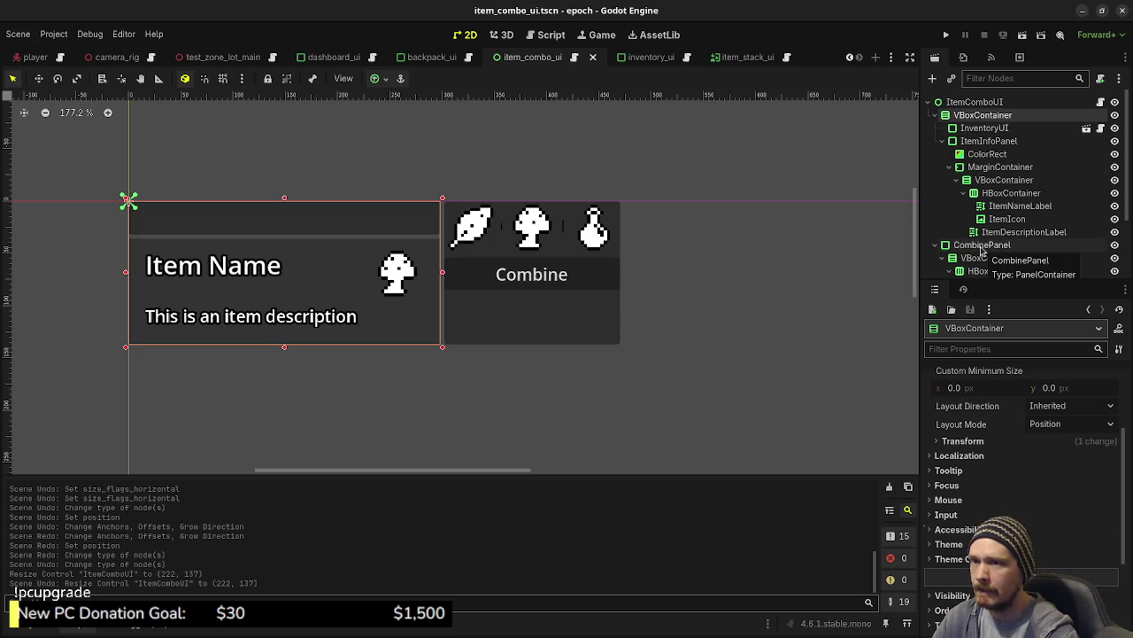
pyautogui.click(984, 128)
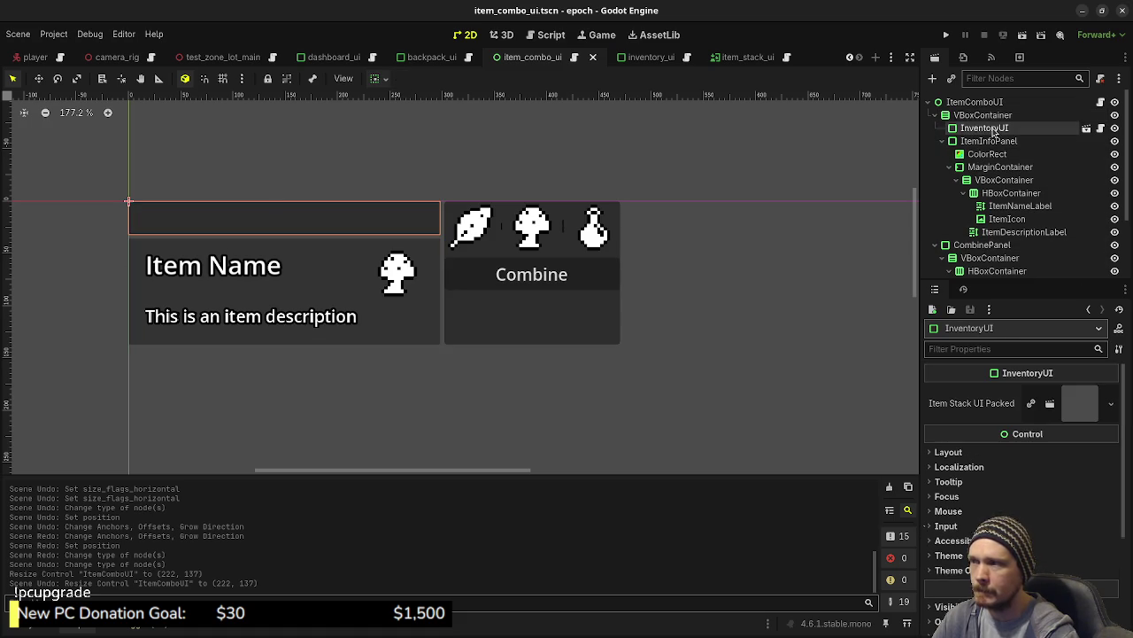
pyautogui.click(992, 141)
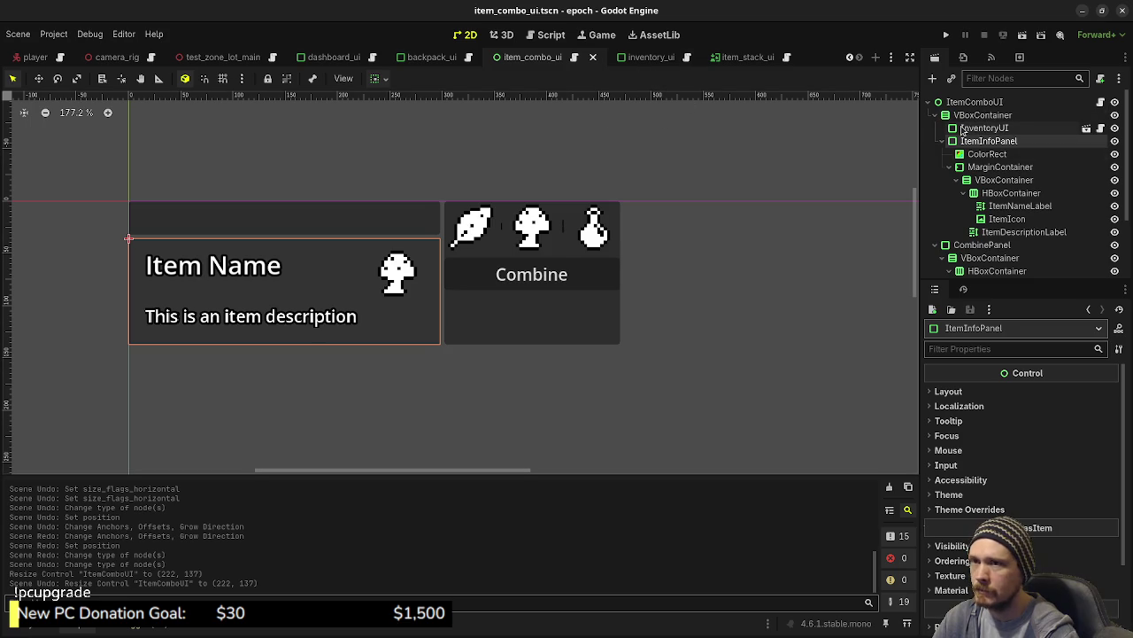
pyautogui.click(985, 154)
pyautogui.click(985, 142)
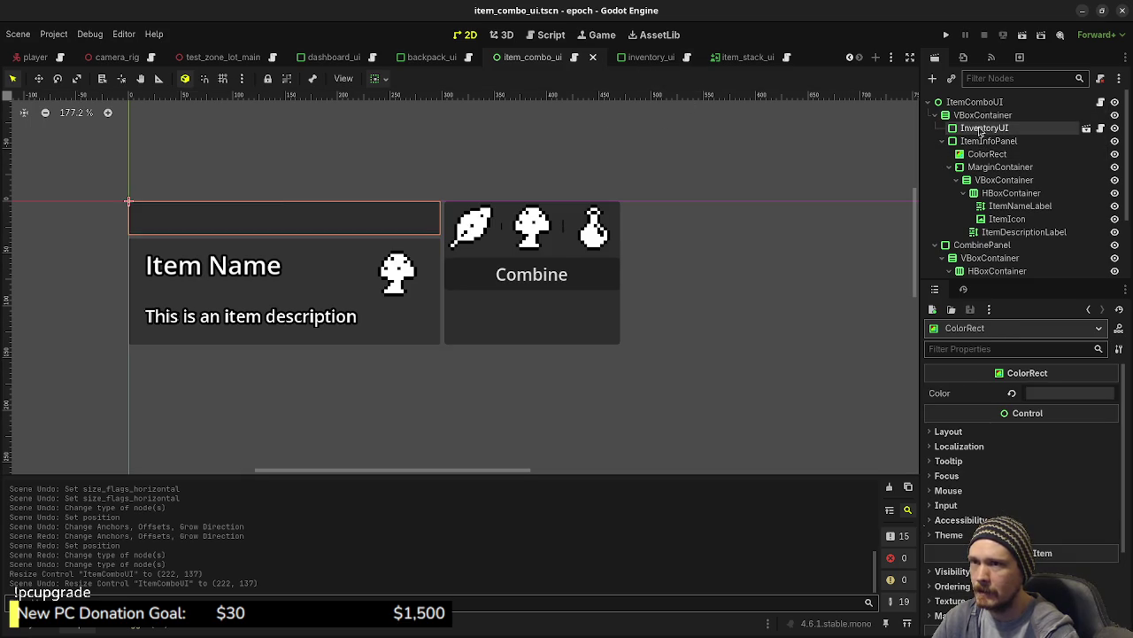
pyautogui.click(982, 127)
pyautogui.click(981, 115)
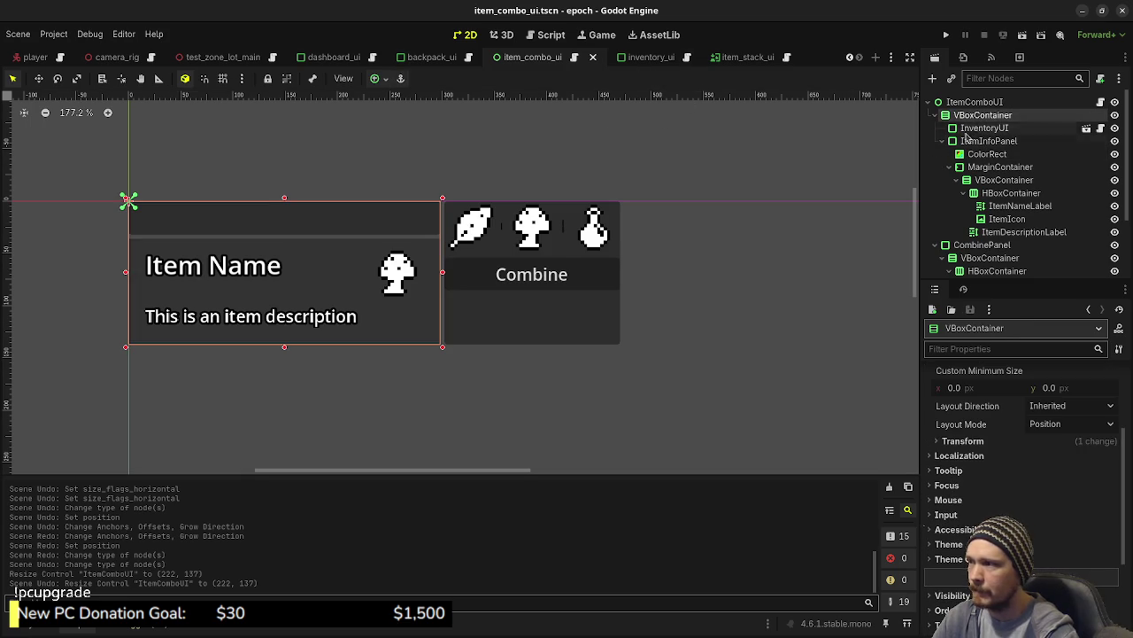
pyautogui.click(739, 57)
pyautogui.click(646, 57)
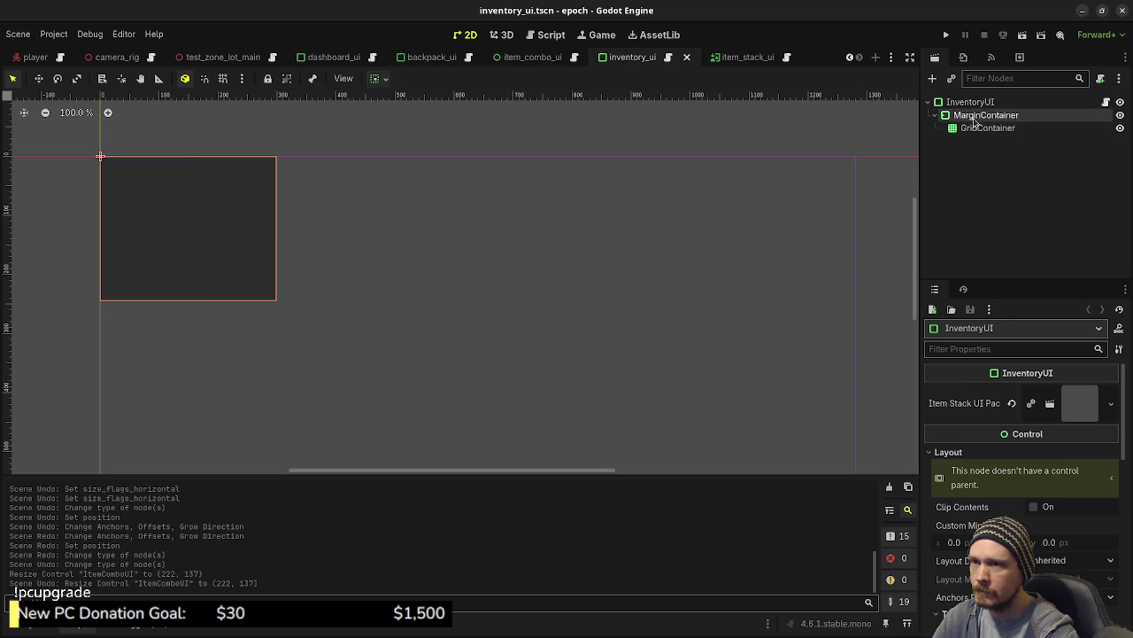
pyautogui.click(974, 115)
pyautogui.click(984, 128)
pyautogui.click(970, 103)
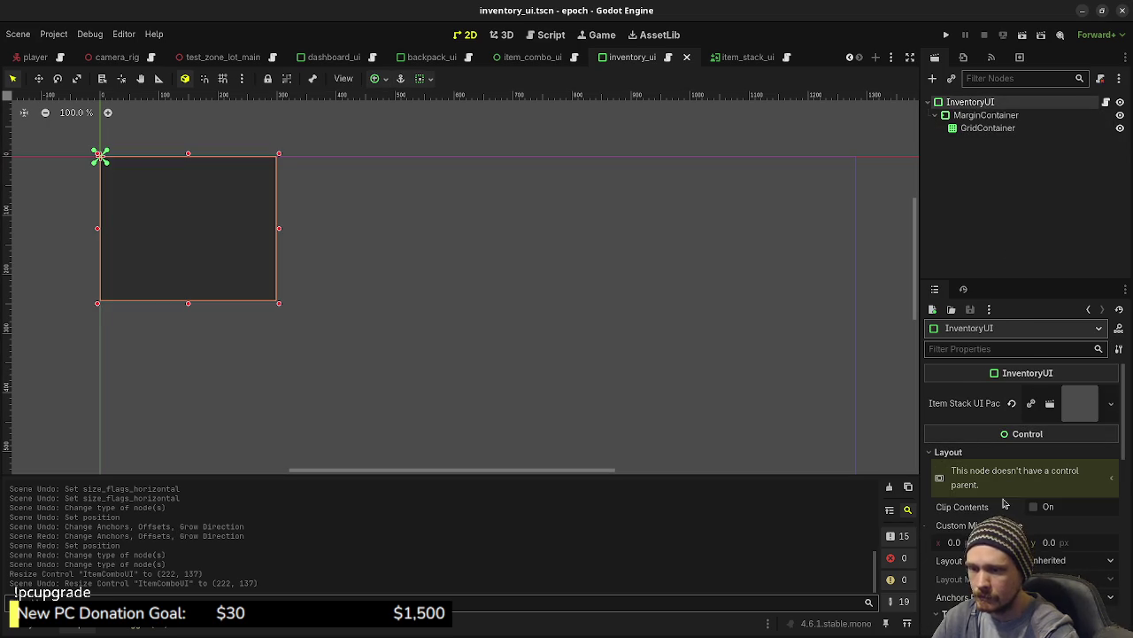
pyautogui.scroll(-5, 1005, 487)
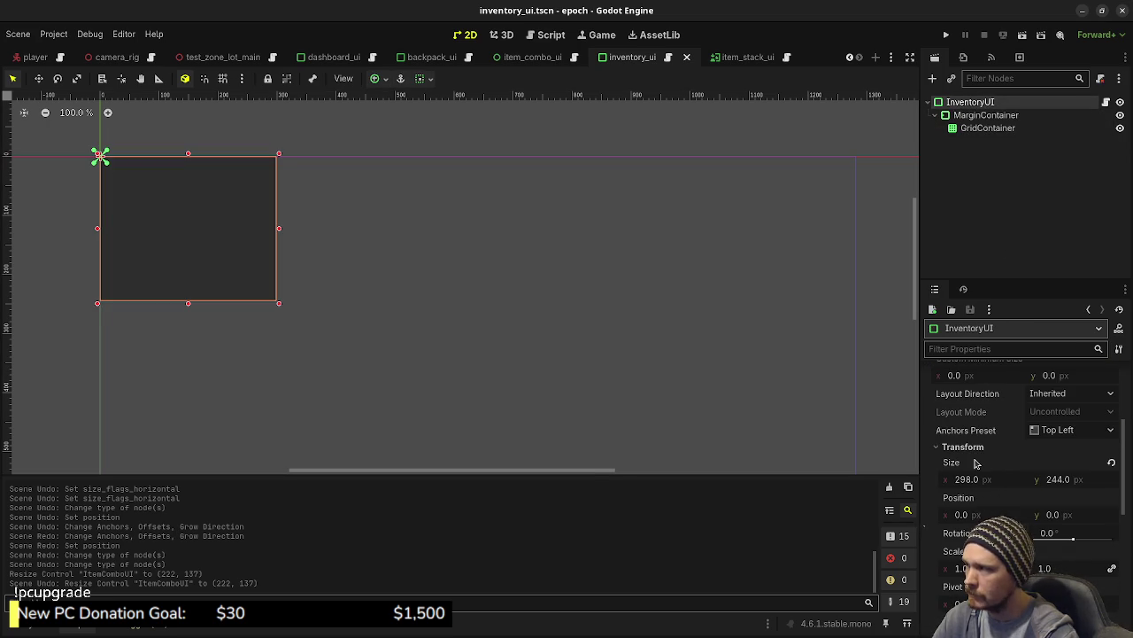
pyautogui.rightClick(975, 463)
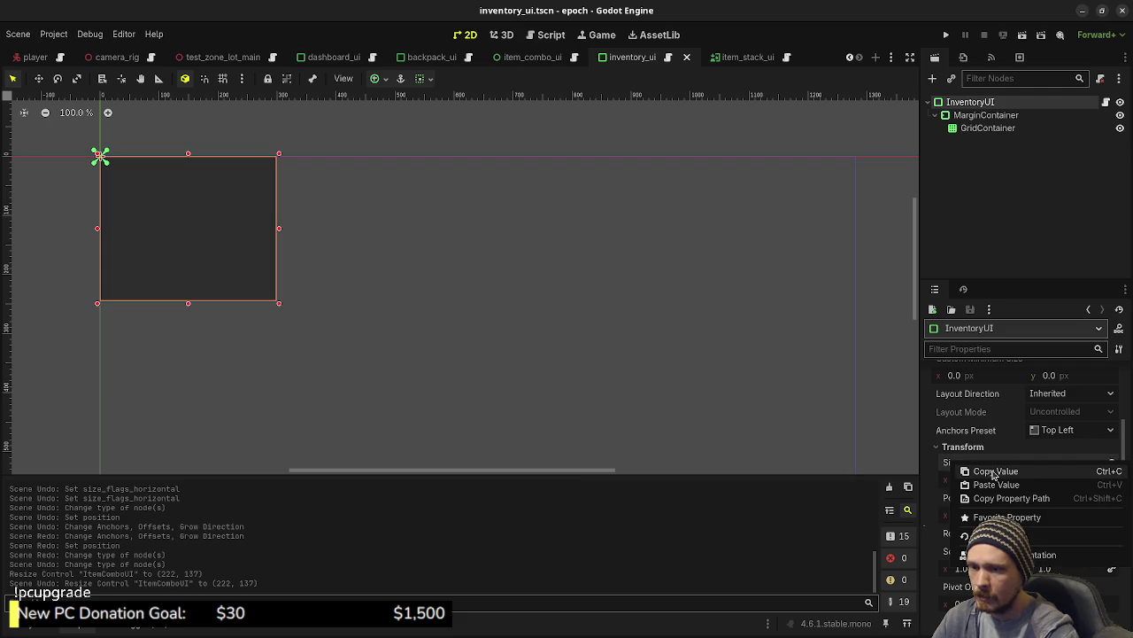
pyautogui.click(994, 472)
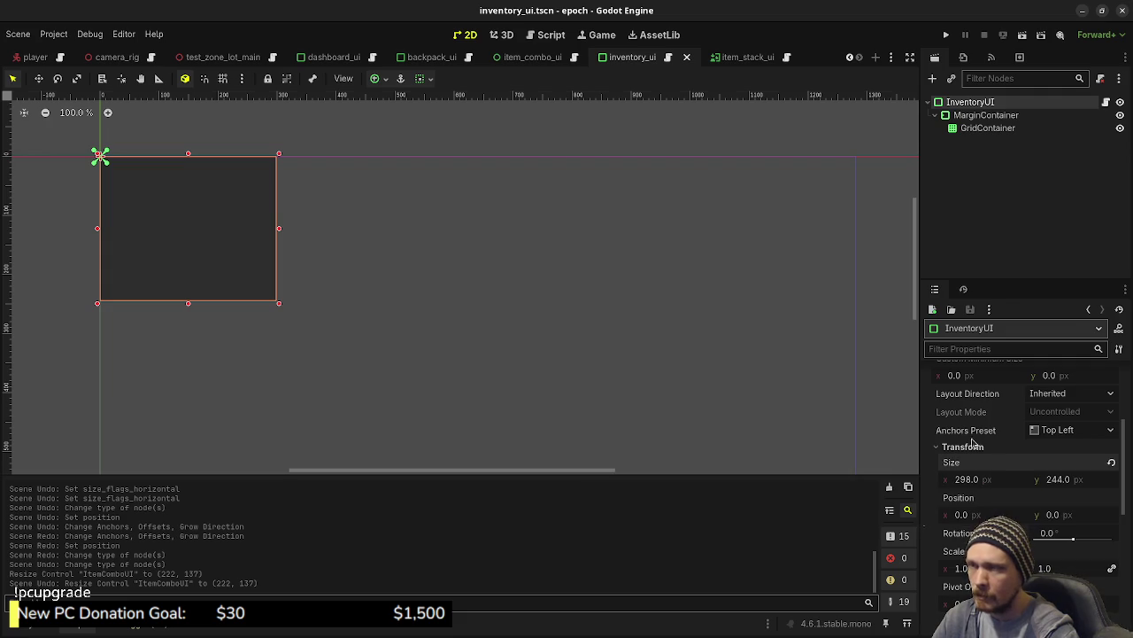
pyautogui.click(419, 59)
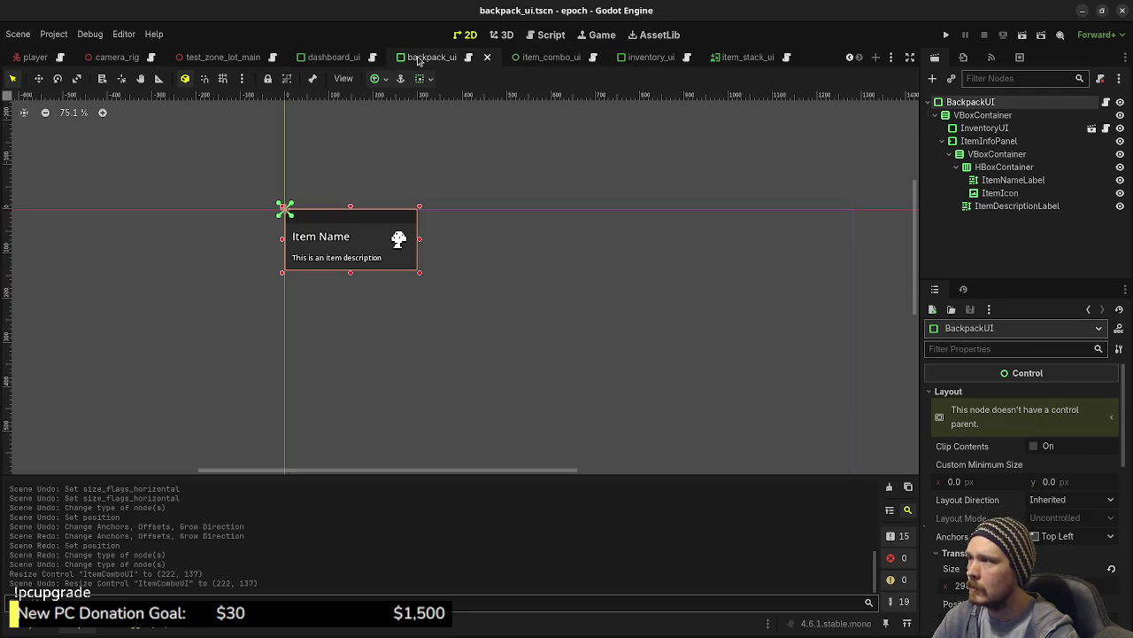
pyautogui.click(987, 128)
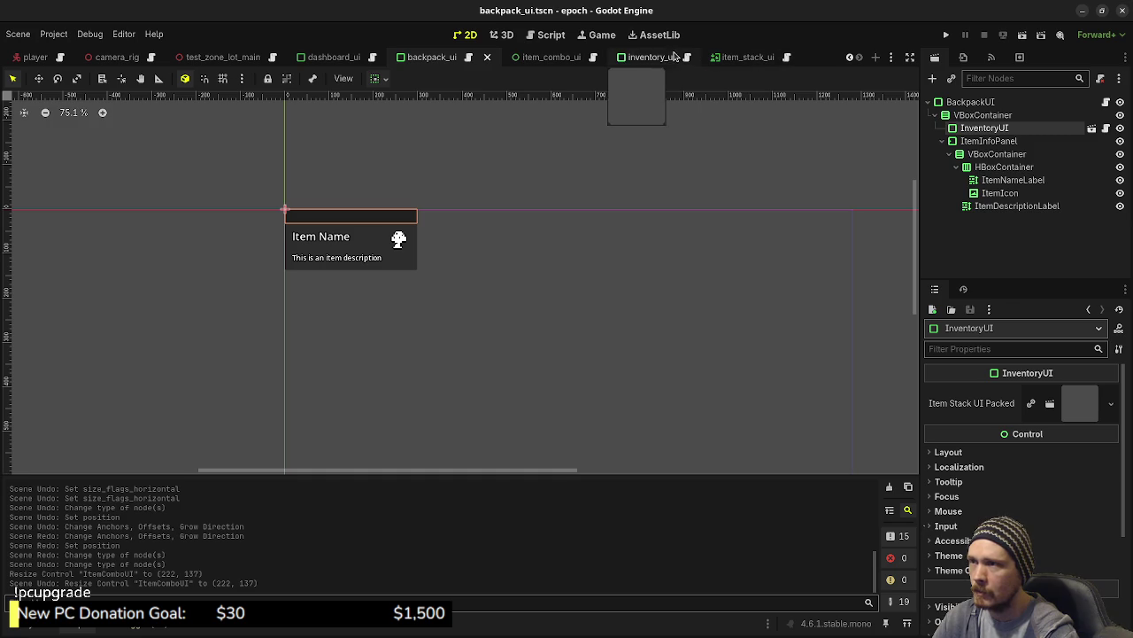
pyautogui.click(550, 57)
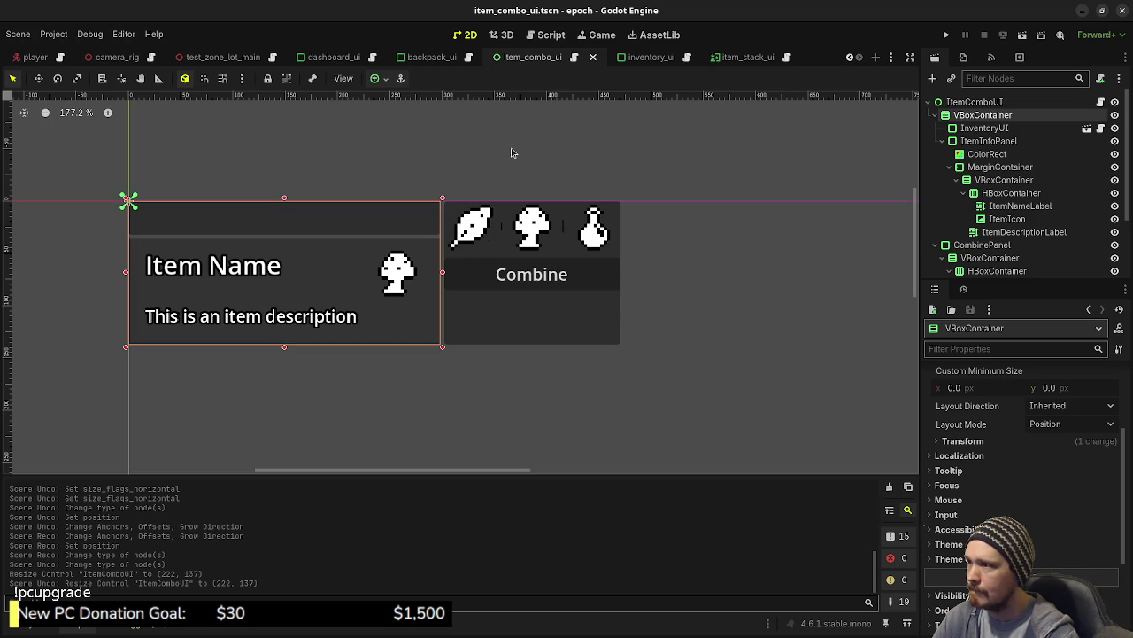
pyautogui.click(433, 56)
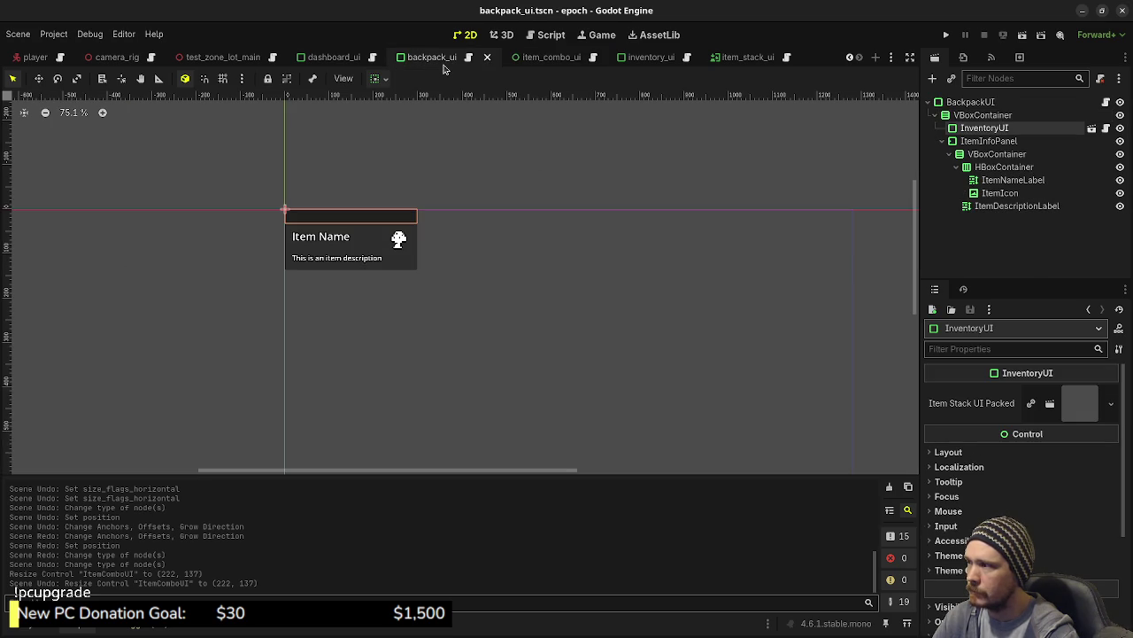
pyautogui.click(985, 116)
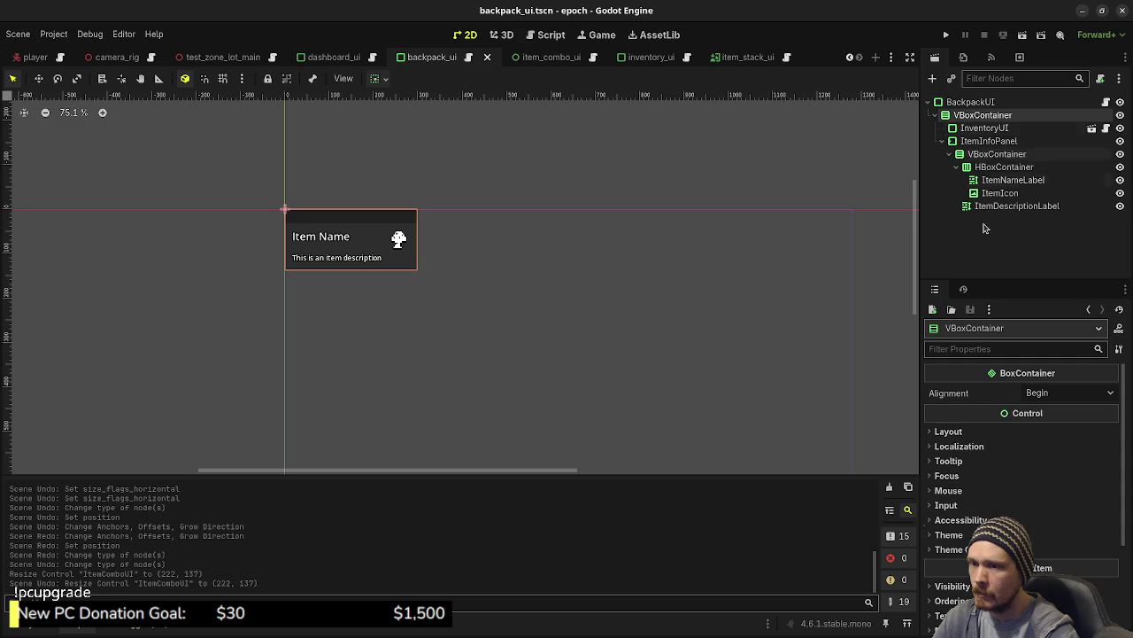
pyautogui.click(948, 431)
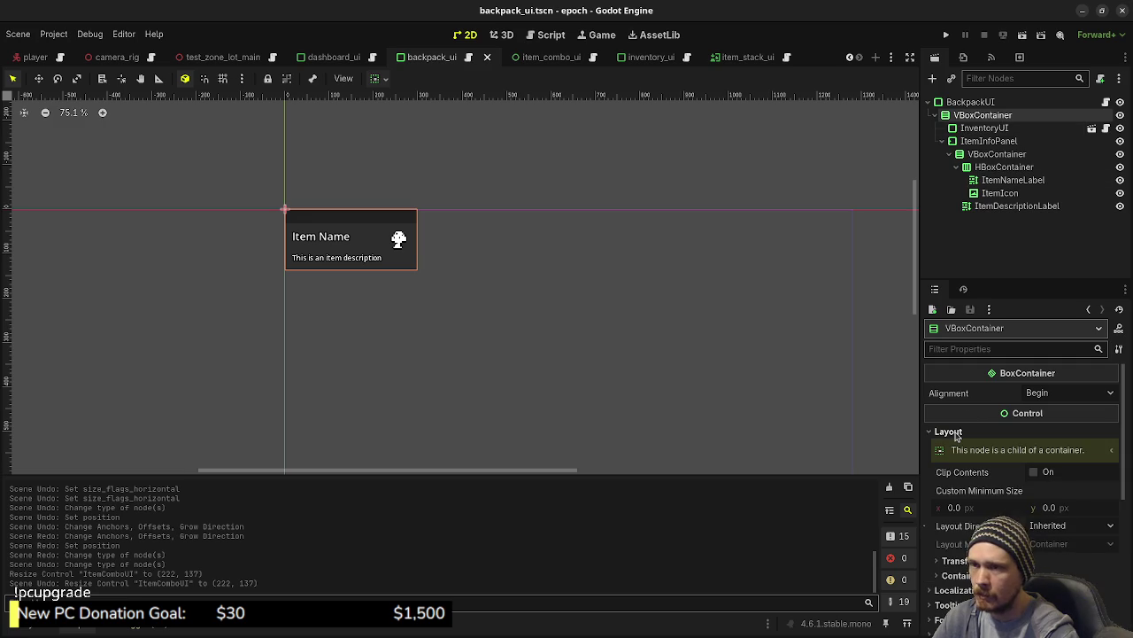
pyautogui.click(962, 560)
pyautogui.scroll(-2, 965, 549)
pyautogui.rightClick(968, 479)
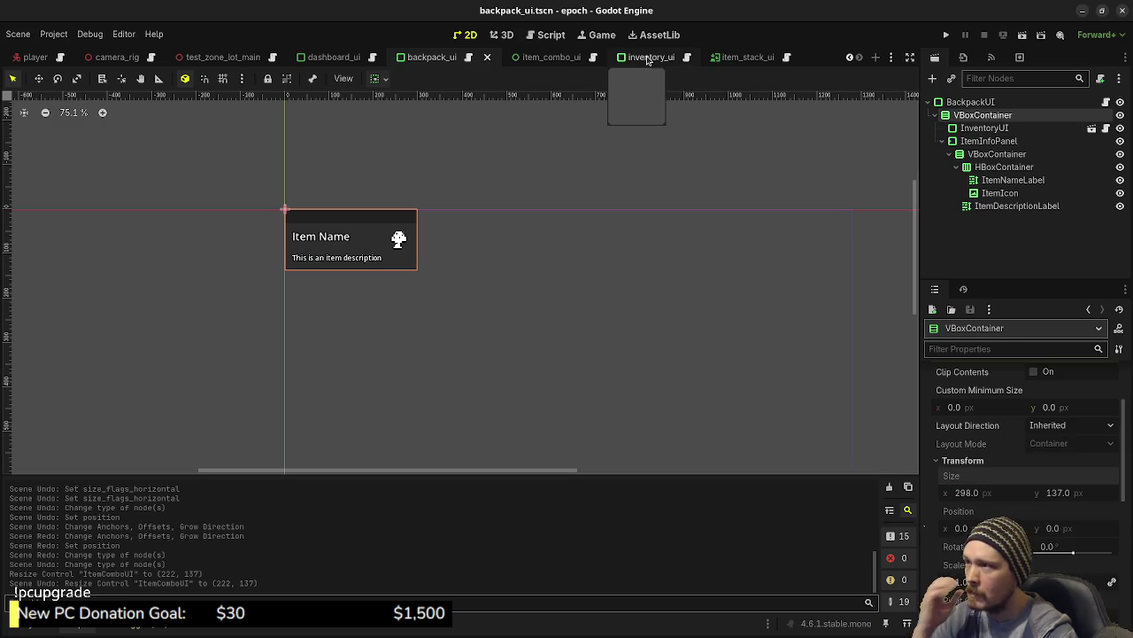
pyautogui.click(535, 57)
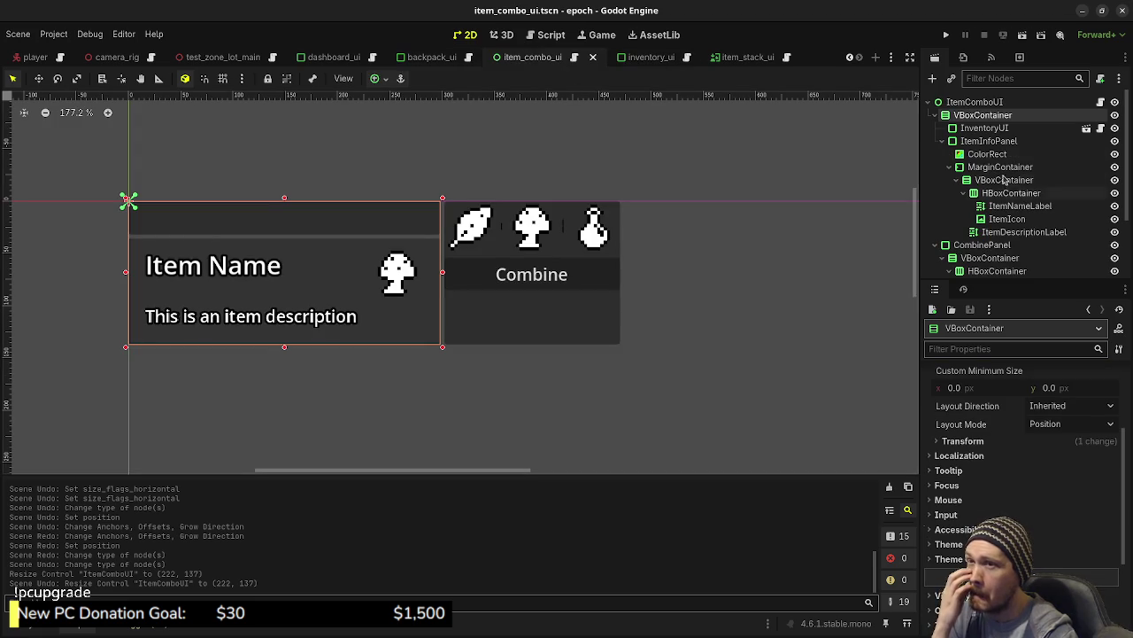
# Paste the 298 by 137 size onto the info column VBoxContainer.
pyautogui.rightClick(978, 117)
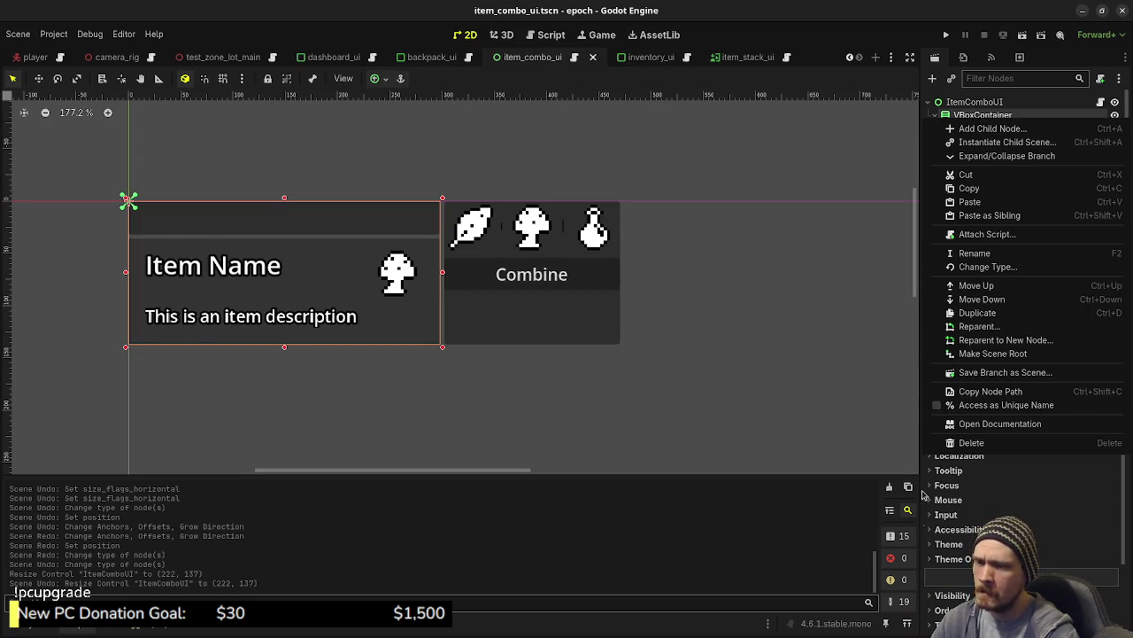
pyautogui.click(974, 455)
pyautogui.click(983, 442)
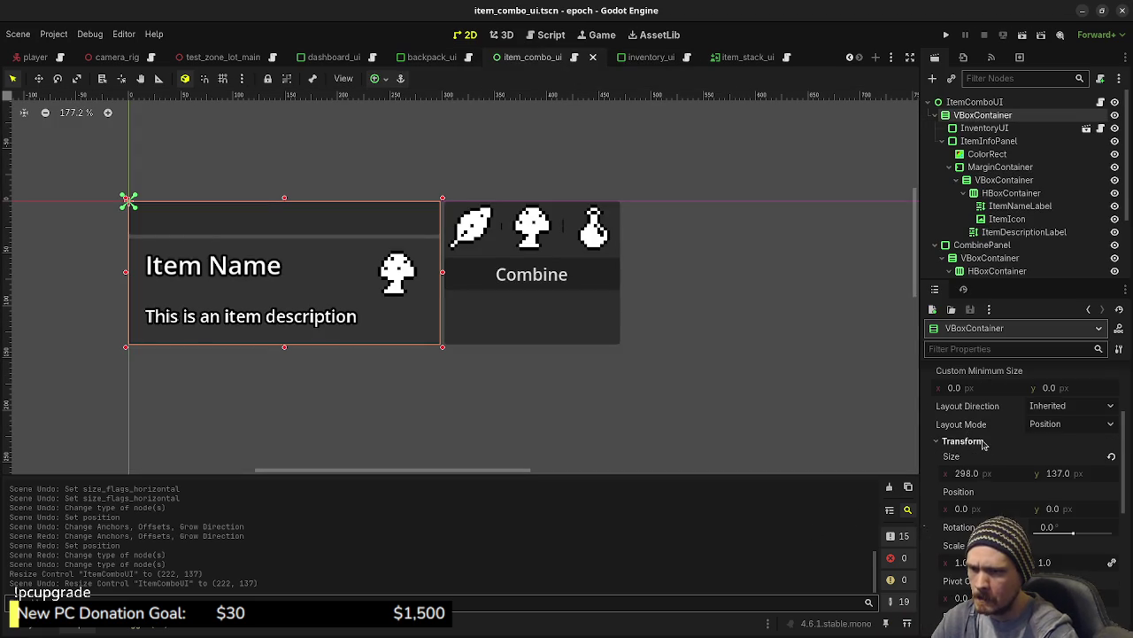
pyautogui.rightClick(963, 459)
pyautogui.click(986, 479)
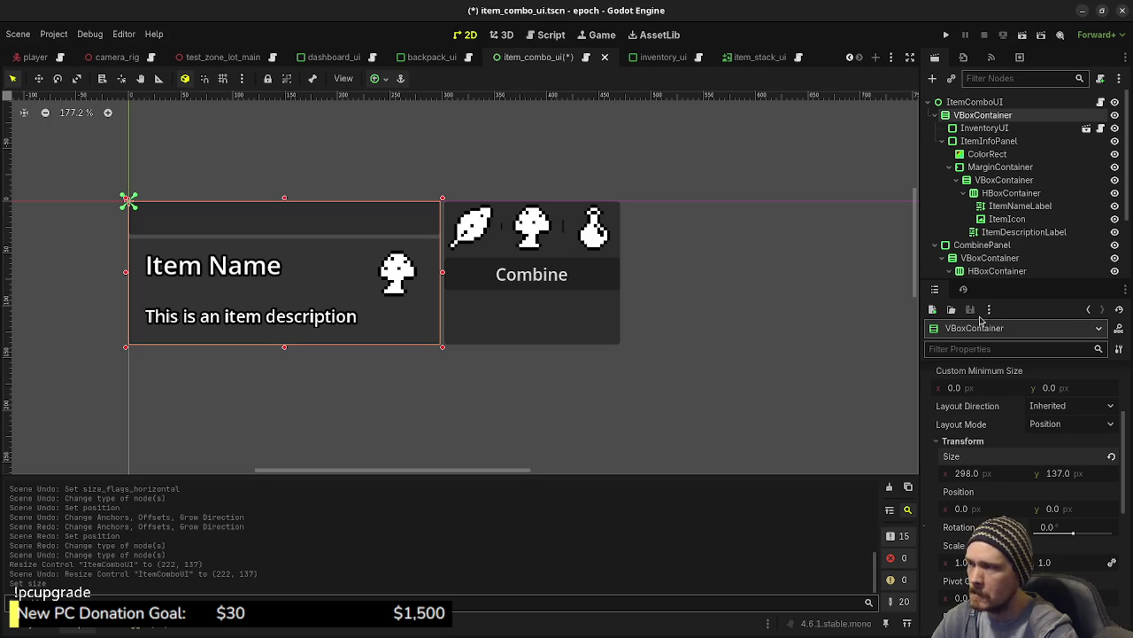
# Try pasting that size onto ItemComboUI, undo to keep width 470, and save.
pyautogui.click(974, 102)
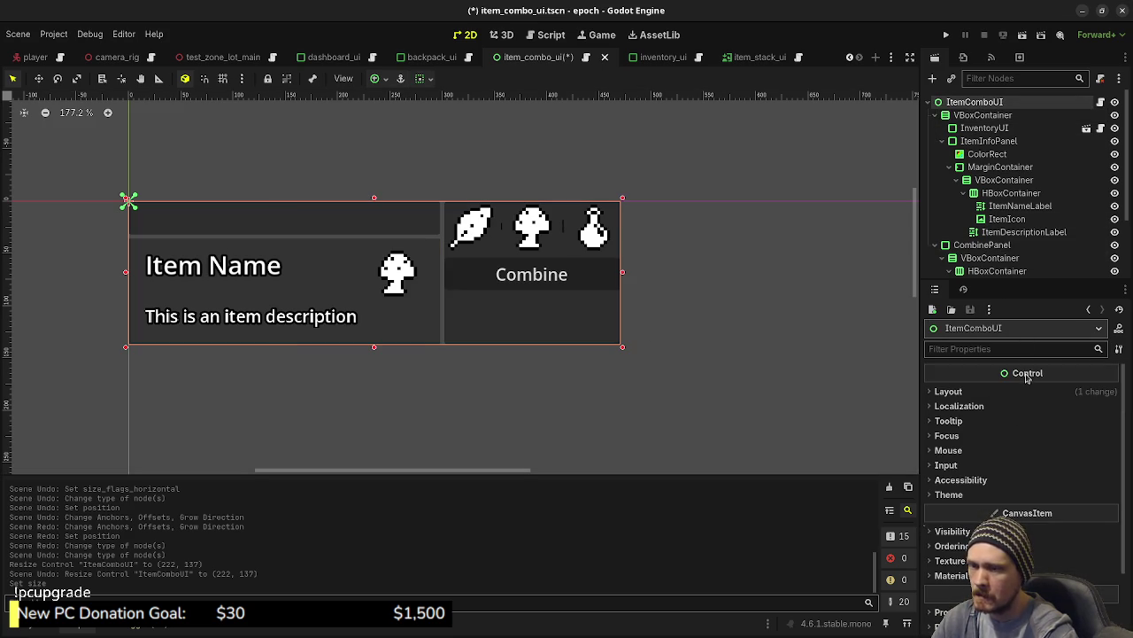
pyautogui.click(965, 391)
pyautogui.moveTo(967, 511)
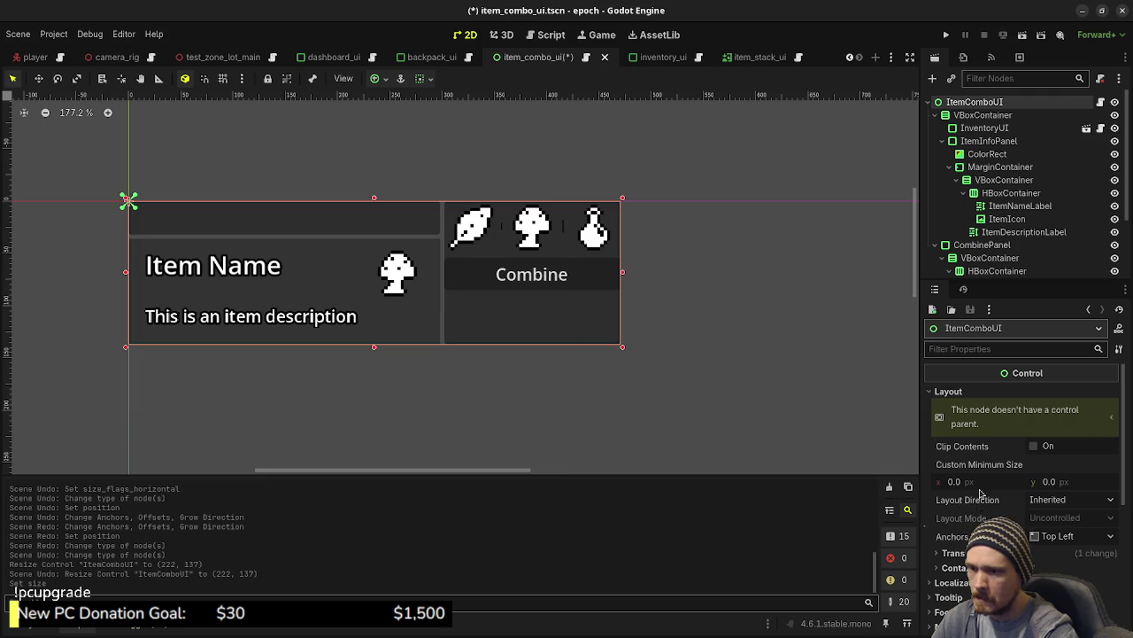
pyautogui.click(953, 553)
pyautogui.rightClick(961, 568)
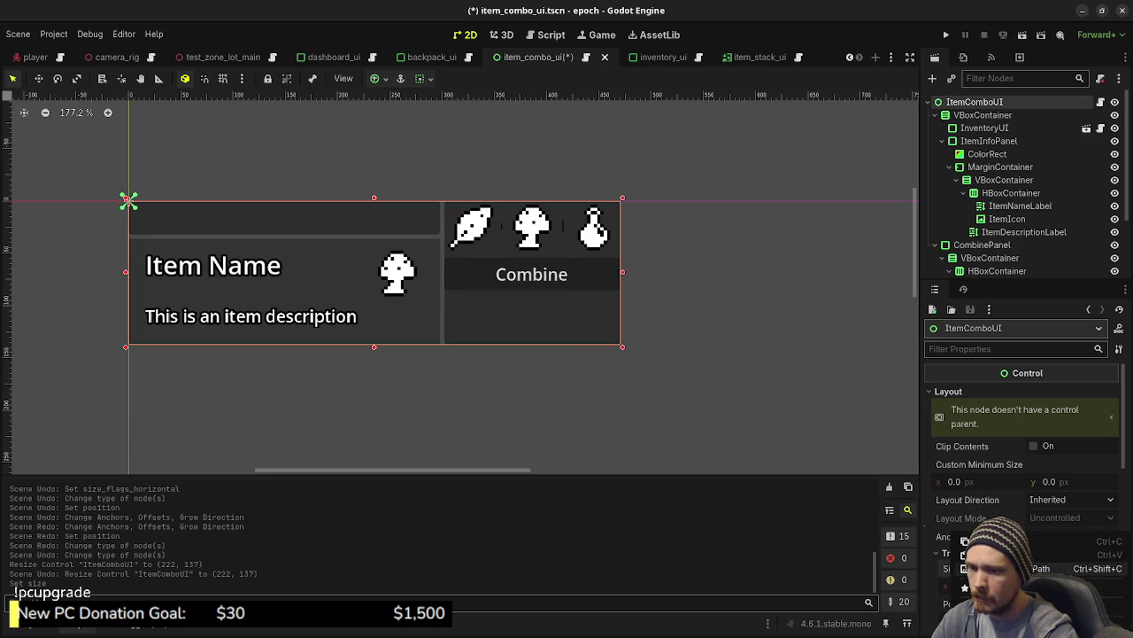
pyautogui.click(992, 555)
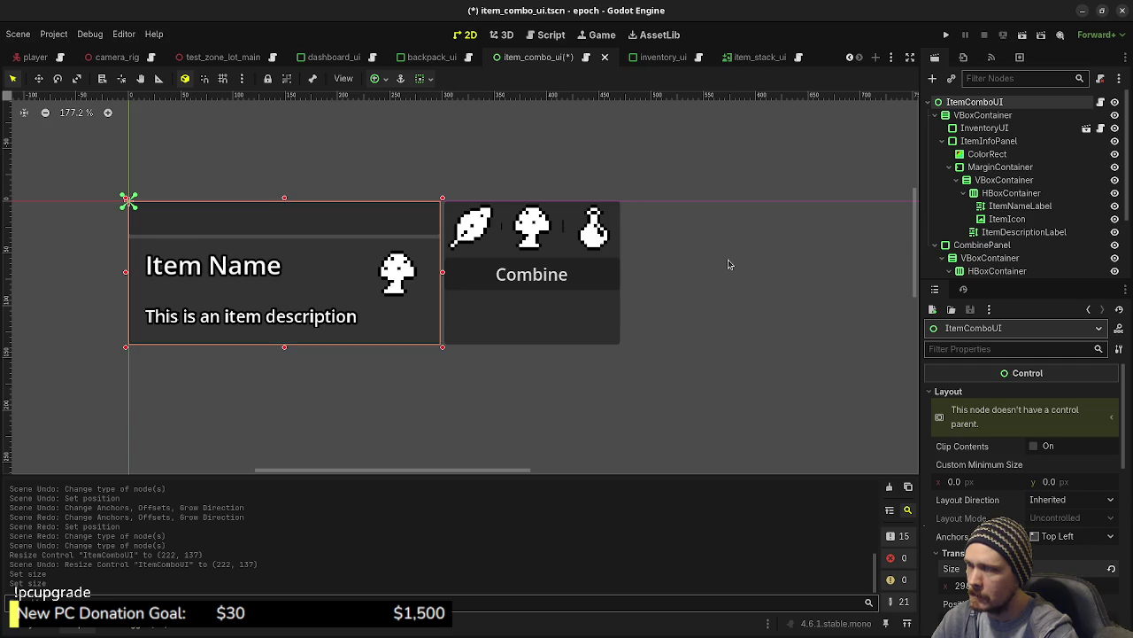
pyautogui.hotkey('ctrl', 'z')
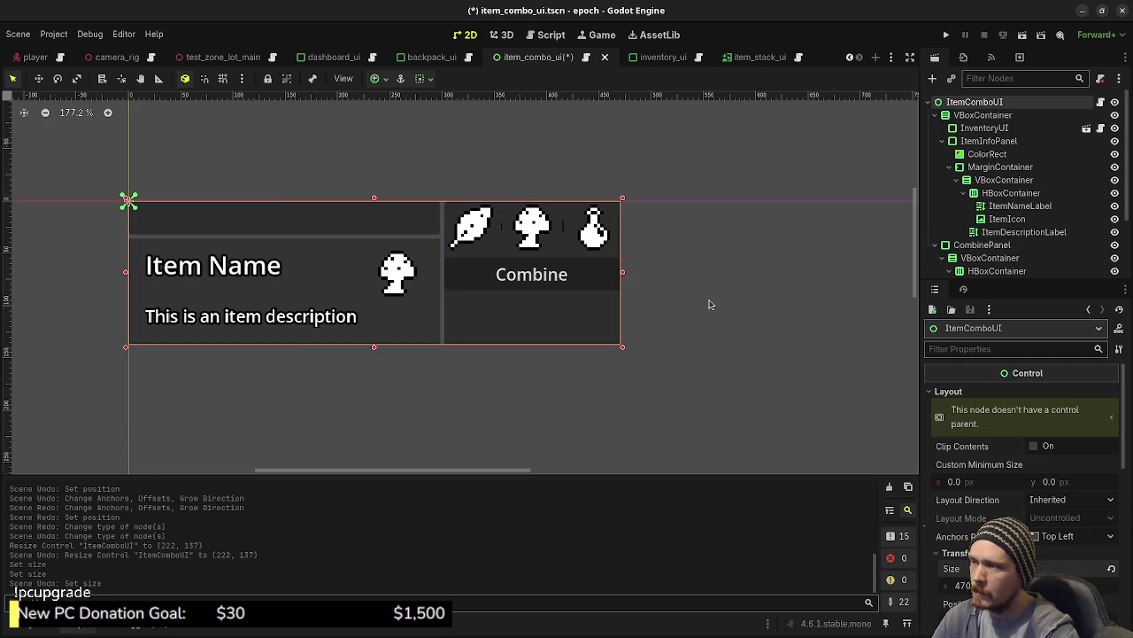
pyautogui.hotkey('ctrl', 's')
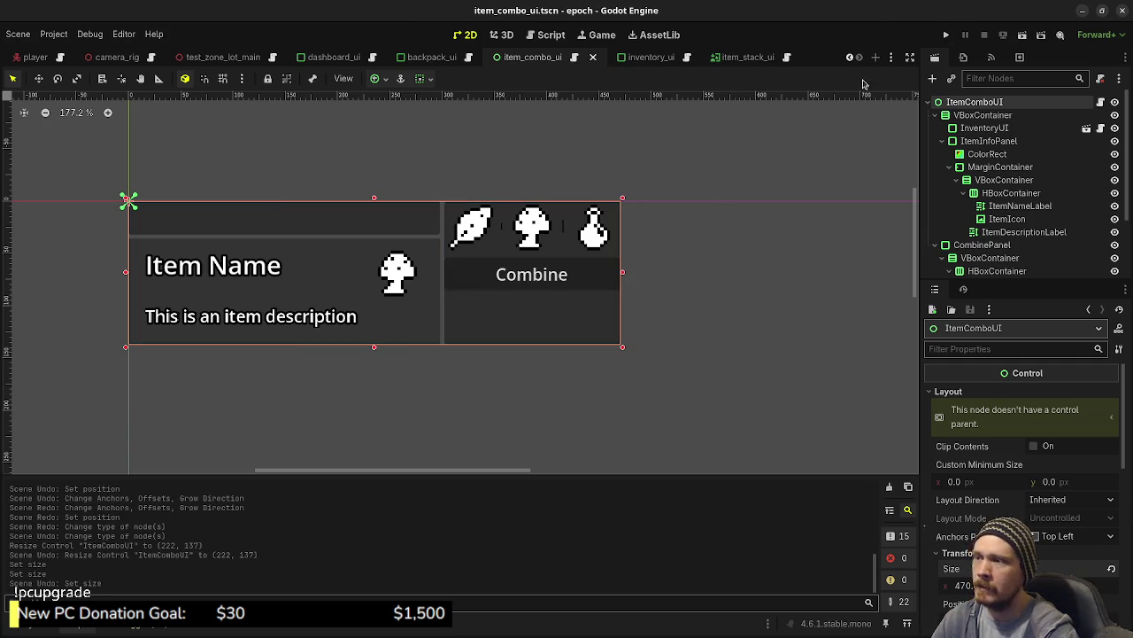
# Resize CombinePanel to 225×90 and widen ItemComboUI to 532 by 137.
pyautogui.click(979, 244)
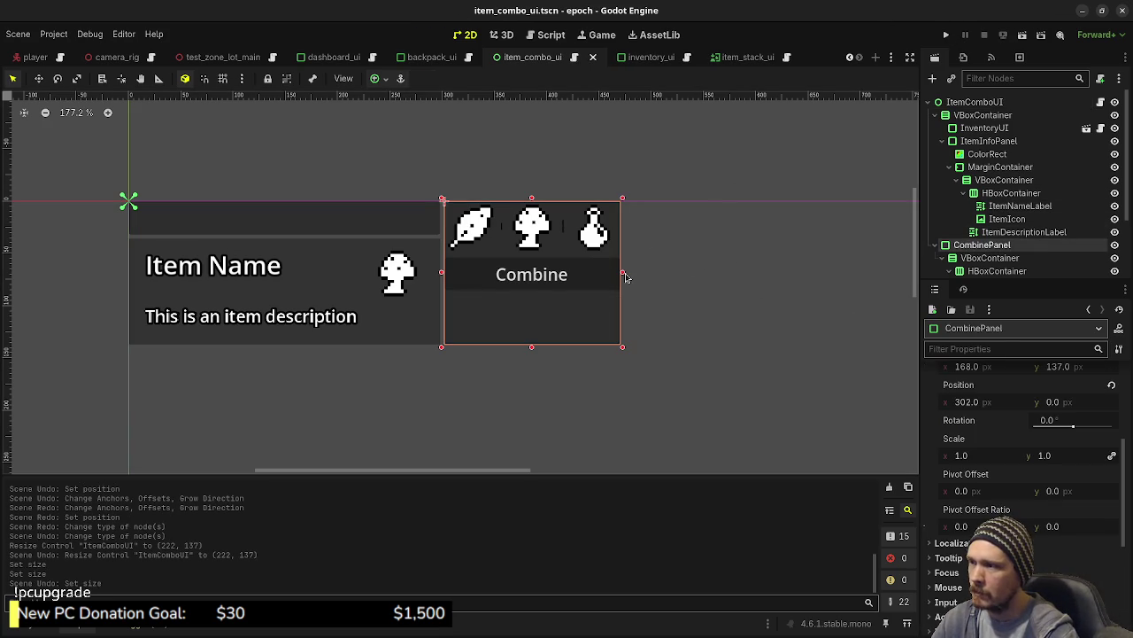
pyautogui.moveTo(623, 274); pyautogui.dragTo(681, 272)
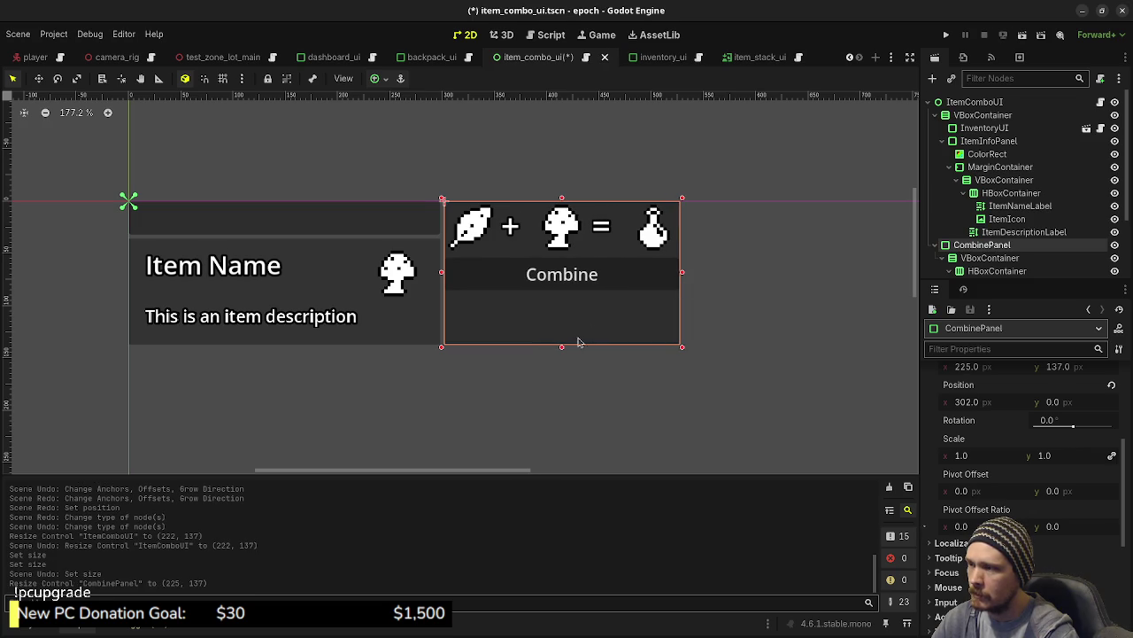
pyautogui.moveTo(563, 347); pyautogui.dragTo(568, 297)
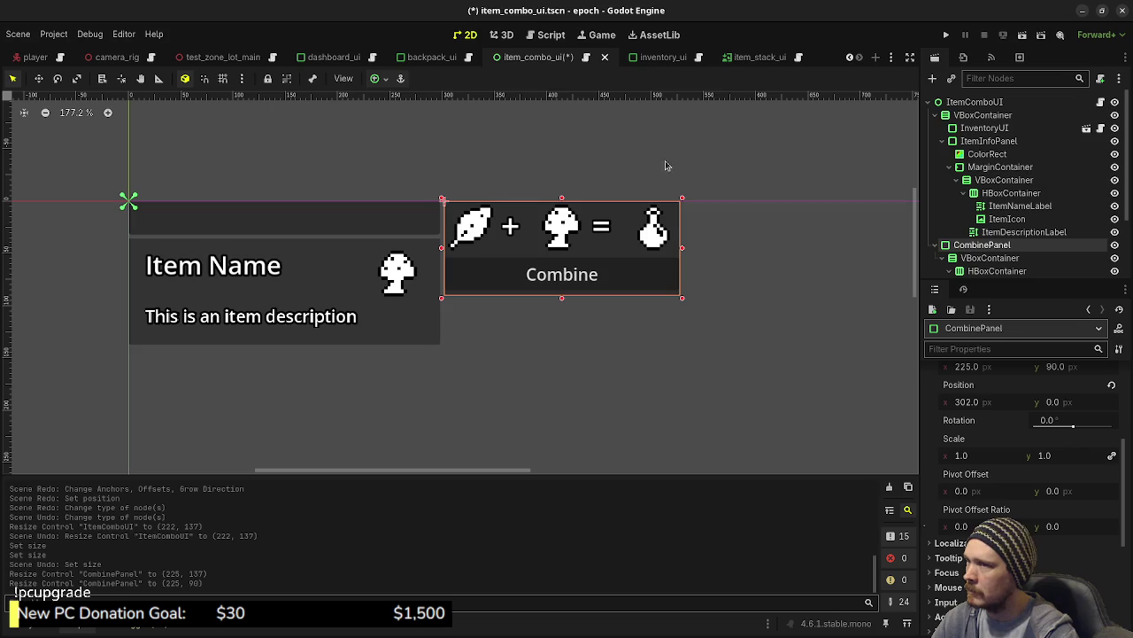
pyautogui.click(971, 104)
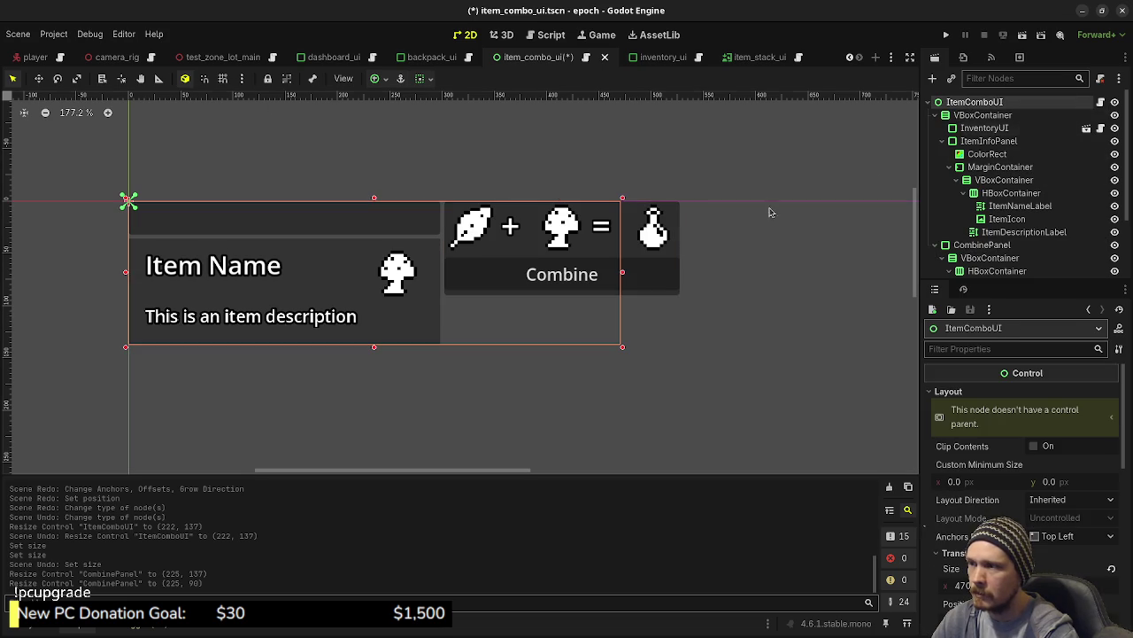
pyautogui.moveTo(623, 277); pyautogui.dragTo(686, 273)
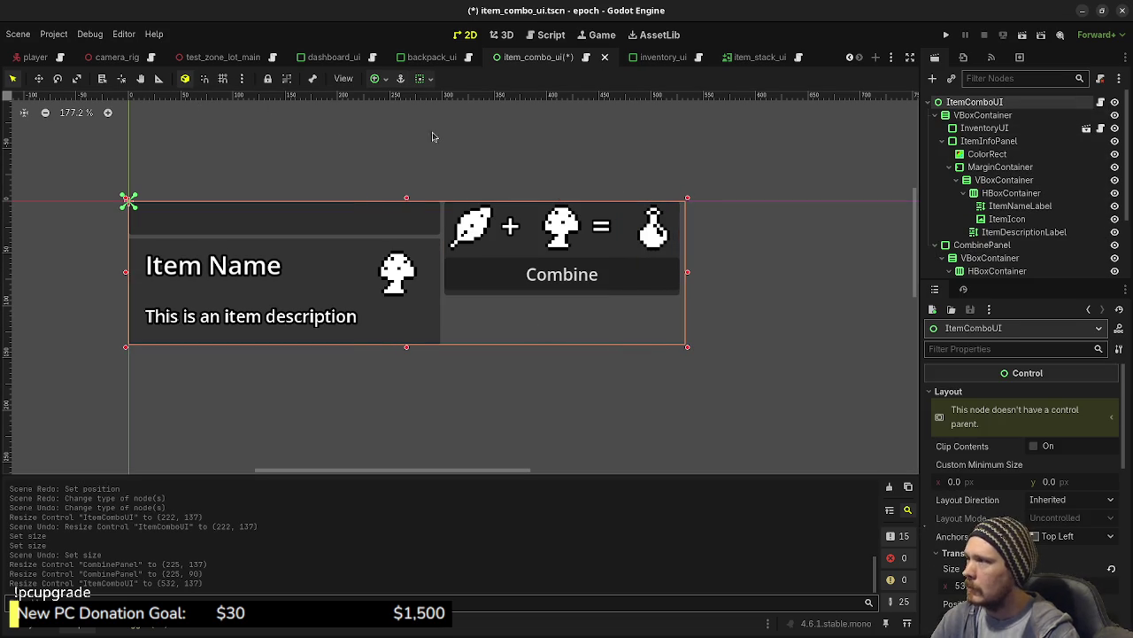
# Re-anchor CombinePanel Center Right at position 307, 23.5 and save the scene.
pyautogui.click(982, 244)
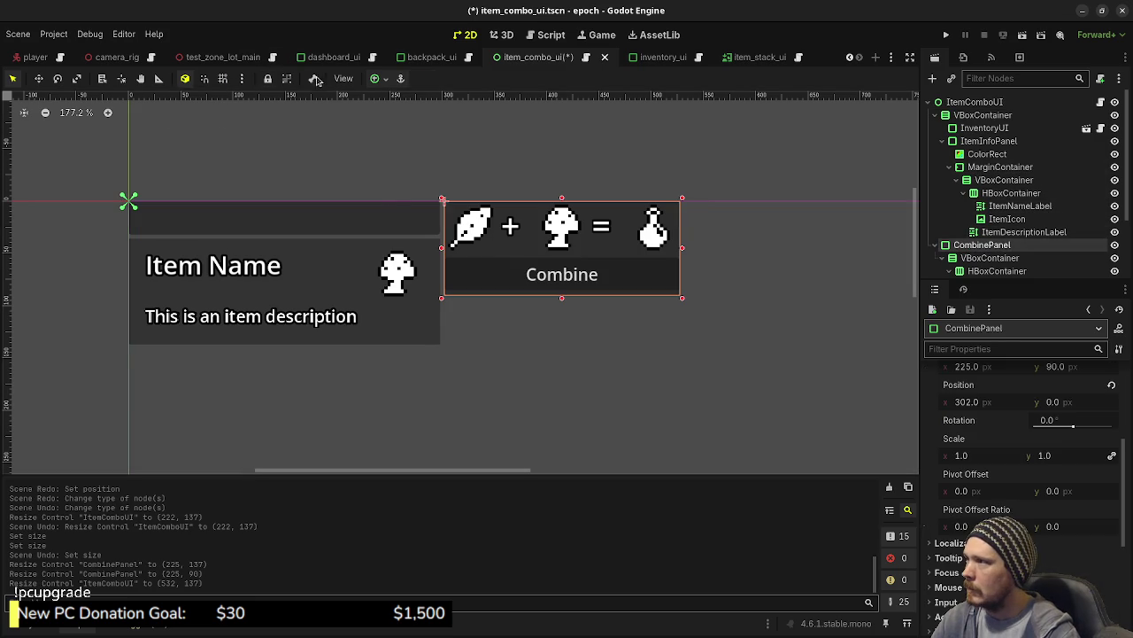
pyautogui.click(376, 79)
pyautogui.click(425, 144)
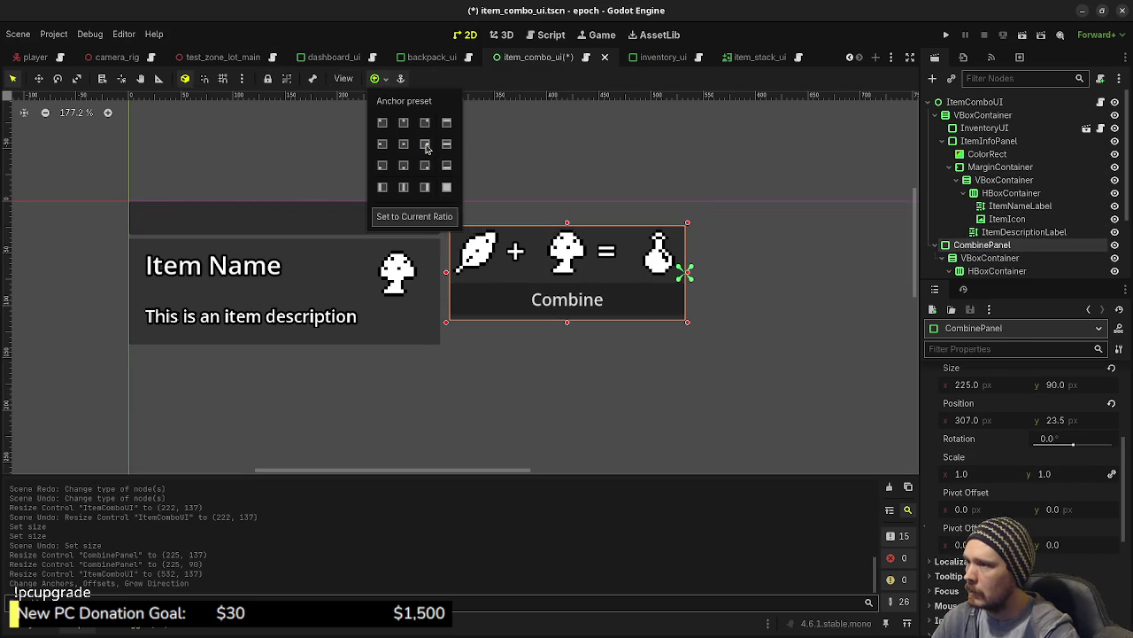
pyautogui.click(799, 67)
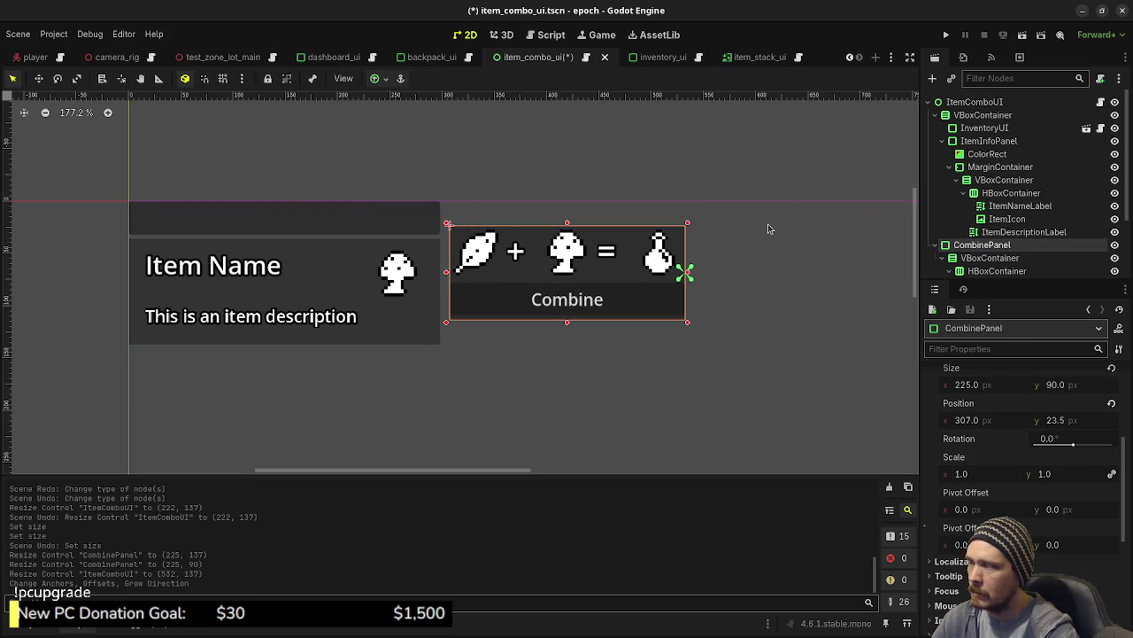
pyautogui.hotkey('ctrl', 's')
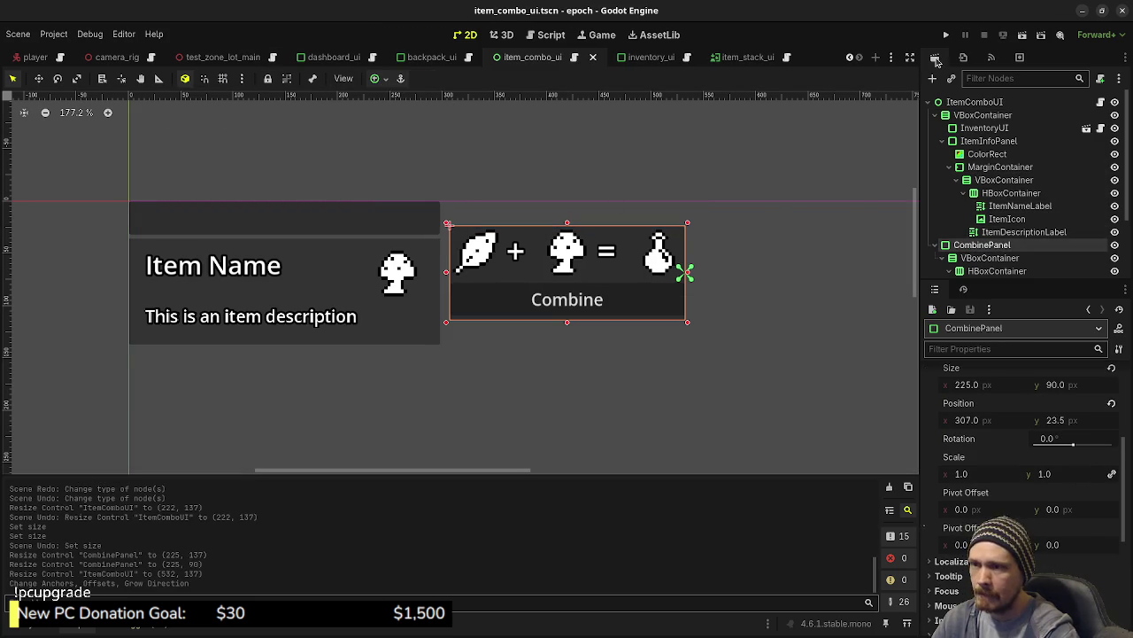
pyautogui.click(946, 35)
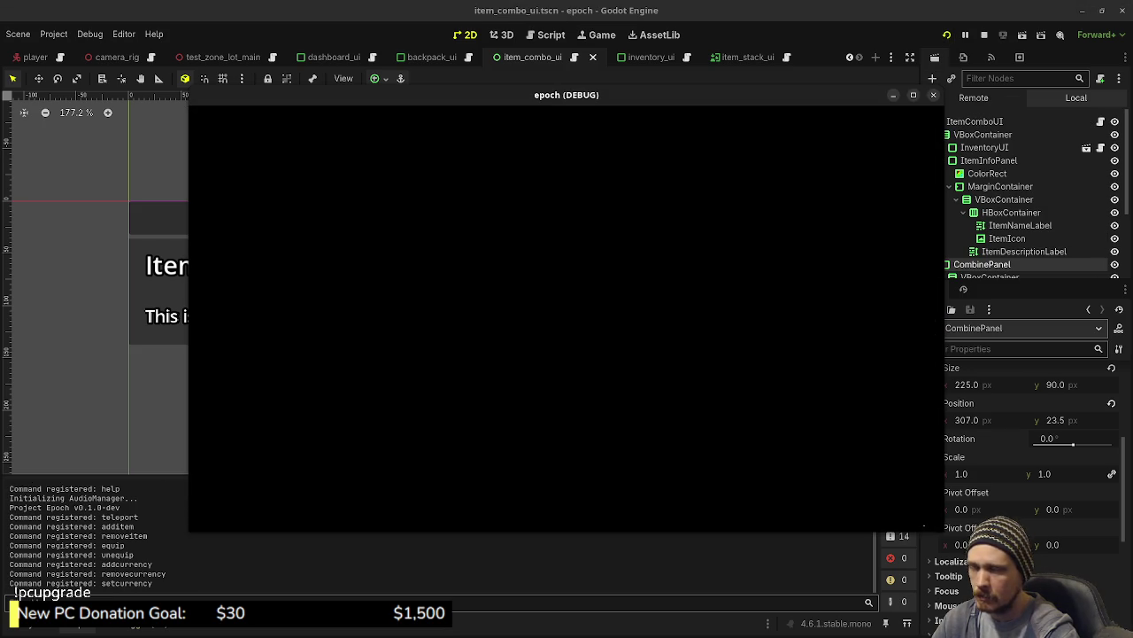
pyautogui.press('Tab')
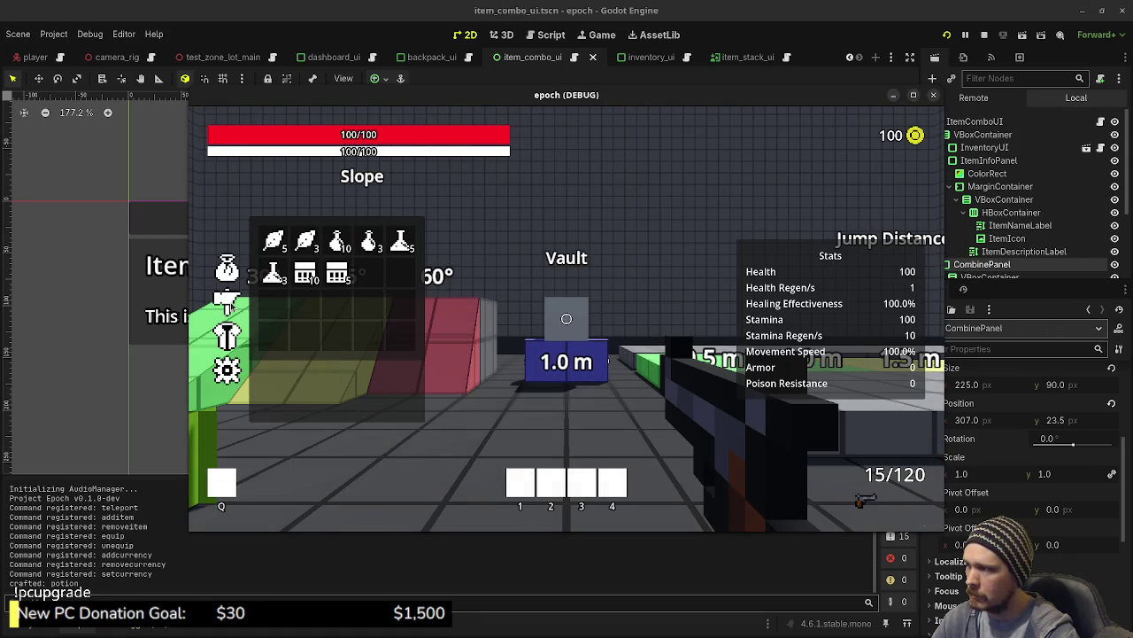
pyautogui.click(233, 305)
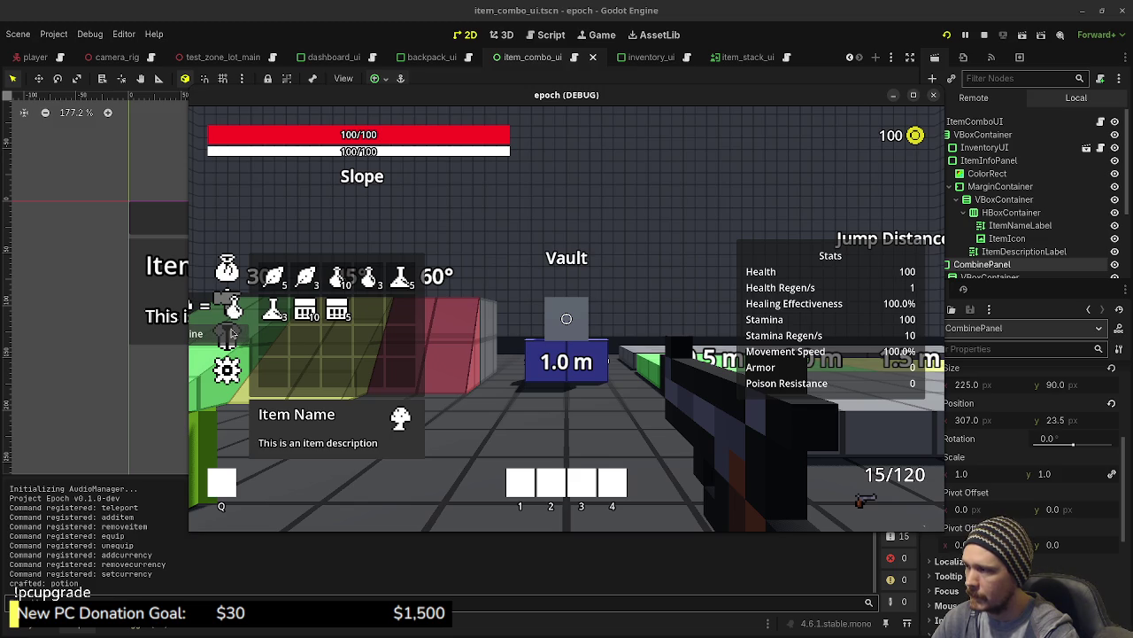
pyautogui.moveTo(226, 330)
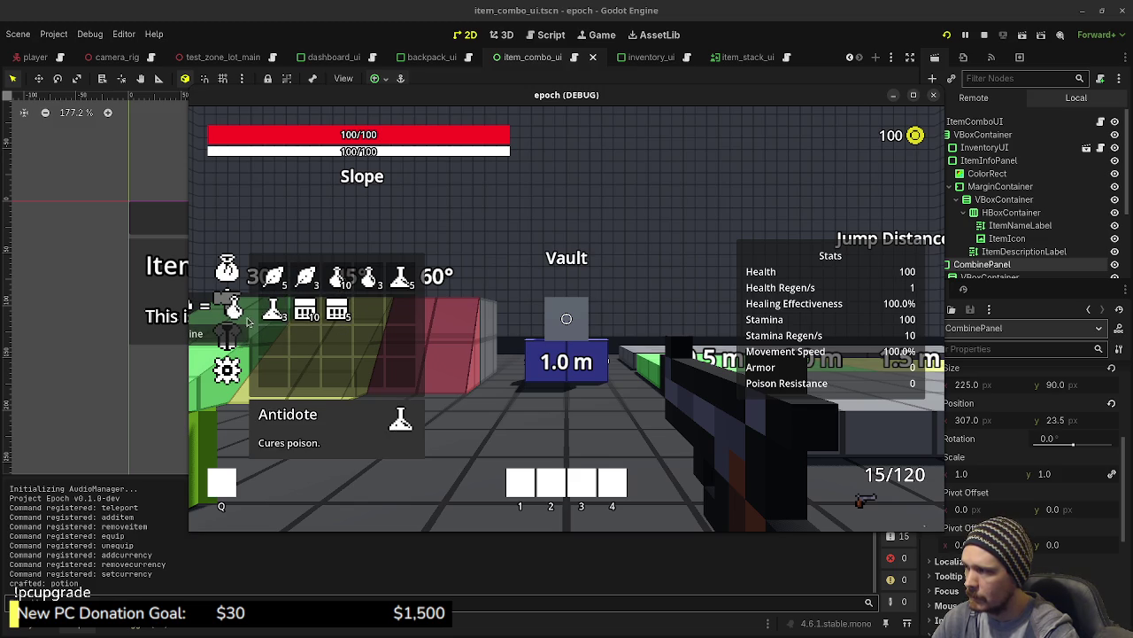
pyautogui.click(983, 35)
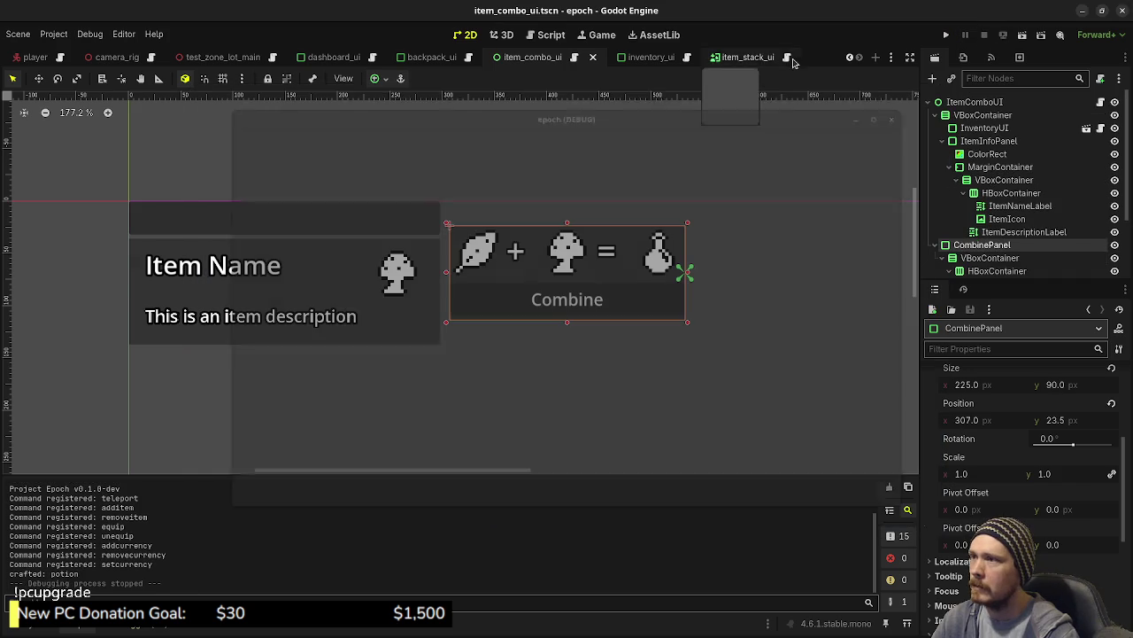
# In dashboard_ui, inspect MarginContainer2's layout properties.
pyautogui.click(331, 58)
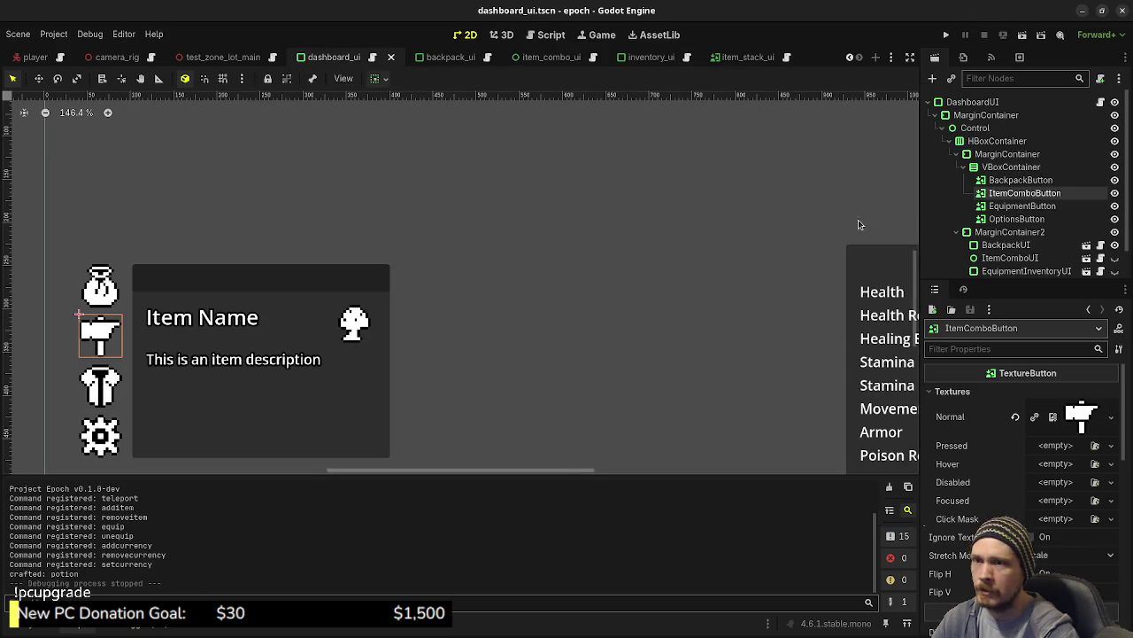
pyautogui.click(1007, 233)
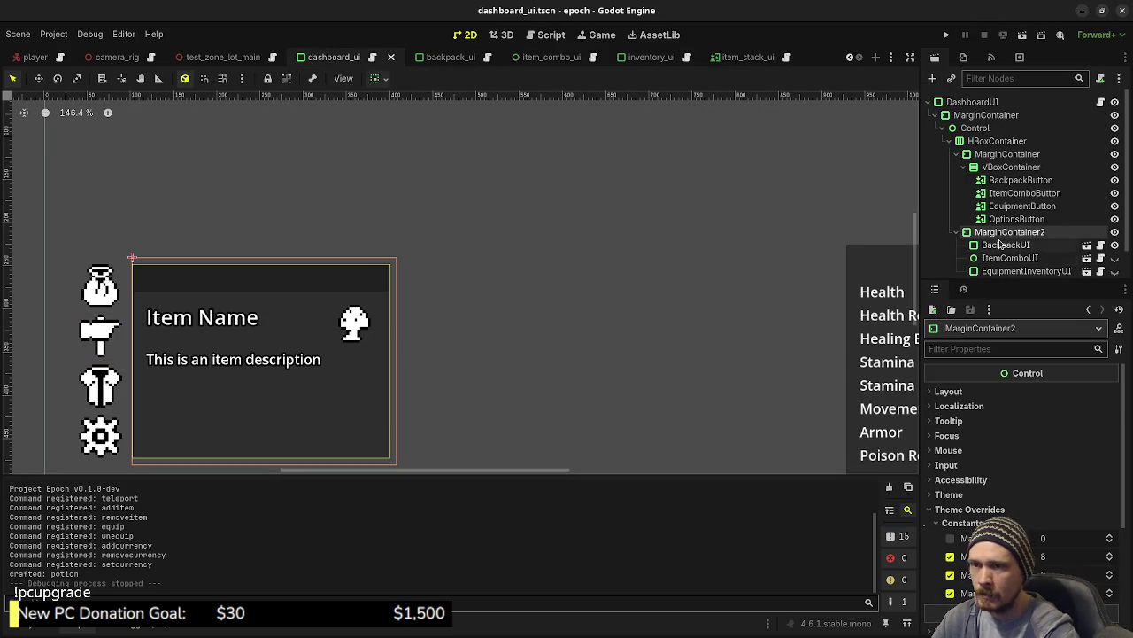
pyautogui.scroll(-2, 1000, 245)
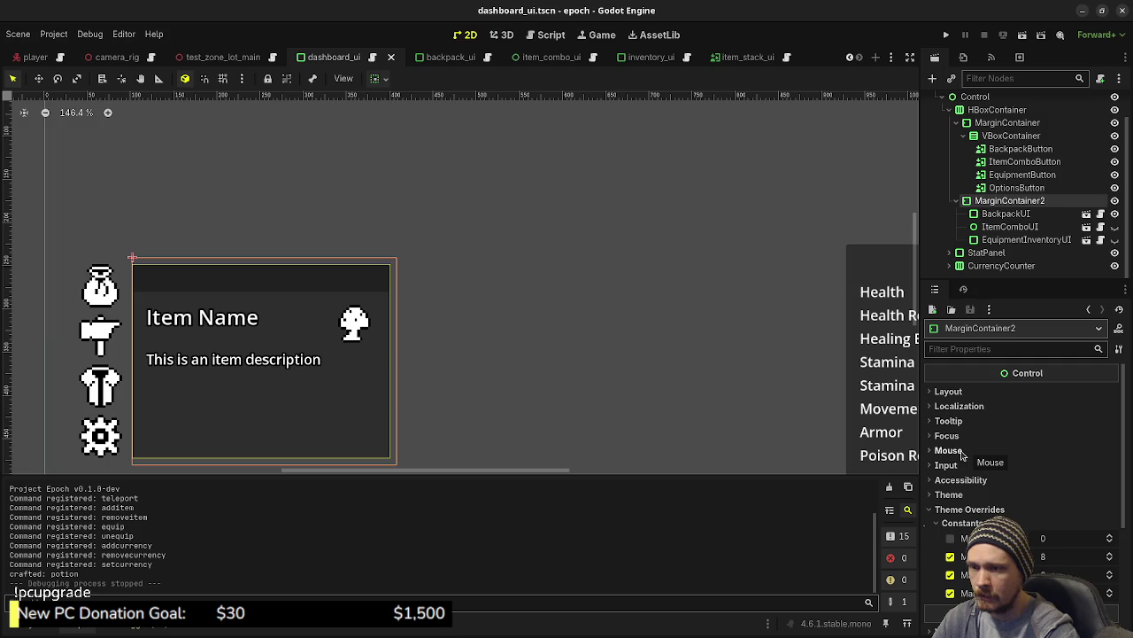
pyautogui.scroll(-5, 963, 455)
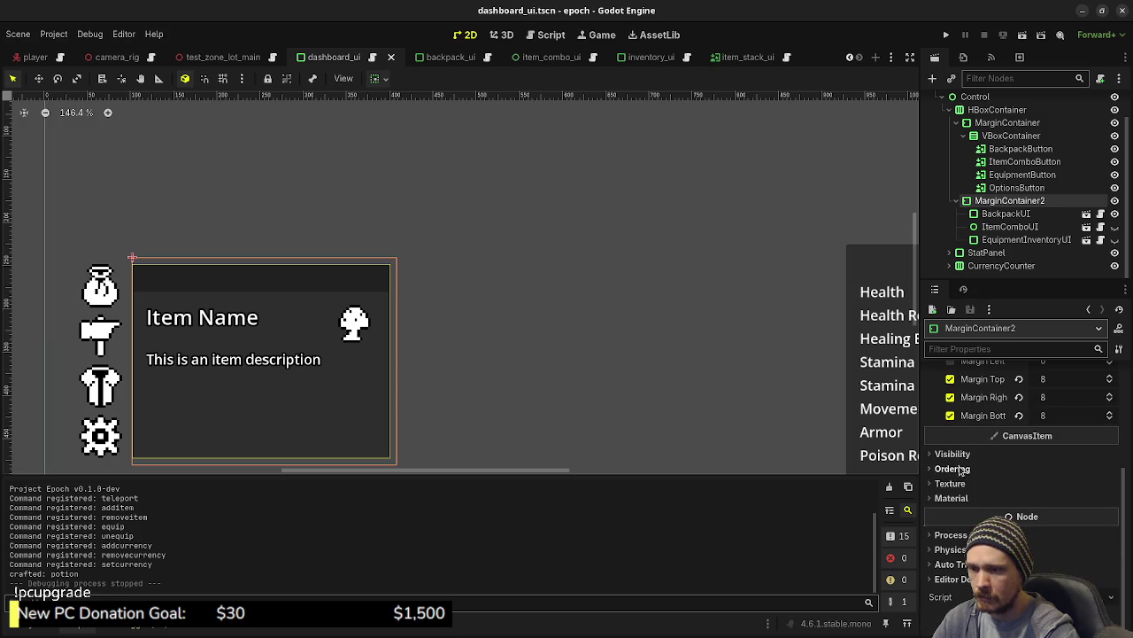
pyautogui.scroll(5, 974, 465)
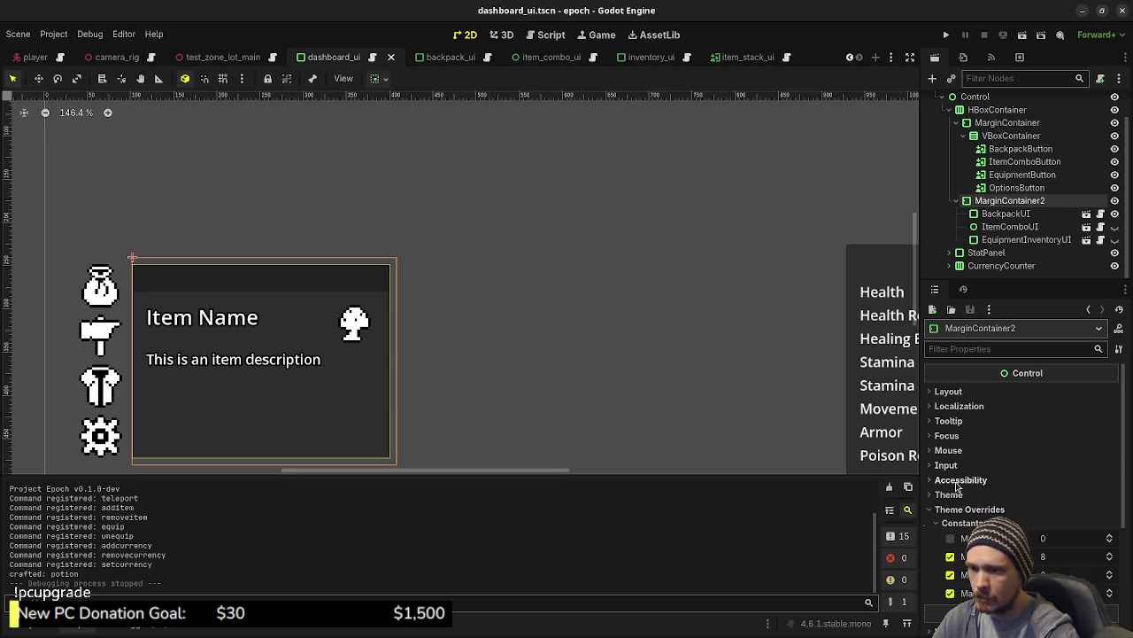
pyautogui.click(949, 390)
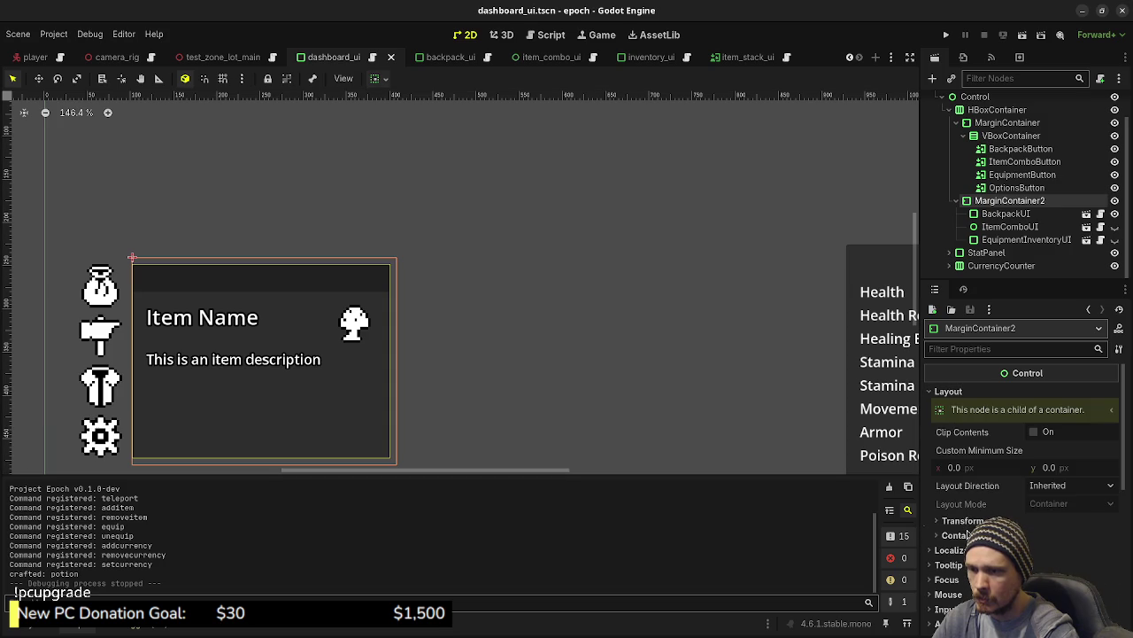
pyautogui.scroll(-3, 1020, 516)
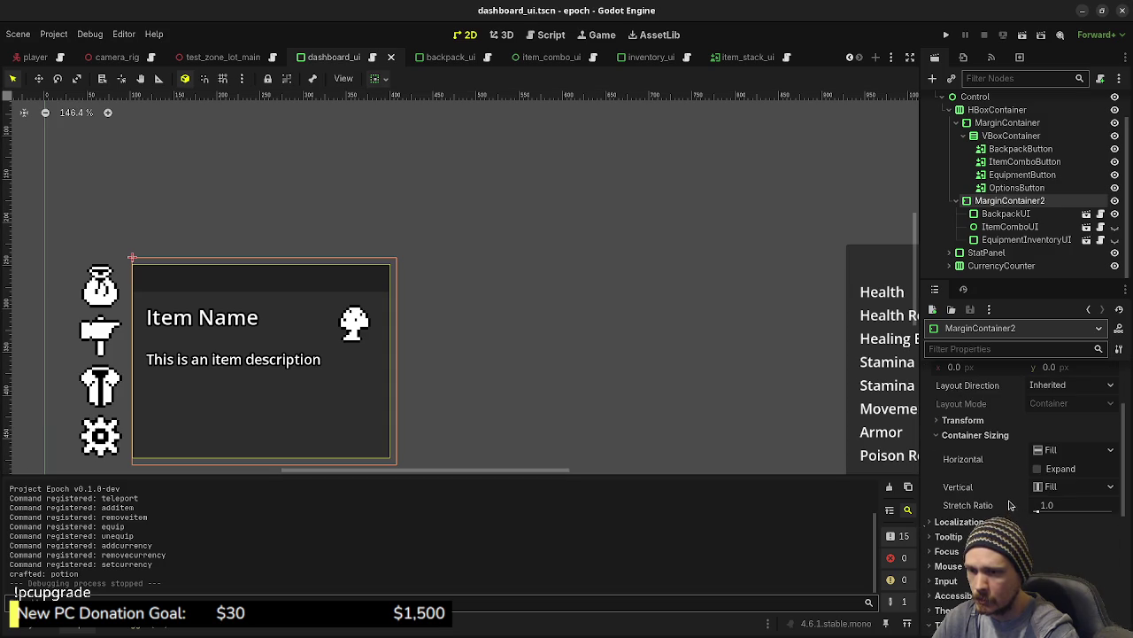
pyautogui.moveTo(981, 461)
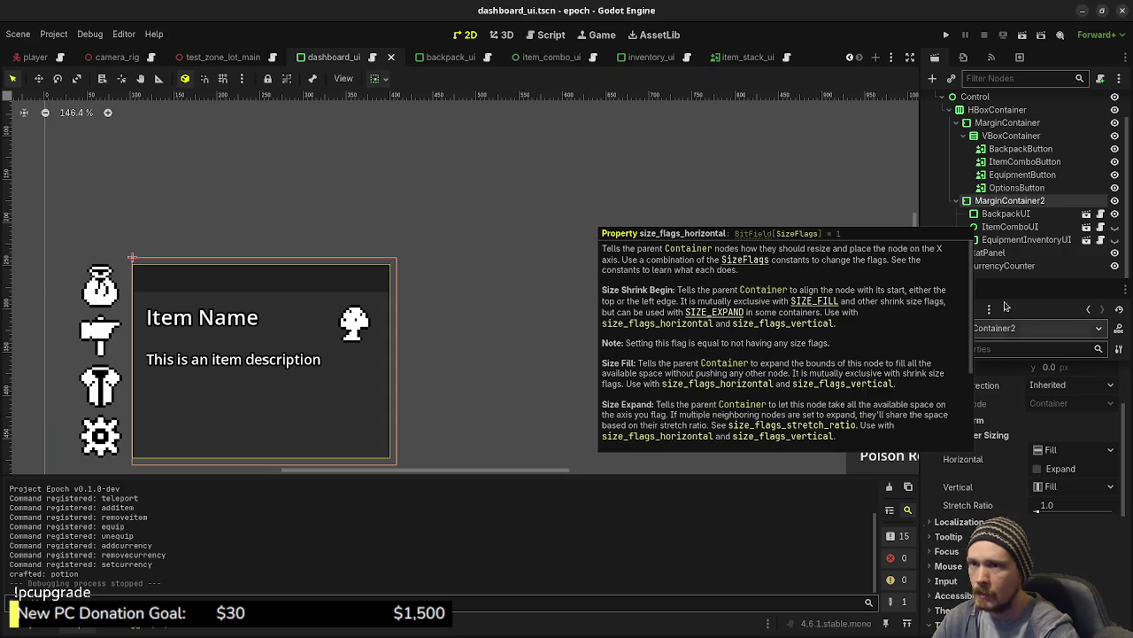
# Inspect the Control, HBoxContainer, MarginContainer and VBoxContainer nodes, then select the ItemComboUI instance.
pyautogui.click(976, 96)
pyautogui.click(991, 109)
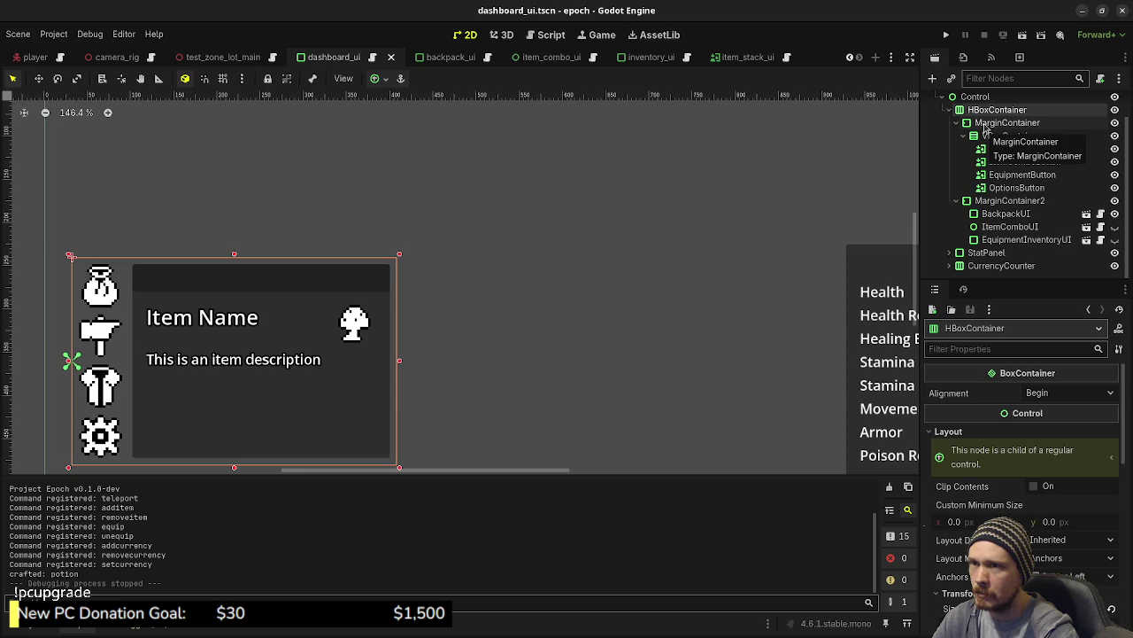
pyautogui.click(984, 124)
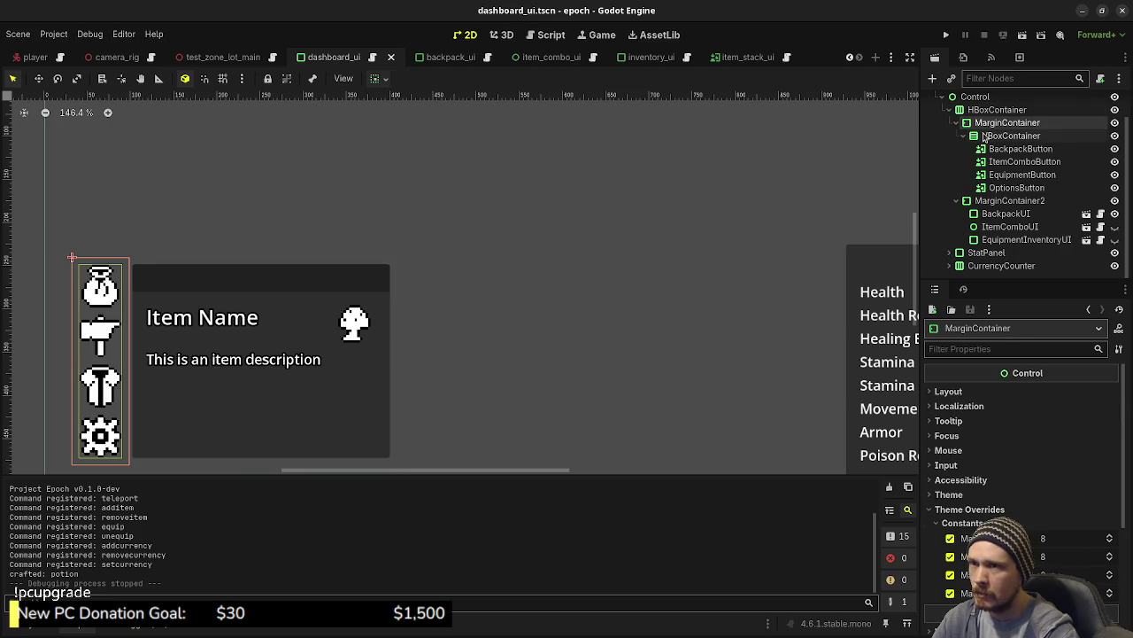
pyautogui.click(986, 135)
pyautogui.click(986, 202)
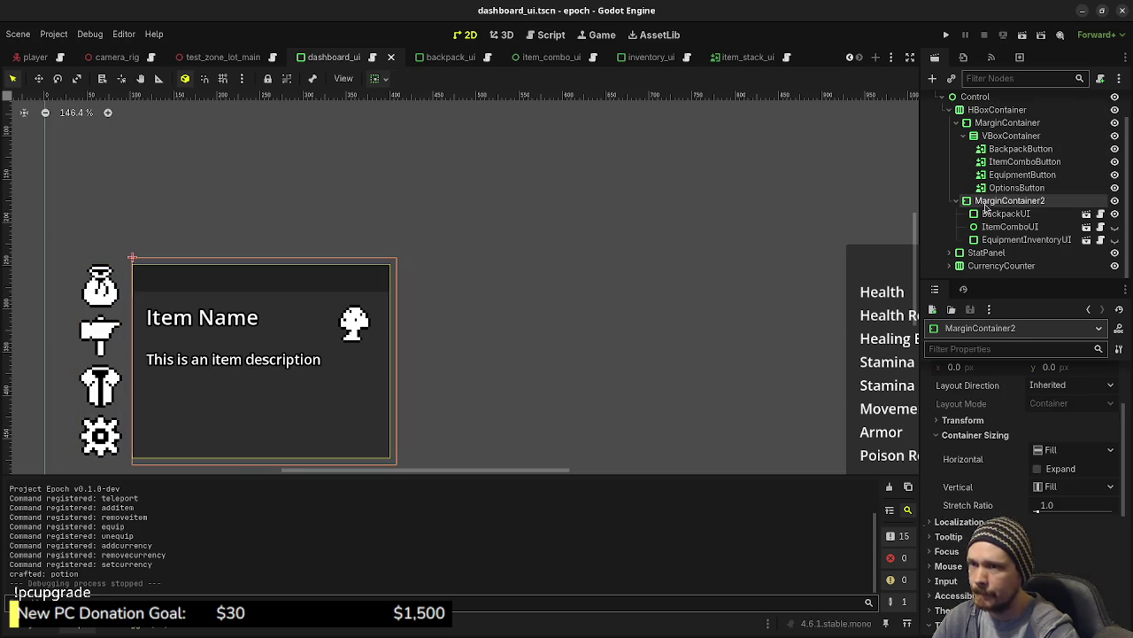
pyautogui.click(997, 228)
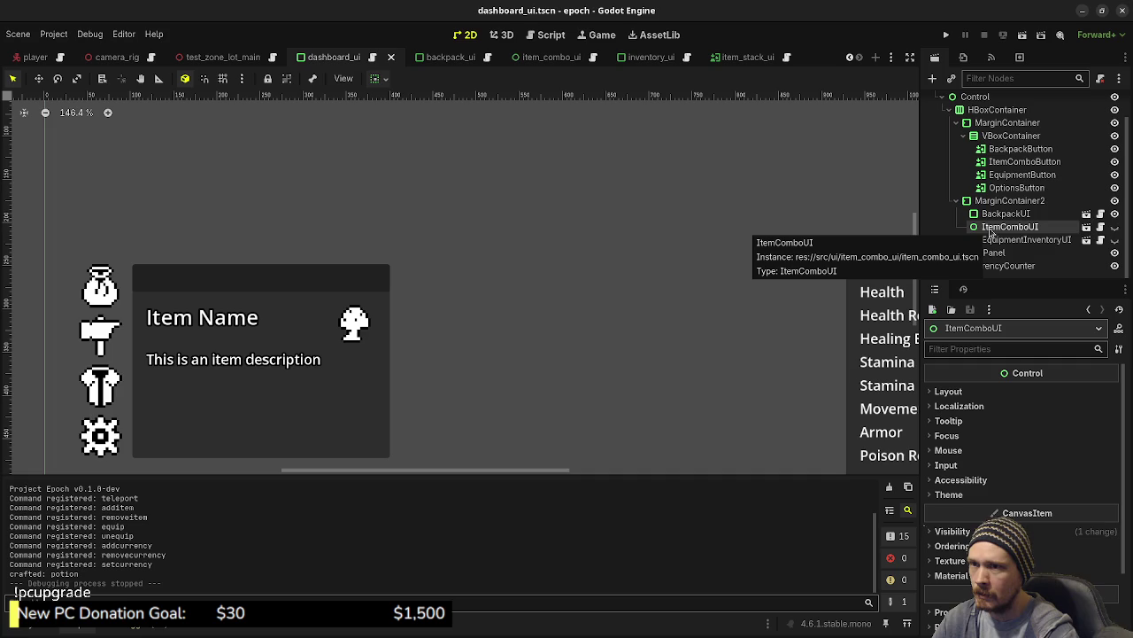
# Reparent ItemComboUI from MarginContainer2 directly under Control, make it visible, and open dashboard_ui.gd.
pyautogui.moveTo(991, 232)
pyautogui.mouseDown()
pyautogui.moveTo(980, 111)
pyautogui.moveTo(980, 124)
pyautogui.mouseUp()
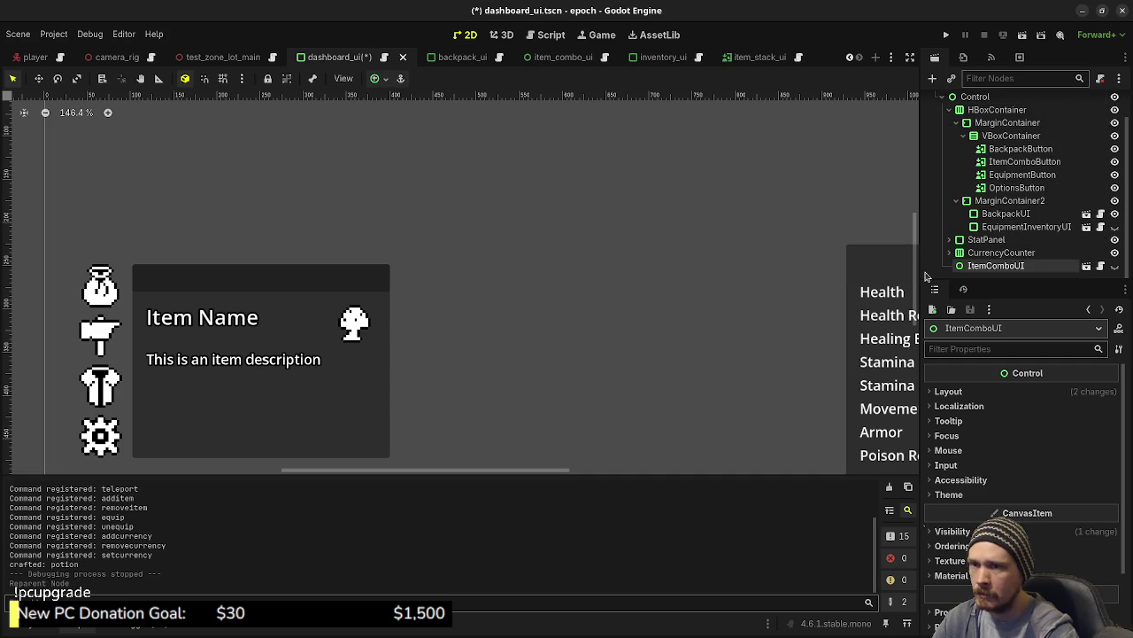
pyautogui.press('f')
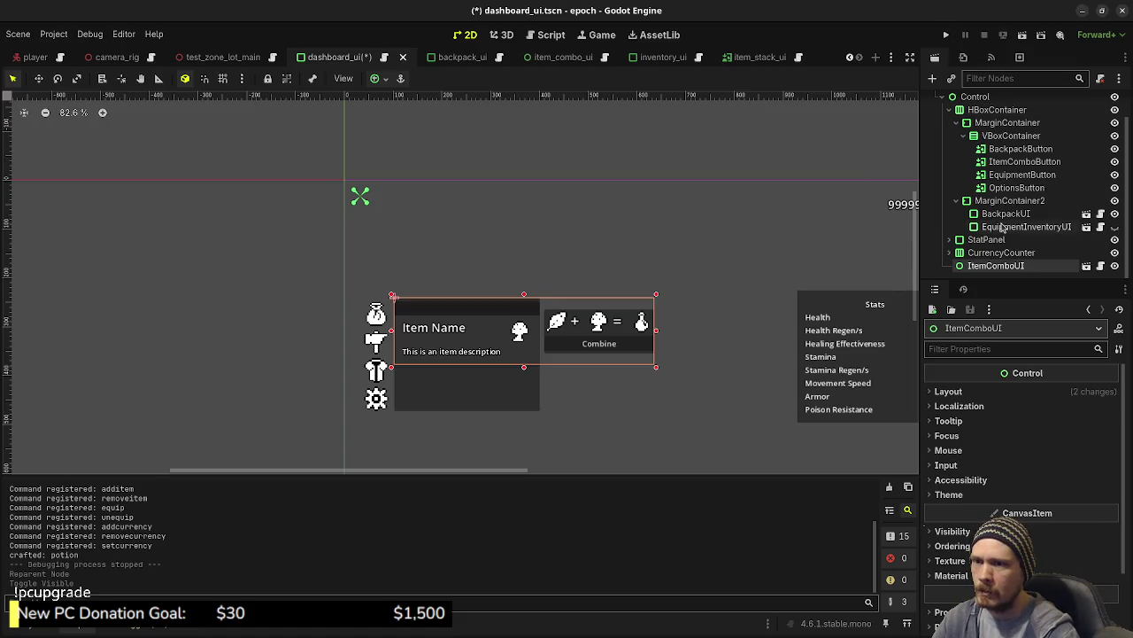
pyautogui.scroll(2, 1049, 202)
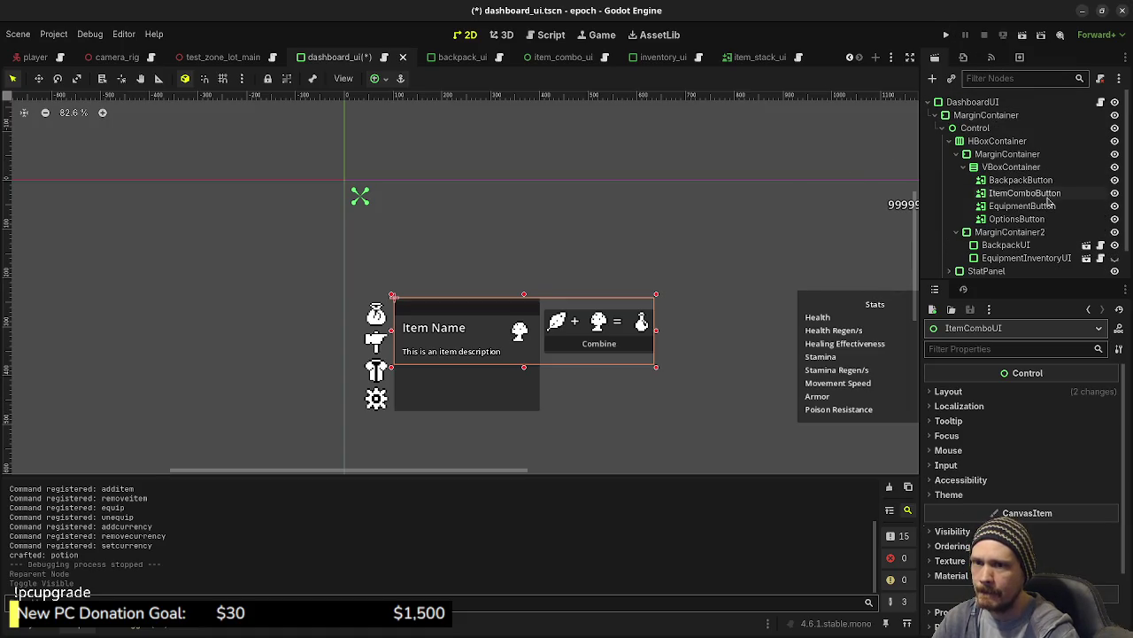
pyautogui.click(1101, 102)
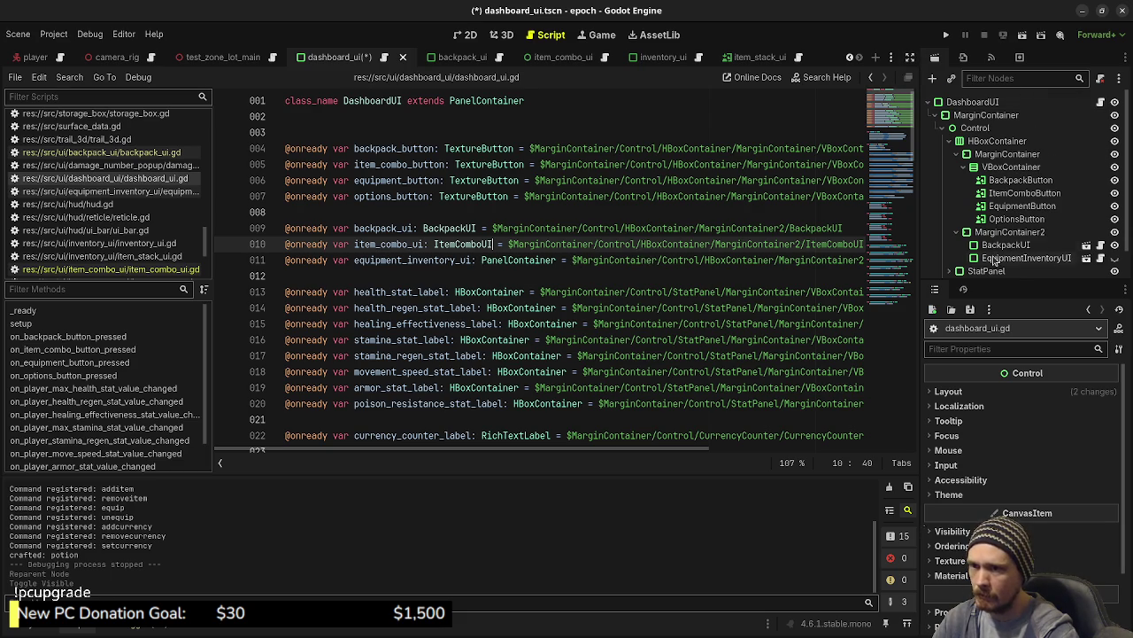
# Delete the old item_combo_ui reference line in dashboard_ui.gd, leaving an empty line.
pyautogui.scroll(-2, 992, 256)
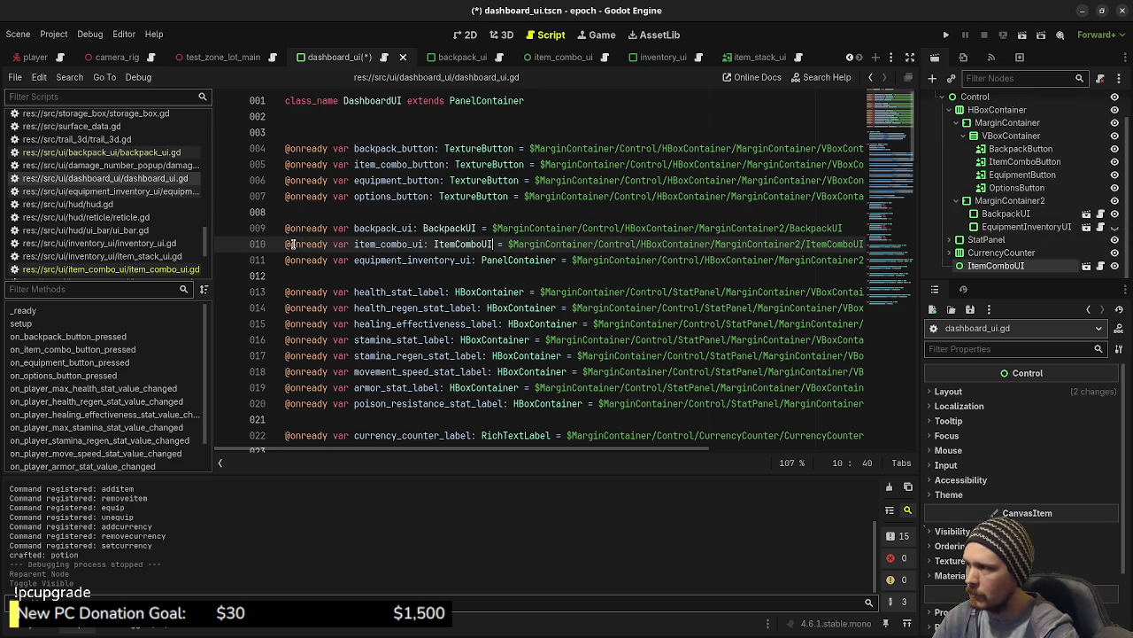
pyautogui.moveTo(285, 243); pyautogui.dragTo(285, 259)
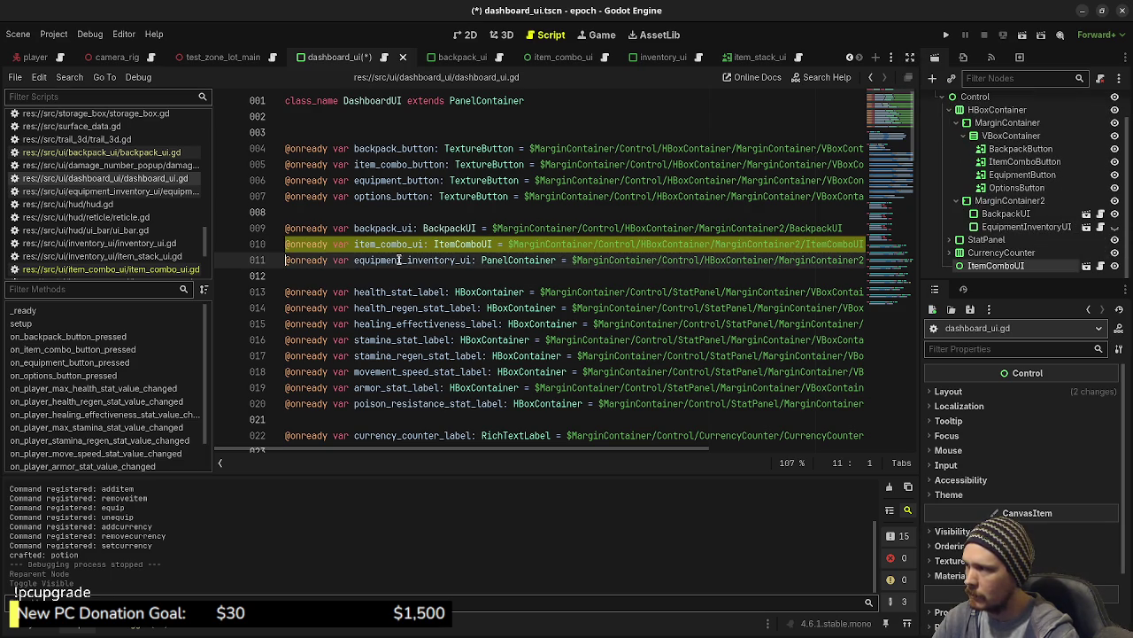
pyautogui.press('BackSpace')
pyautogui.press('Return')
pyautogui.press('Up')
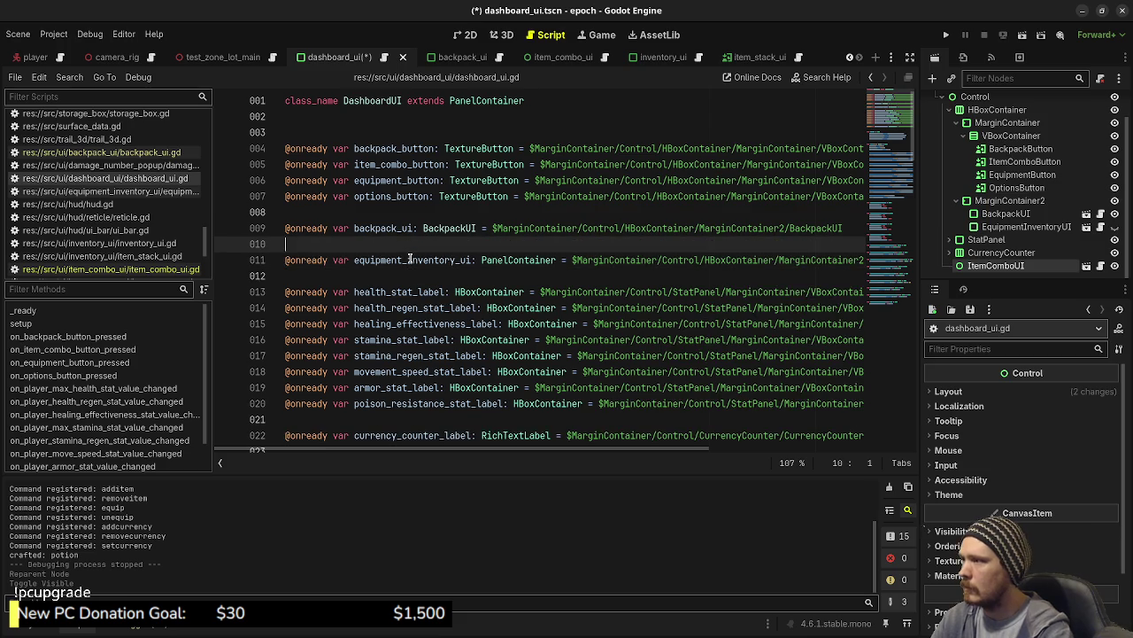
# Recreate item_combo_ui as $MarginContainer/Control/ItemComboUI, then save and run with F5.
pyautogui.moveTo(1006, 270)
pyautogui.mouseDown()
pyautogui.moveTo(501, 256)
pyautogui.moveTo(434, 245)
pyautogui.mouseUp()
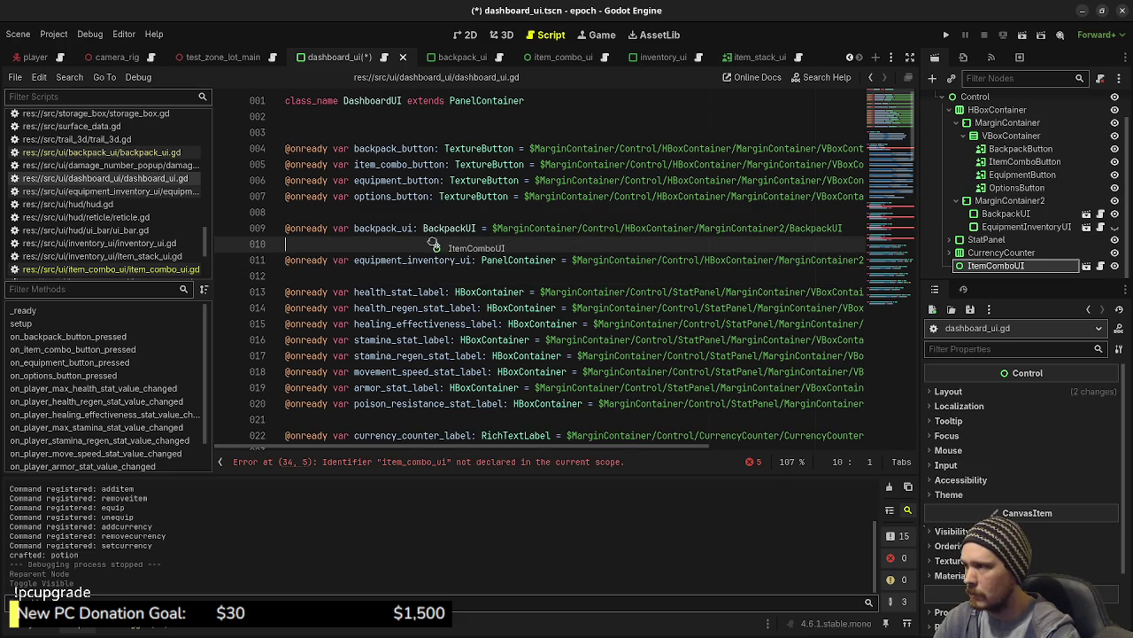
pyautogui.press('Return')
pyautogui.press('BackSpace')
pyautogui.press('F5')
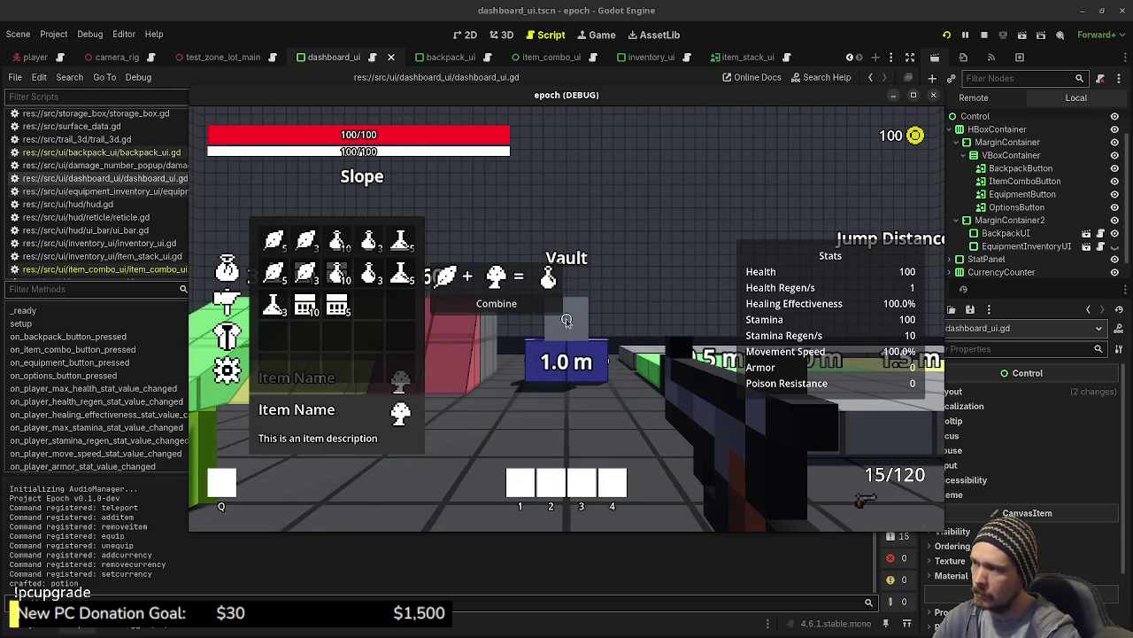
# Toggle the combine panel off and on repeatedly in the running game, then stop the run.
pyautogui.click(228, 278)
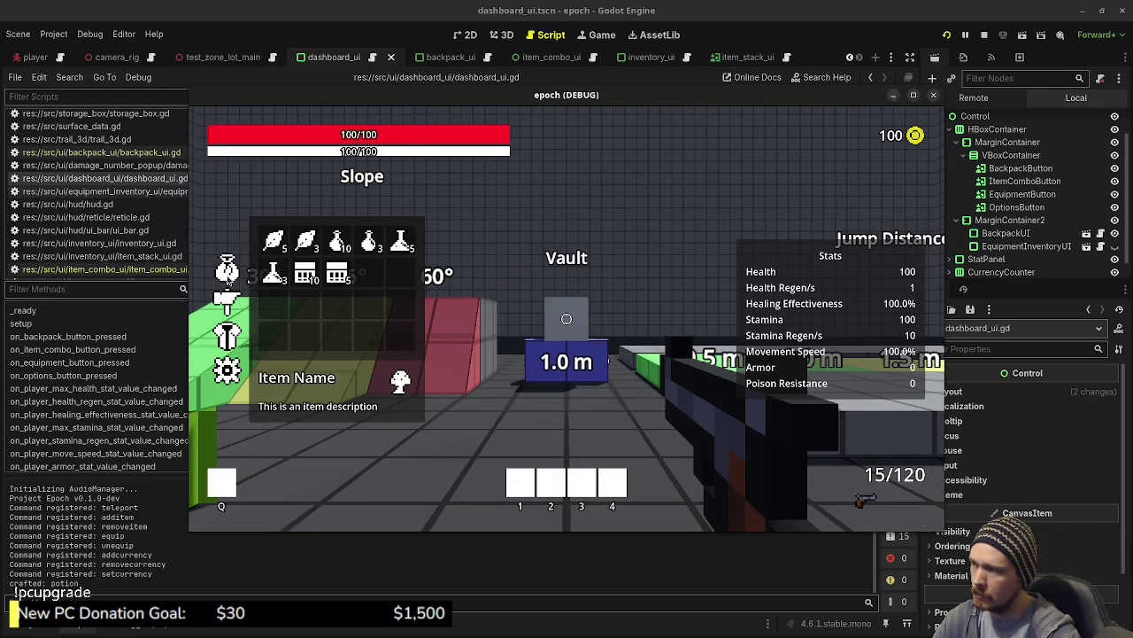
pyautogui.click(225, 303)
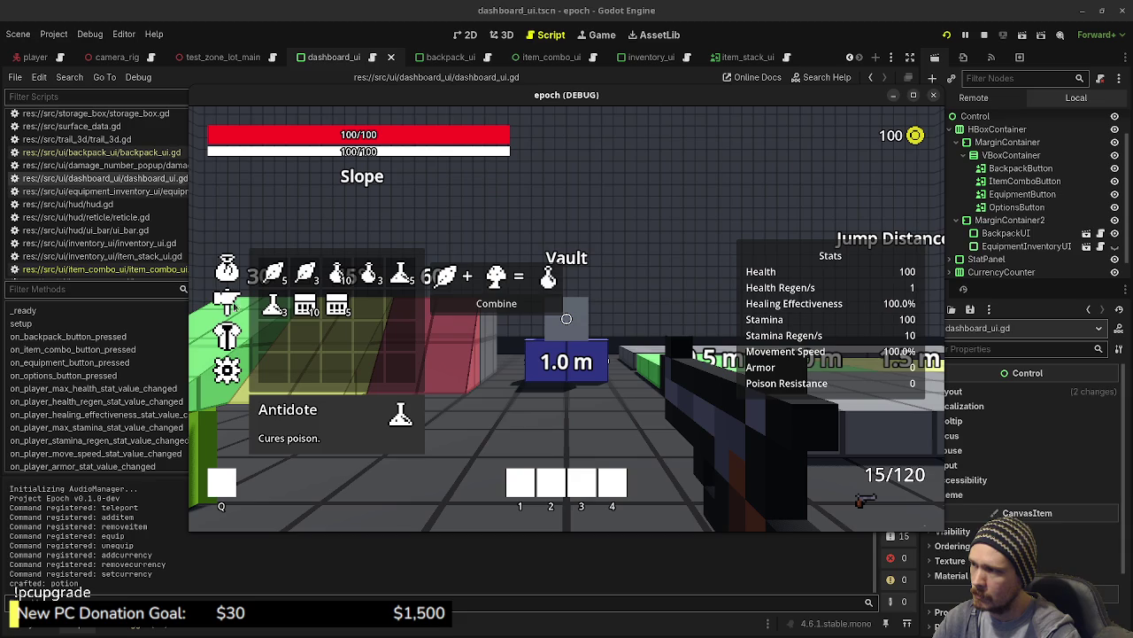
pyautogui.click(228, 280)
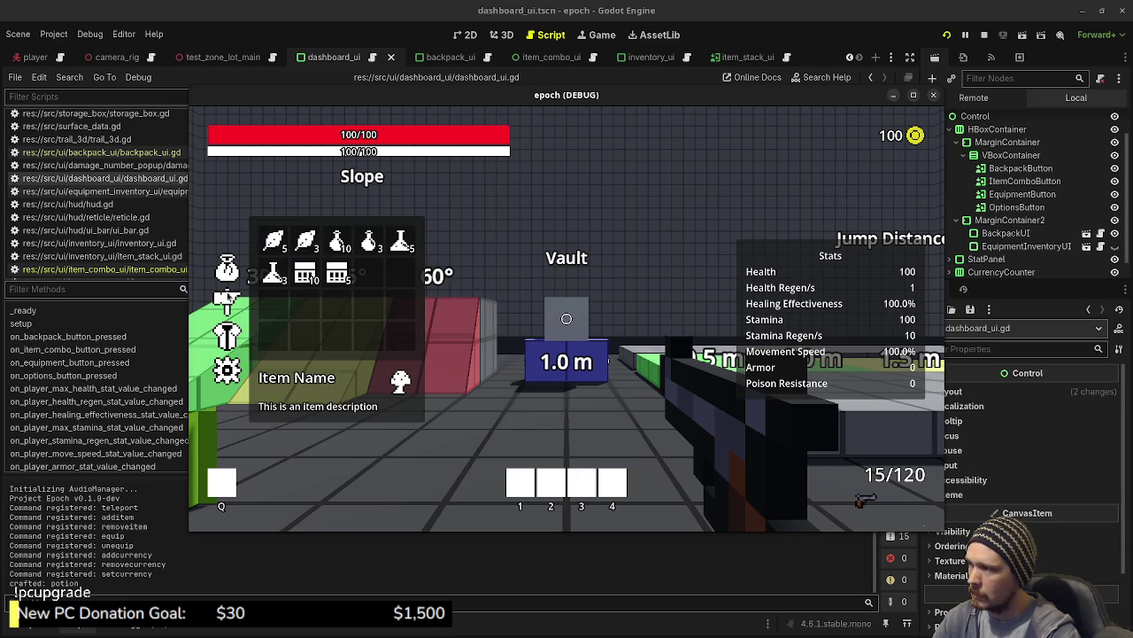
pyautogui.click(227, 303)
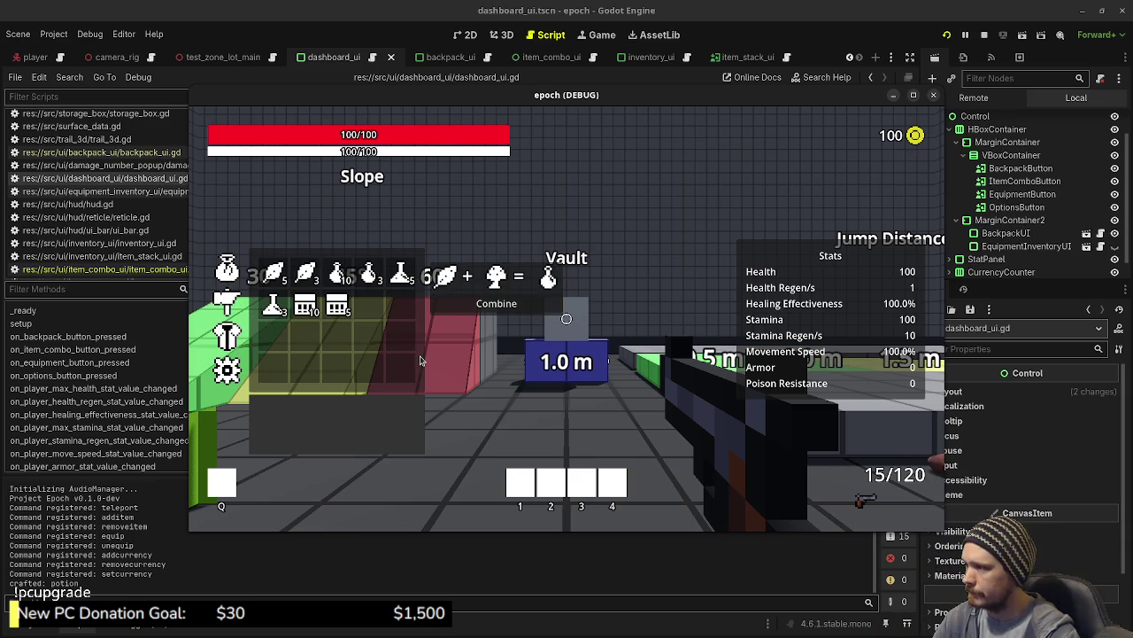
pyautogui.press('Tab')
pyautogui.press('Tab')
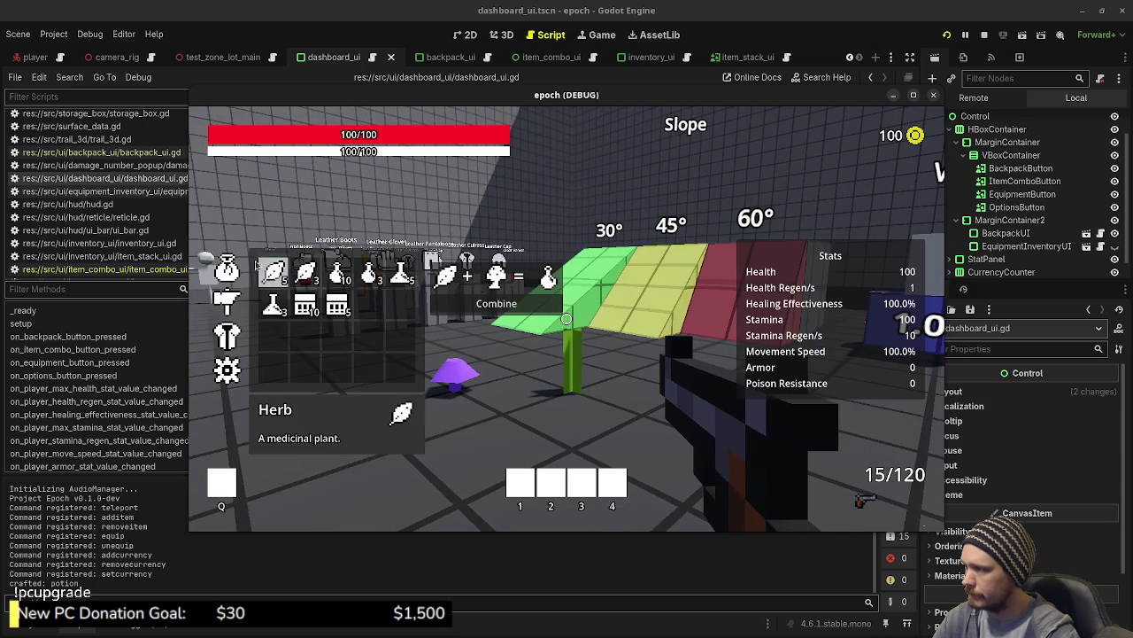
pyautogui.click(227, 298)
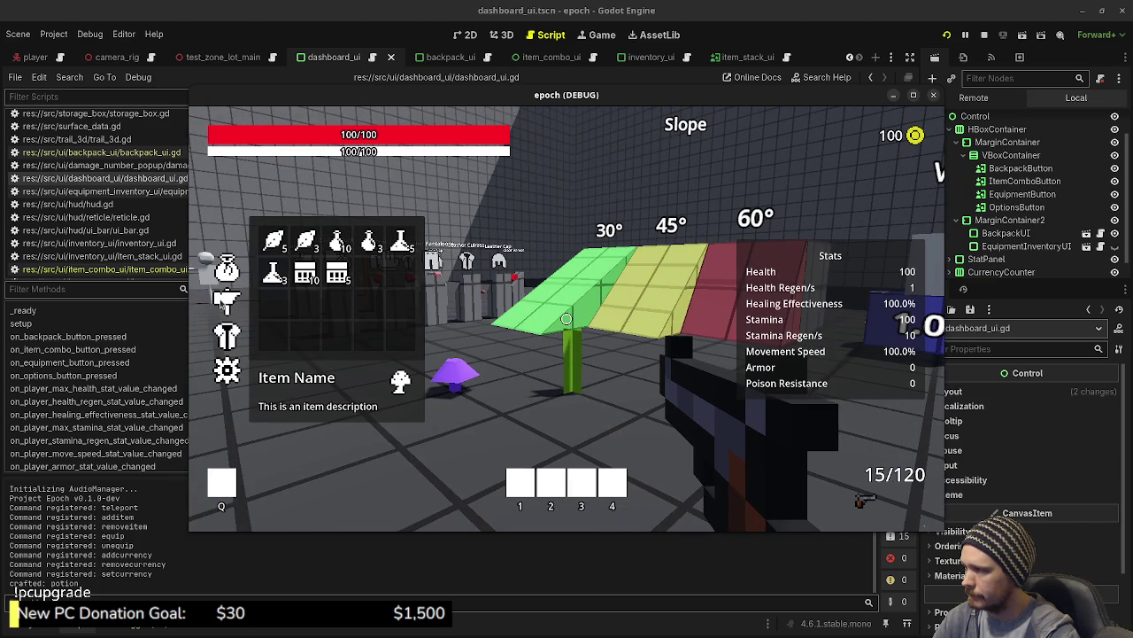
pyautogui.click(226, 301)
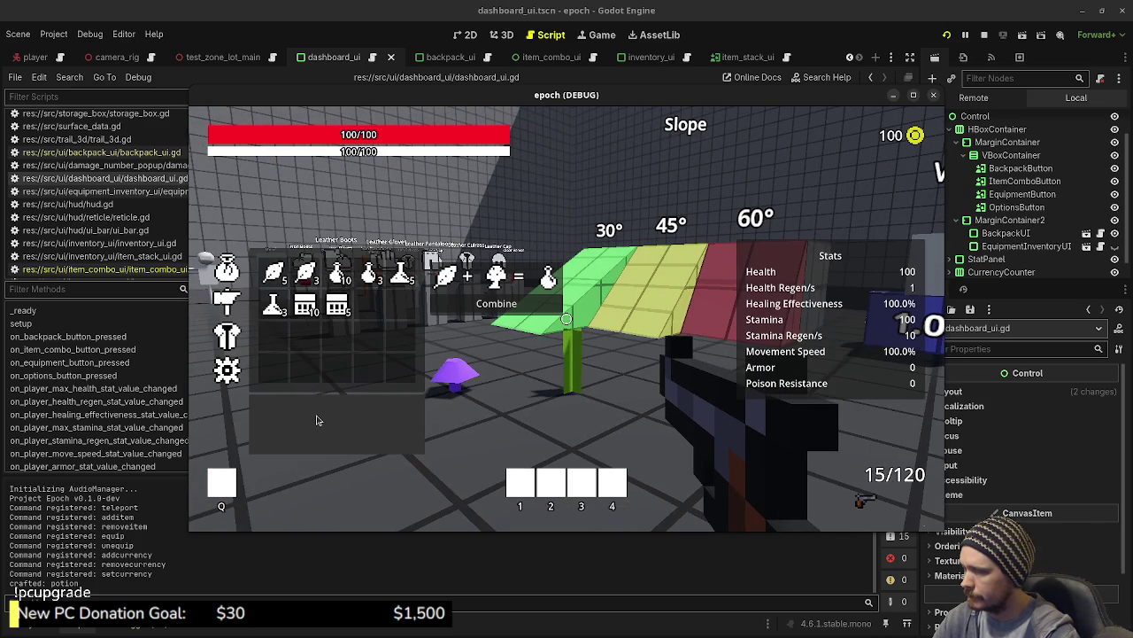
pyautogui.click(228, 277)
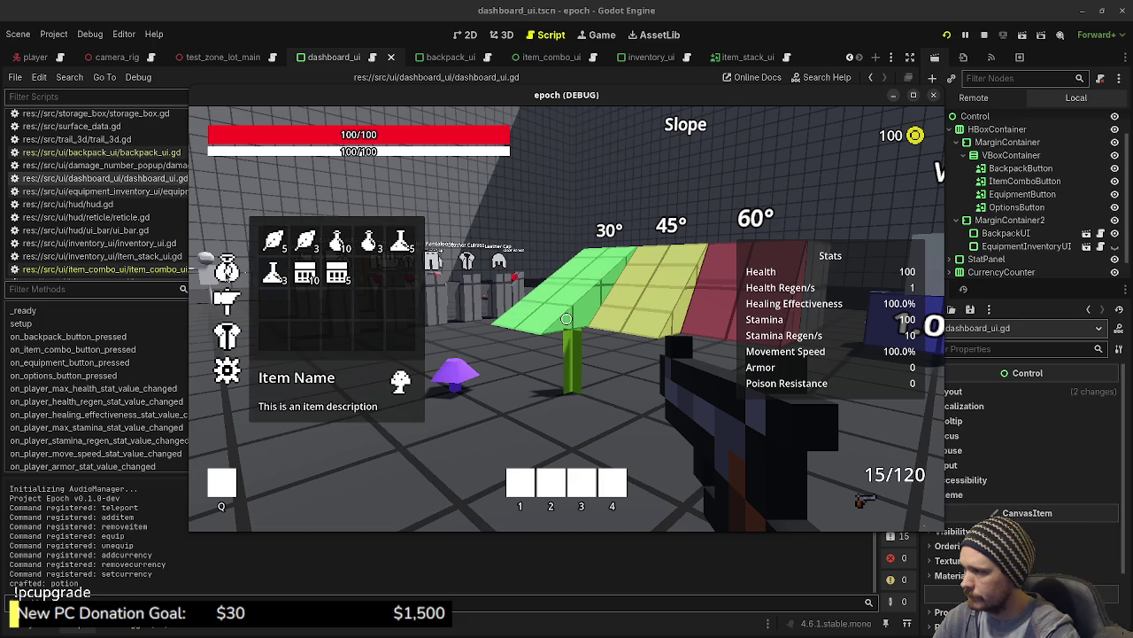
pyautogui.click(227, 301)
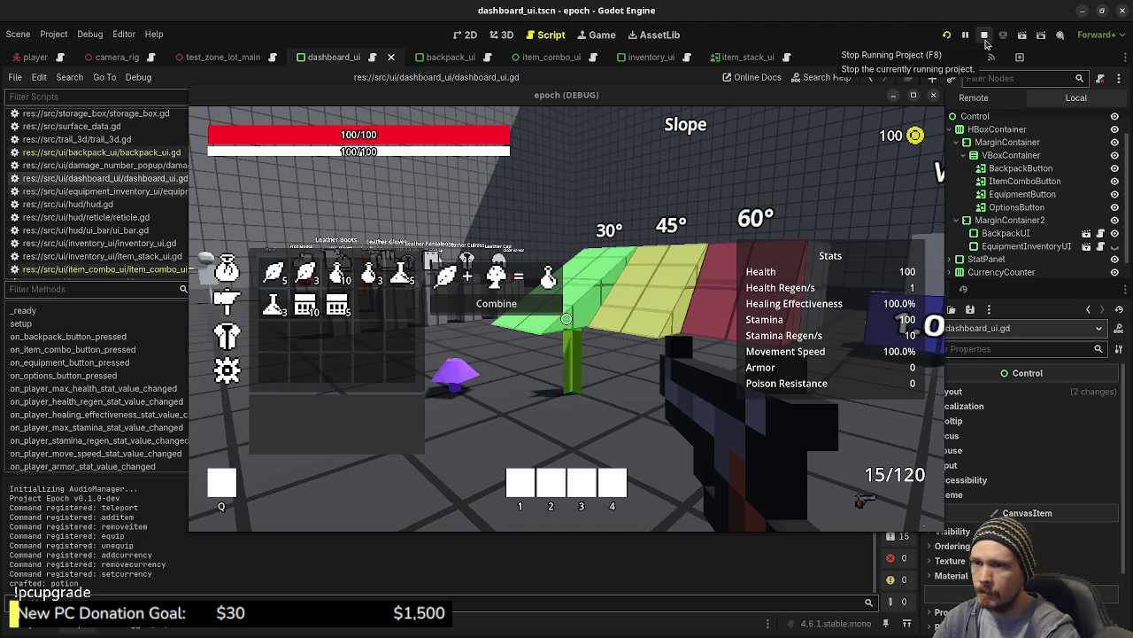
pyautogui.click(985, 37)
# Open item_combo_ui.tscn in the 2D view and select the ColorRect under ItemInfoPanel.
pyautogui.click(464, 35)
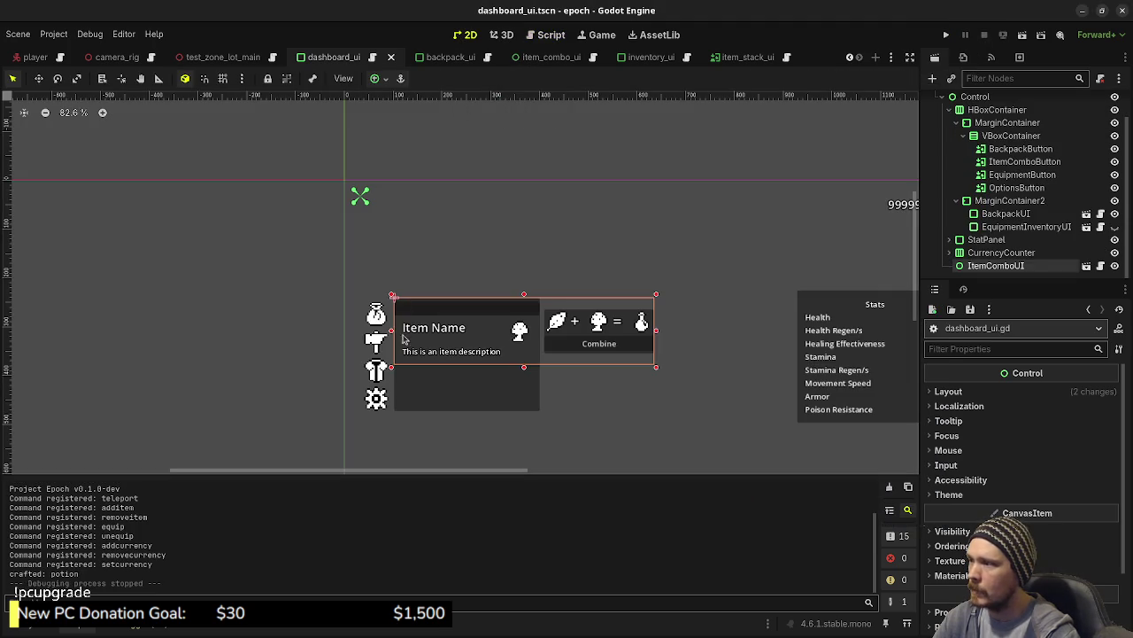
pyautogui.scroll(3, 511, 397)
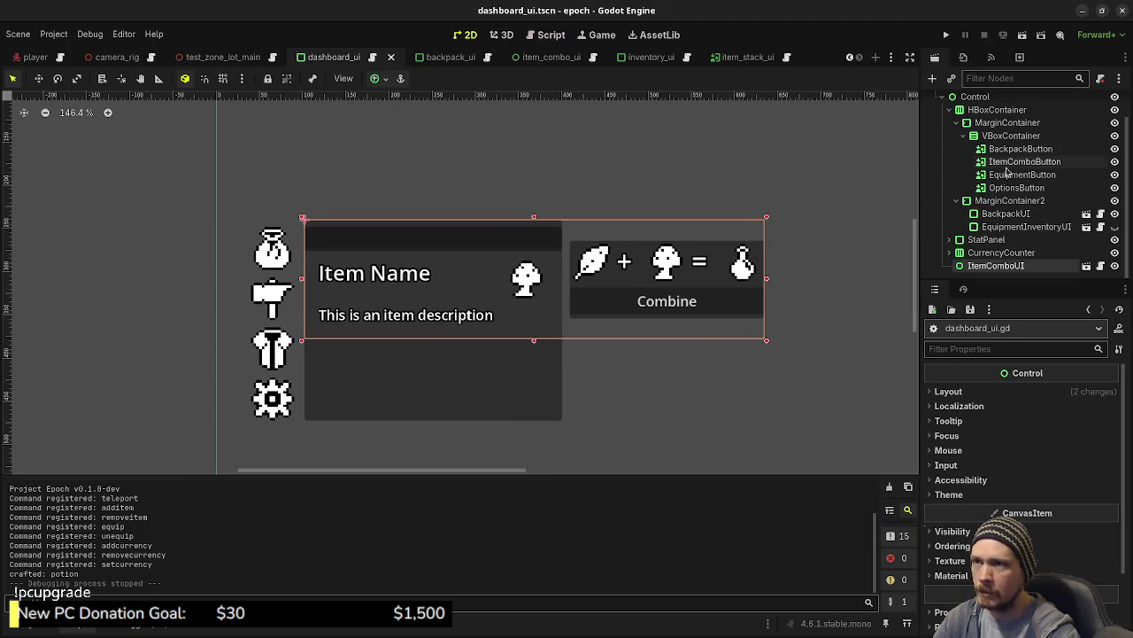
pyautogui.click(540, 57)
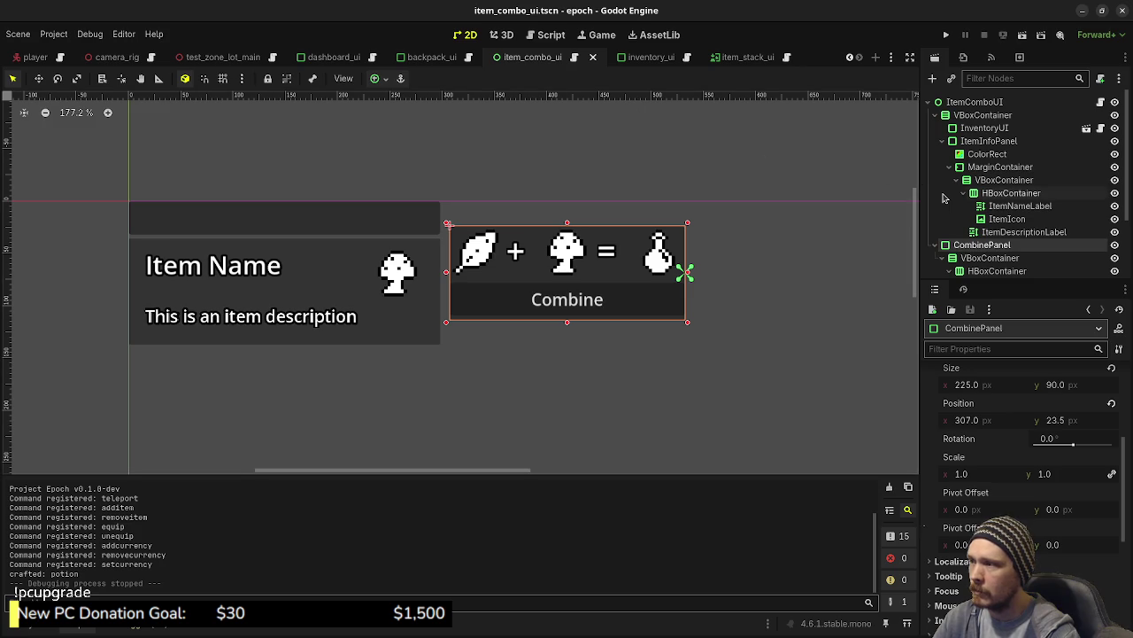
pyautogui.scroll(-2, 997, 238)
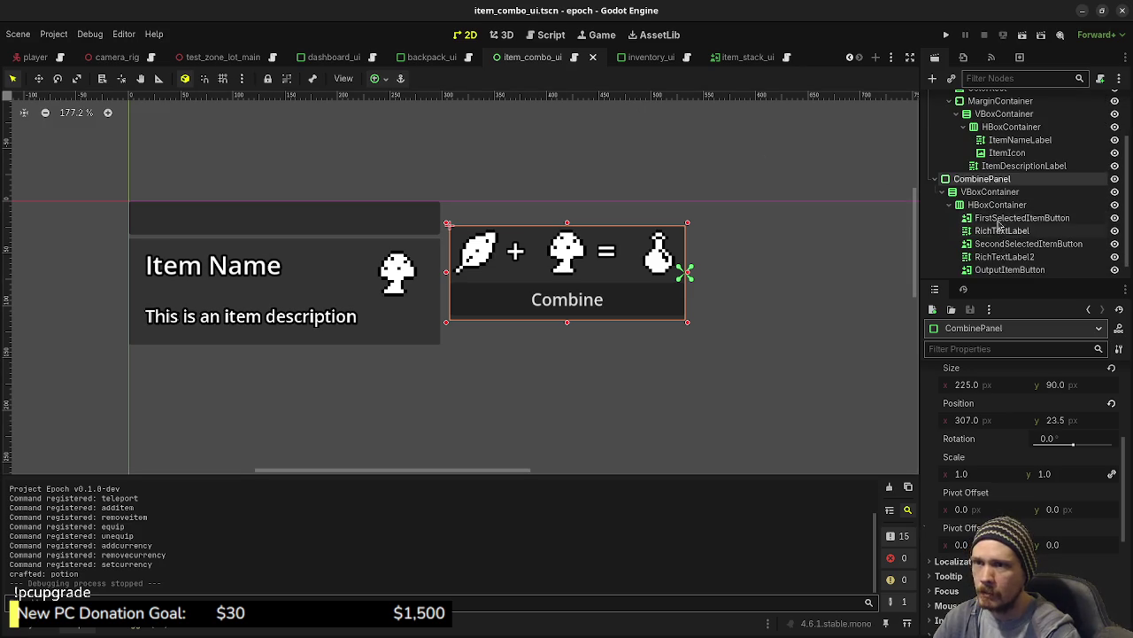
pyautogui.scroll(2, 999, 232)
pyautogui.click(979, 155)
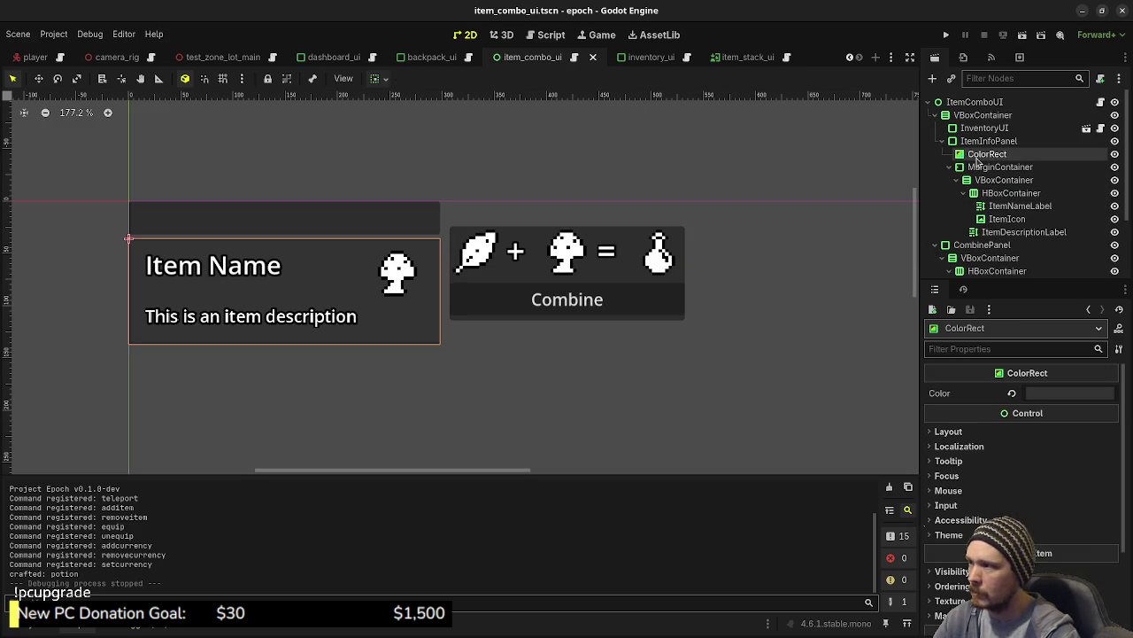
# Make the item info ColorRect translucent 2e2e2e55 and move it under the ItemComboUI root.
pyautogui.click(1052, 392)
pyautogui.moveTo(1024, 315); pyautogui.dragTo(1006, 318)
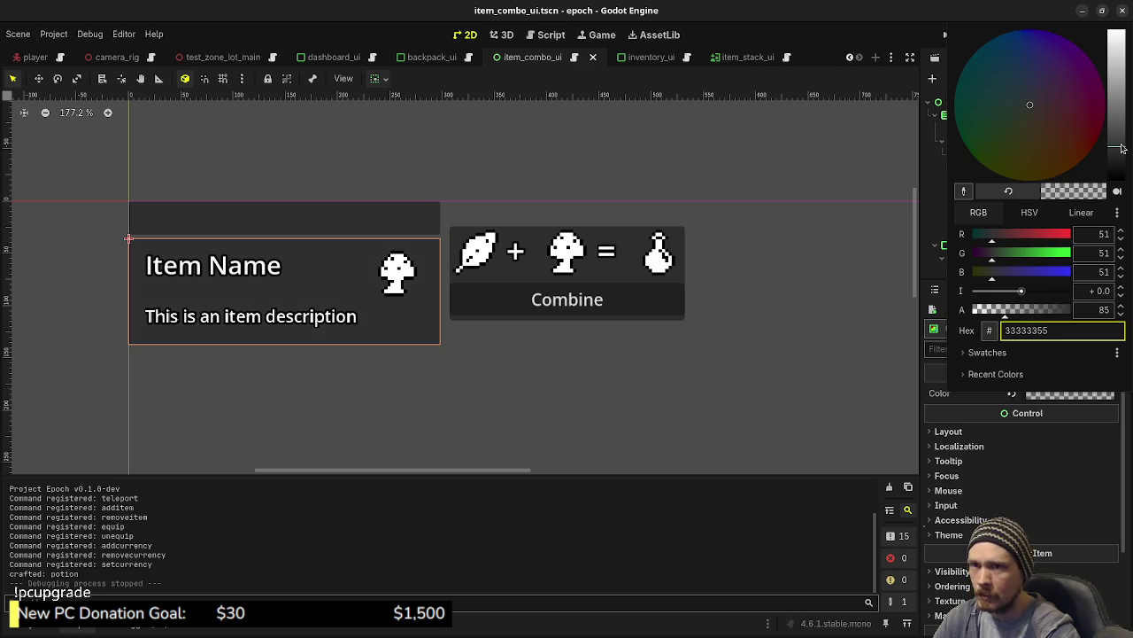
pyautogui.click(1120, 155)
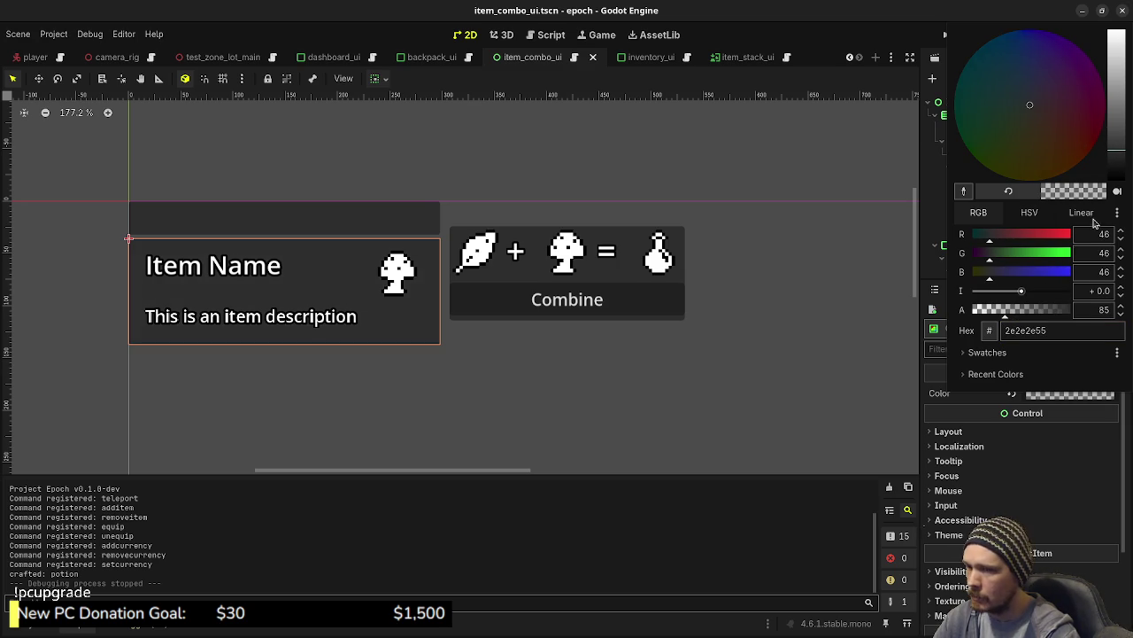
pyautogui.click(718, 498)
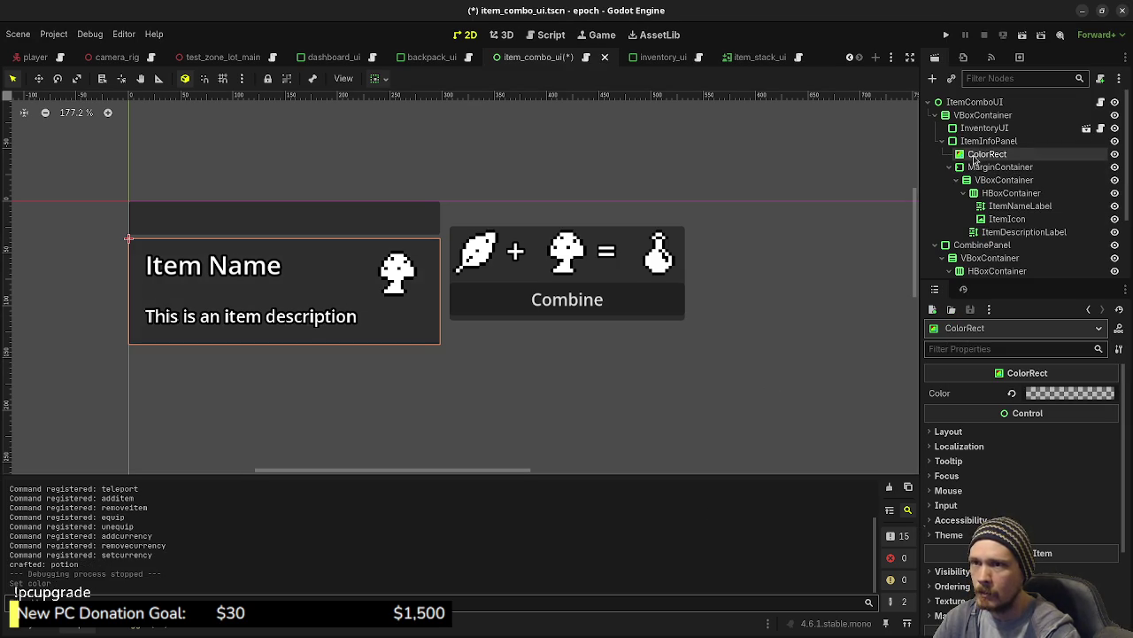
pyautogui.moveTo(974, 155); pyautogui.dragTo(979, 109)
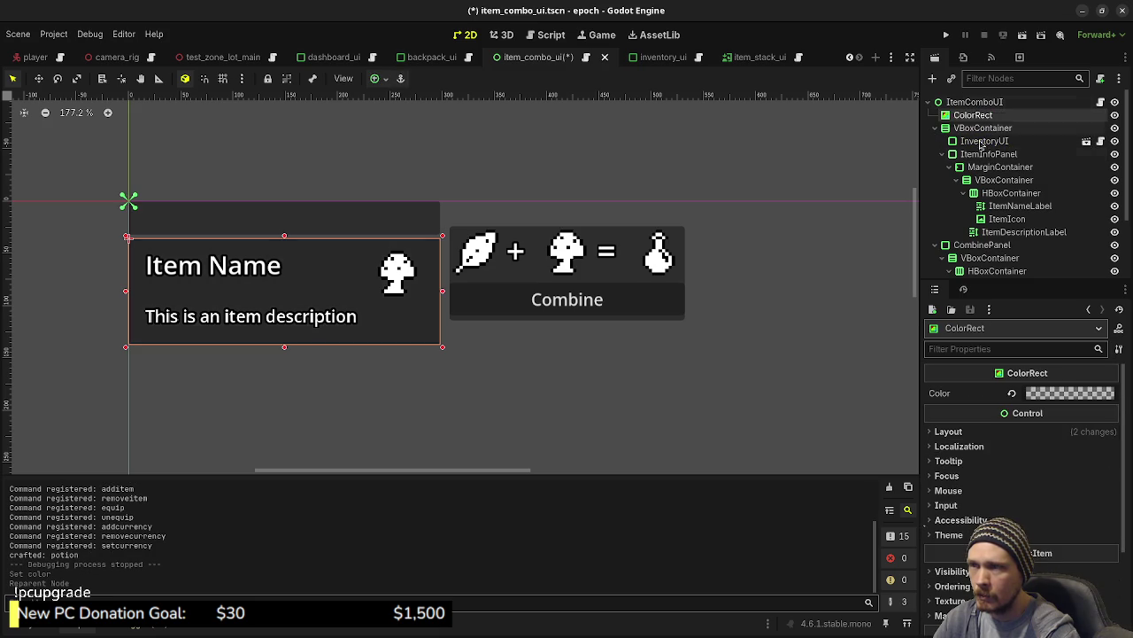
# Stretch the ColorRect over both panels with the Full Rect anchor preset, then save and run.
pyautogui.click(974, 103)
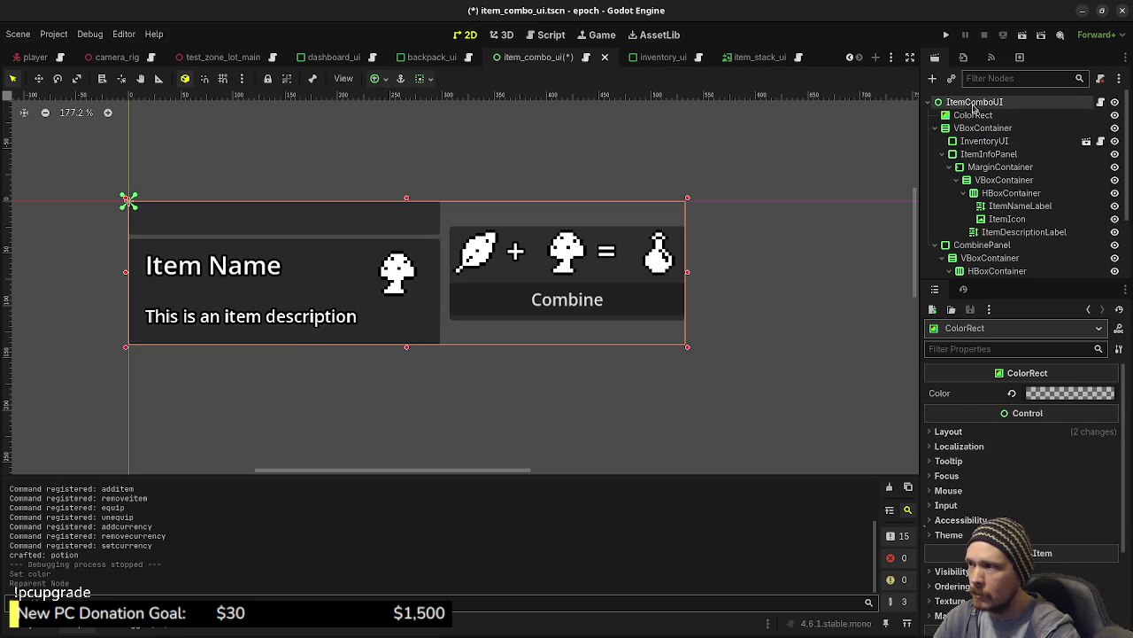
pyautogui.click(971, 116)
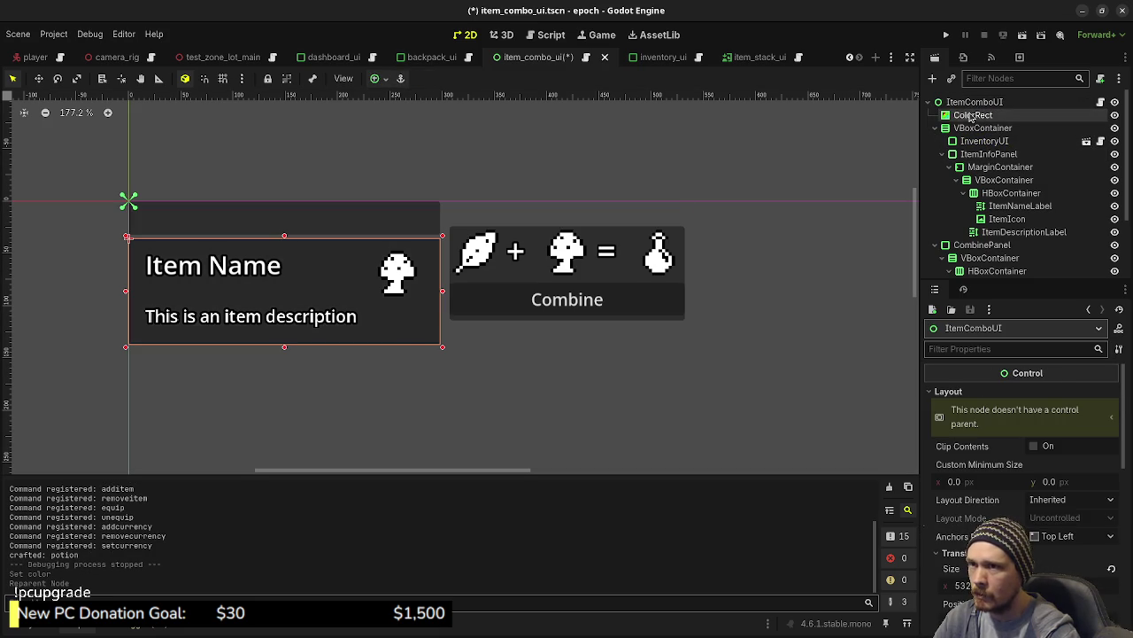
pyautogui.click(376, 78)
pyautogui.click(448, 187)
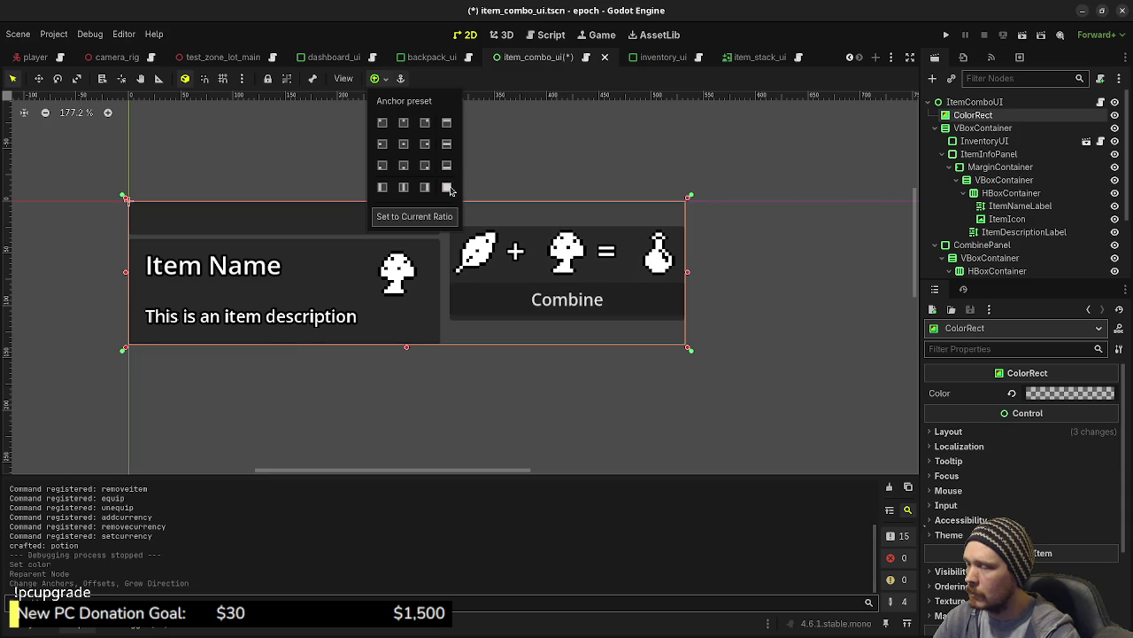
pyautogui.click(794, 40)
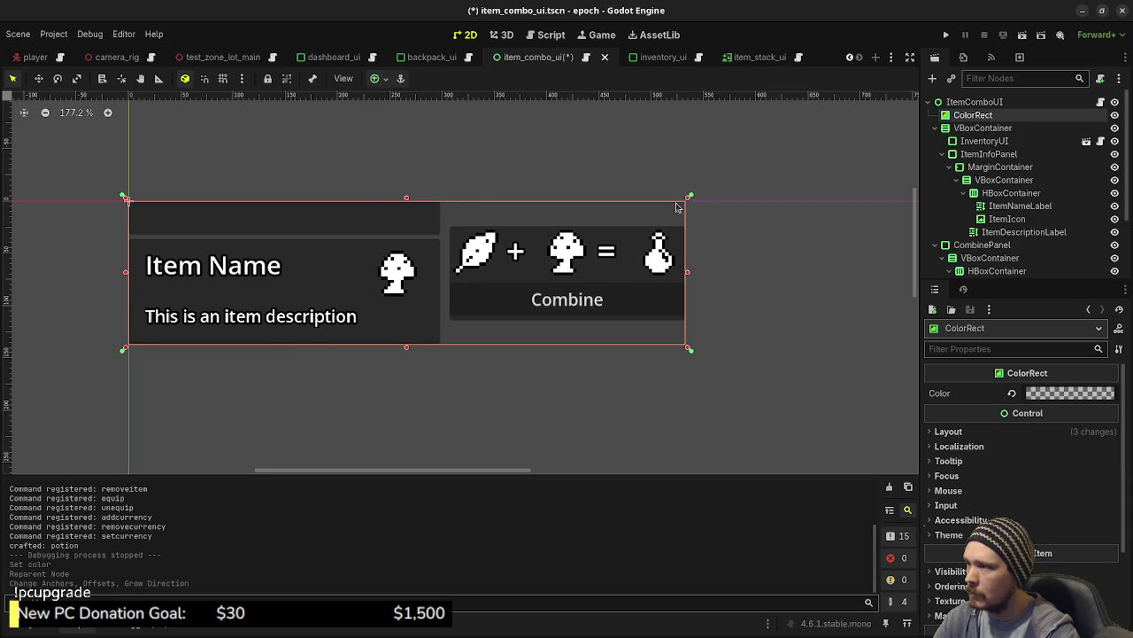
pyautogui.press('F5')
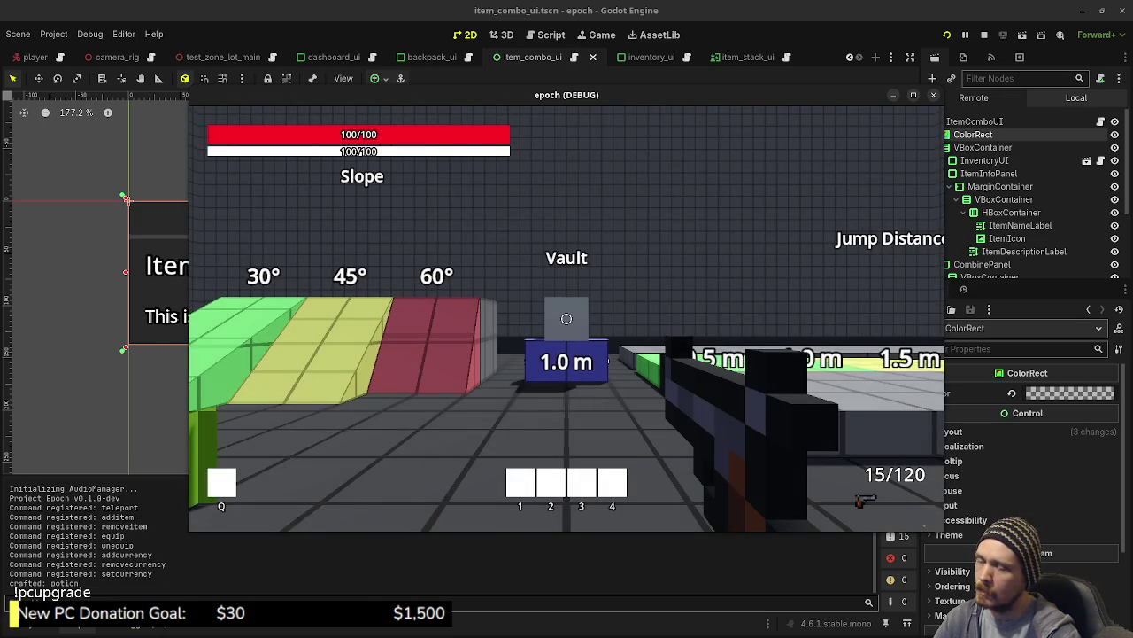
# Open the inventory, switch between inventory and crafting views to check the Combine panel, then stop.
pyautogui.press('Tab')
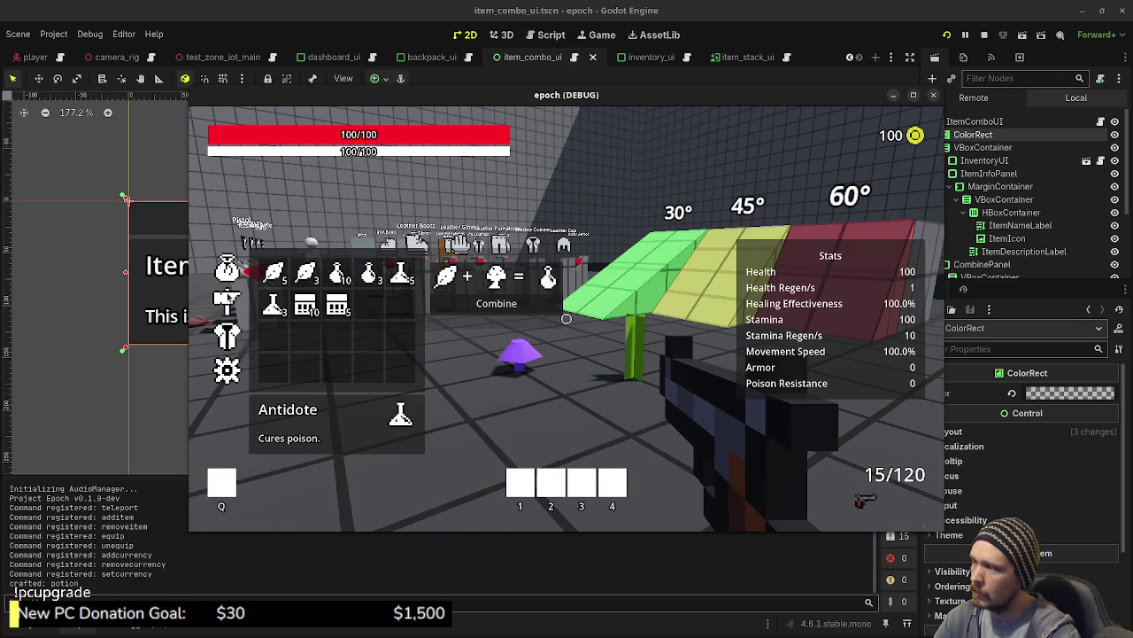
pyautogui.click(224, 301)
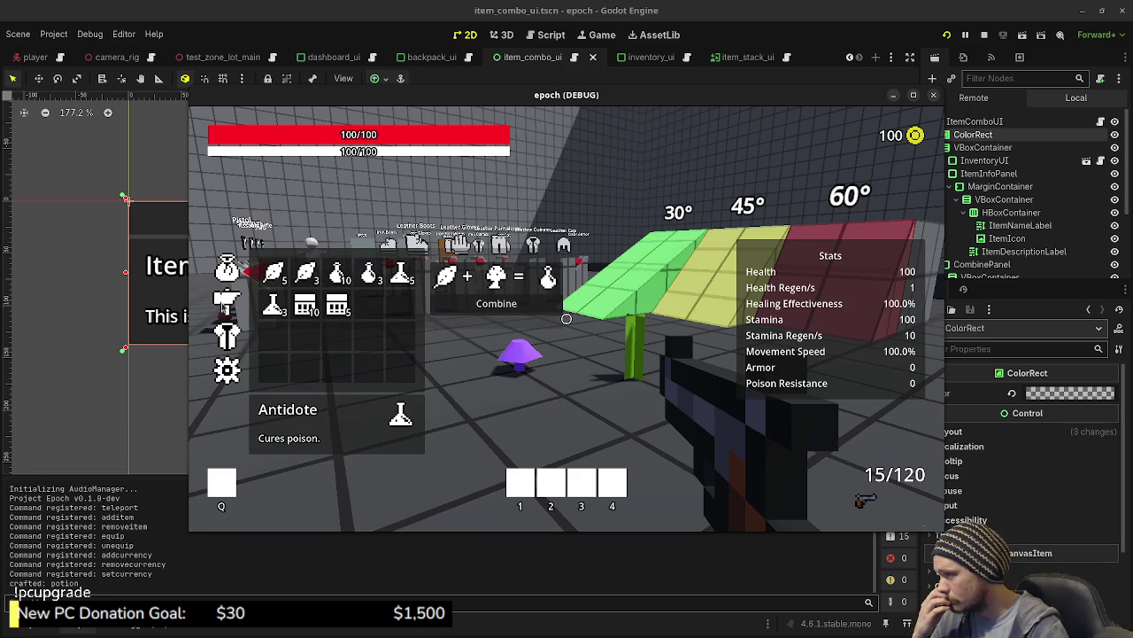
pyautogui.click(236, 269)
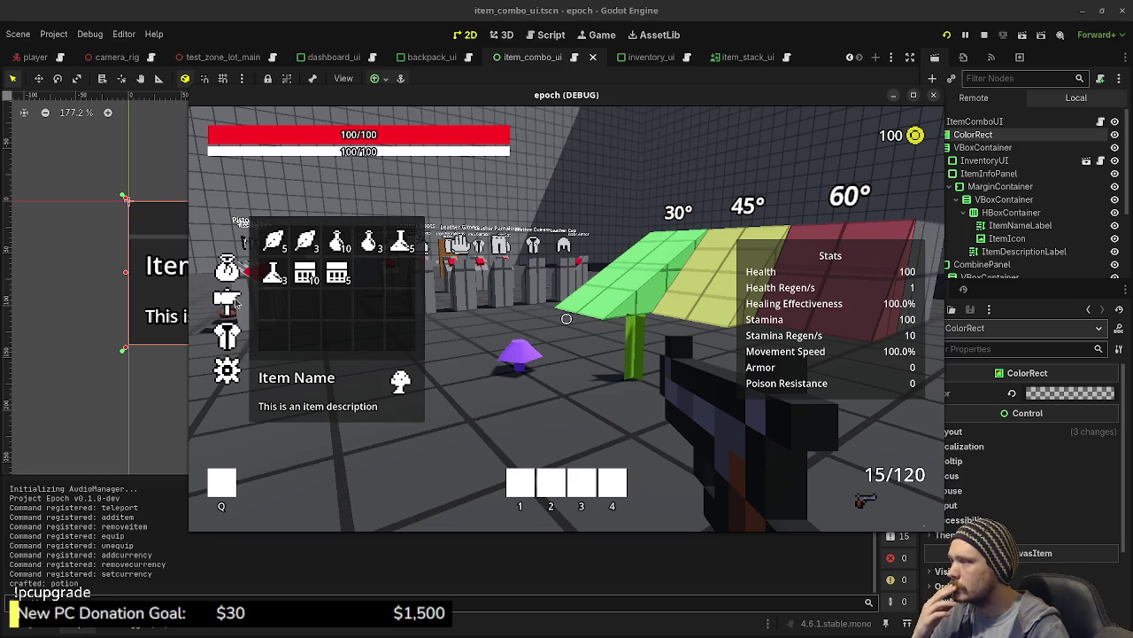
pyautogui.click(236, 301)
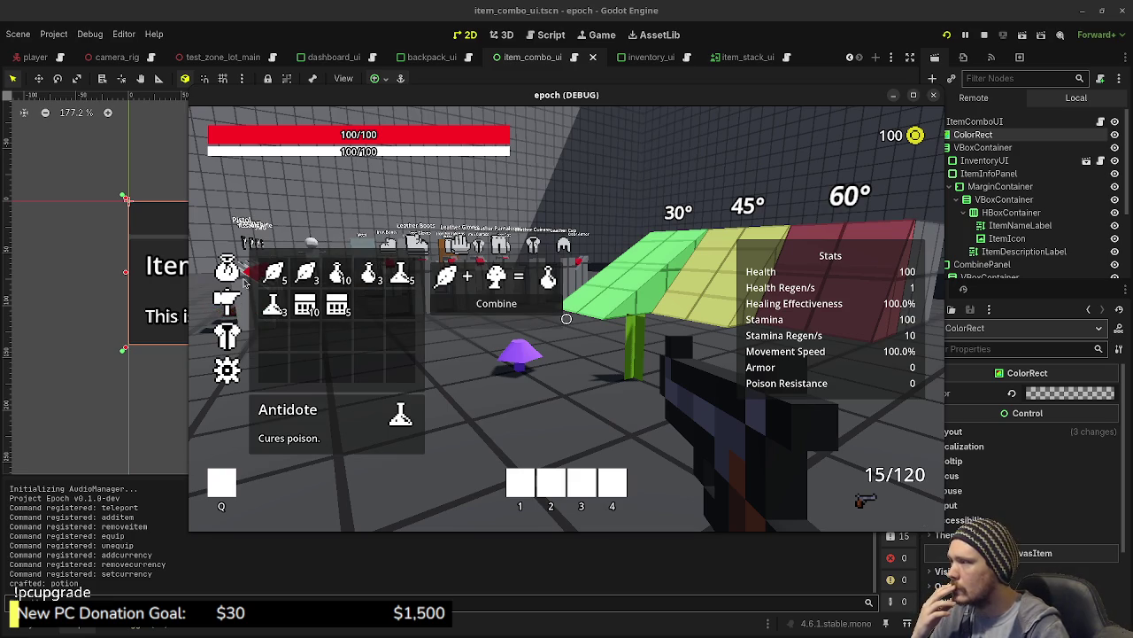
pyautogui.click(235, 270)
pyautogui.click(235, 301)
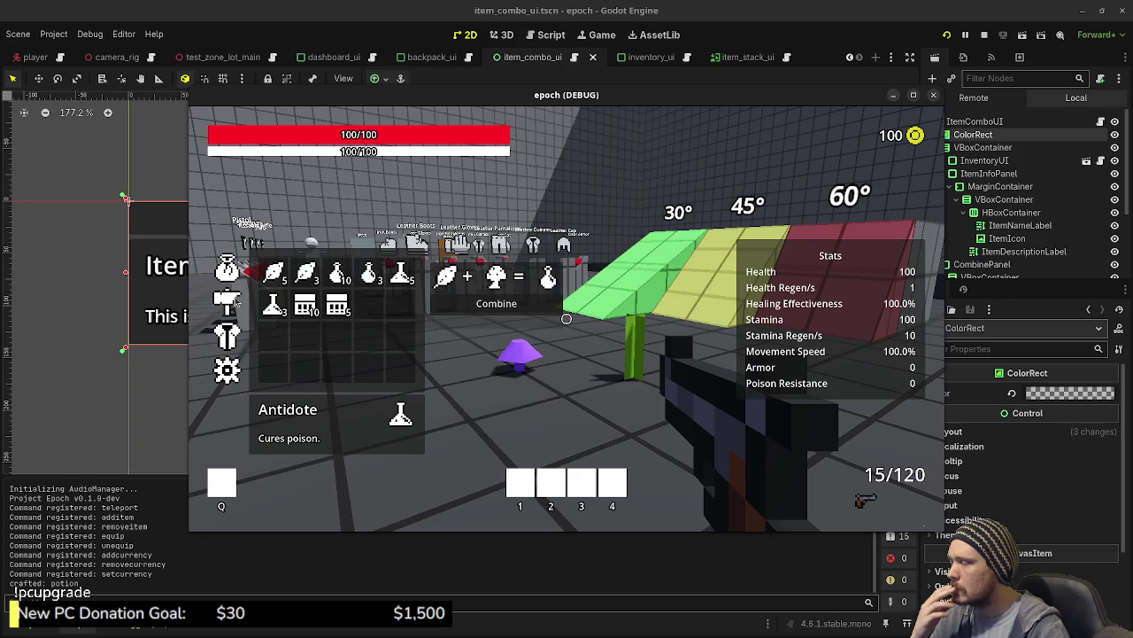
pyautogui.click(238, 272)
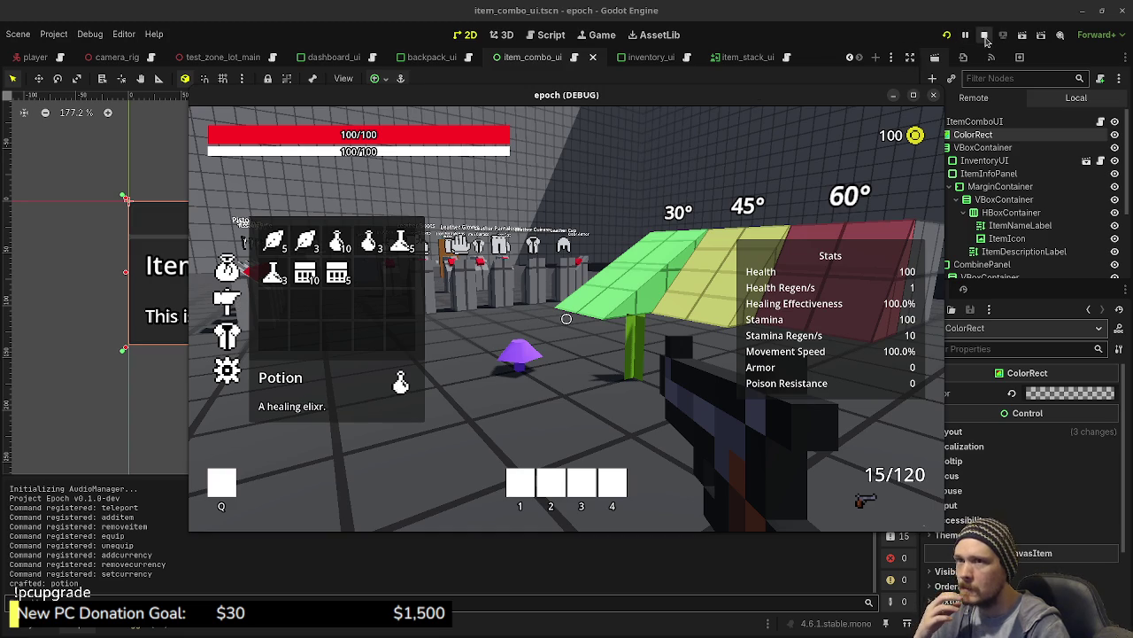
pyautogui.click(983, 34)
# Select the CombinePanel node in the item_combo_ui scene tree.
pyautogui.scroll(-3, 985, 257)
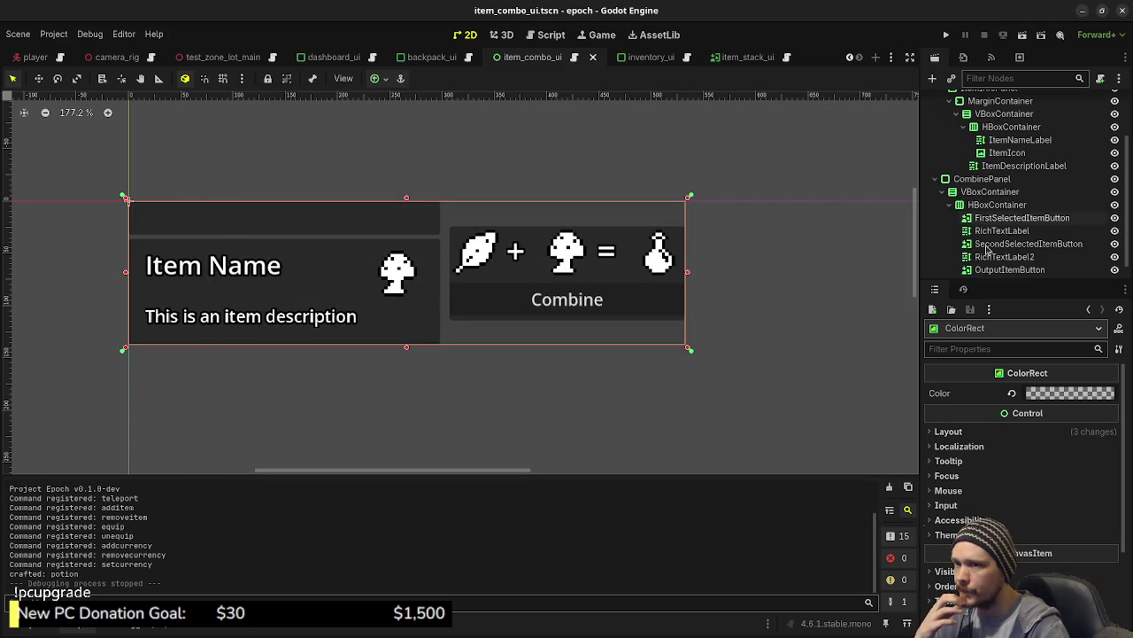
pyautogui.scroll(-1, 974, 186)
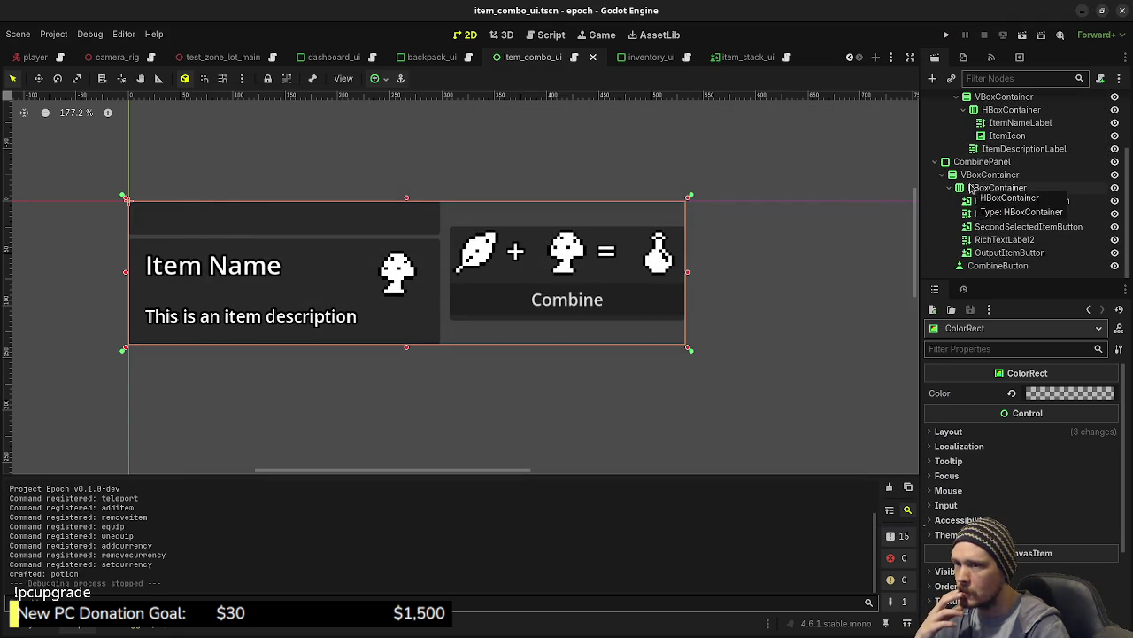
pyautogui.scroll(2, 974, 199)
pyautogui.click(974, 207)
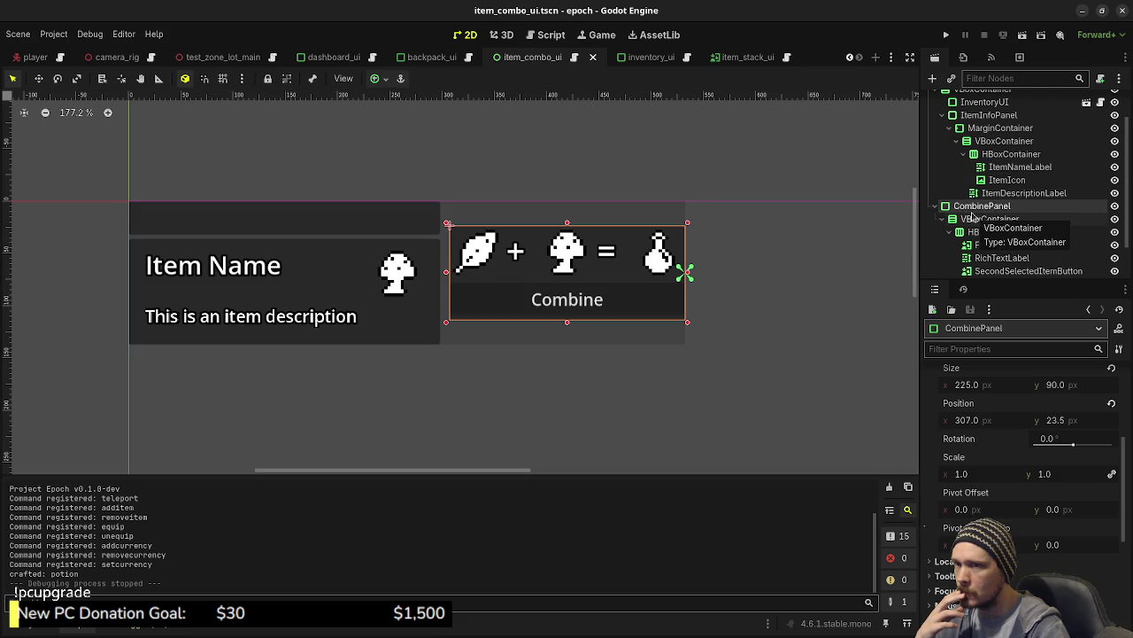
pyautogui.scroll(1, 978, 217)
pyautogui.scroll(1, 979, 217)
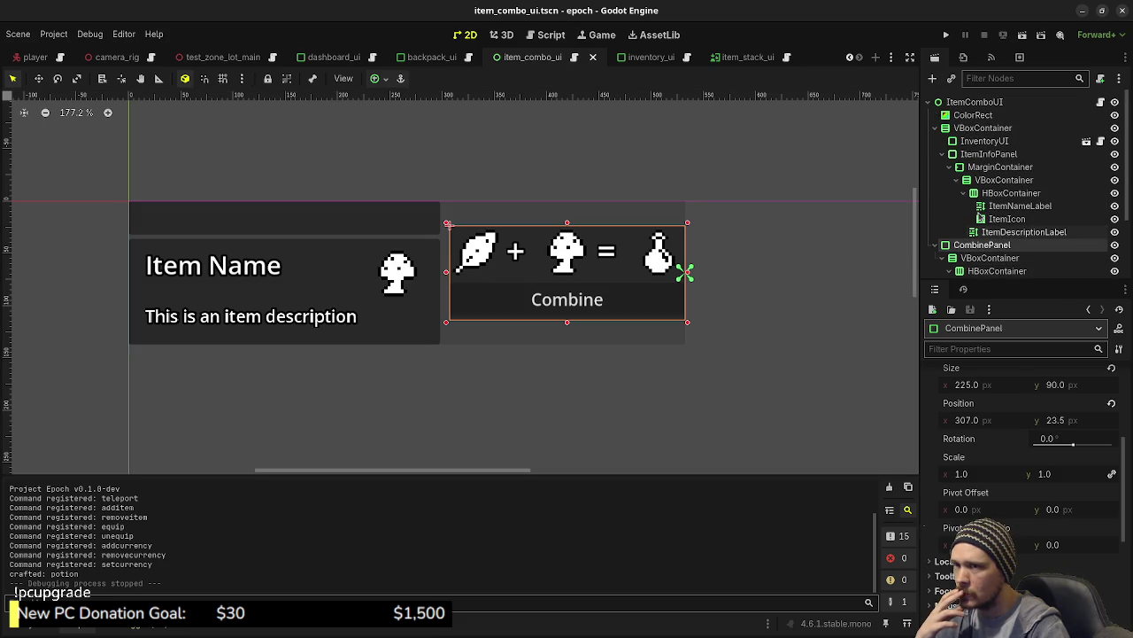
# In dashboard_ui, move ItemComboUI into MarginContainer2 below BackpackUI, then return to item_combo_ui.
pyautogui.click(329, 56)
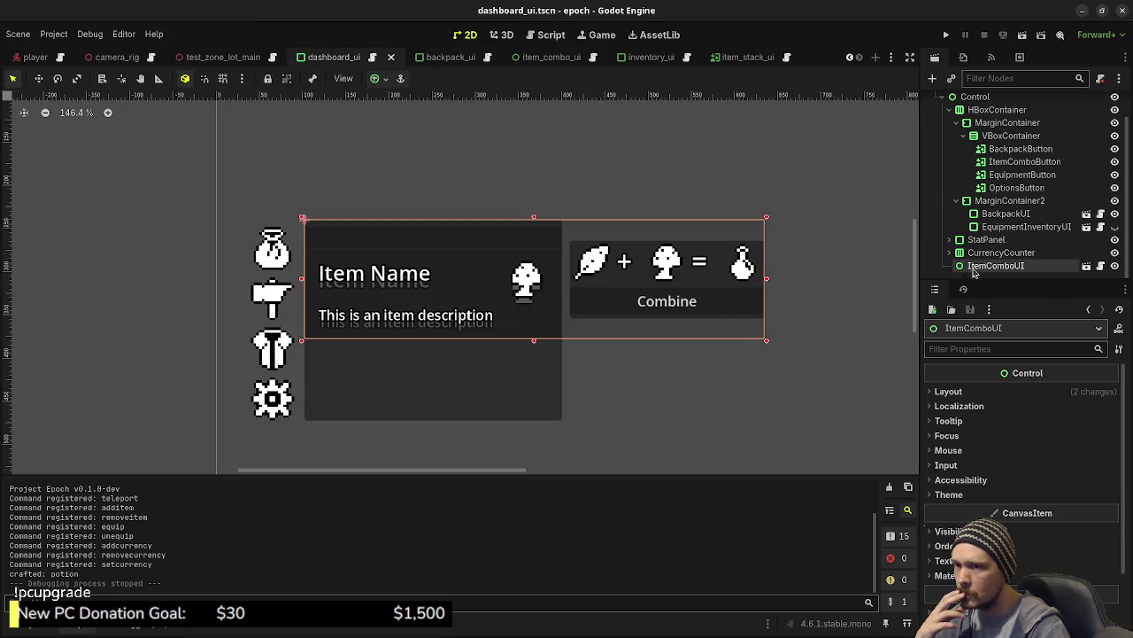
pyautogui.moveTo(986, 265); pyautogui.dragTo(993, 227)
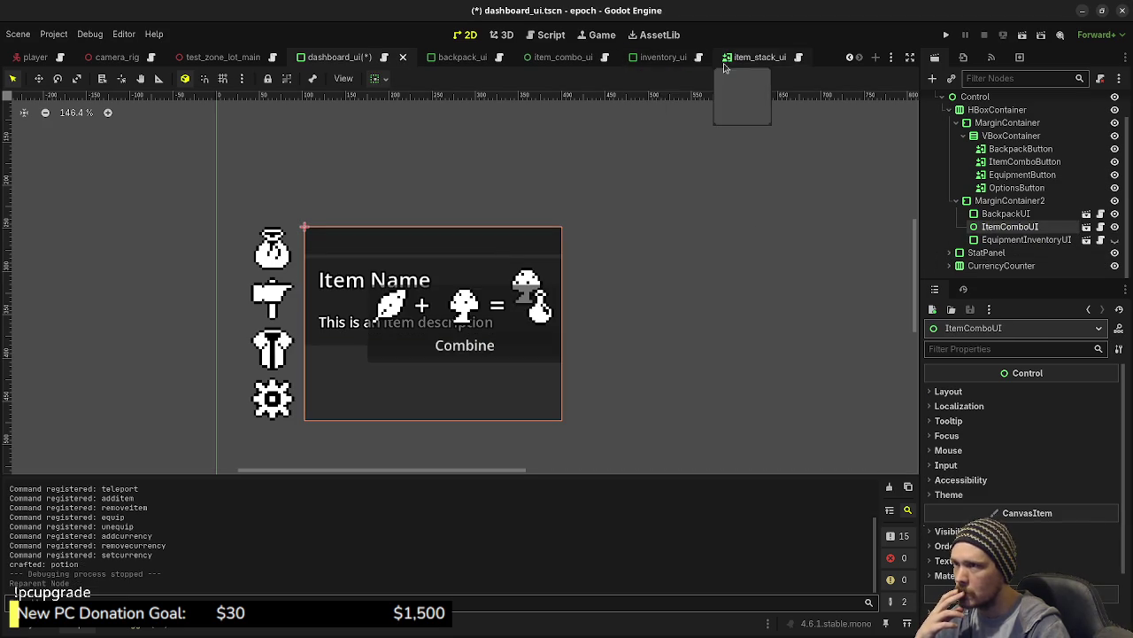
pyautogui.click(548, 59)
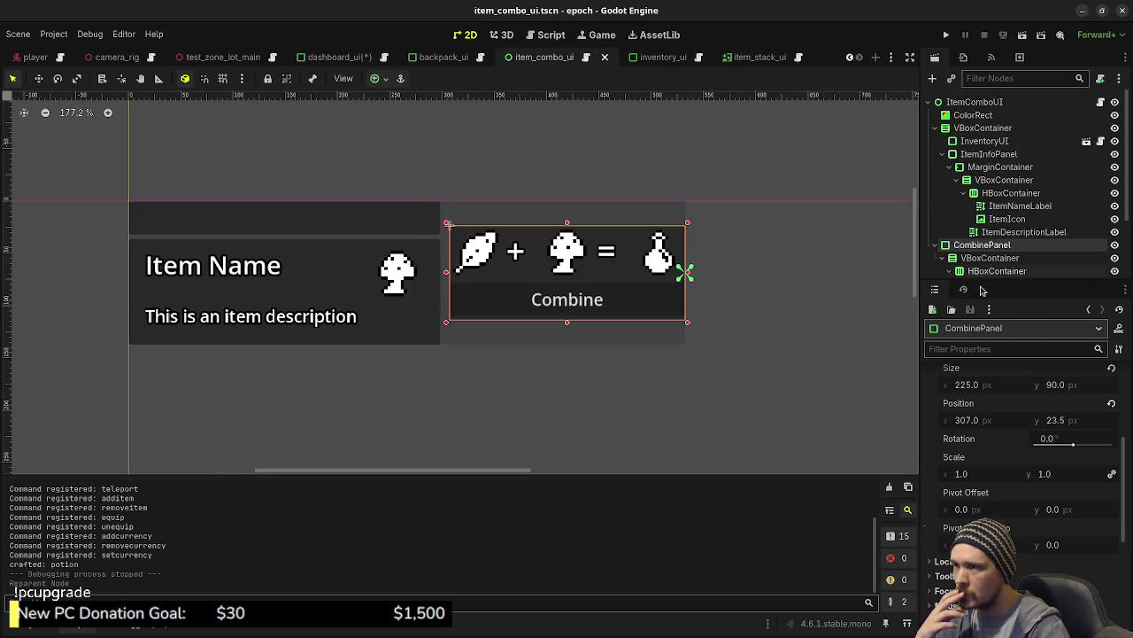
pyautogui.moveTo(1002, 442)
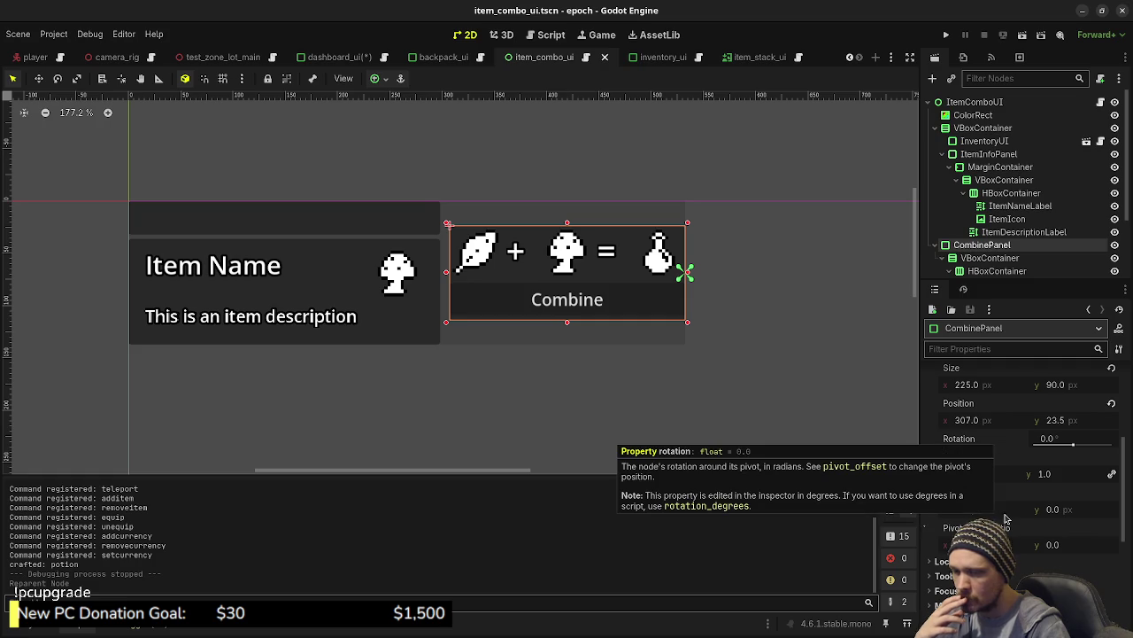
pyautogui.scroll(3, 1006, 513)
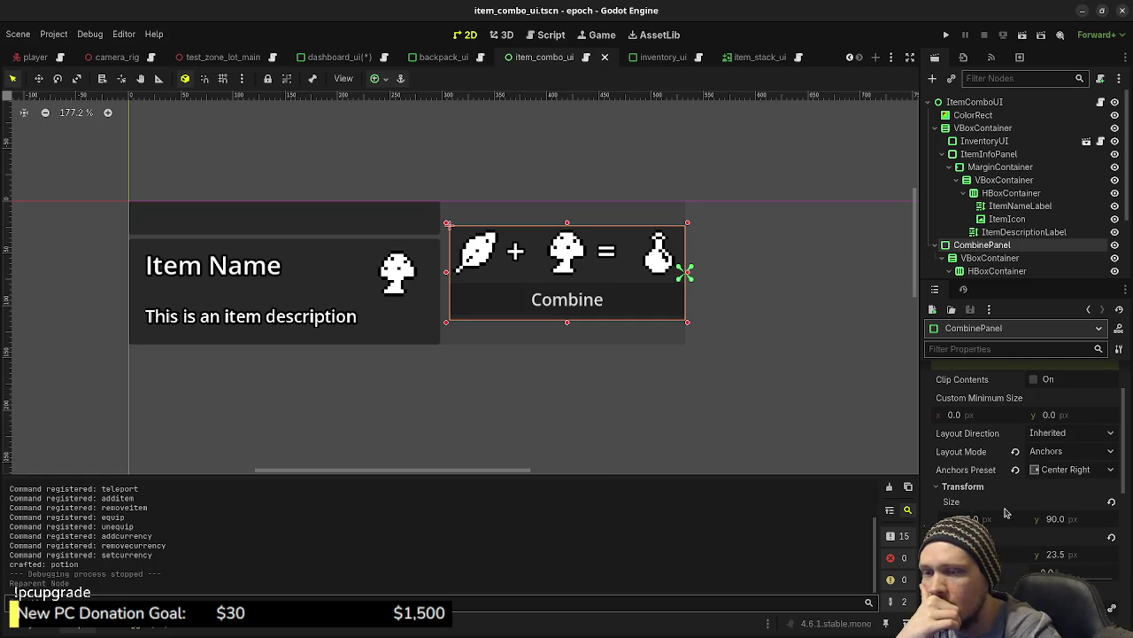
pyautogui.scroll(1, 1006, 514)
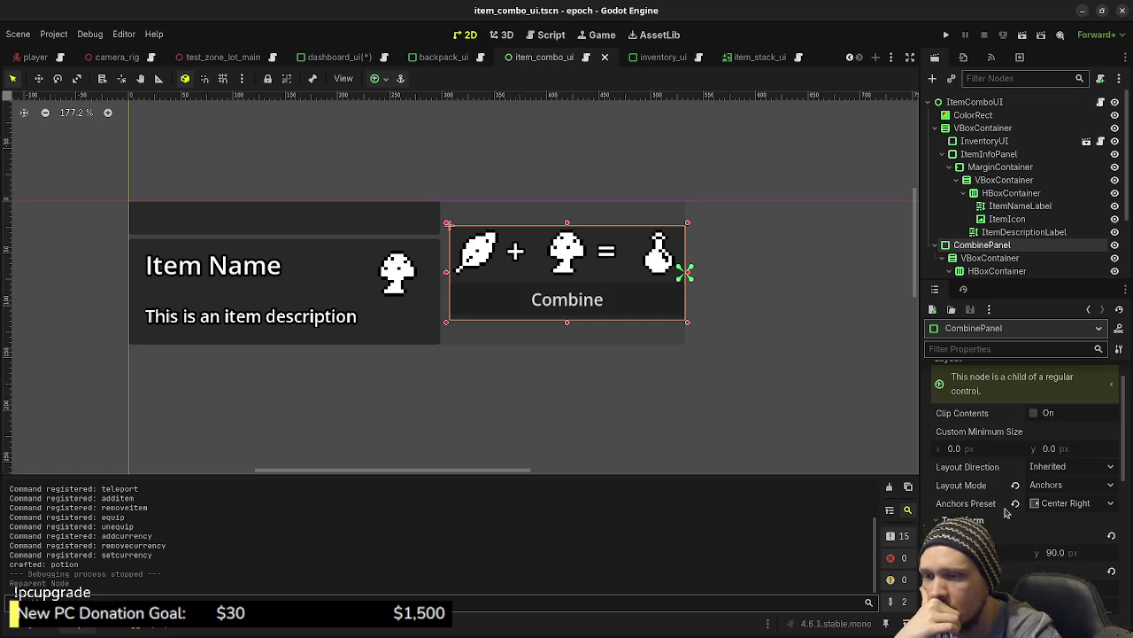
pyautogui.scroll(1, 1006, 512)
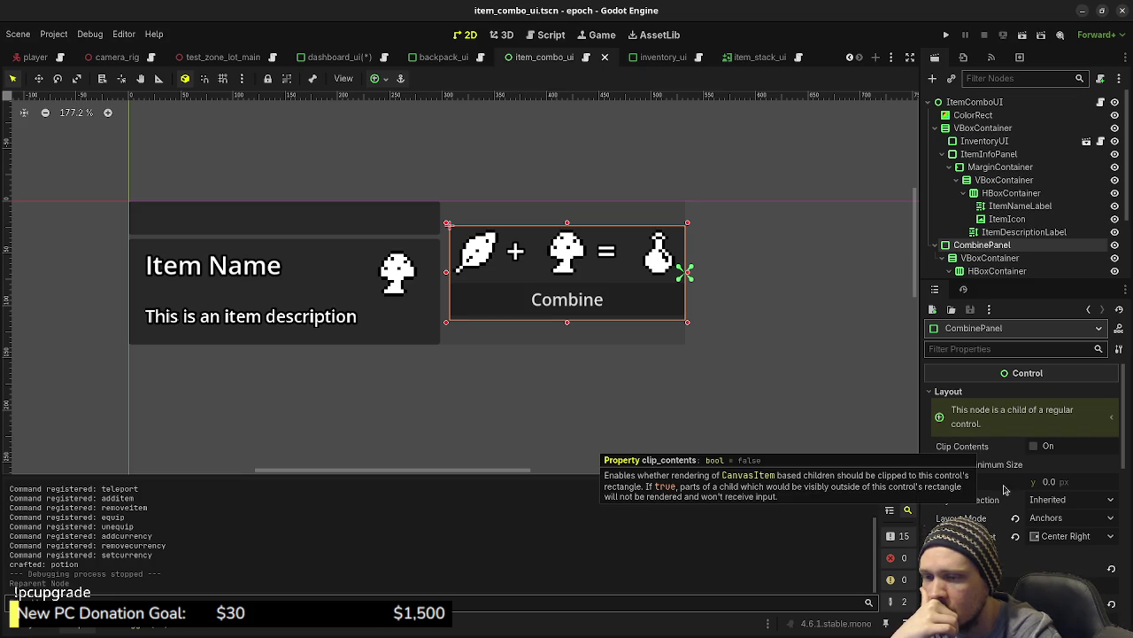
pyautogui.moveTo(1003, 509)
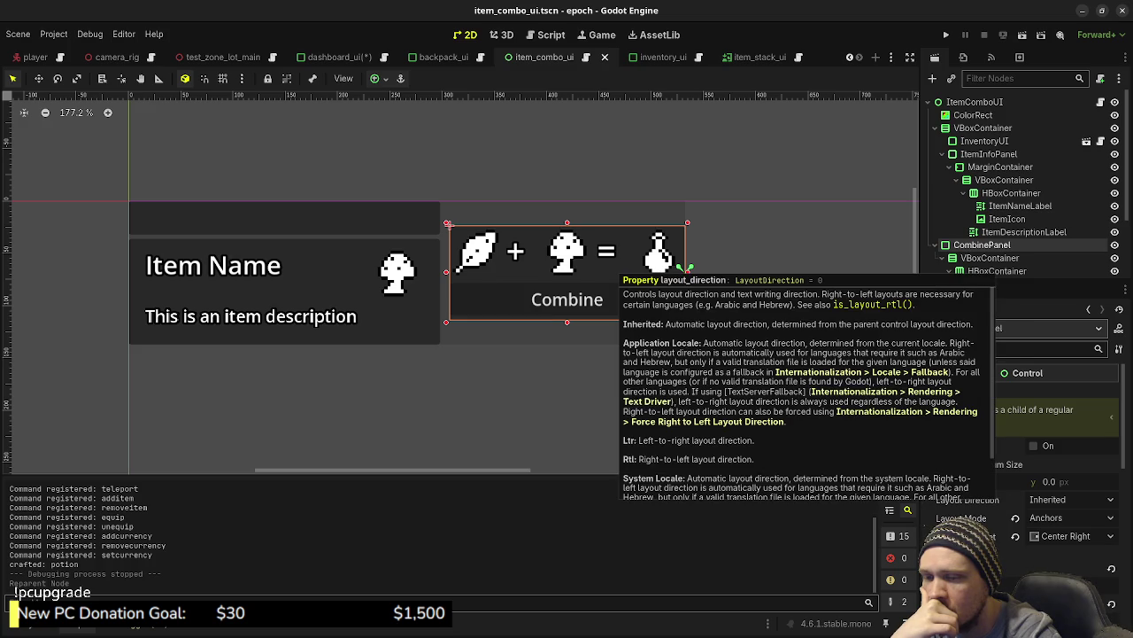
pyautogui.scroll(-3, 1030, 470)
pyautogui.scroll(-2, 1018, 425)
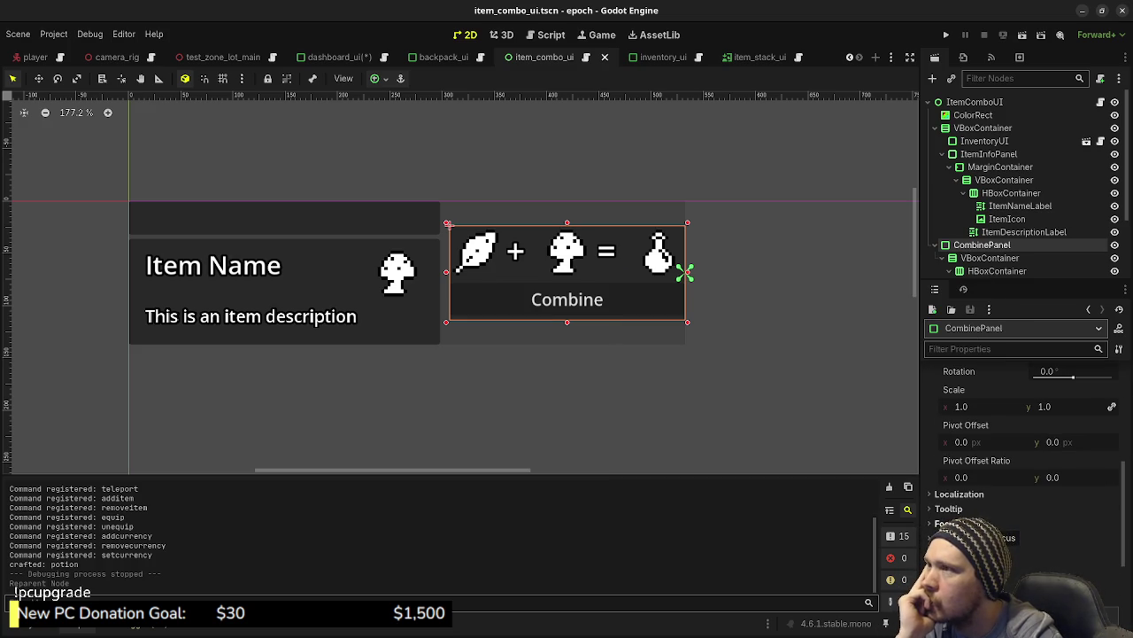
# Save dashboard_ui and try MarginContainer2's horizontal Expand flag, then turn it back off.
pyautogui.click(332, 57)
pyautogui.hotkey('ctrl', 's')
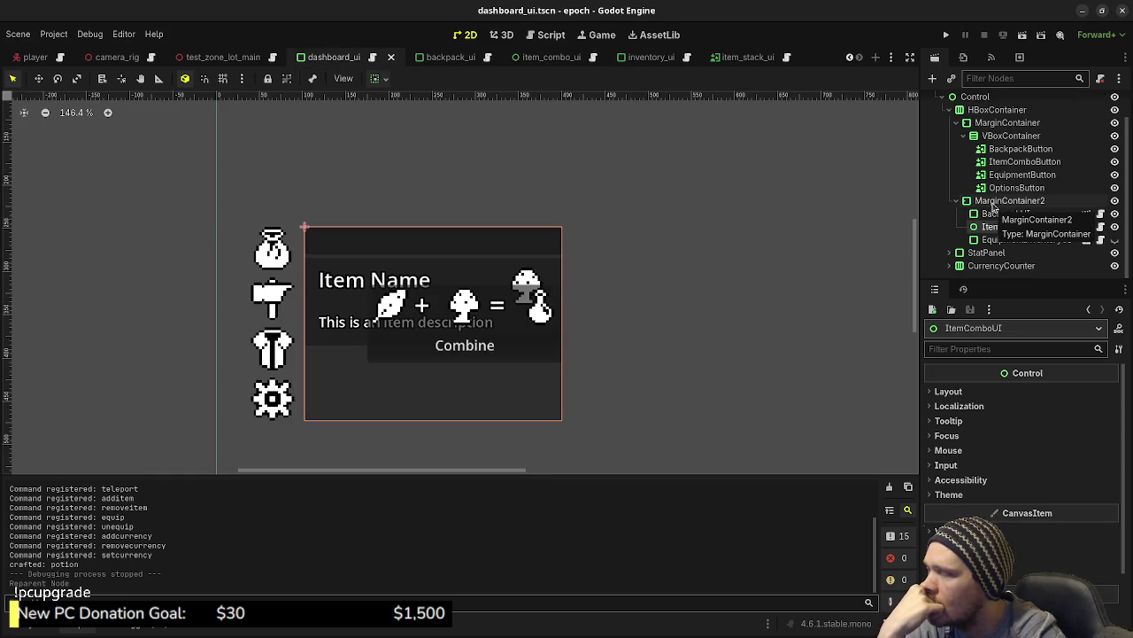
pyautogui.click(993, 202)
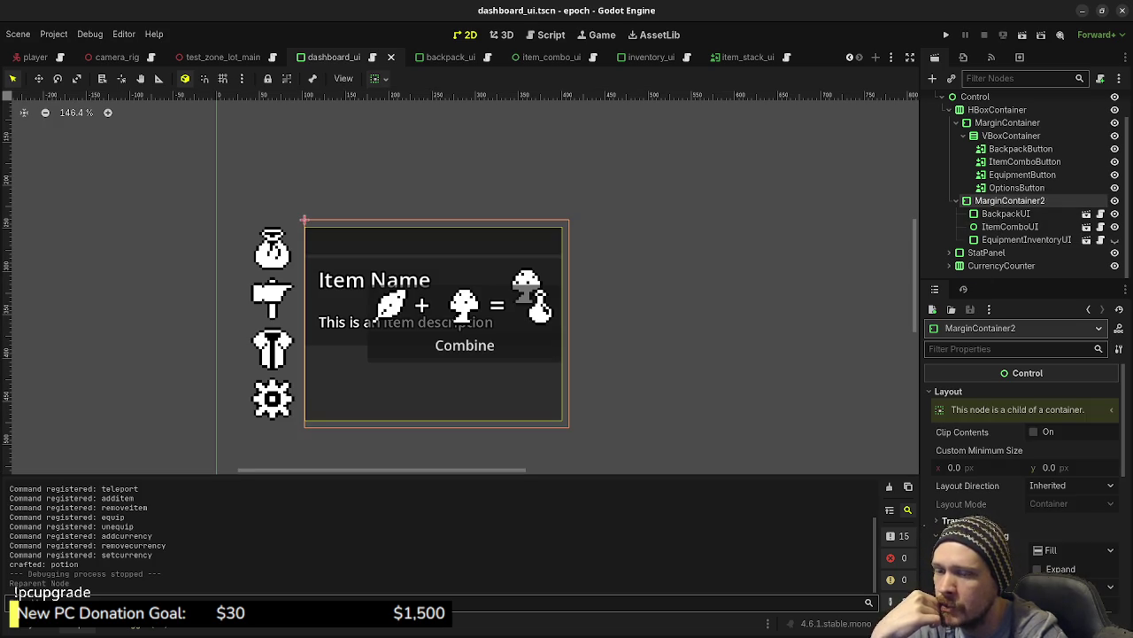
pyautogui.scroll(-2, 1000, 512)
pyautogui.click(1039, 503)
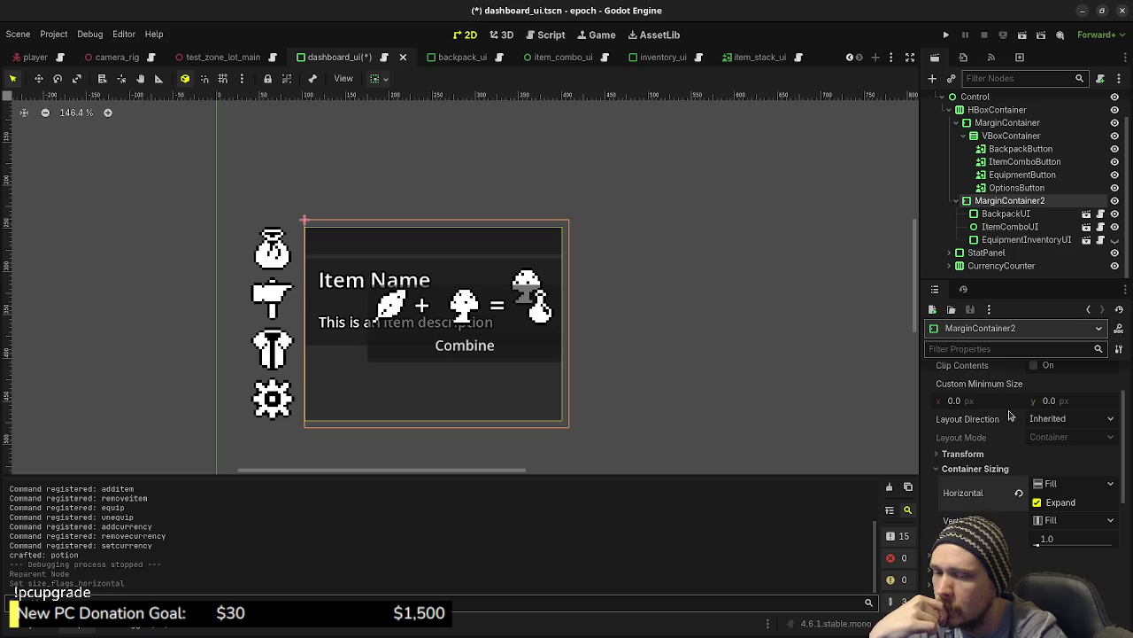
pyautogui.click(1038, 502)
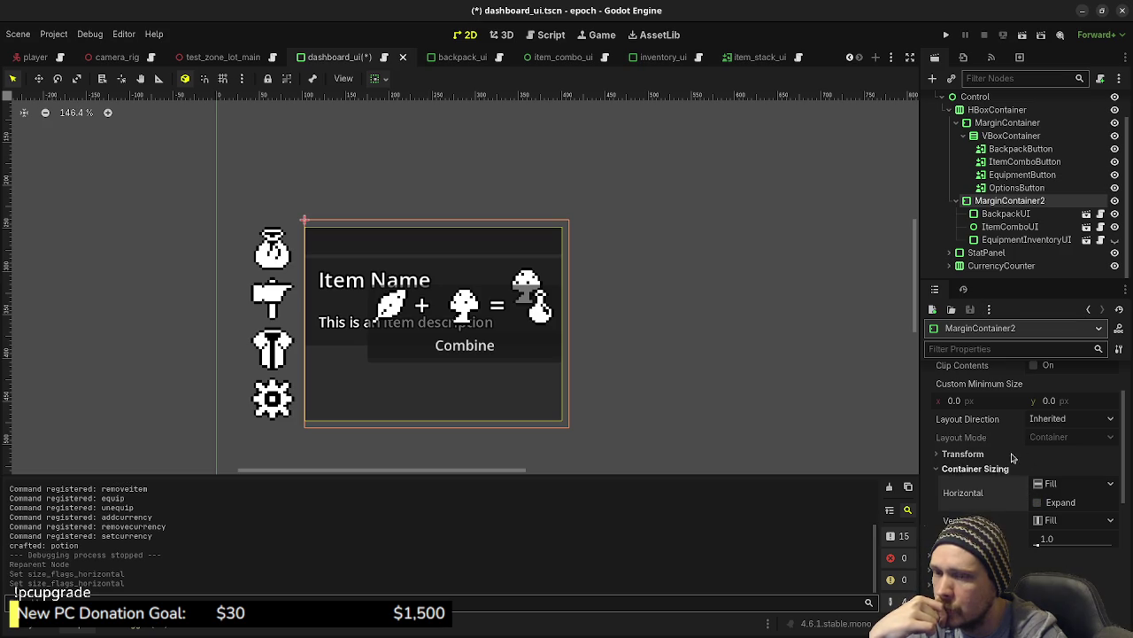
pyautogui.scroll(1, 989, 260)
# Widen the dashboard HBoxContainer to 753 by 240 and run the project to test it.
pyautogui.click(978, 103)
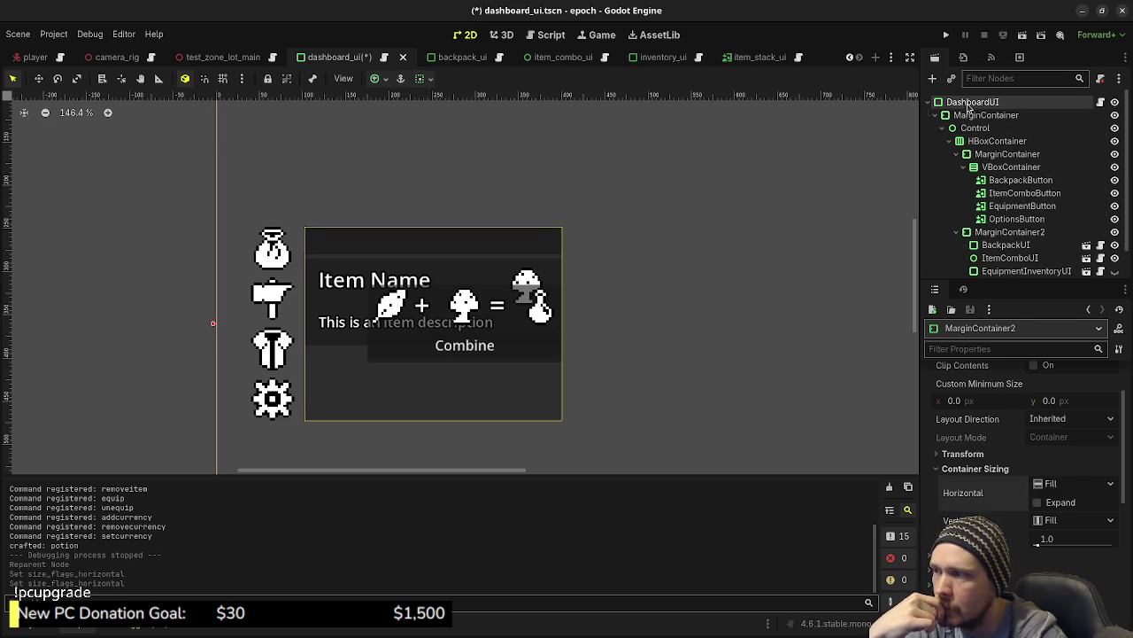
pyautogui.click(969, 116)
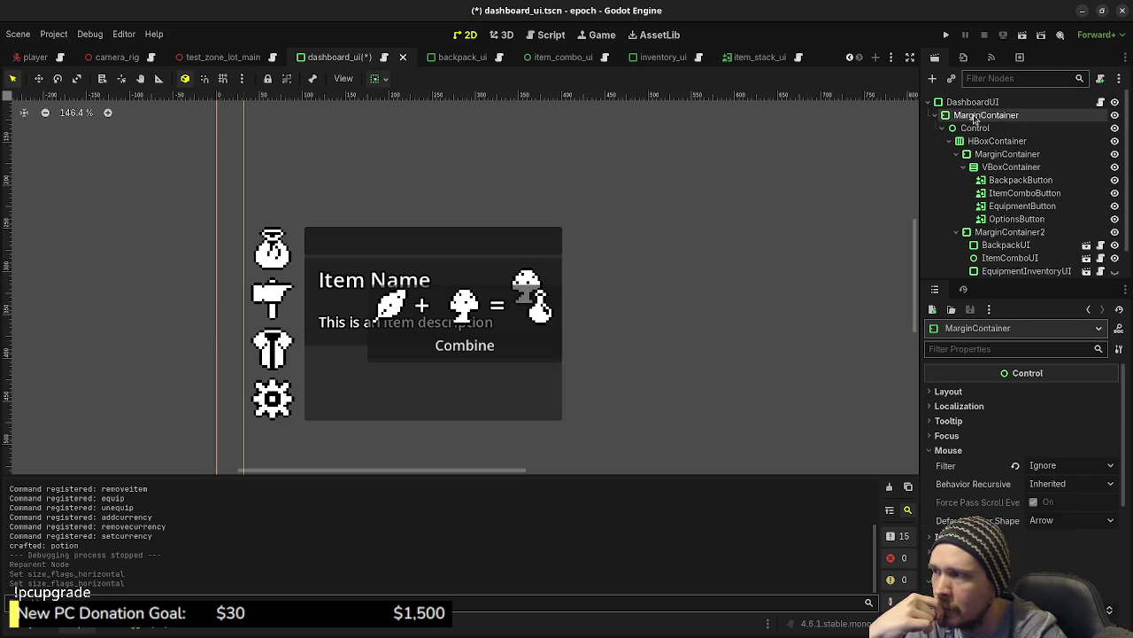
pyautogui.click(974, 129)
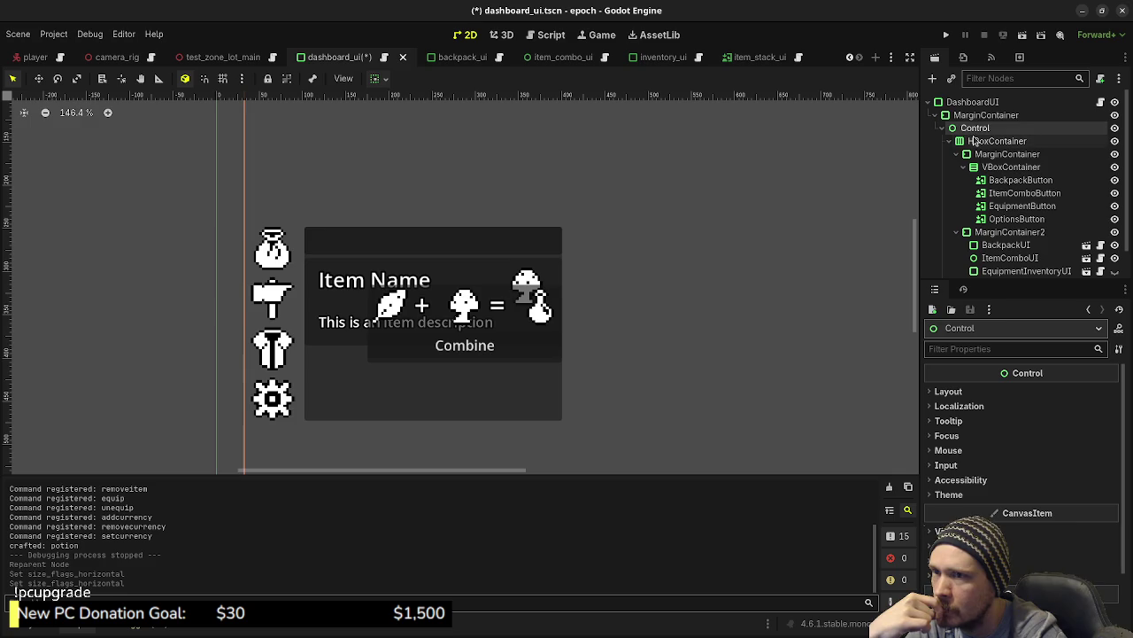
pyautogui.click(974, 141)
pyautogui.moveTo(572, 324); pyautogui.dragTo(903, 347)
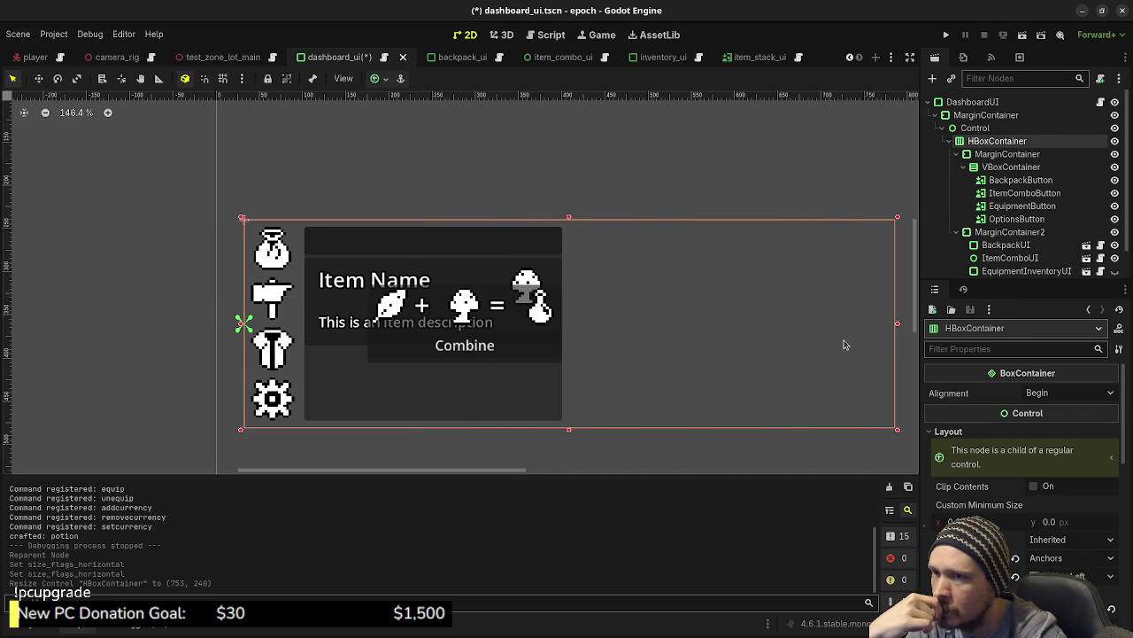
pyautogui.click(946, 35)
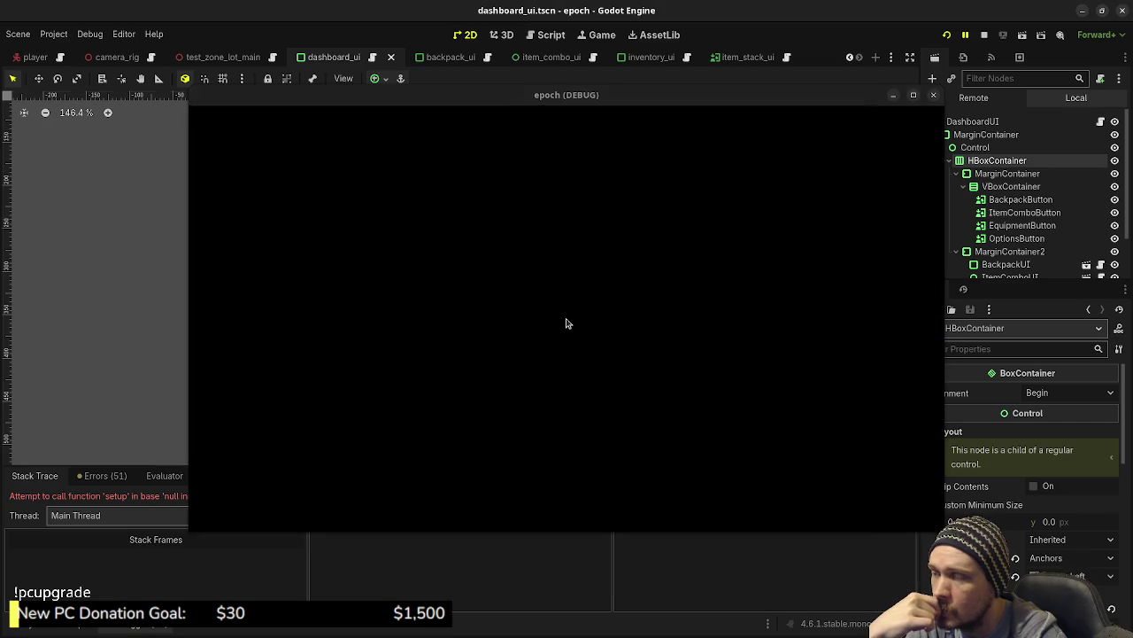
# Stop the failed run and delete the old item_combo_ui declaration in dashboard_ui.gd.
pyautogui.click(984, 34)
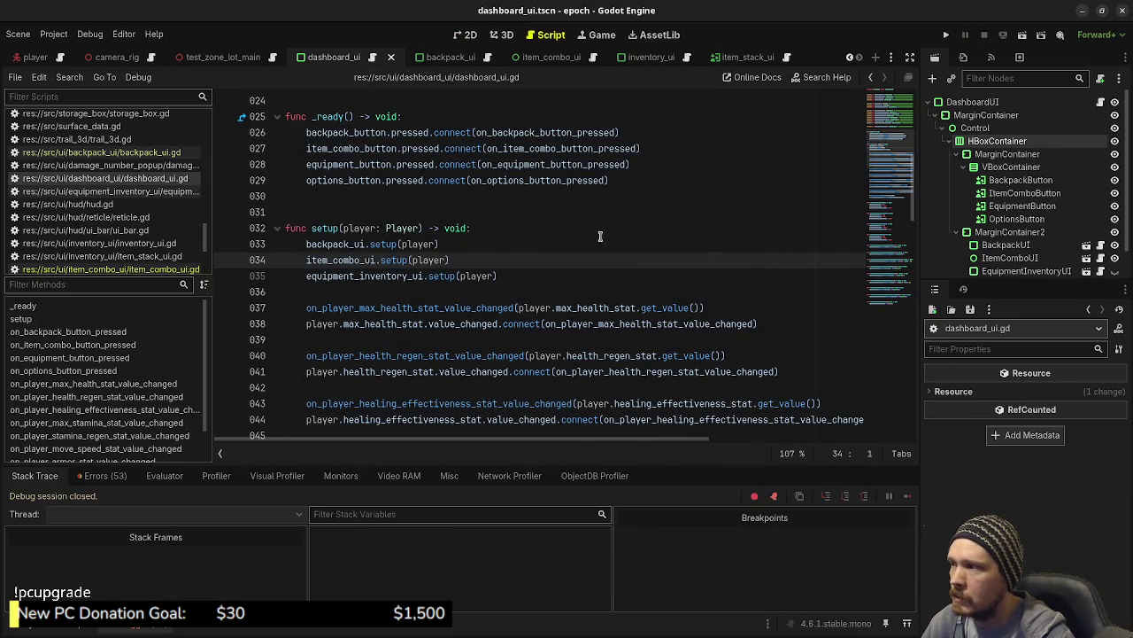
pyautogui.scroll(6, 588, 260)
pyautogui.scroll(2, 587, 260)
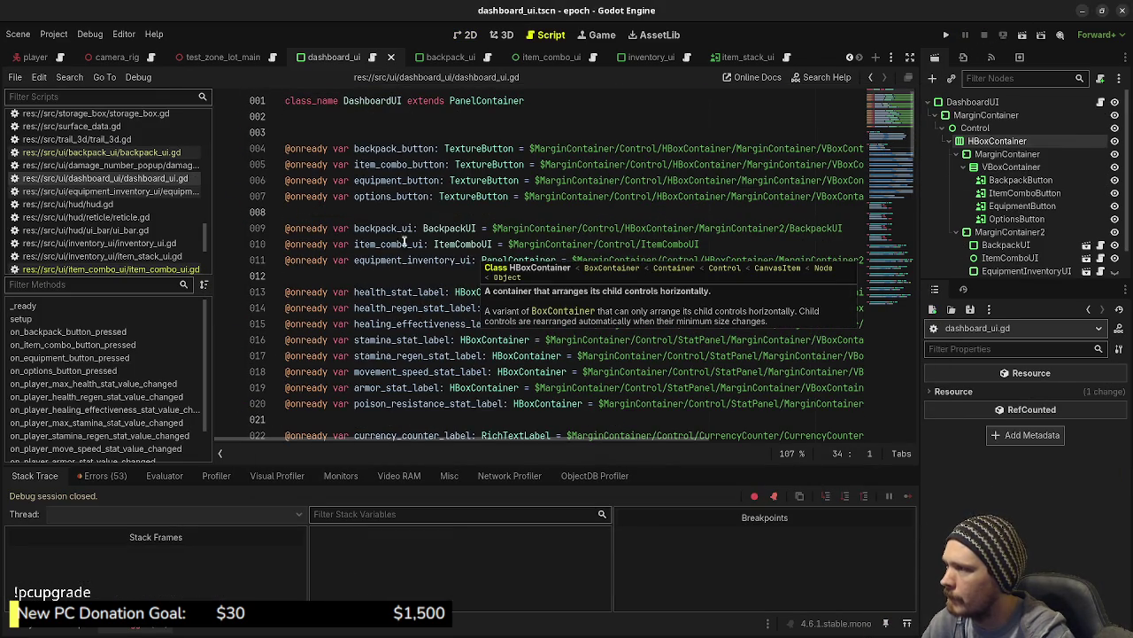
pyautogui.moveTo(726, 244)
pyautogui.mouseDown()
pyautogui.moveTo(459, 229)
pyautogui.moveTo(284, 243)
pyautogui.mouseUp()
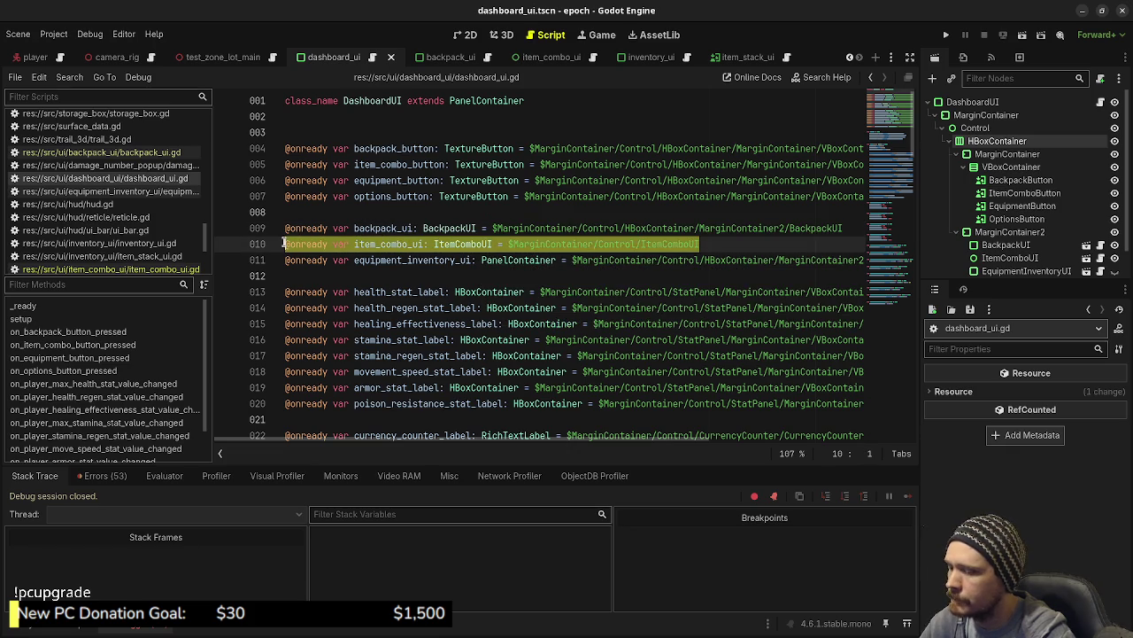
pyautogui.press('BackSpace')
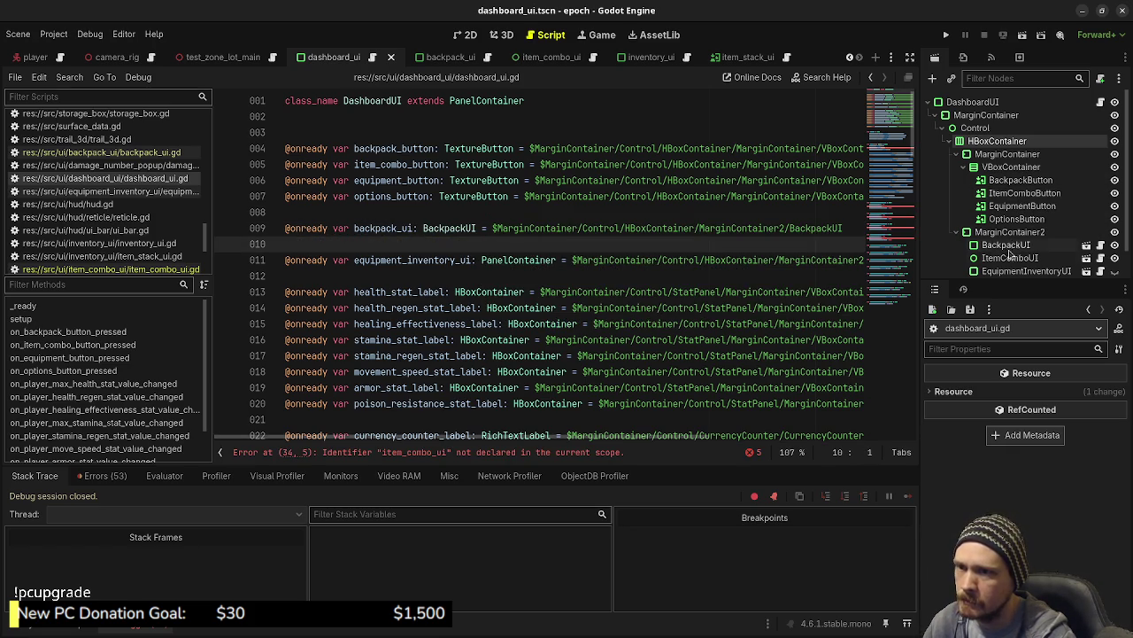
# Re-insert item_combo_ui as $MarginContainer/Control/HBoxContainer/MarginContainer2/ItemComboUI and save.
pyautogui.moveTo(1009, 255)
pyautogui.mouseDown()
pyautogui.moveTo(532, 232)
pyautogui.moveTo(464, 244)
pyautogui.mouseUp()
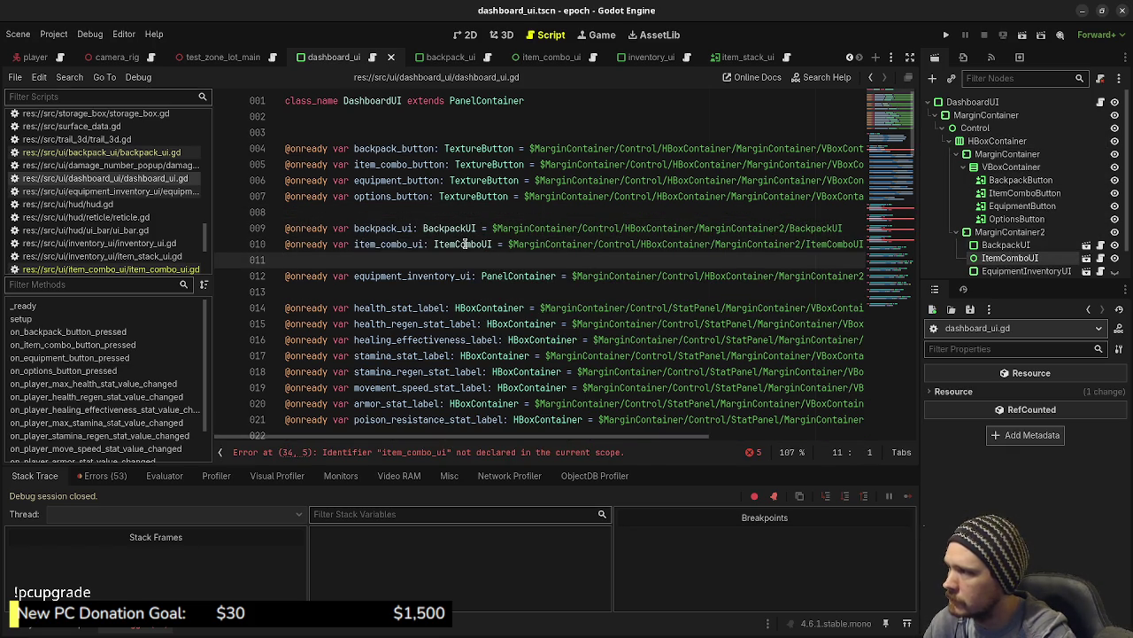
pyautogui.press('BackSpace')
pyautogui.hotkey('ctrl', 's')
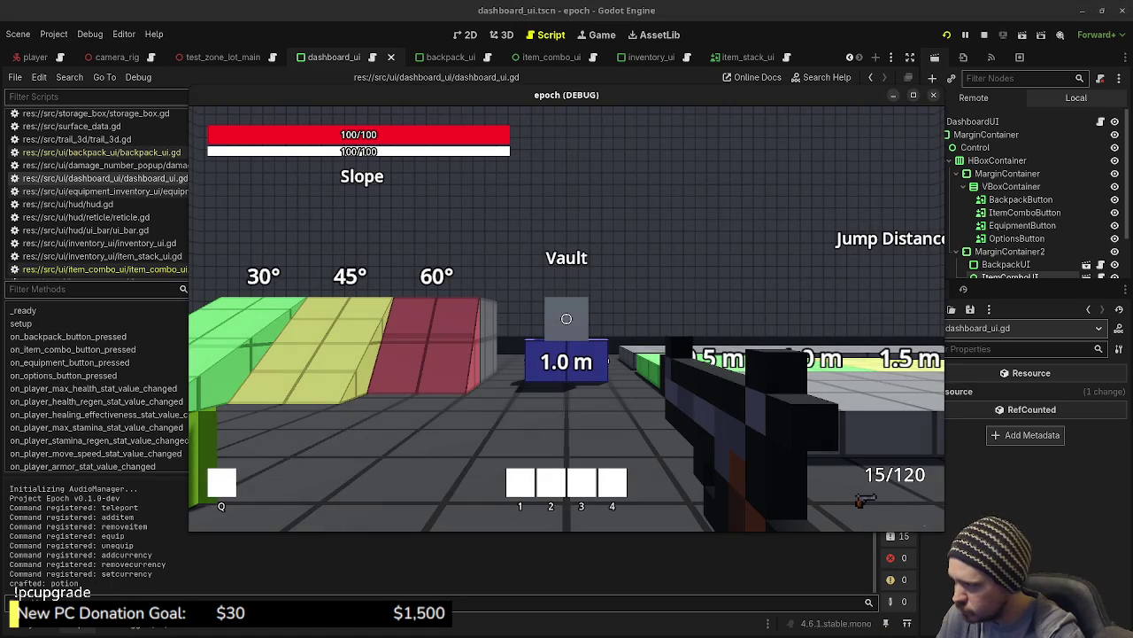
# Check the Combine panel in the in-game inventory, stop the run, and view dashboard_ui in 2D at 100%.
pyautogui.press('Tab')
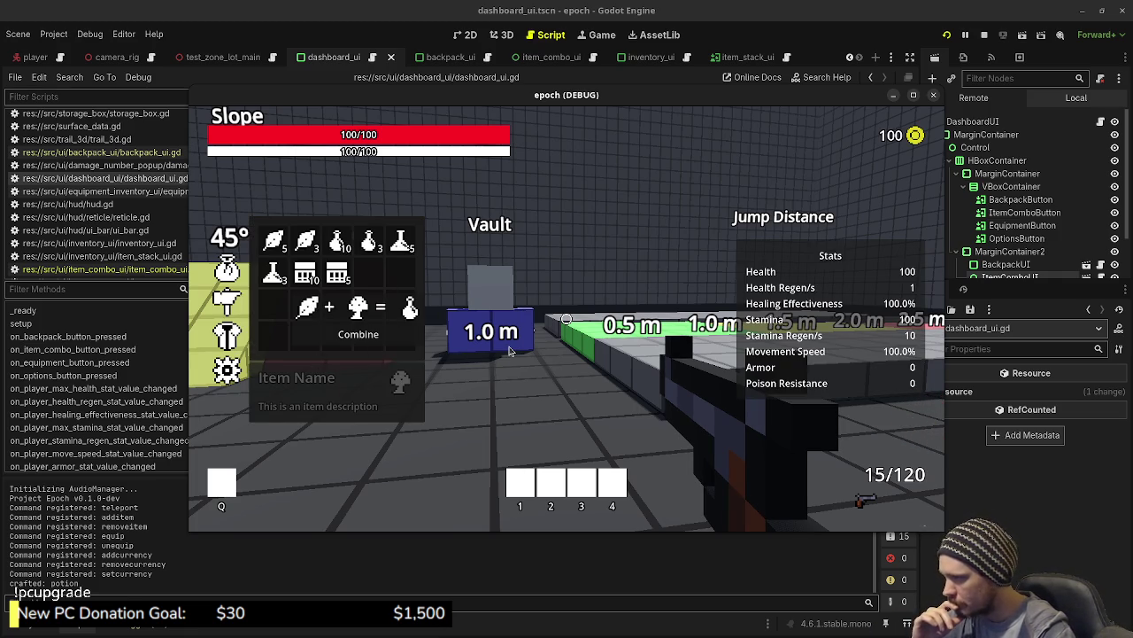
pyautogui.click(984, 35)
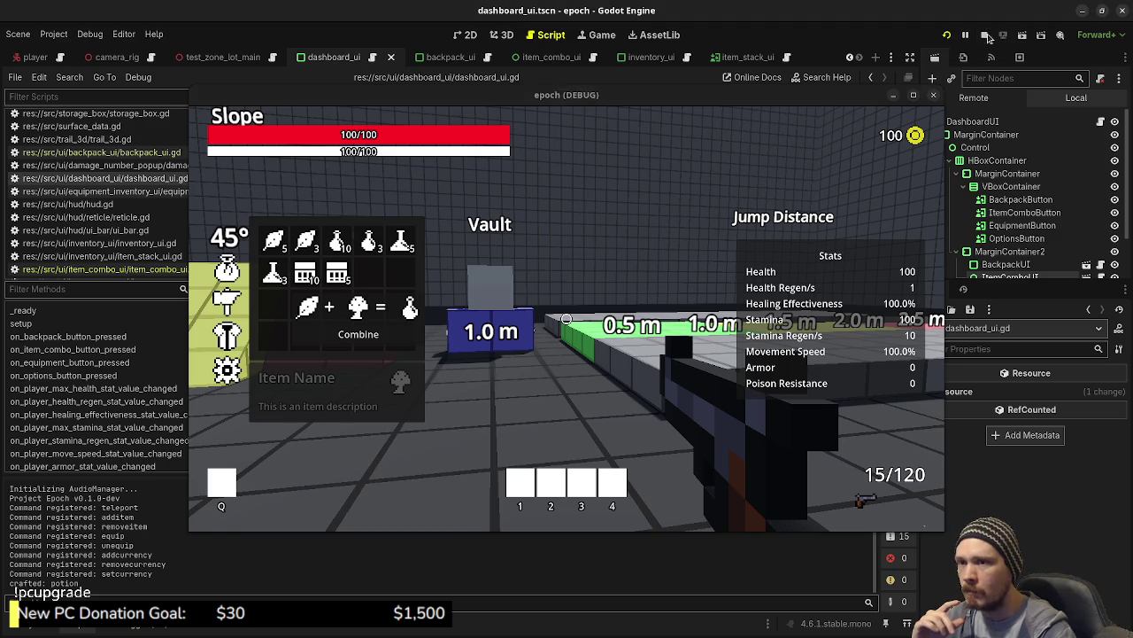
pyautogui.click(1009, 232)
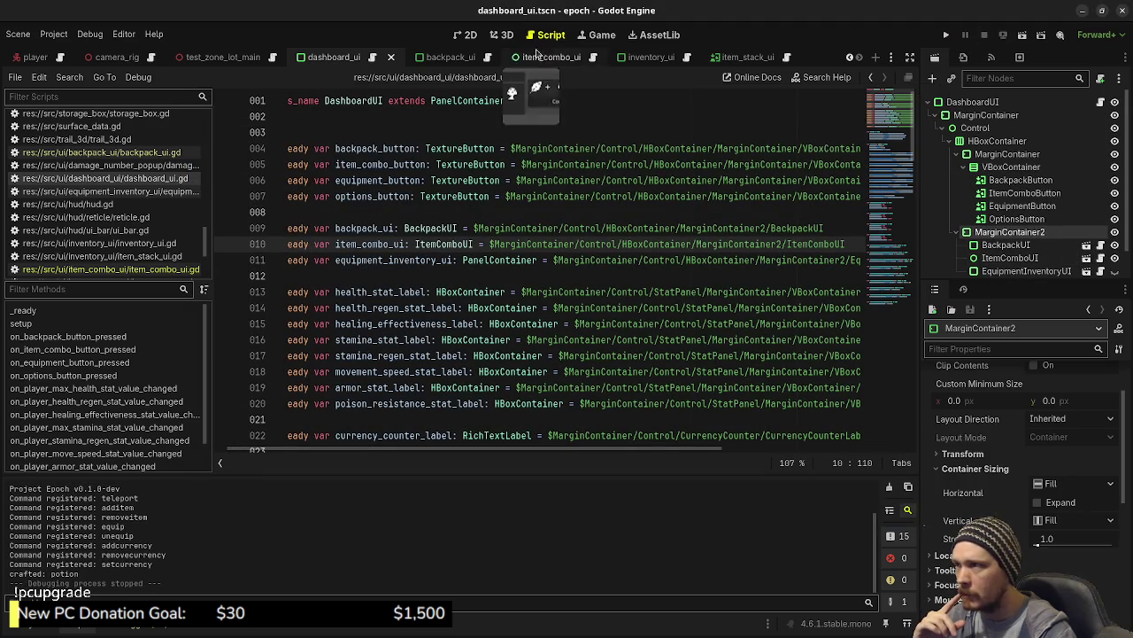
pyautogui.click(498, 37)
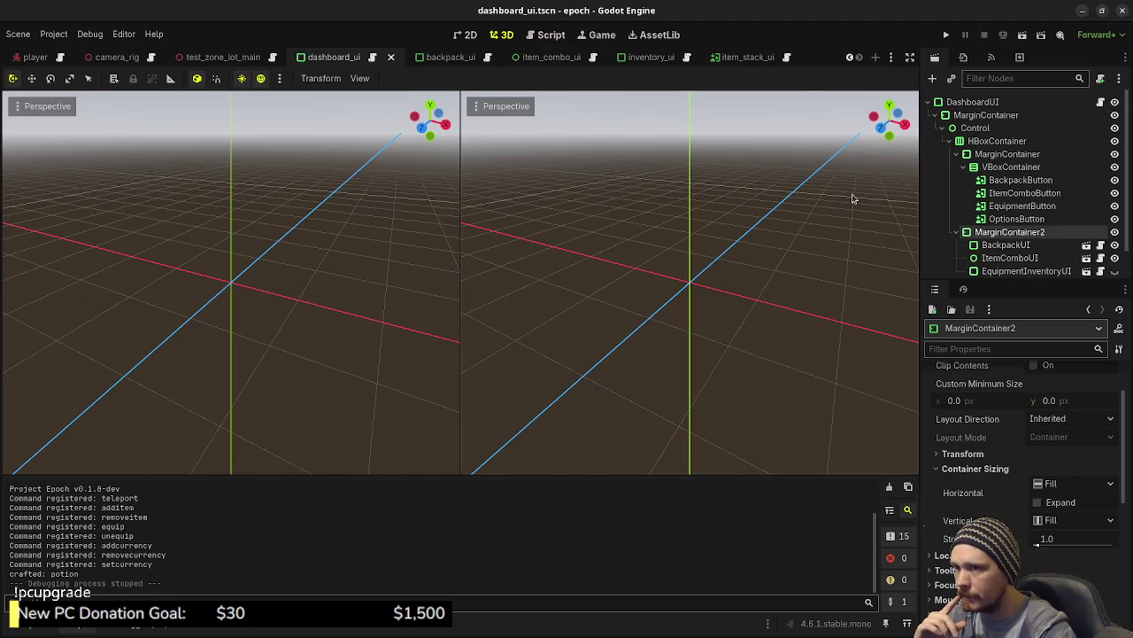
pyautogui.click(465, 37)
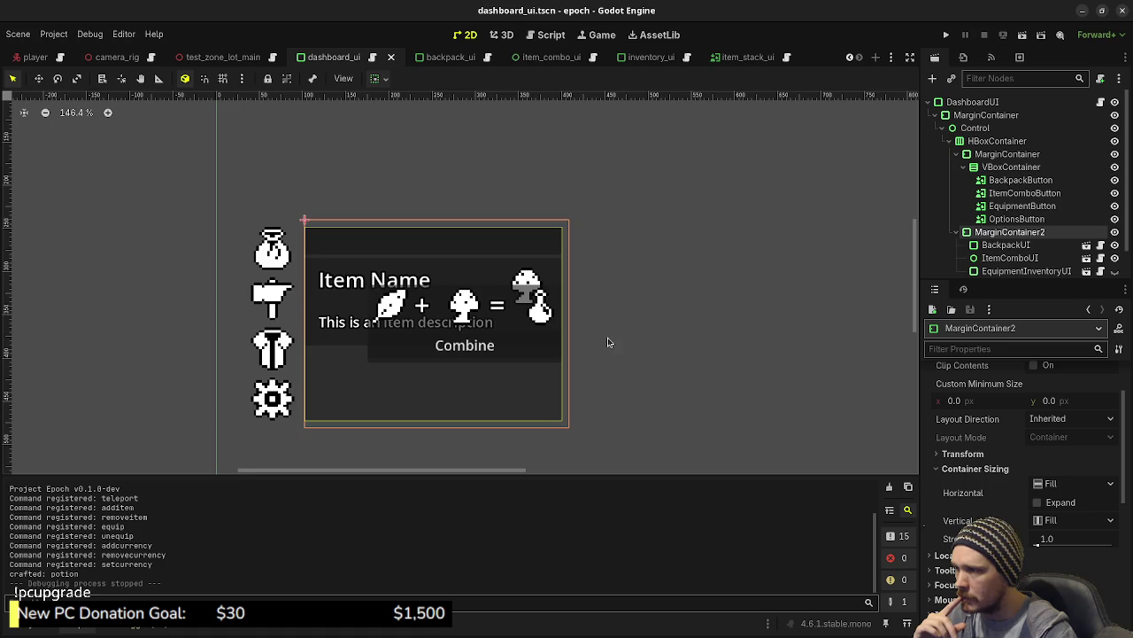
pyautogui.scroll(-2, 609, 339)
pyautogui.hscroll(4, 621, 352)
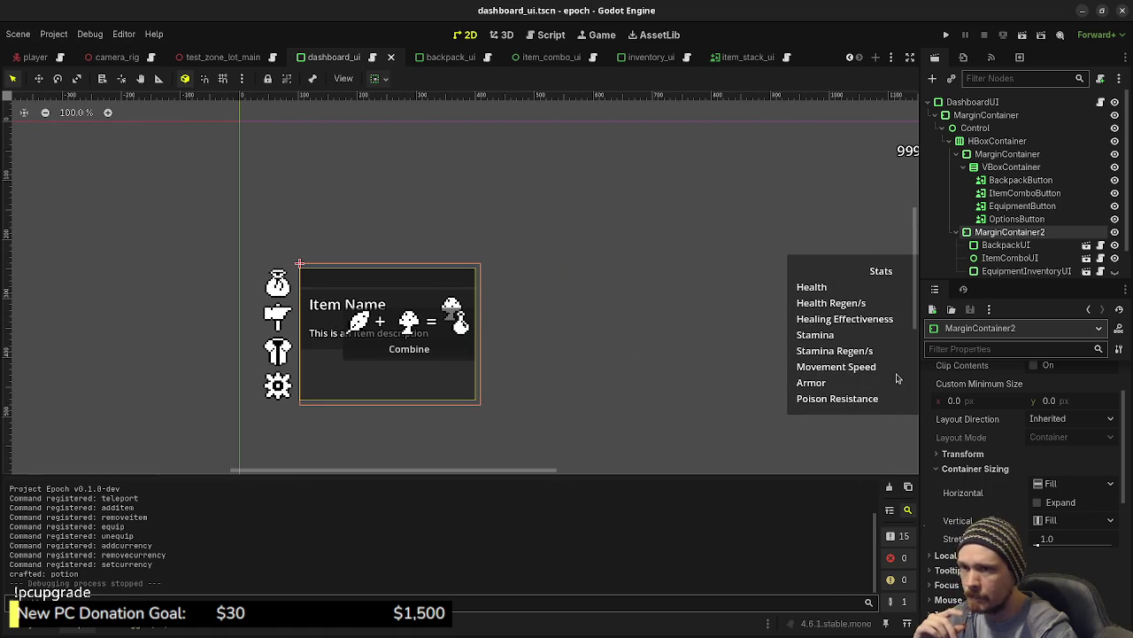
pyautogui.scroll(3, 996, 473)
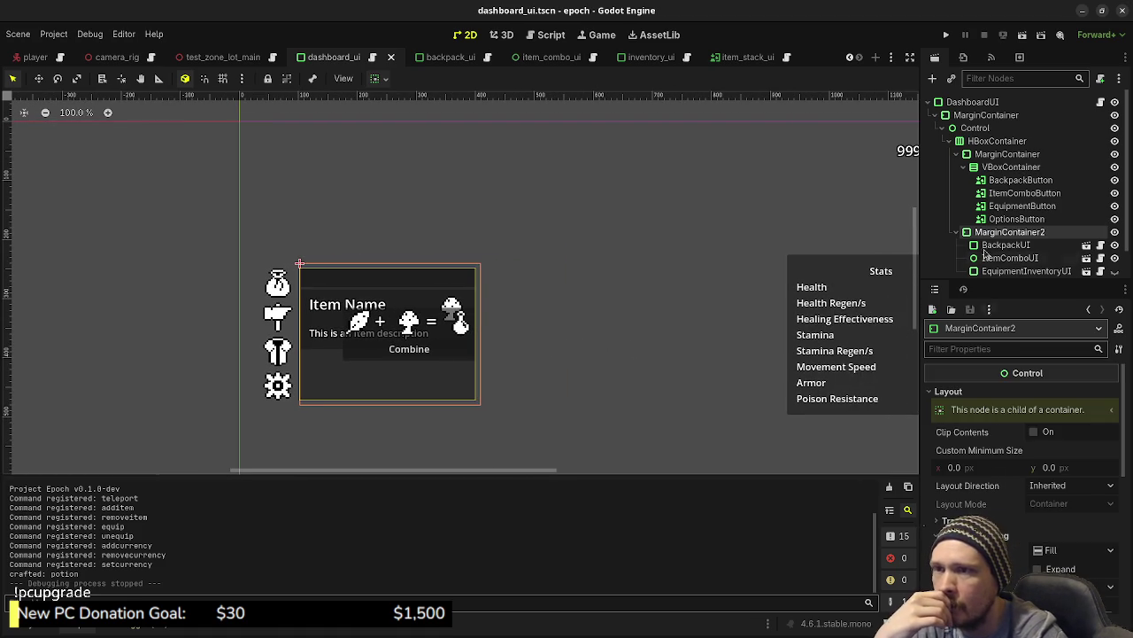
# Compare the bounds of the HBoxContainer and MarginContainer2 in the canvas.
pyautogui.click(996, 142)
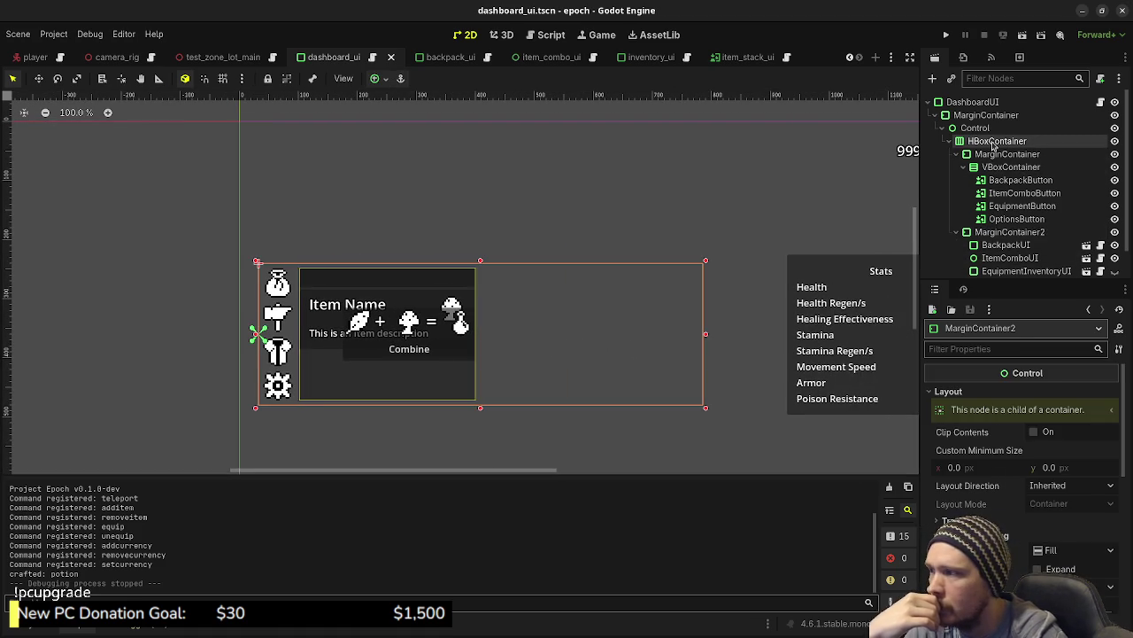
pyautogui.click(987, 232)
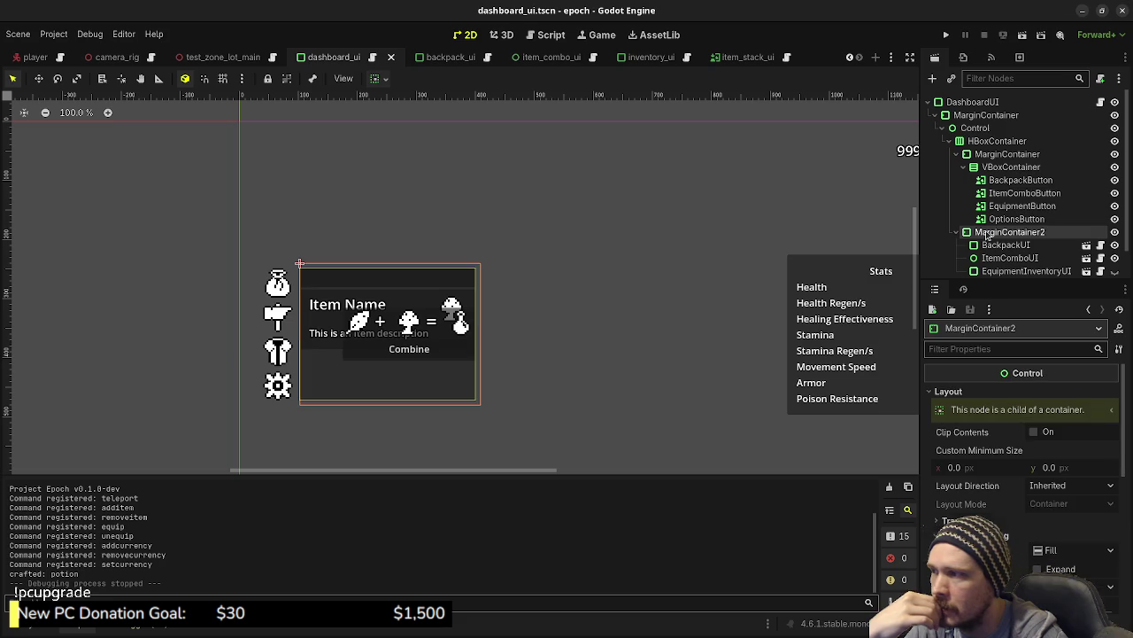
pyautogui.click(982, 142)
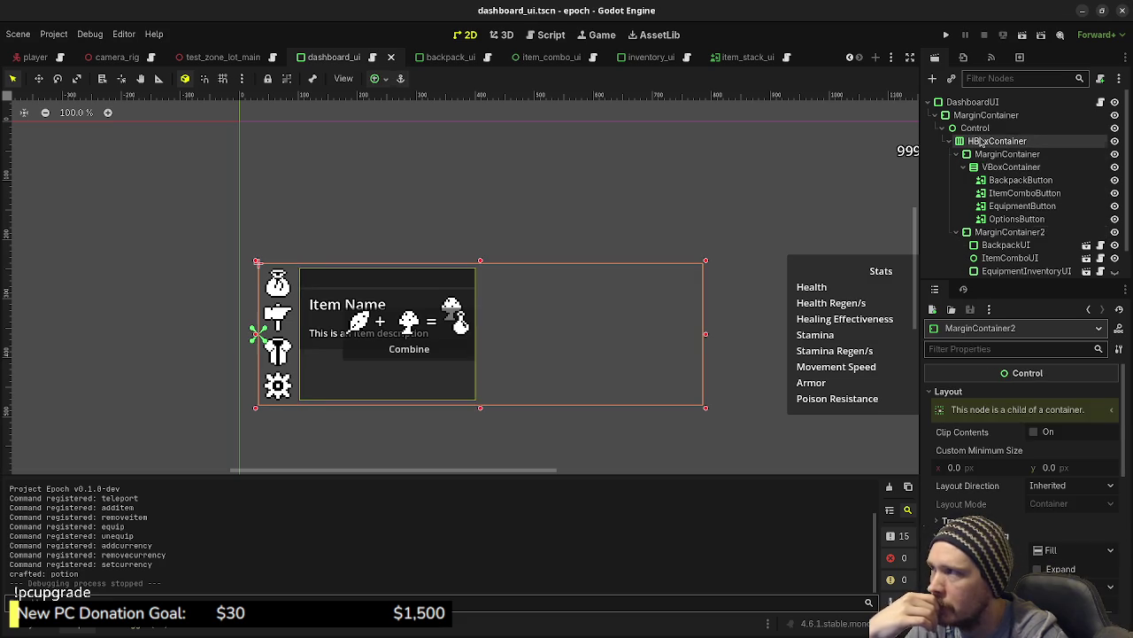
pyautogui.click(984, 233)
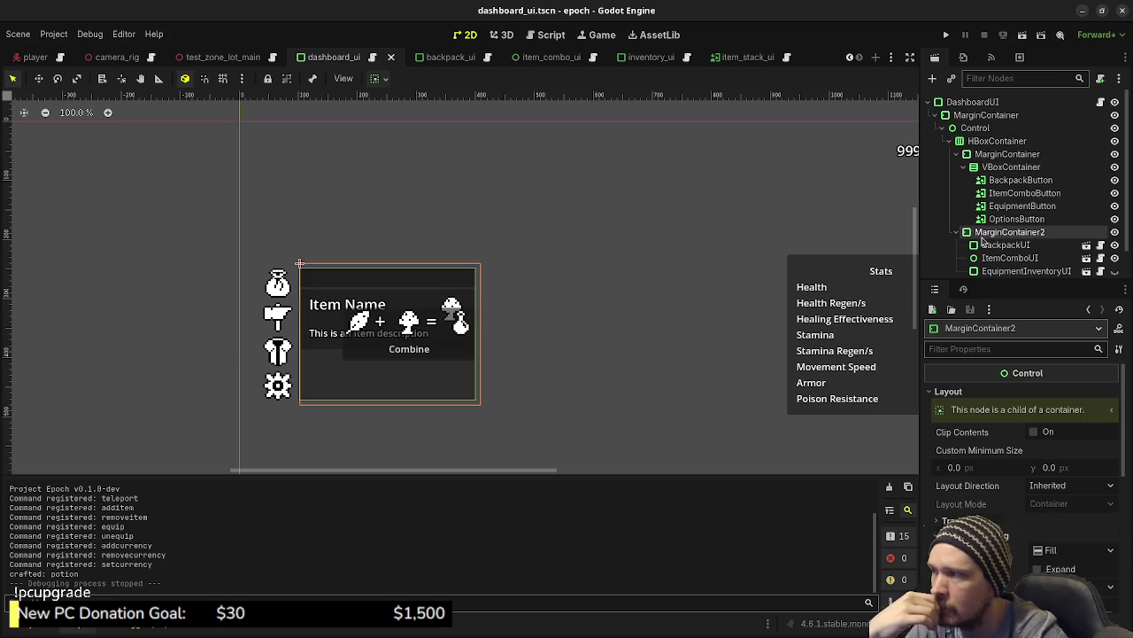
pyautogui.click(993, 142)
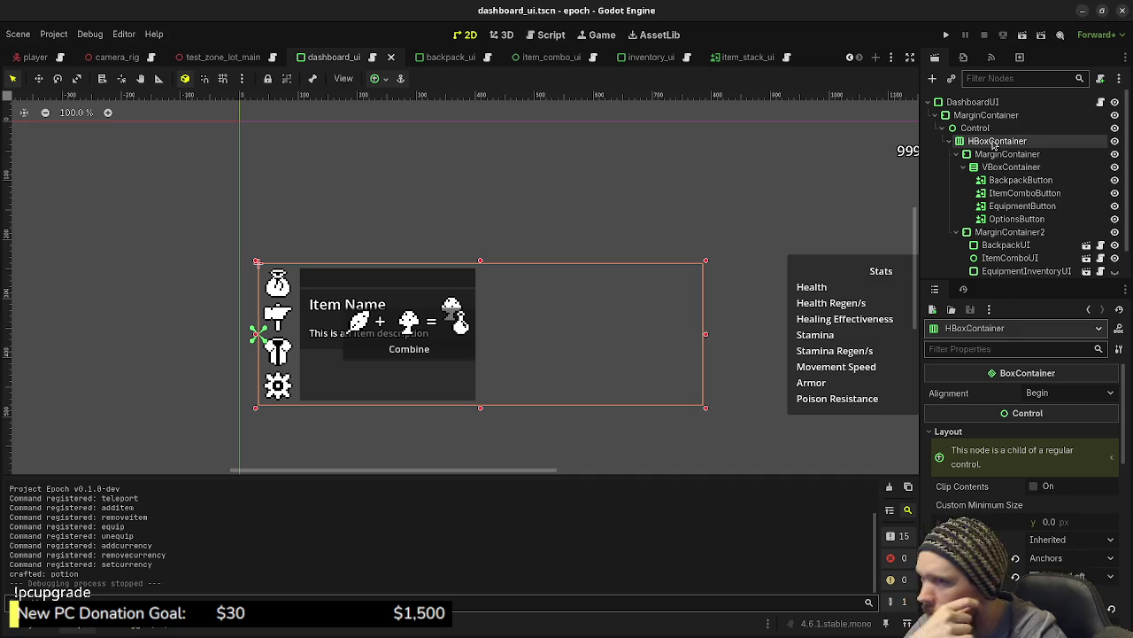
# Enable Horizontal Expand under Container Sizing for MarginContainer2.
pyautogui.click(985, 232)
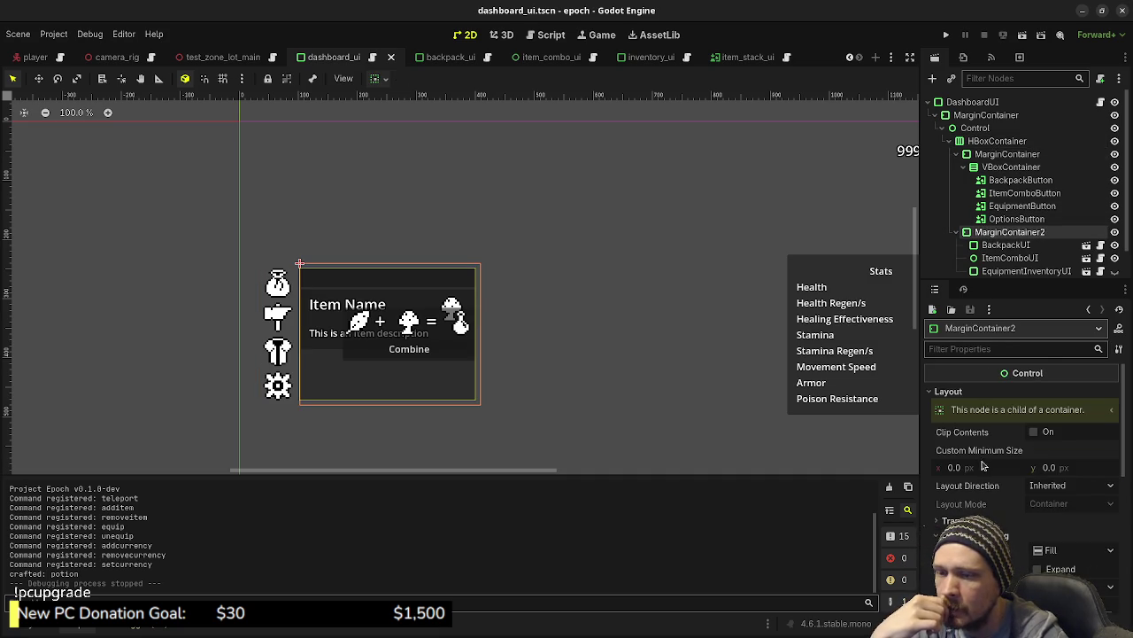
pyautogui.scroll(-4, 982, 466)
pyautogui.click(1038, 435)
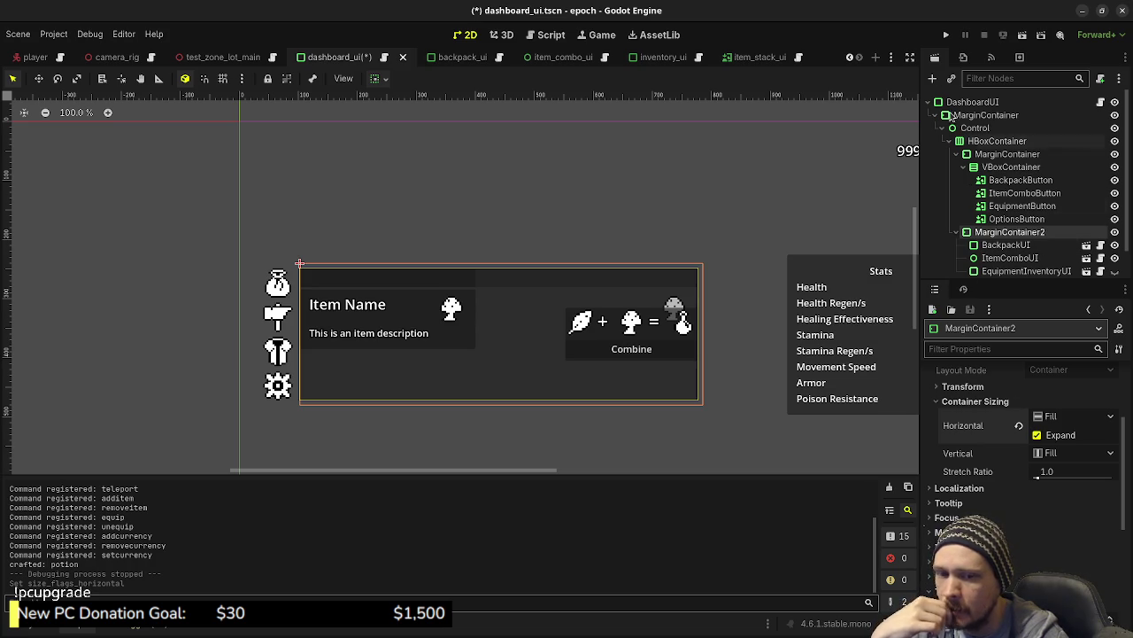
# Save and run the game, toggle the inventory between backpack and combine views, then stop.
pyautogui.click(945, 34)
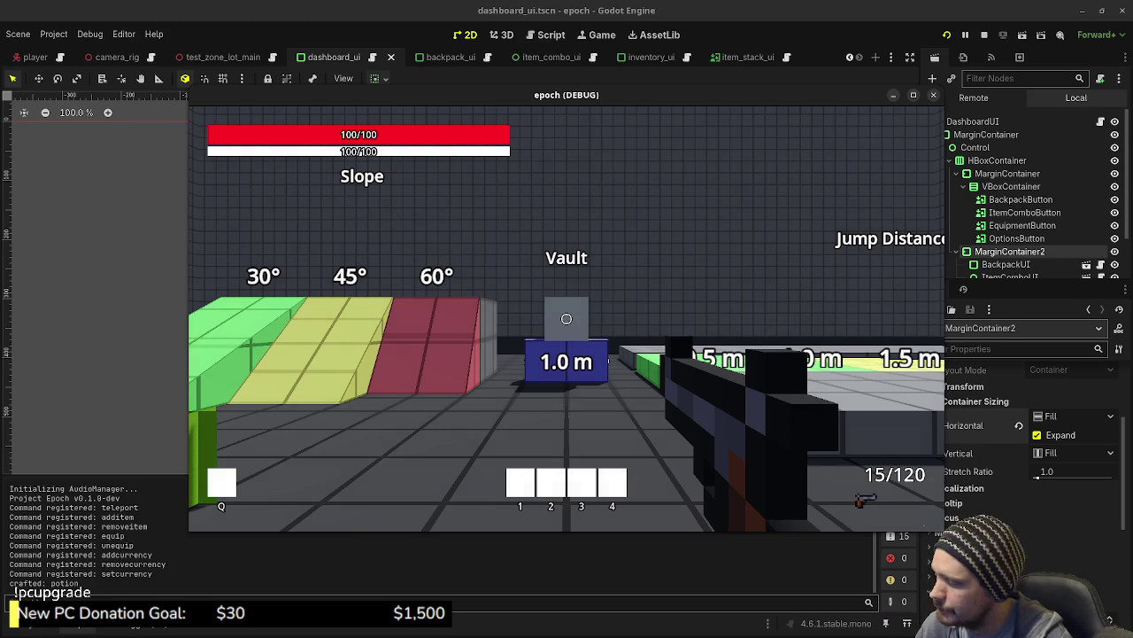
pyautogui.press('Tab')
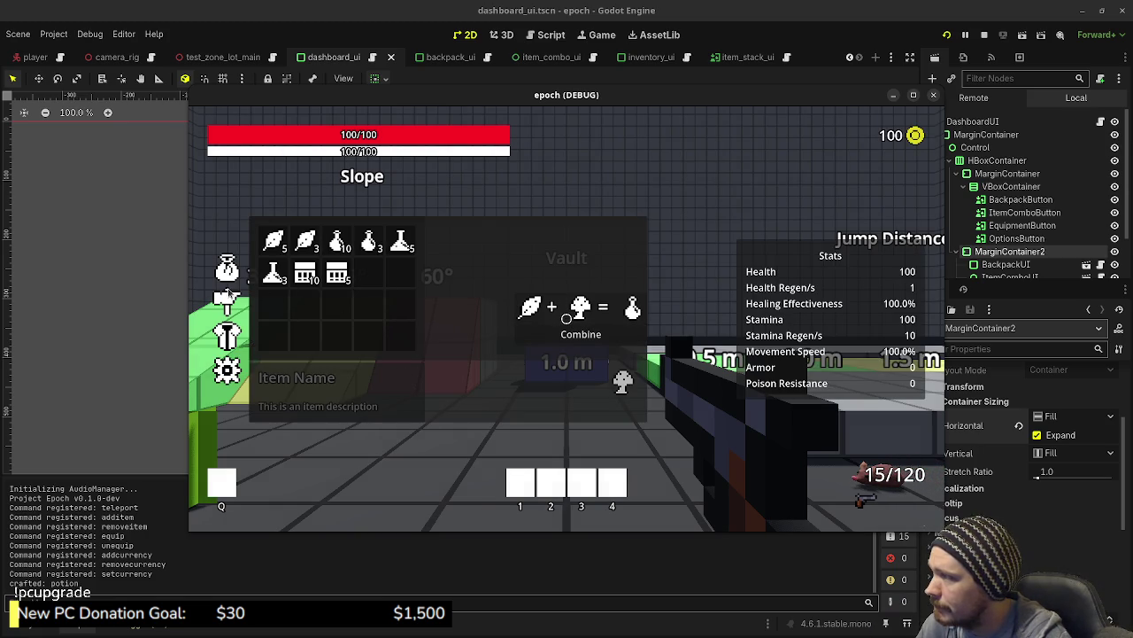
pyautogui.click(228, 299)
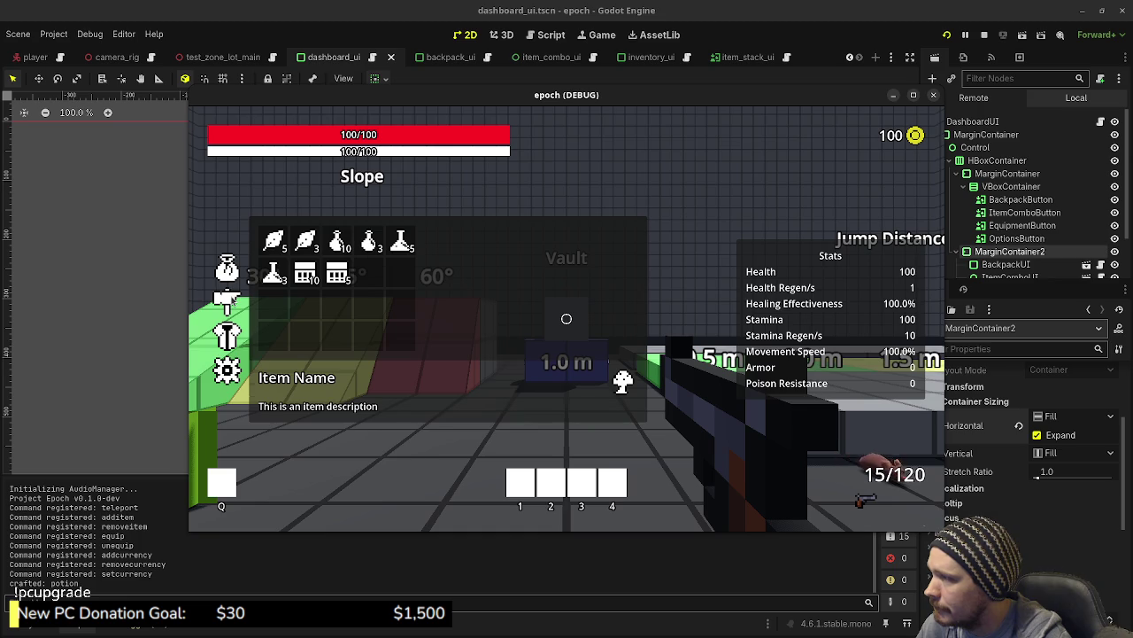
pyautogui.click(228, 298)
pyautogui.click(227, 298)
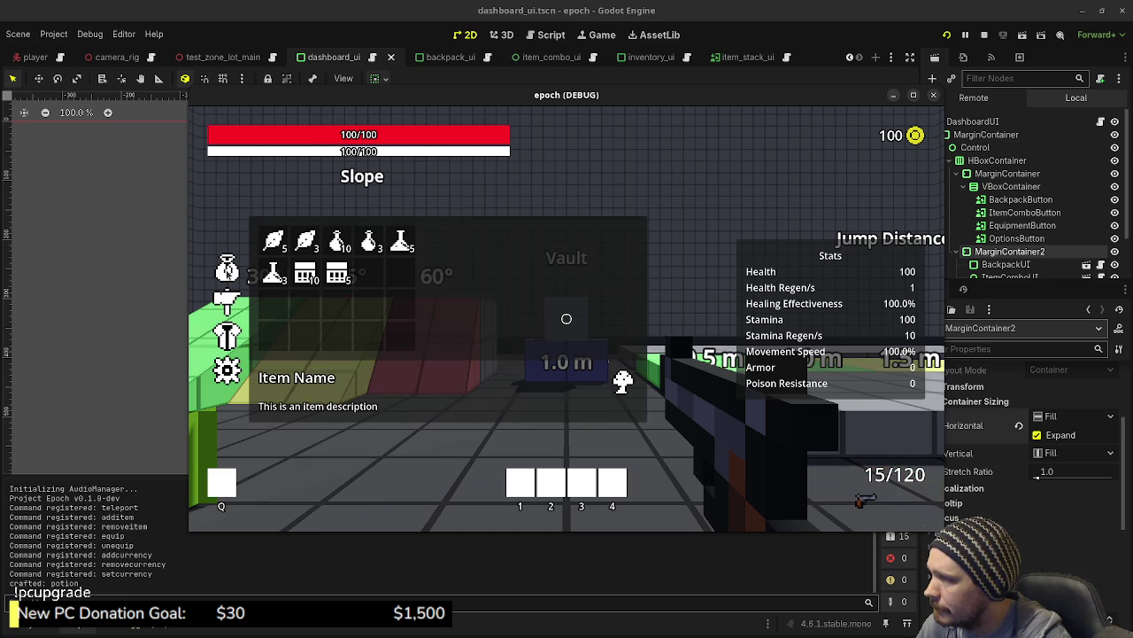
pyautogui.click(228, 299)
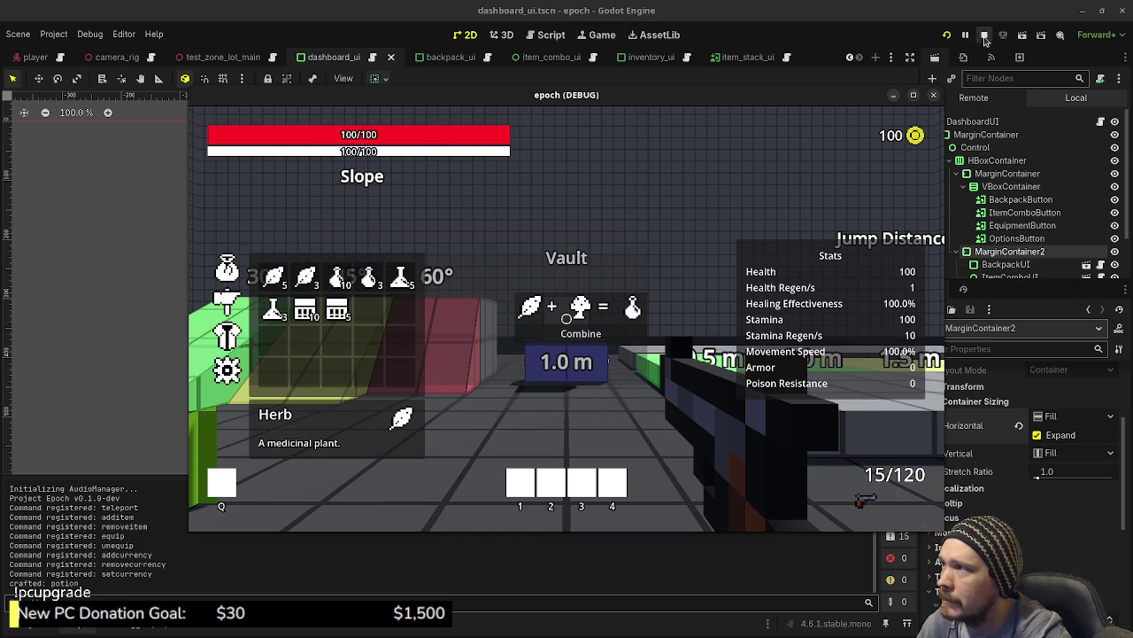
pyautogui.click(984, 36)
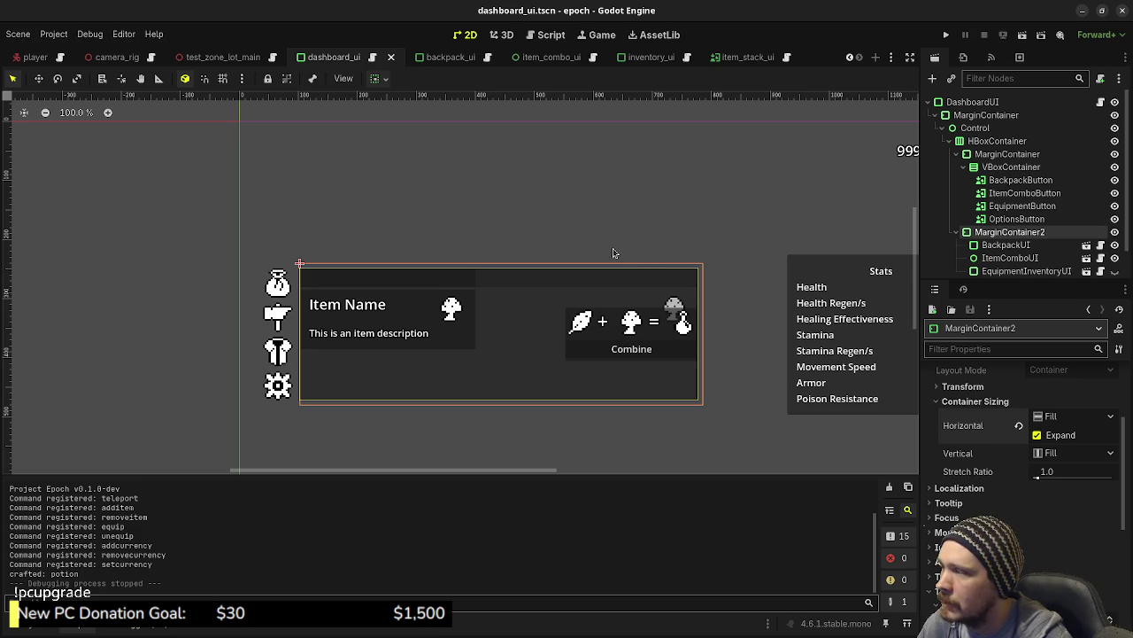
# Hide ItemComboUI in the editor, run the game, and switch between combine and backpack views.
pyautogui.click(1116, 258)
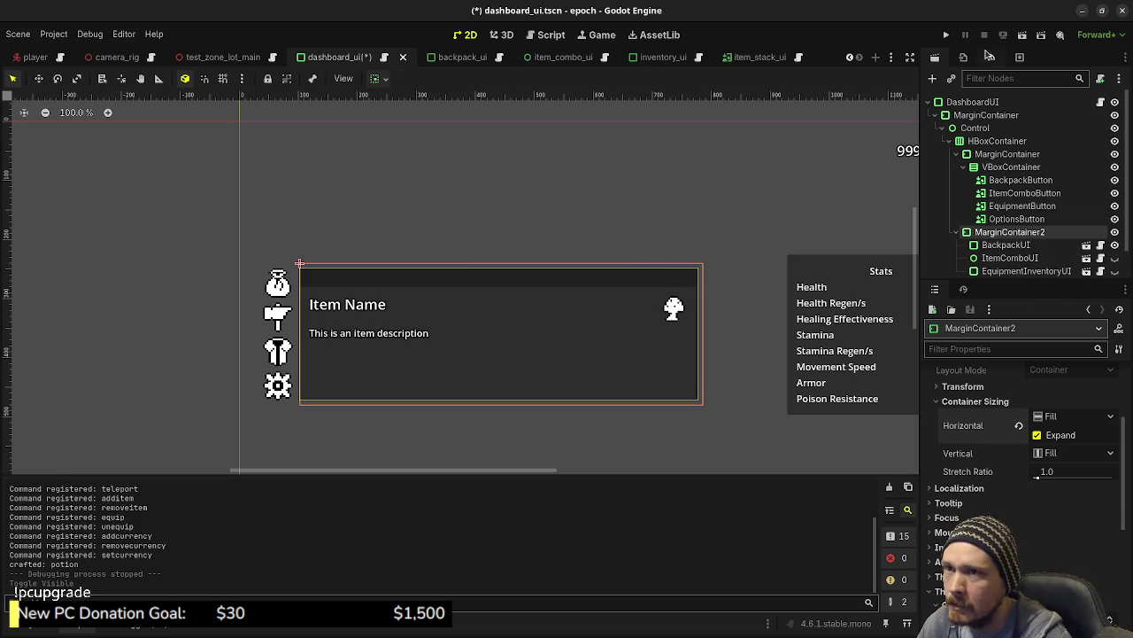
pyautogui.click(944, 37)
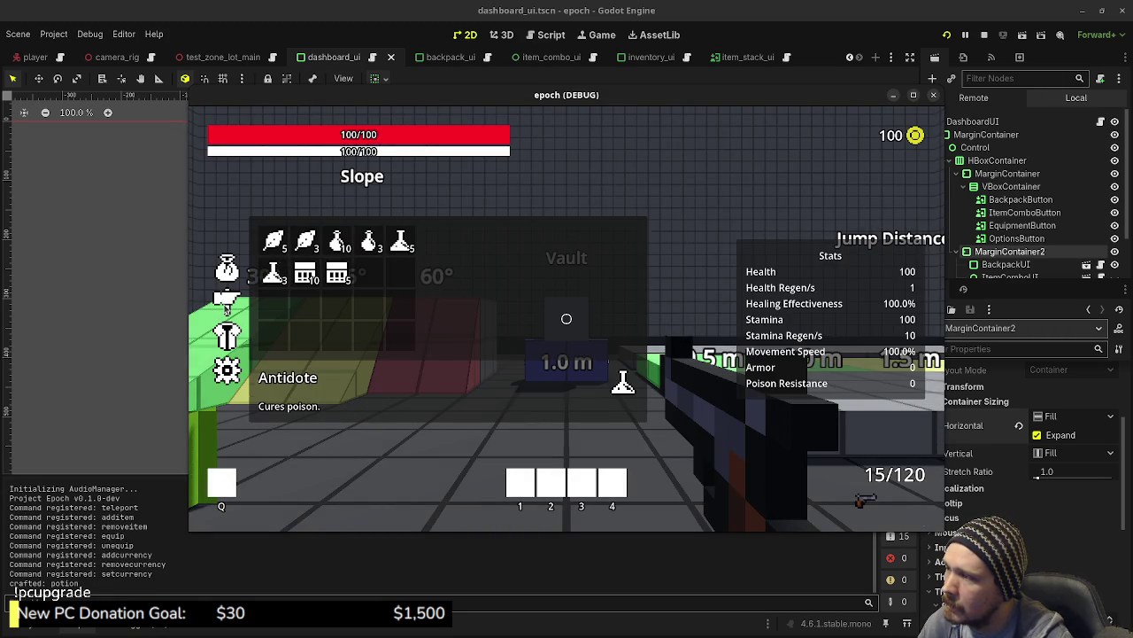
pyautogui.click(227, 305)
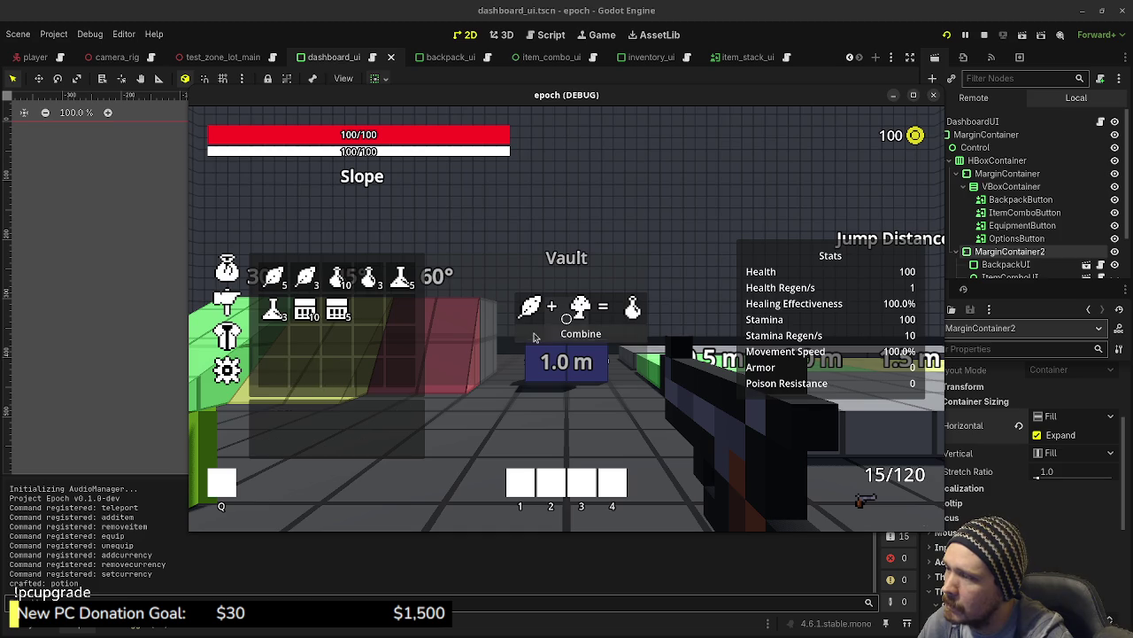
pyautogui.click(227, 278)
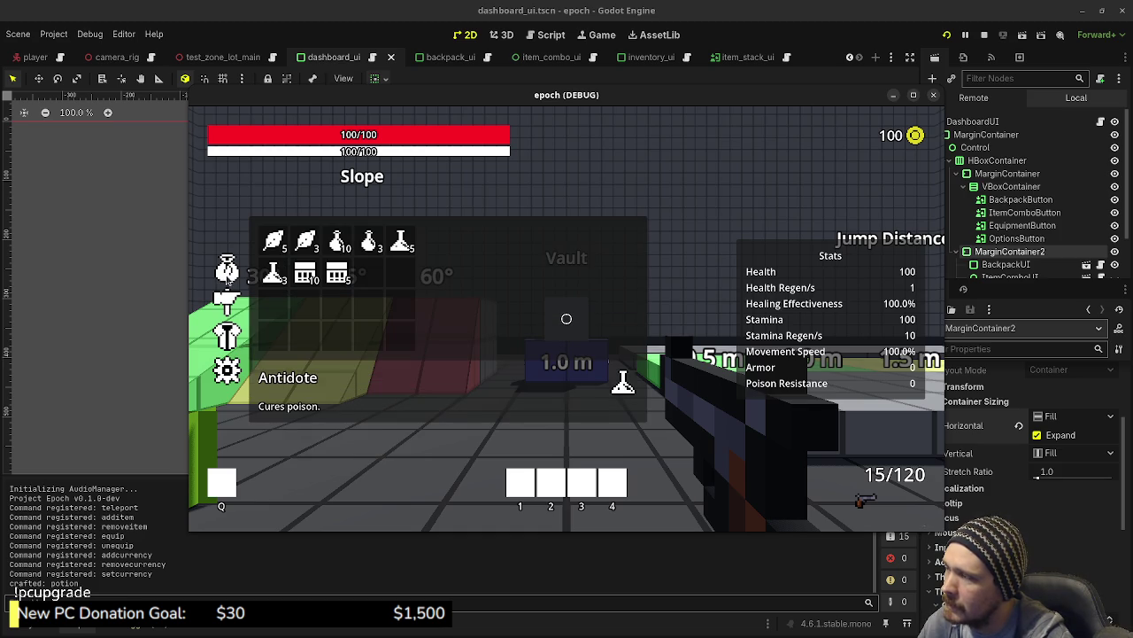
pyautogui.click(224, 303)
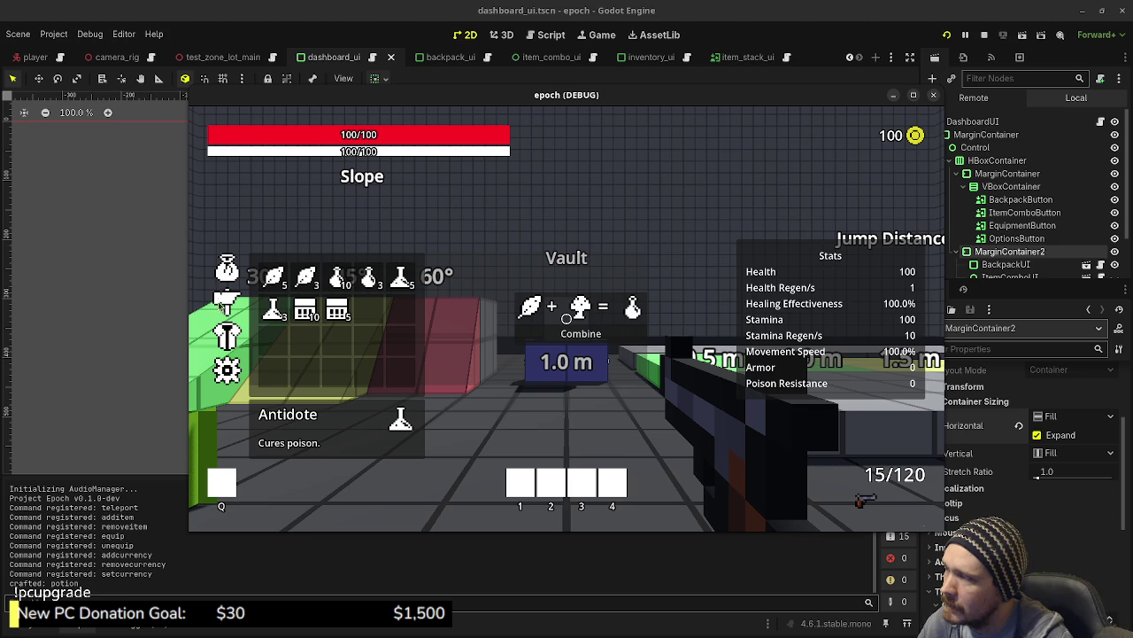
pyautogui.click(226, 276)
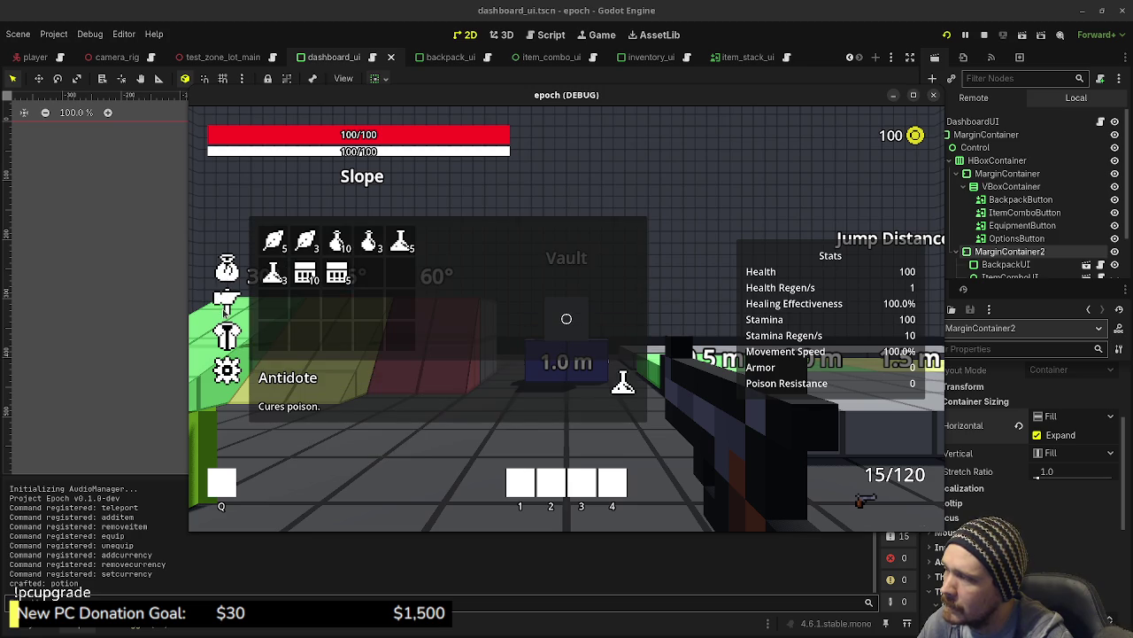
pyautogui.click(226, 303)
# Keep alternating between the enlarged backpack and Combine layouts, then stop the game.
pyautogui.click(228, 271)
pyautogui.click(226, 303)
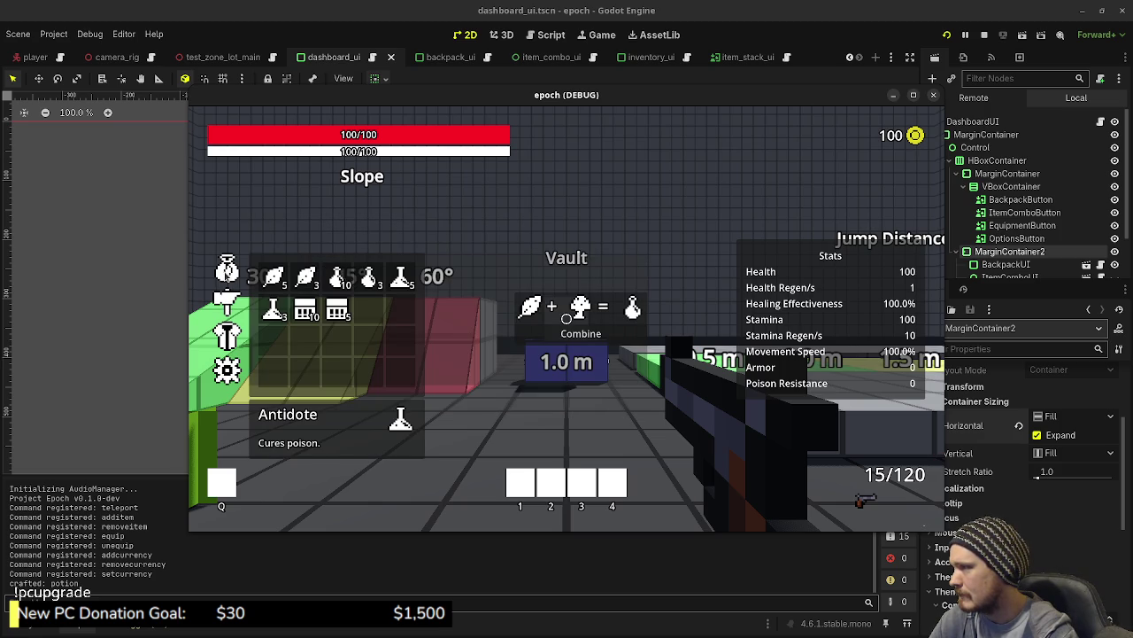
pyautogui.click(227, 335)
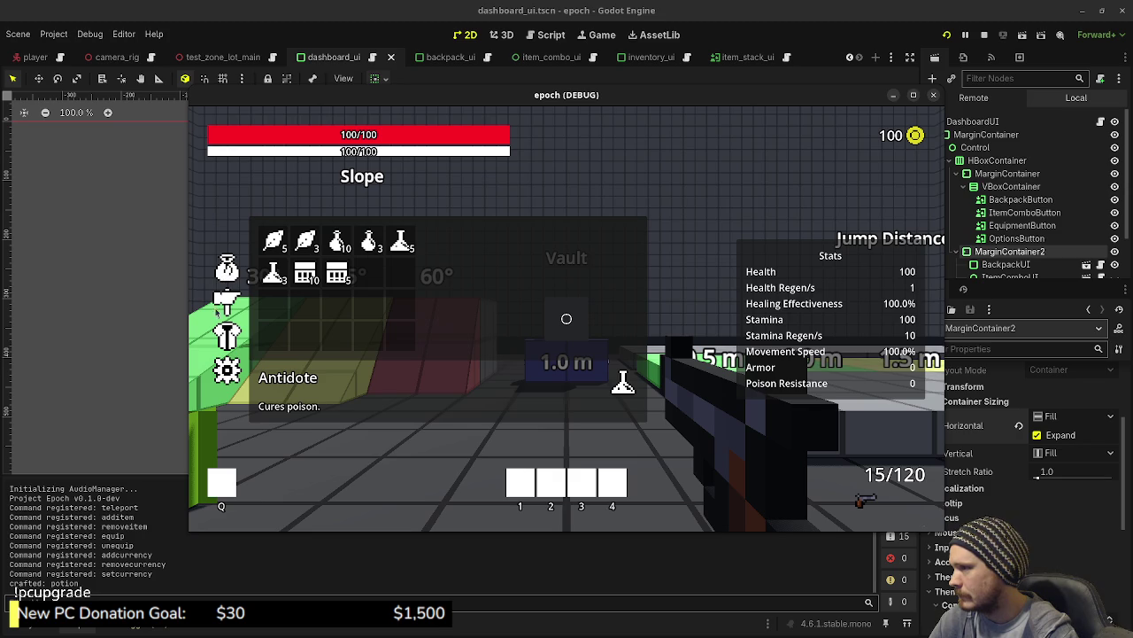
pyautogui.click(226, 303)
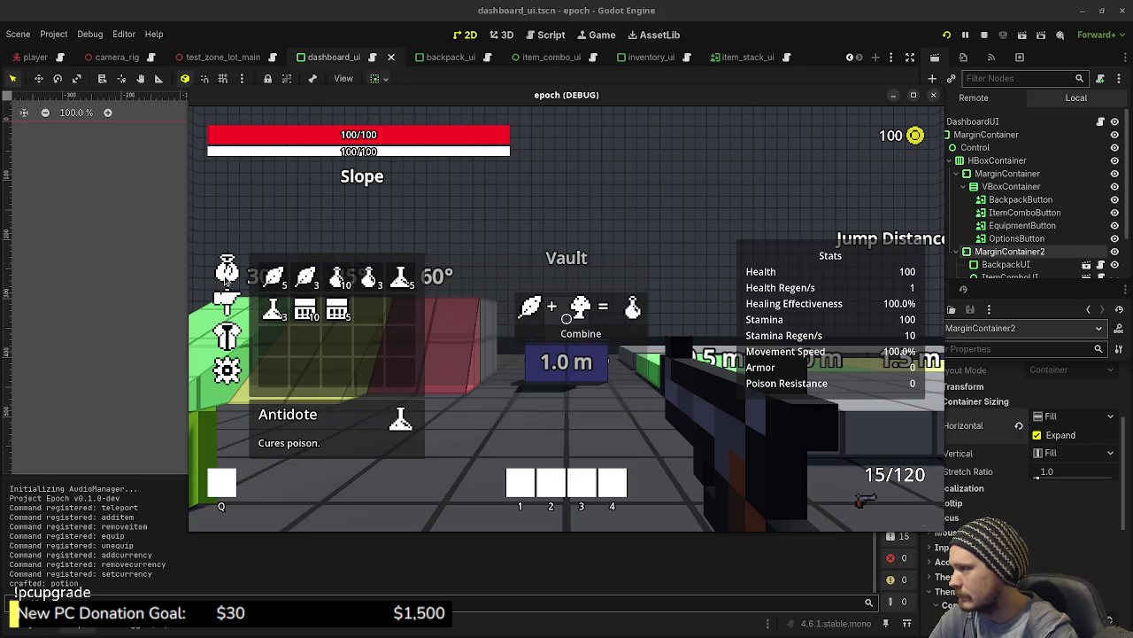
pyautogui.click(228, 279)
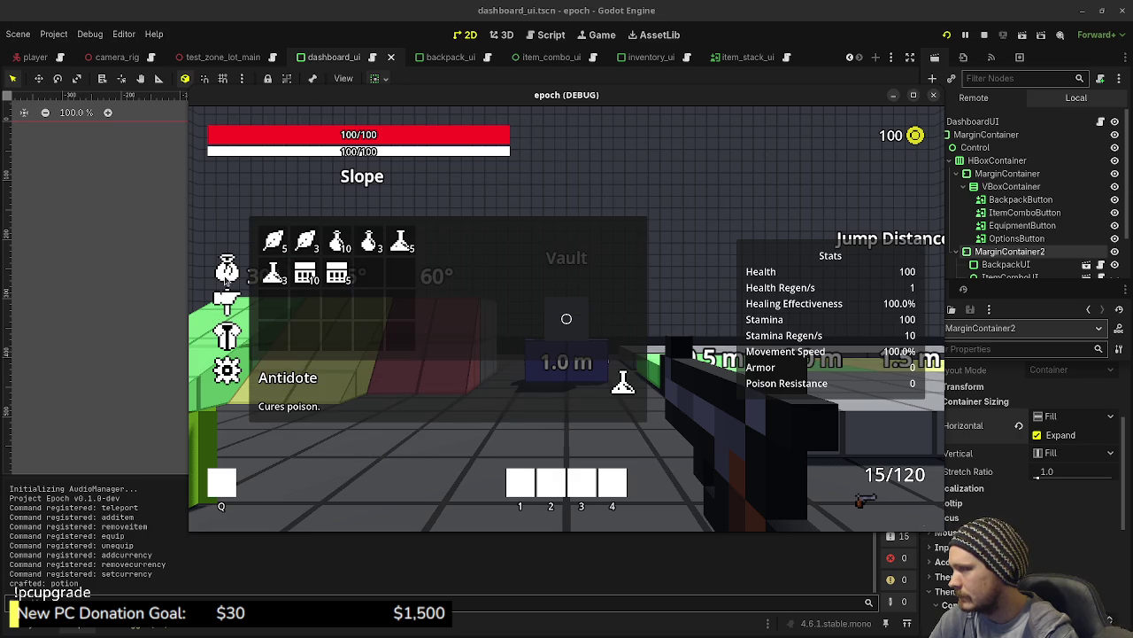
pyautogui.click(227, 303)
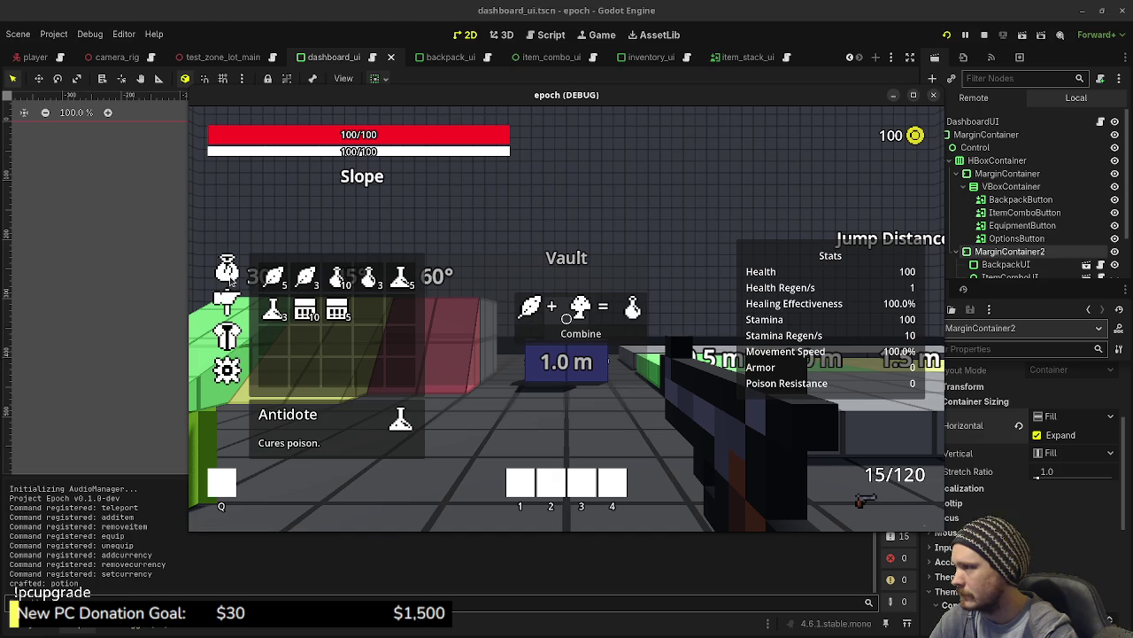
pyautogui.click(229, 280)
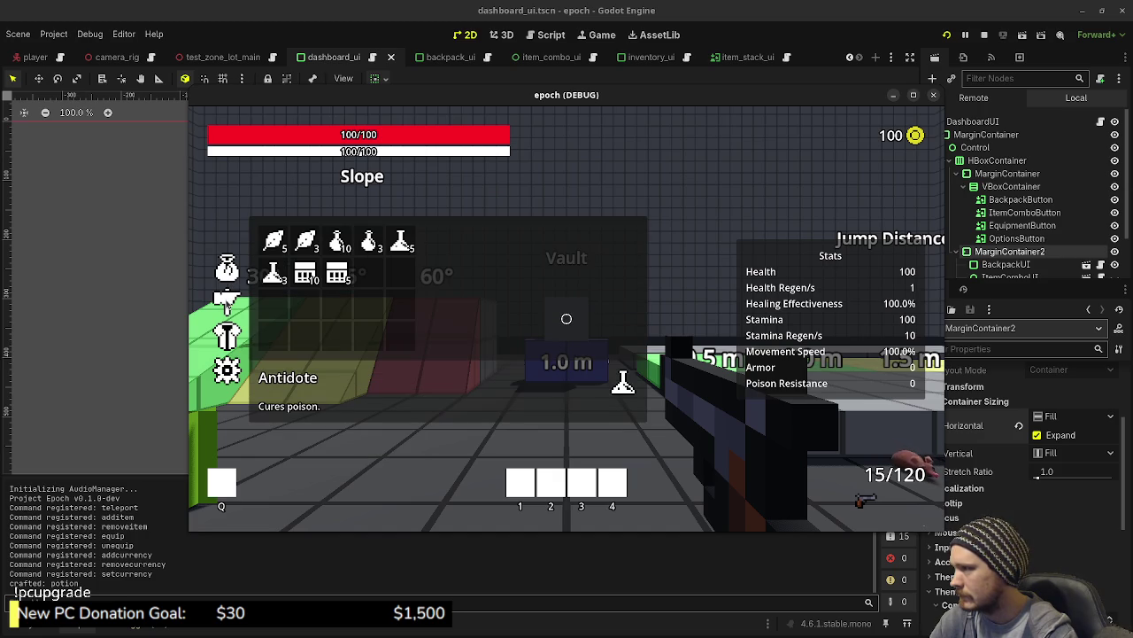
pyautogui.click(228, 301)
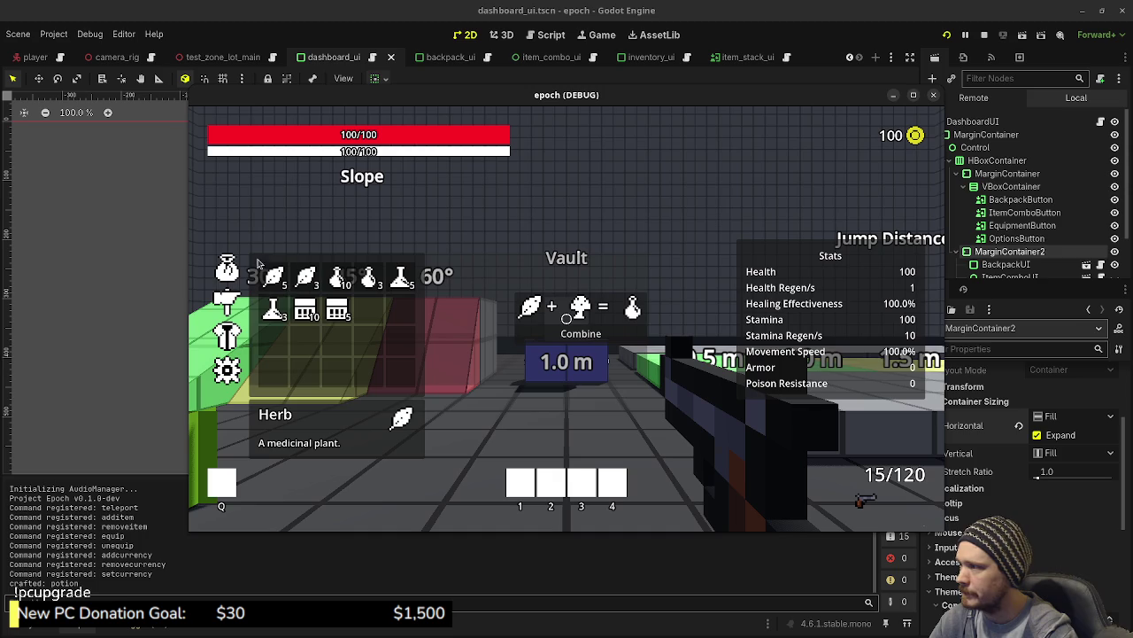
pyautogui.click(226, 272)
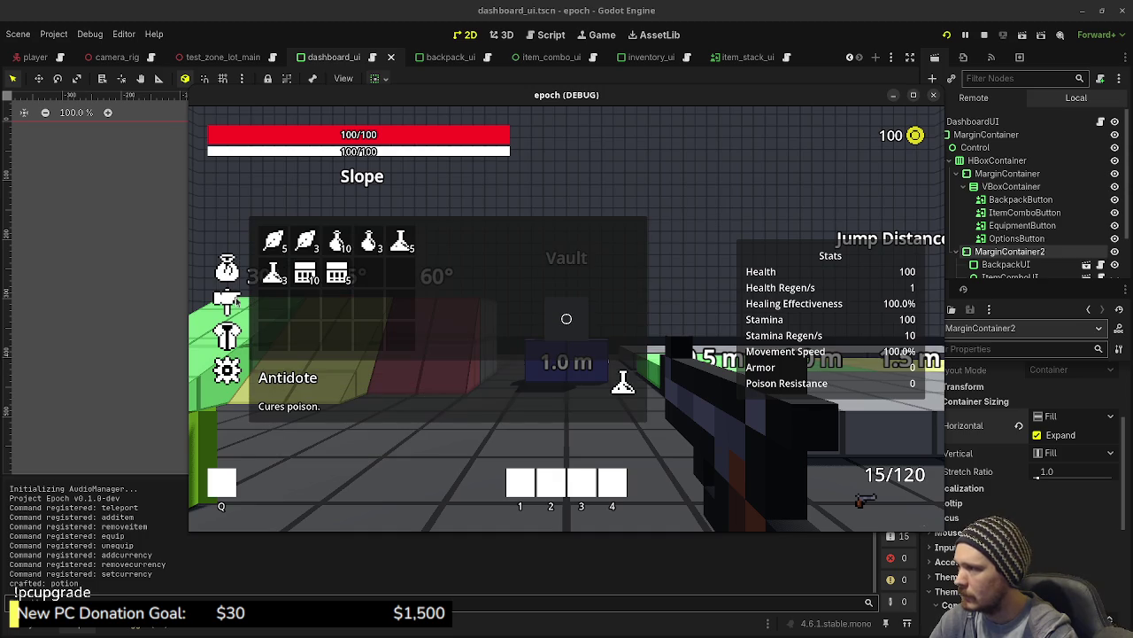
pyautogui.click(984, 36)
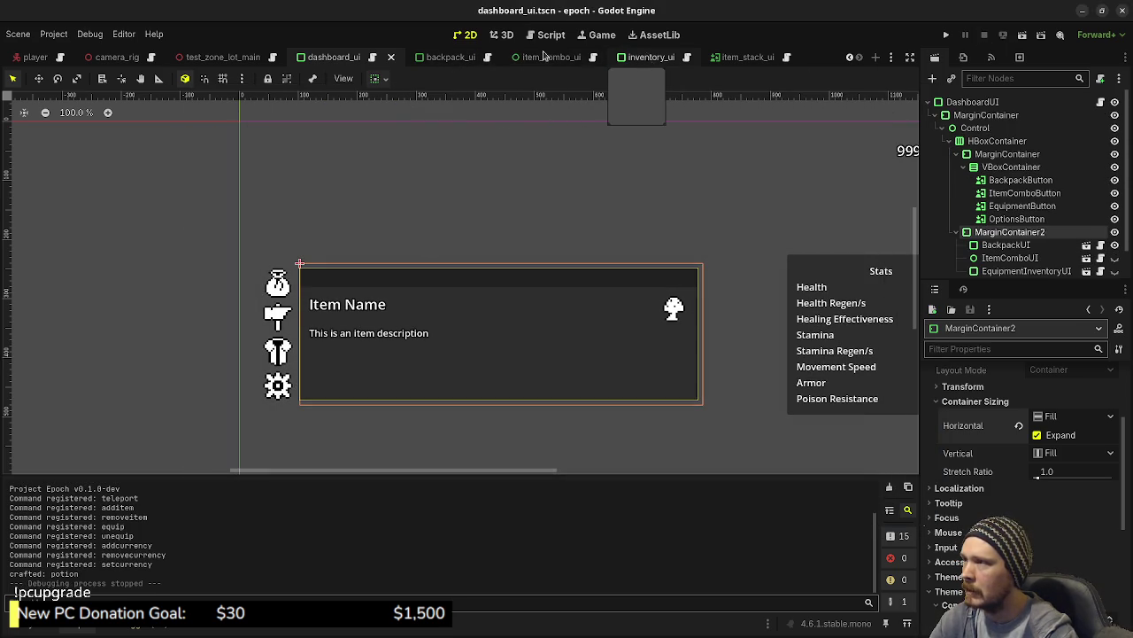
pyautogui.click(467, 57)
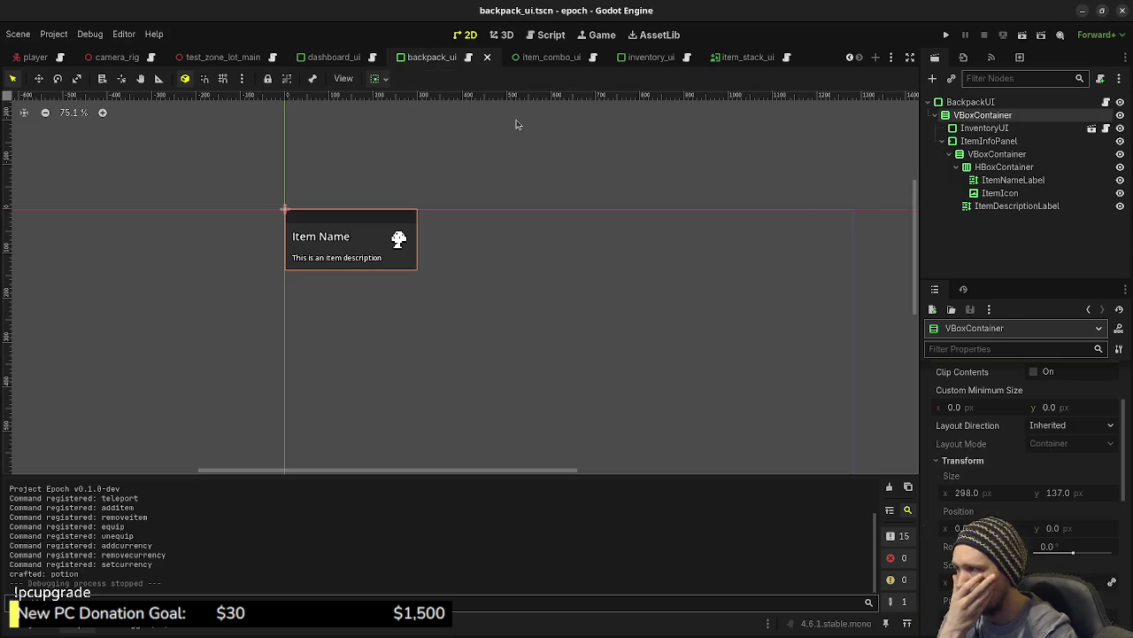
pyautogui.click(350, 58)
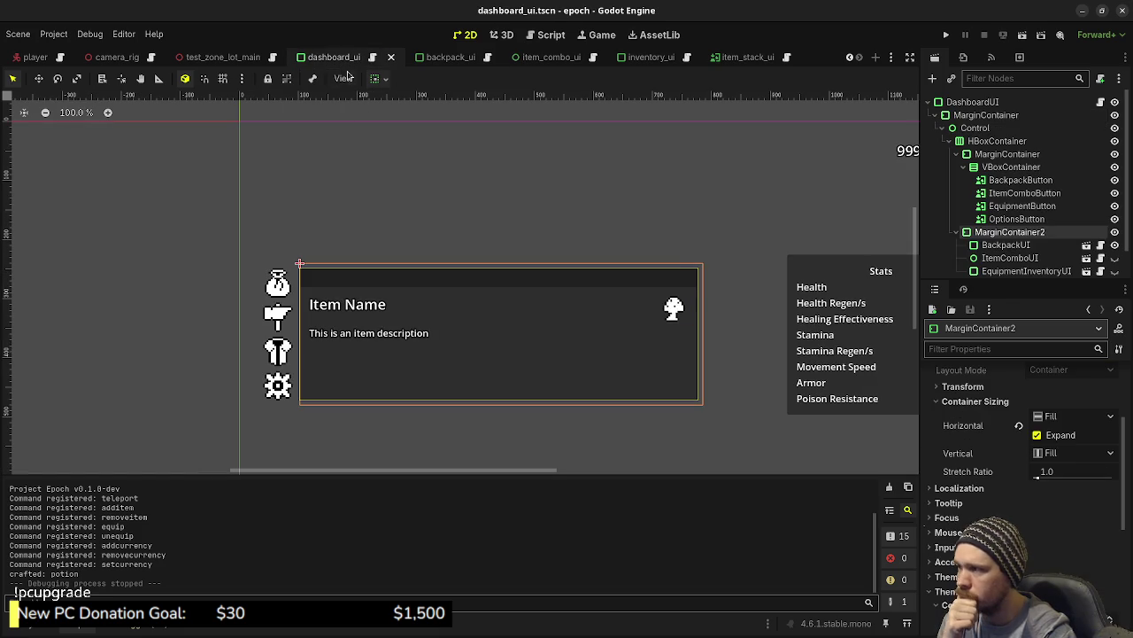
pyautogui.click(988, 246)
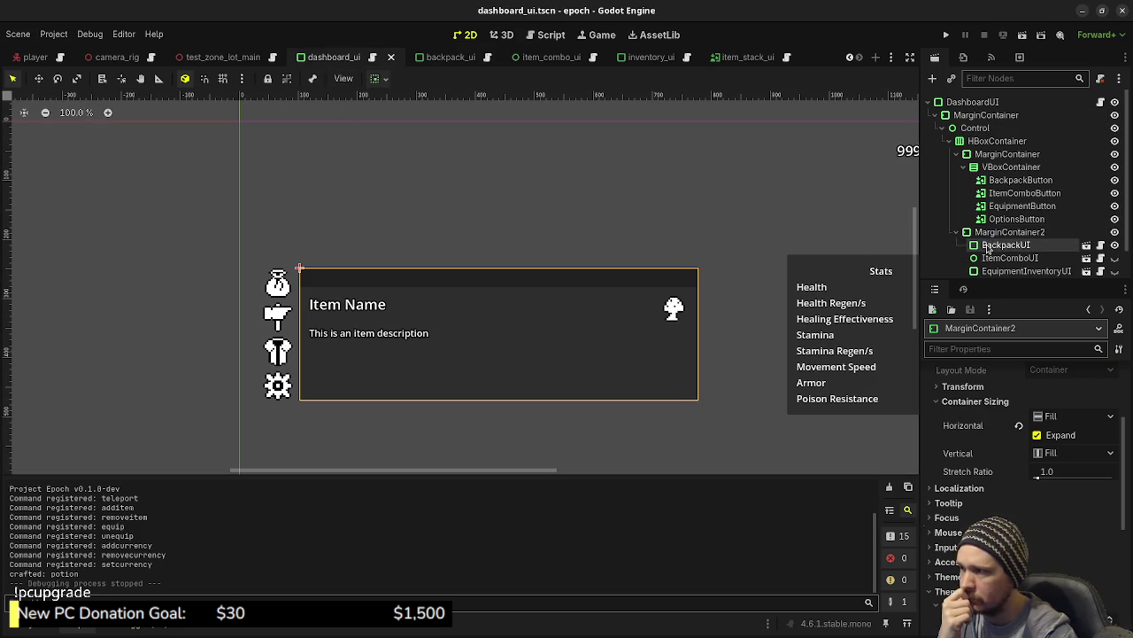
pyautogui.click(993, 259)
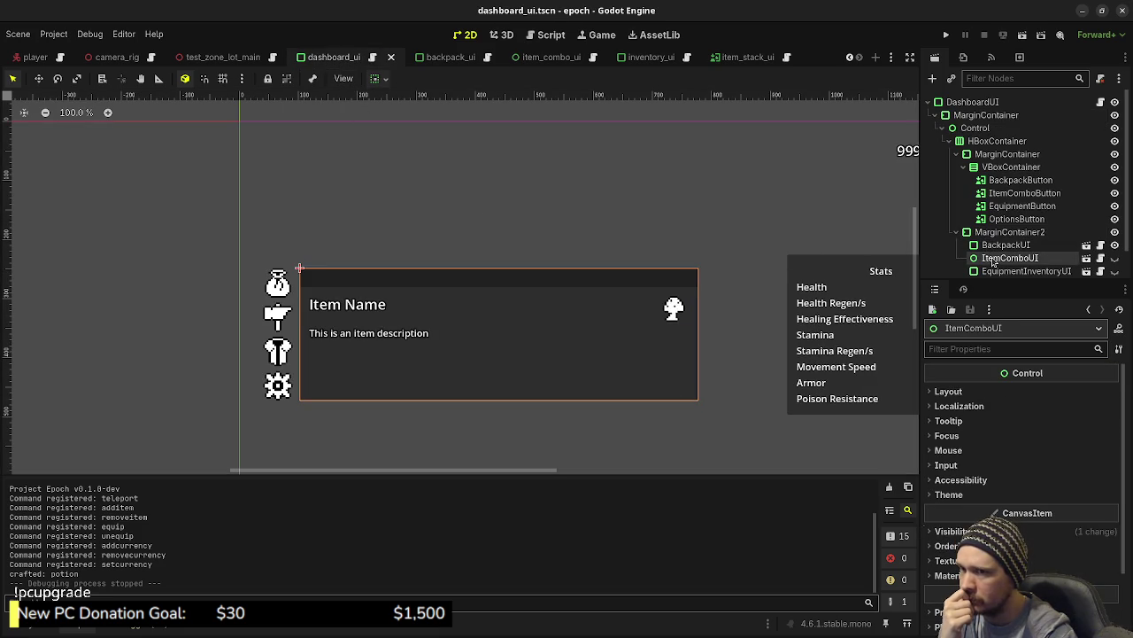
pyautogui.click(1115, 258)
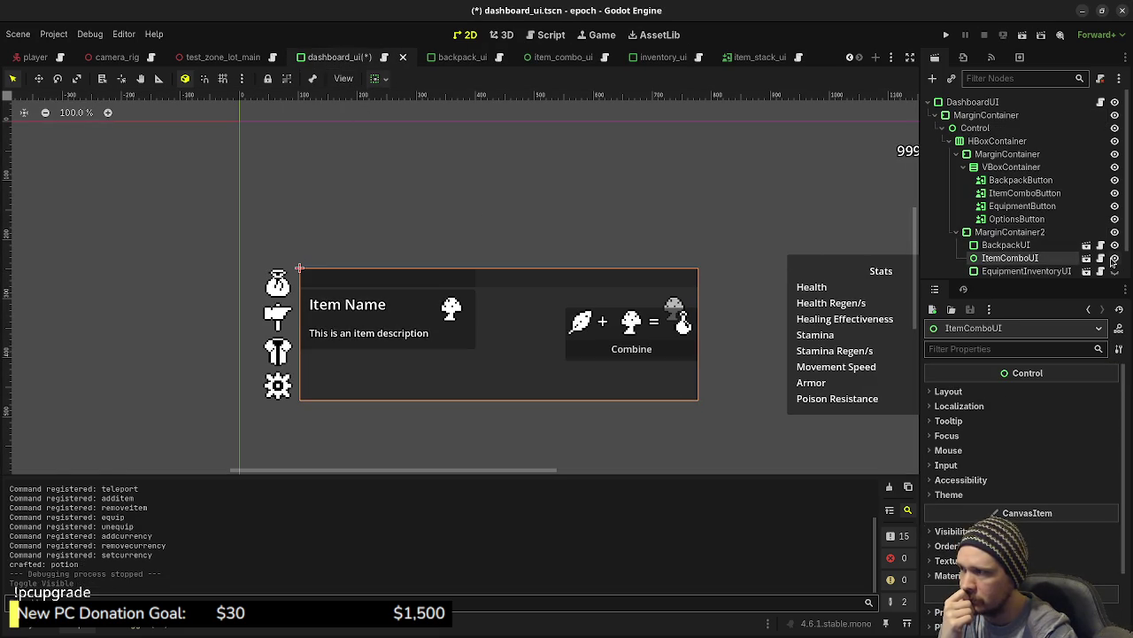
pyautogui.click(1115, 257)
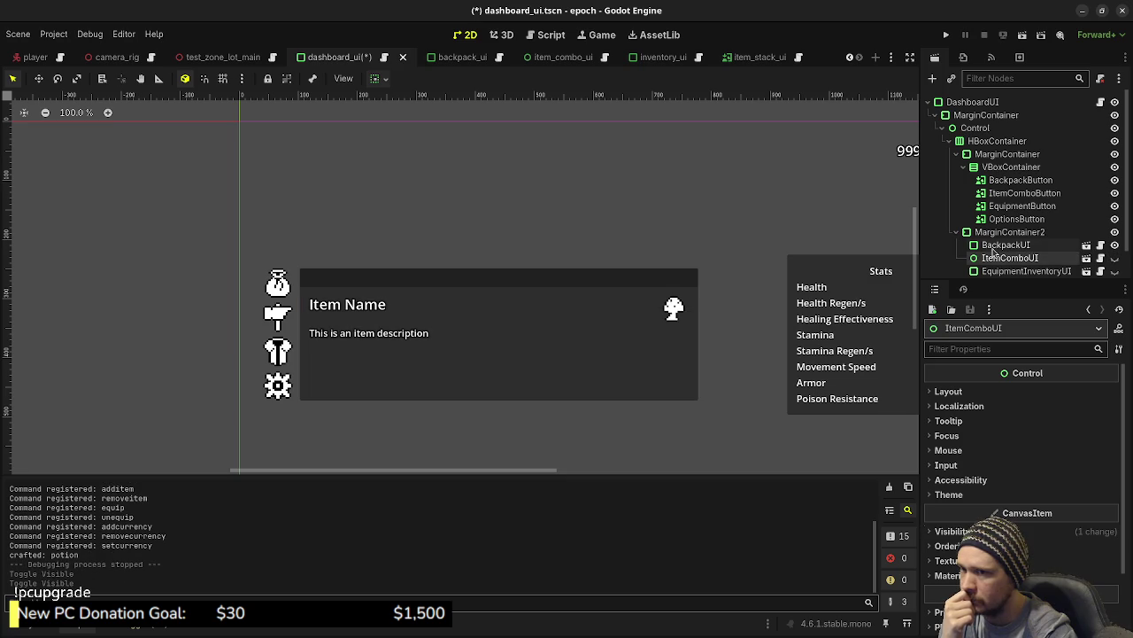
pyautogui.moveTo(757, 58)
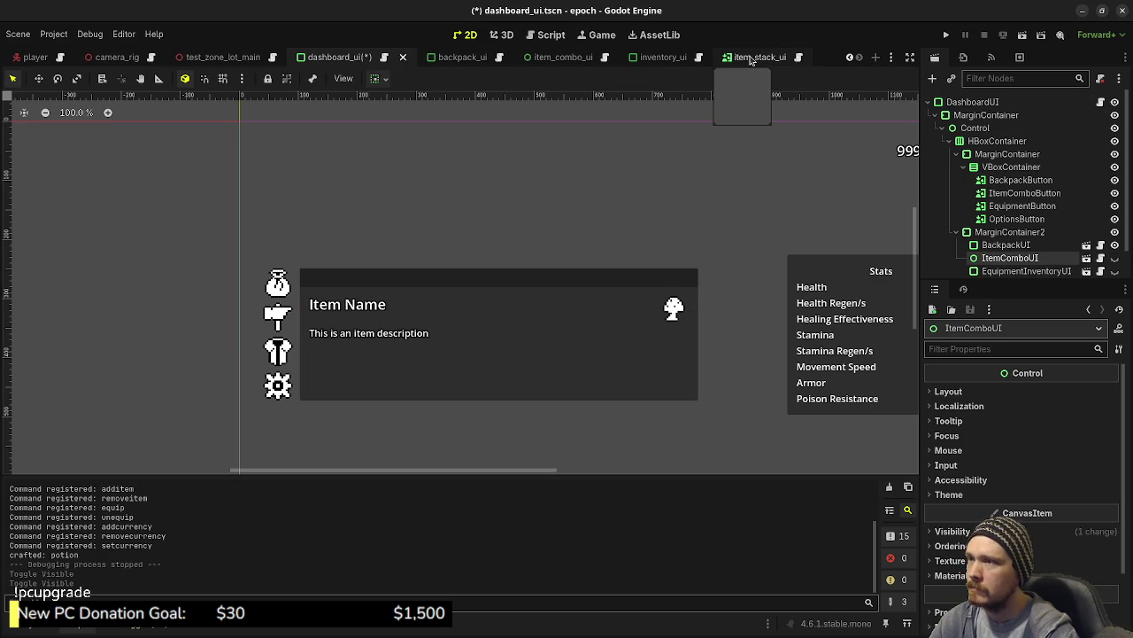
# Reopen item_combo_ui.tscn and inspect its ItemComboUI, VBoxContainer and CombinePanel nodes.
pyautogui.click(456, 57)
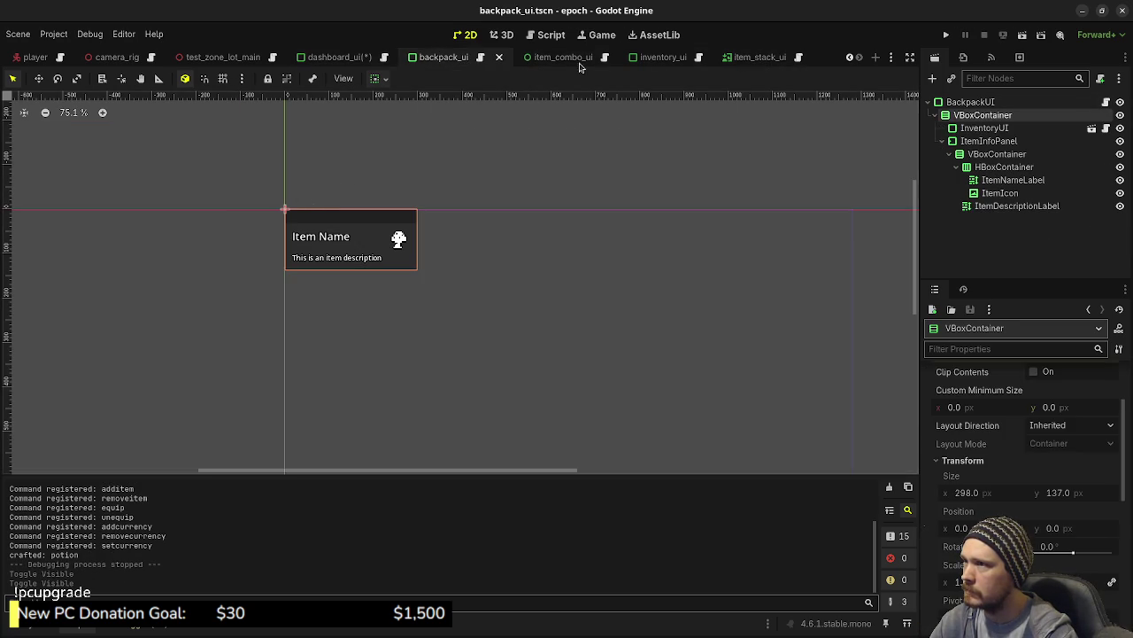
pyautogui.click(549, 57)
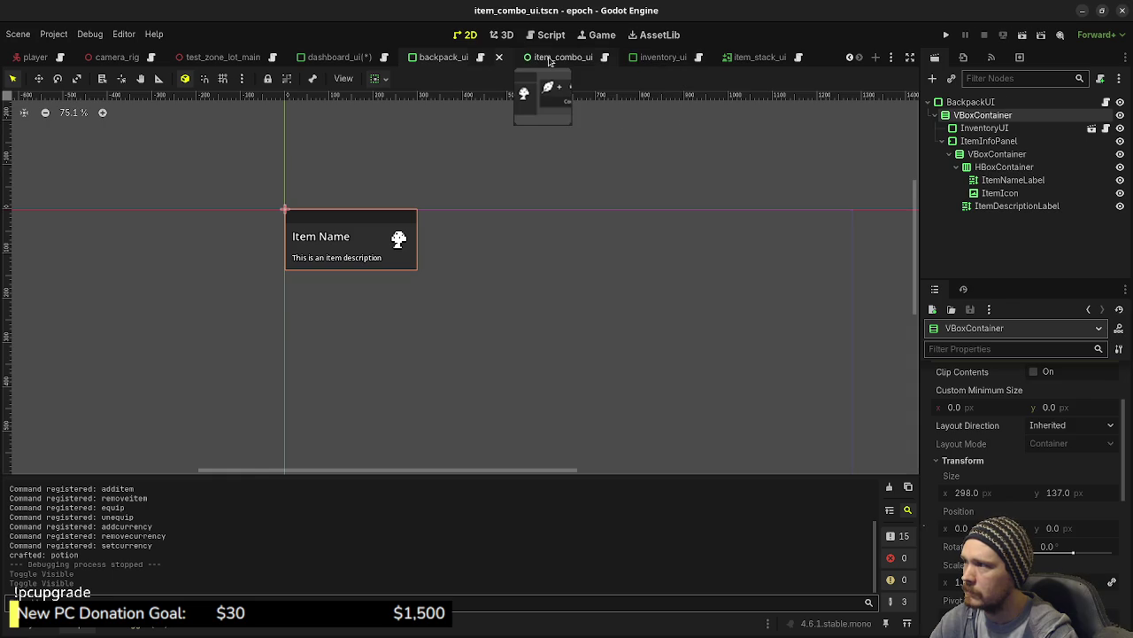
pyautogui.click(974, 103)
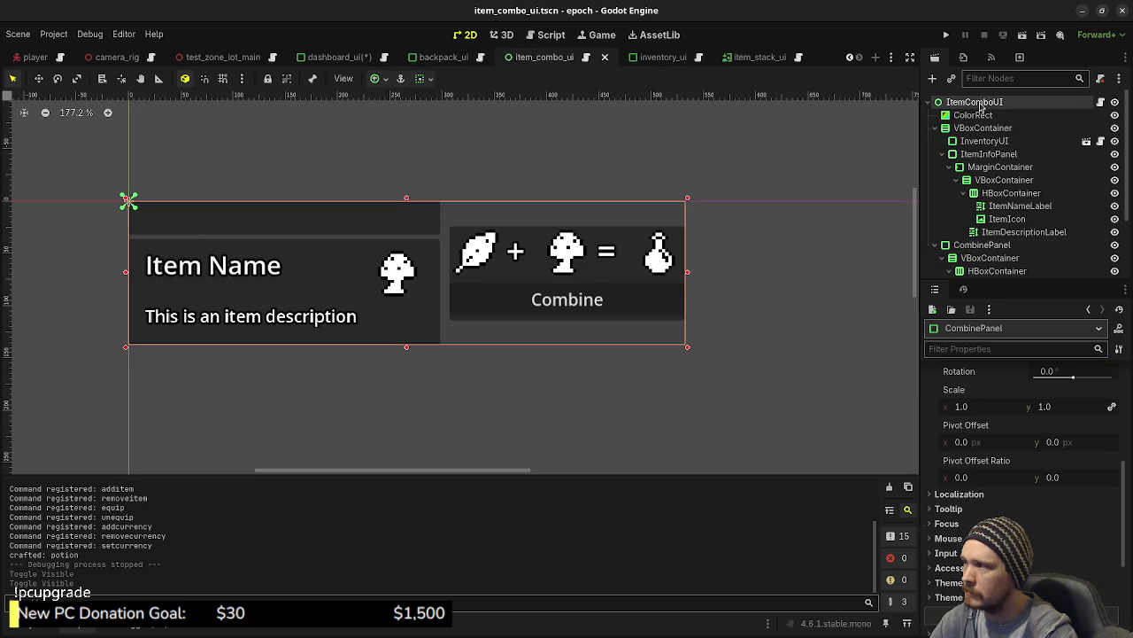
pyautogui.click(966, 129)
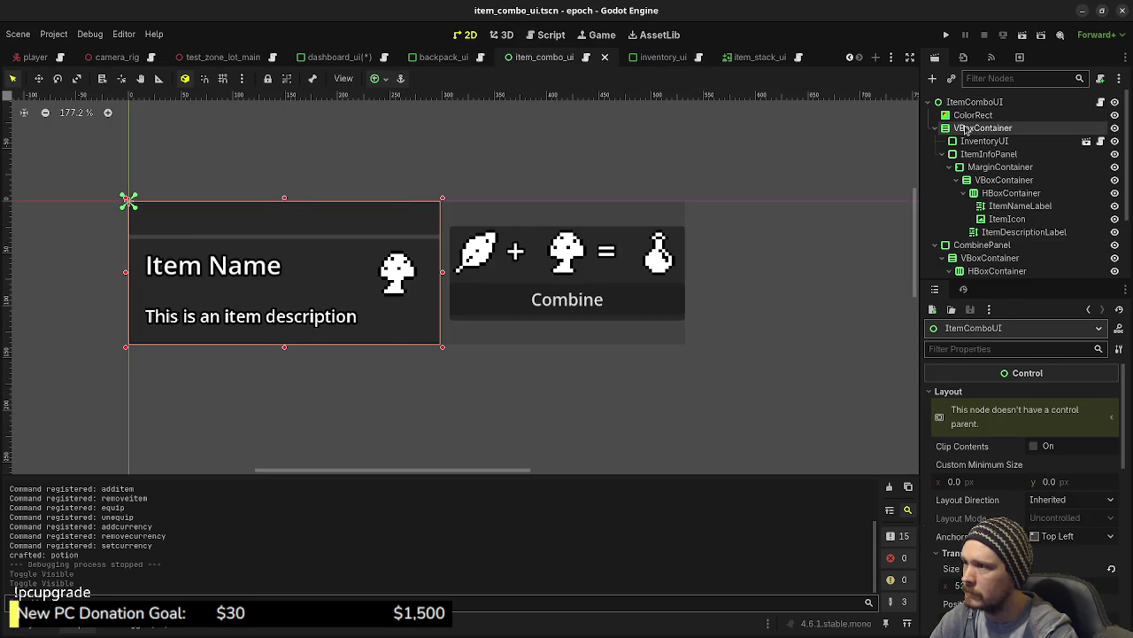
pyautogui.click(981, 245)
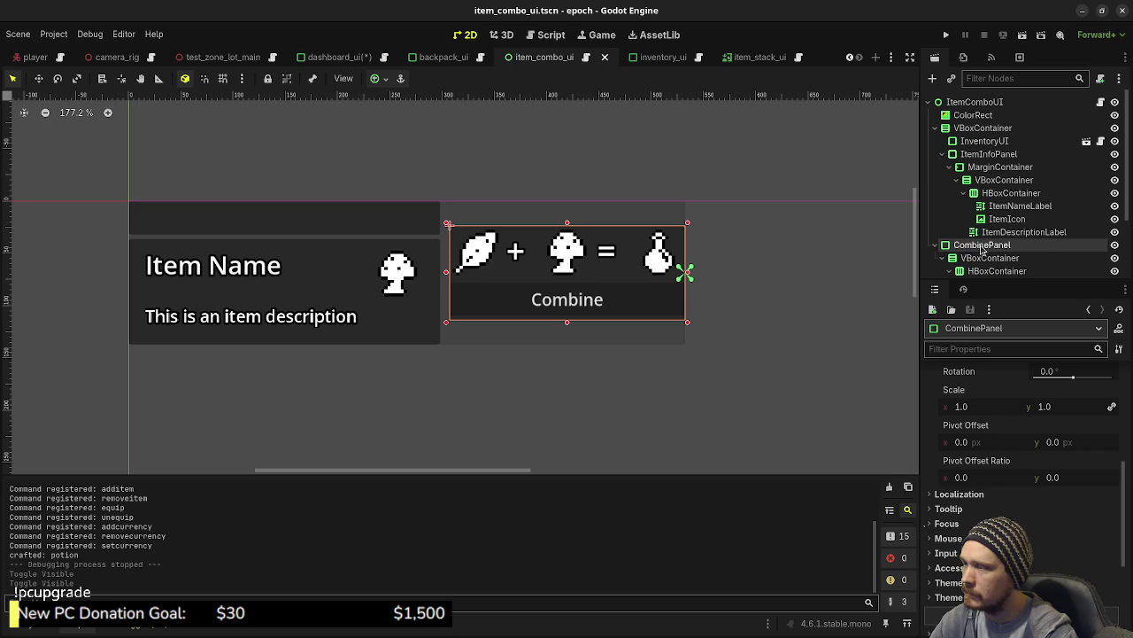
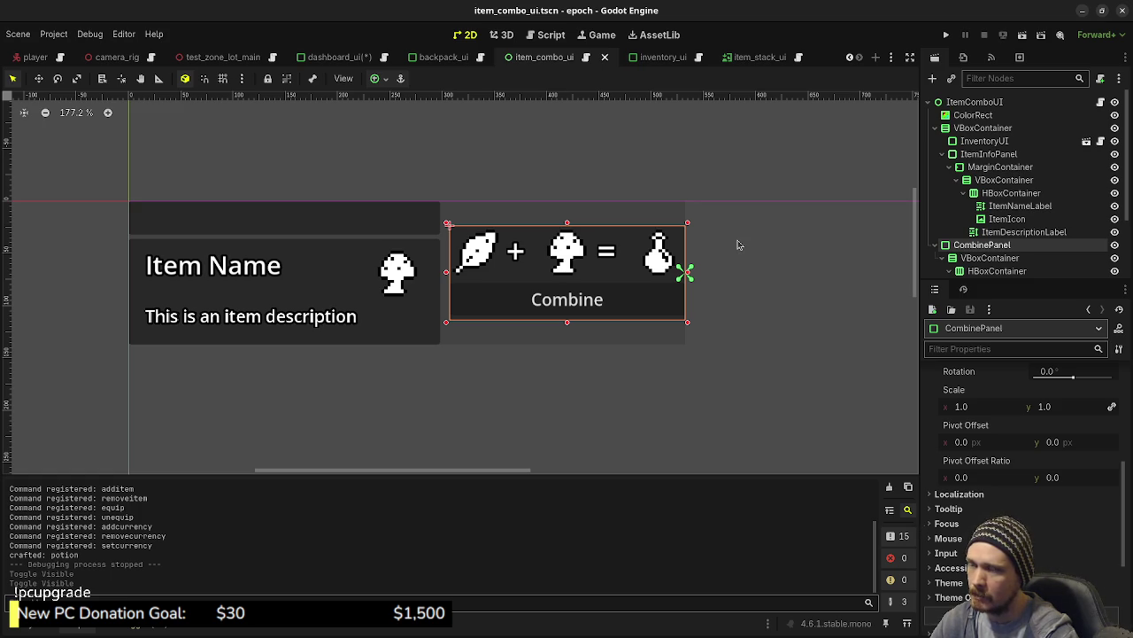
# Change the ItemComboUI root node's type to HBoxContainer.
pyautogui.click(956, 103)
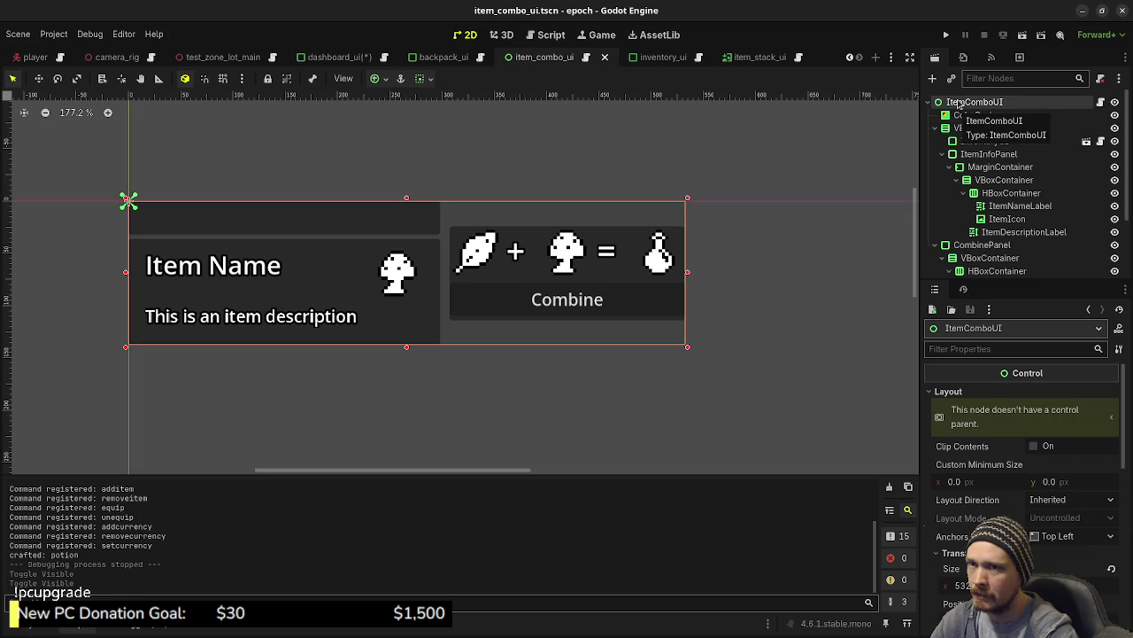
pyautogui.rightClick(959, 104)
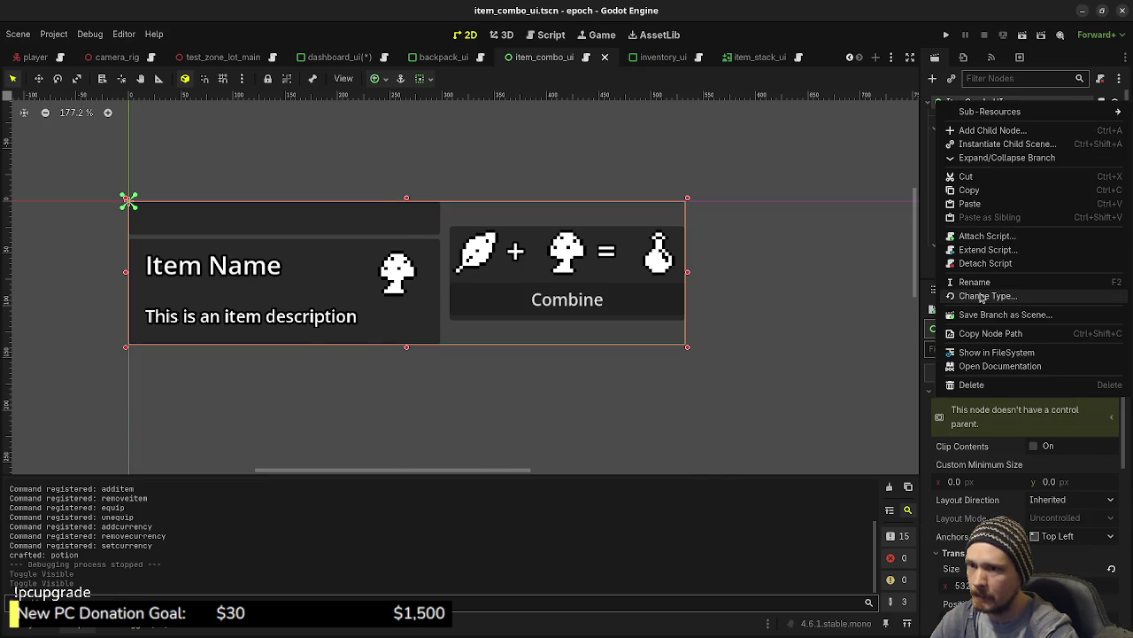
pyautogui.click(981, 295)
pyautogui.write('hb')
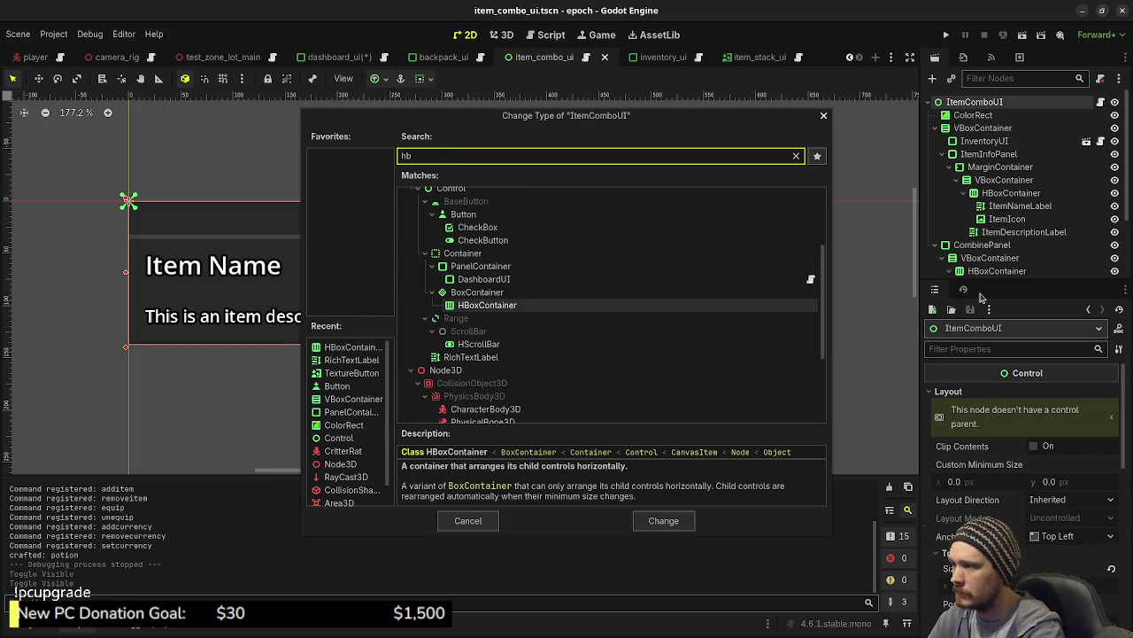
pyautogui.press('Return')
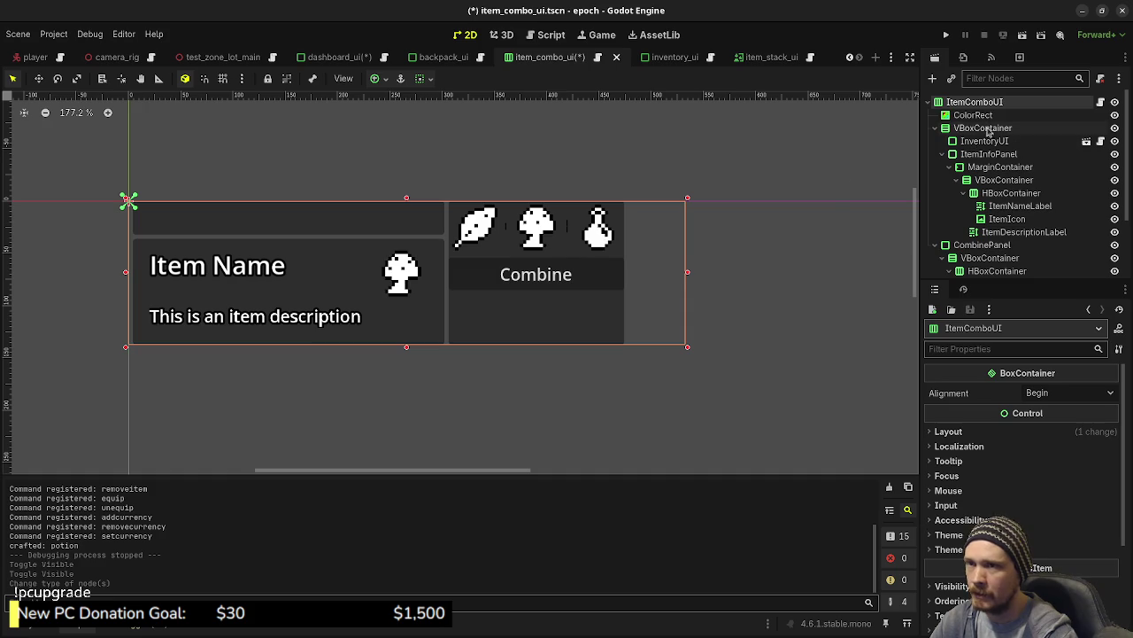
# Make item_combo_ui.gd extend HBoxContainer instead of Control, then save and run the game.
pyautogui.click(1102, 103)
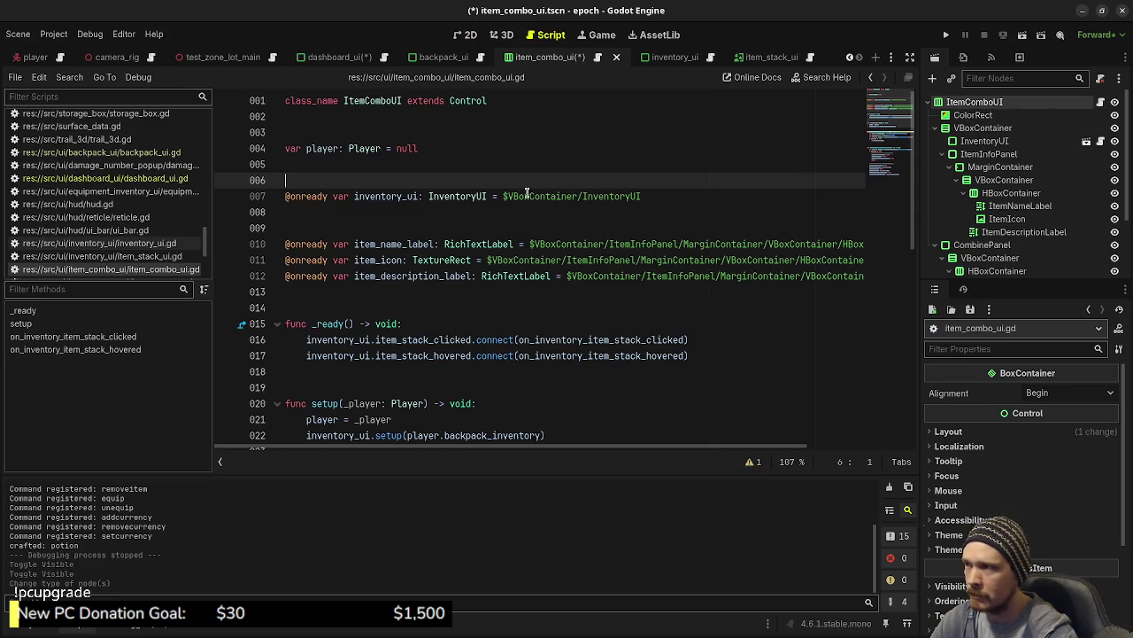
pyautogui.doubleClick(476, 102)
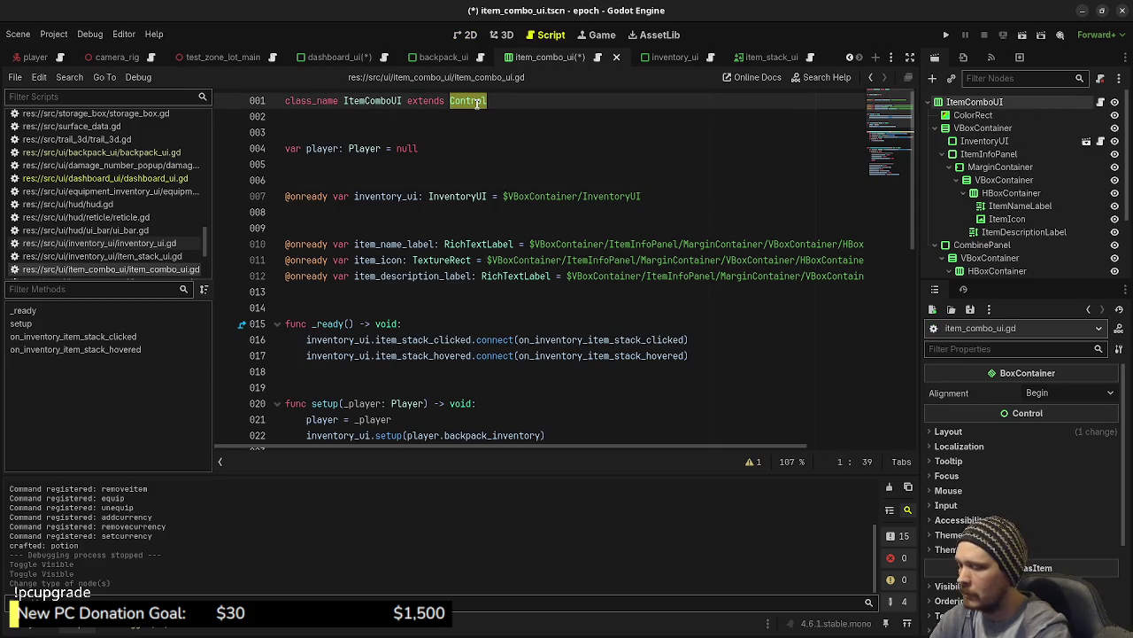
pyautogui.write('HBoxCon')
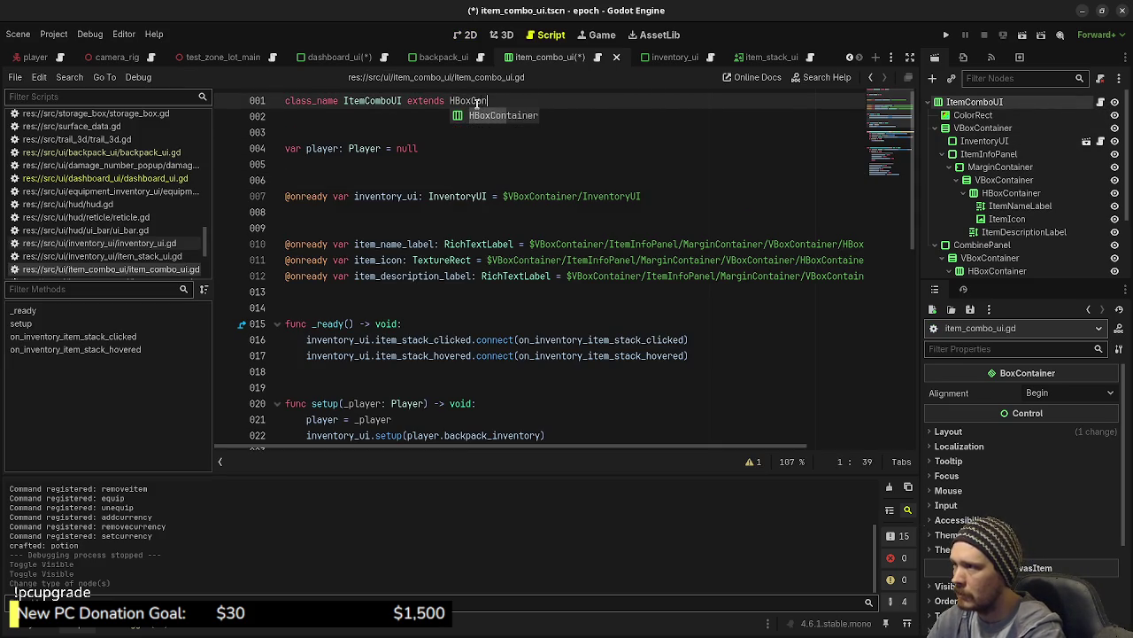
pyautogui.write('tainer')
pyautogui.hotkey('ctrl', 's')
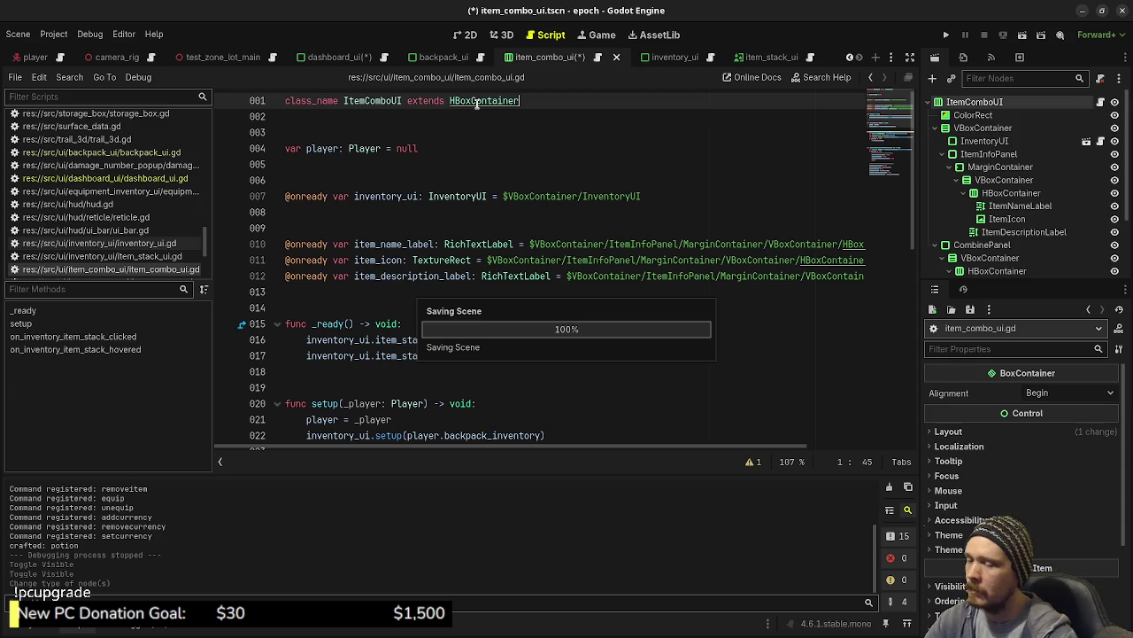
pyautogui.press('F5')
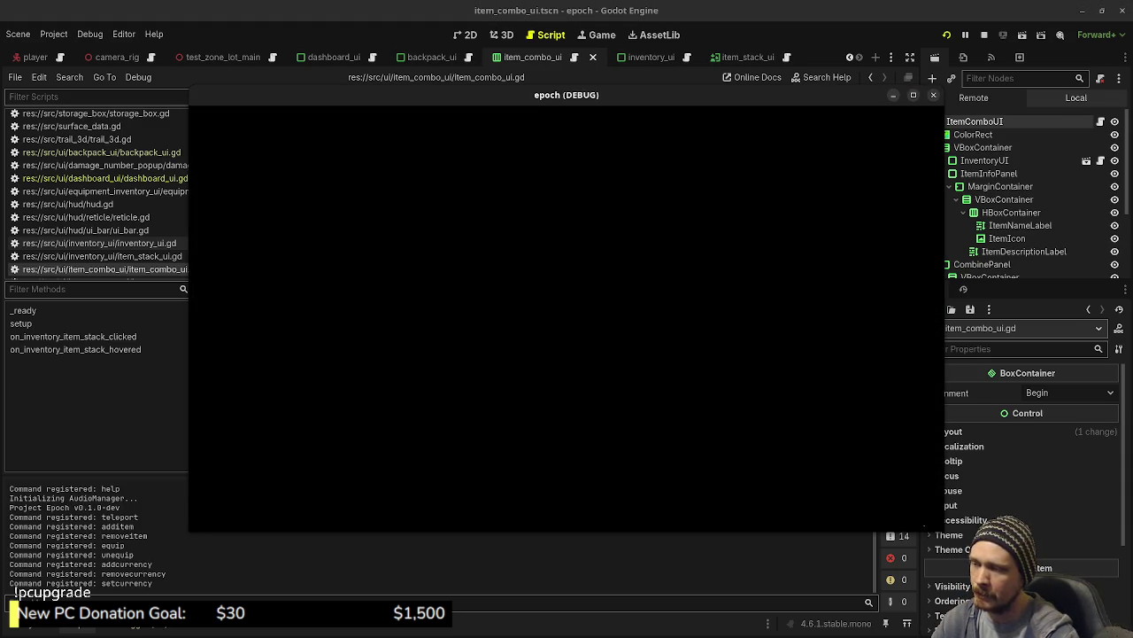
# Check the side-by-side inventory and combine panels in game, then stop the run.
pyautogui.press('Tab')
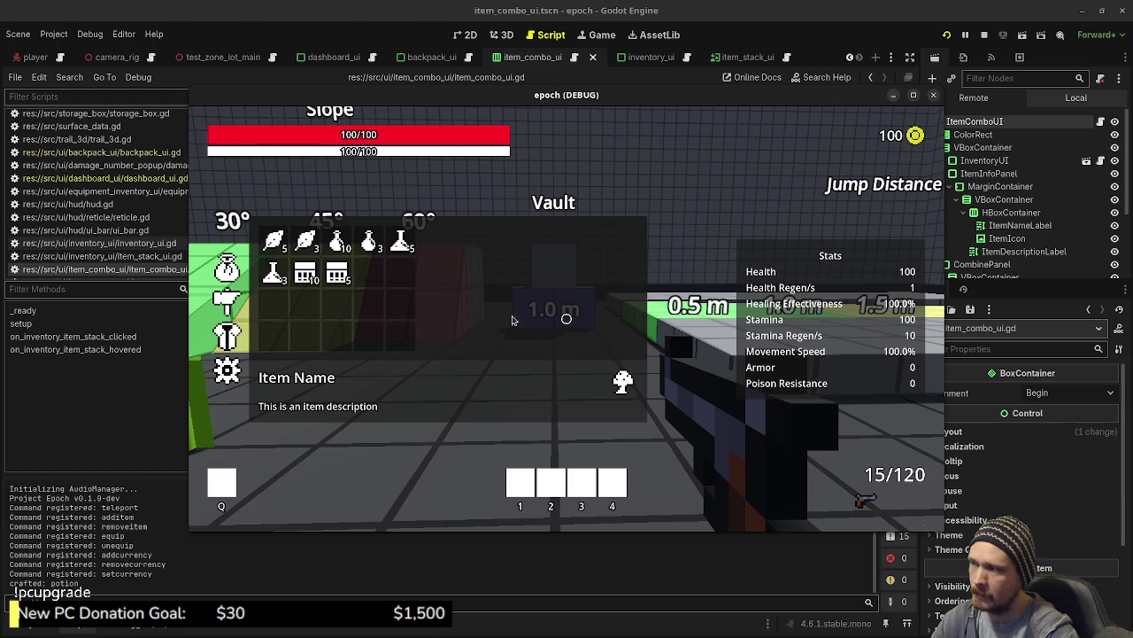
pyautogui.click(234, 296)
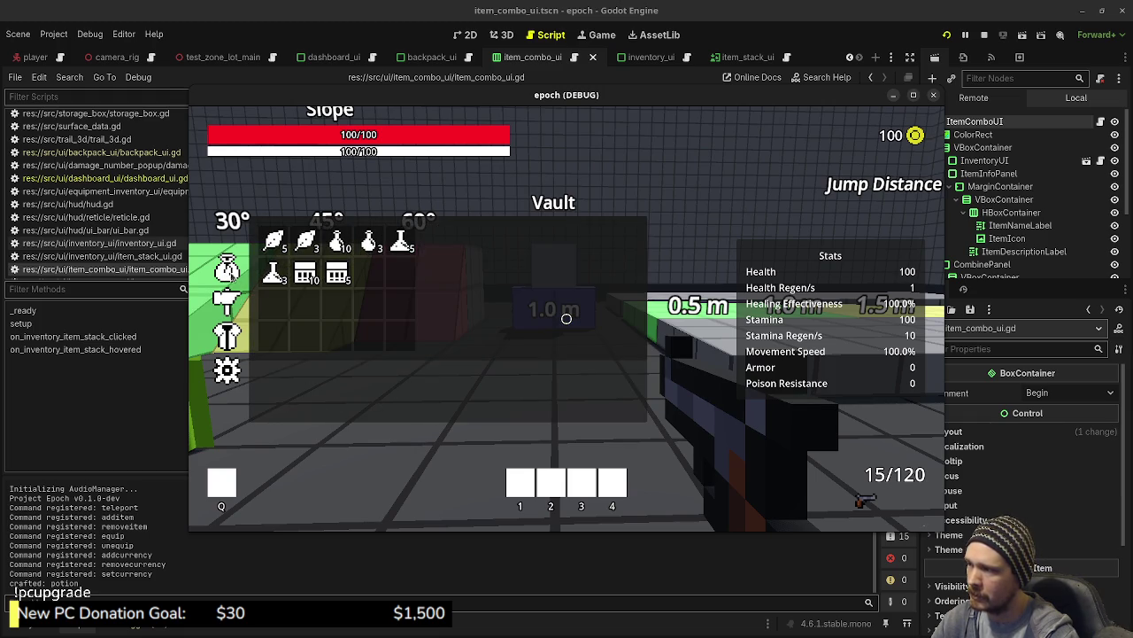
pyautogui.click(983, 34)
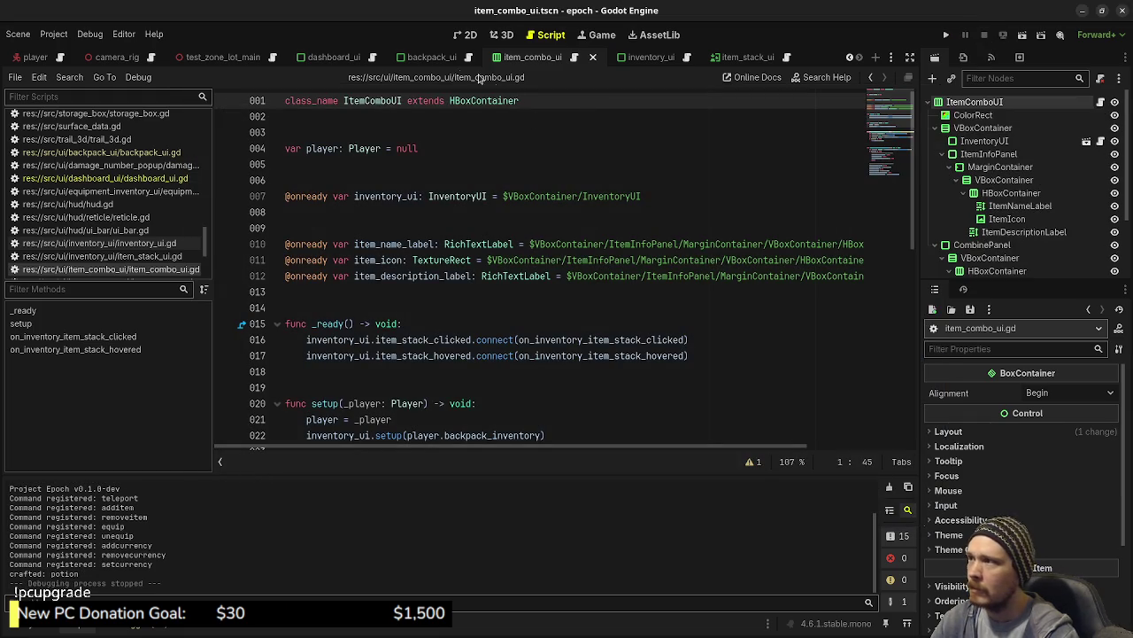
# Bring up the dashboard_ui scene in the 2D viewport.
pyautogui.click(413, 56)
pyautogui.click(334, 57)
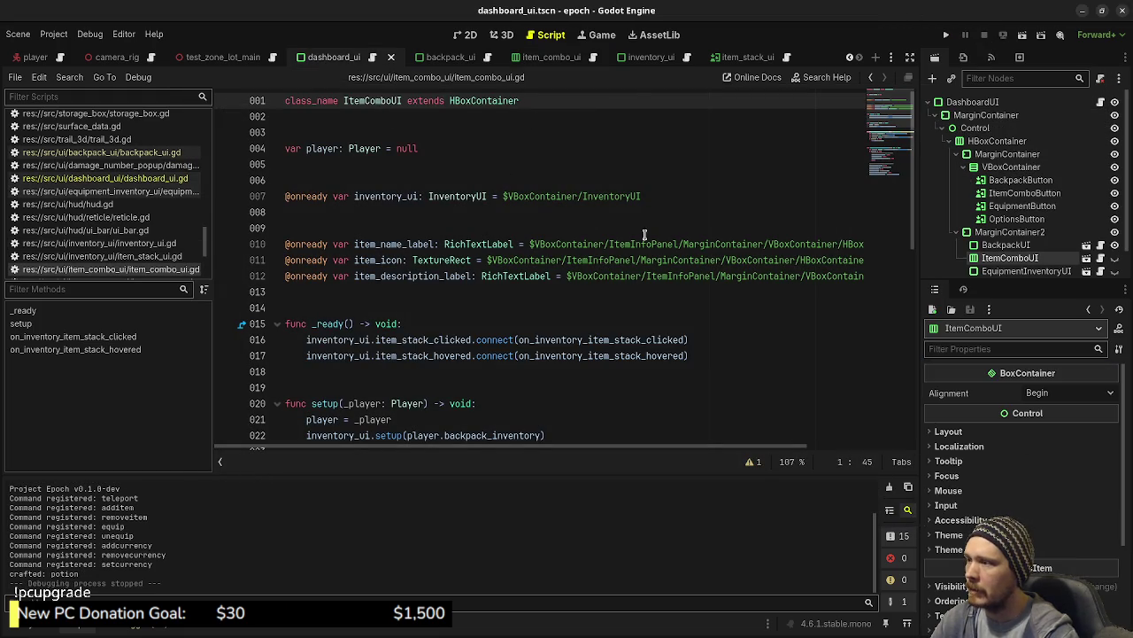
pyautogui.click(502, 34)
pyautogui.click(469, 34)
pyautogui.moveTo(718, 257); pyautogui.dragTo(703, 245)
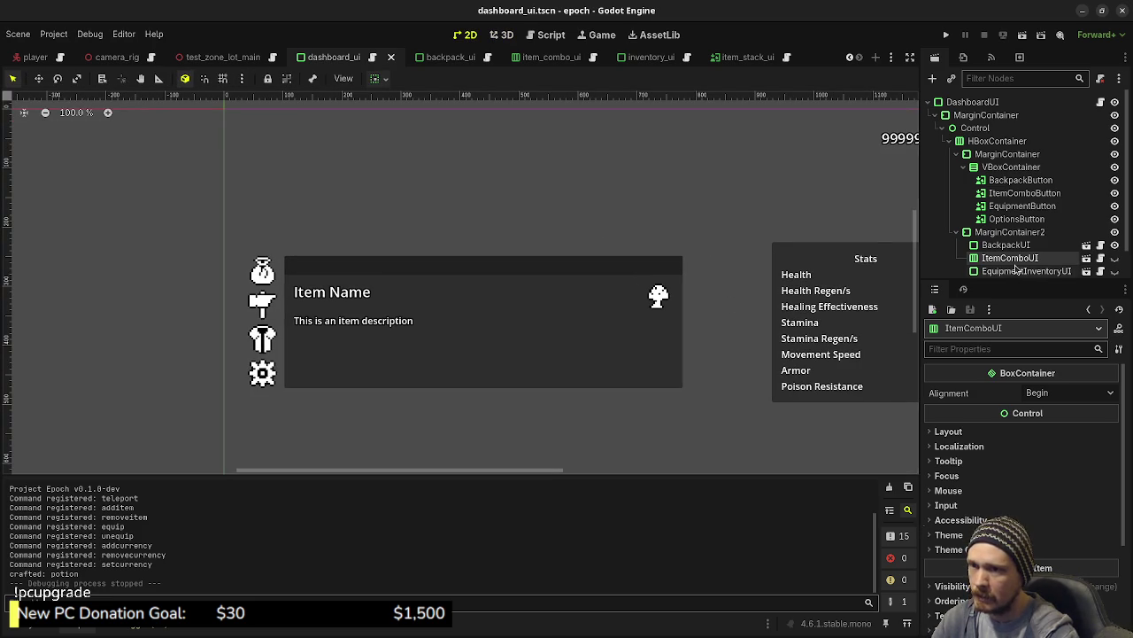
# Narrow the dashboard HBoxContainer to end at the item panel, then save and run.
pyautogui.click(974, 102)
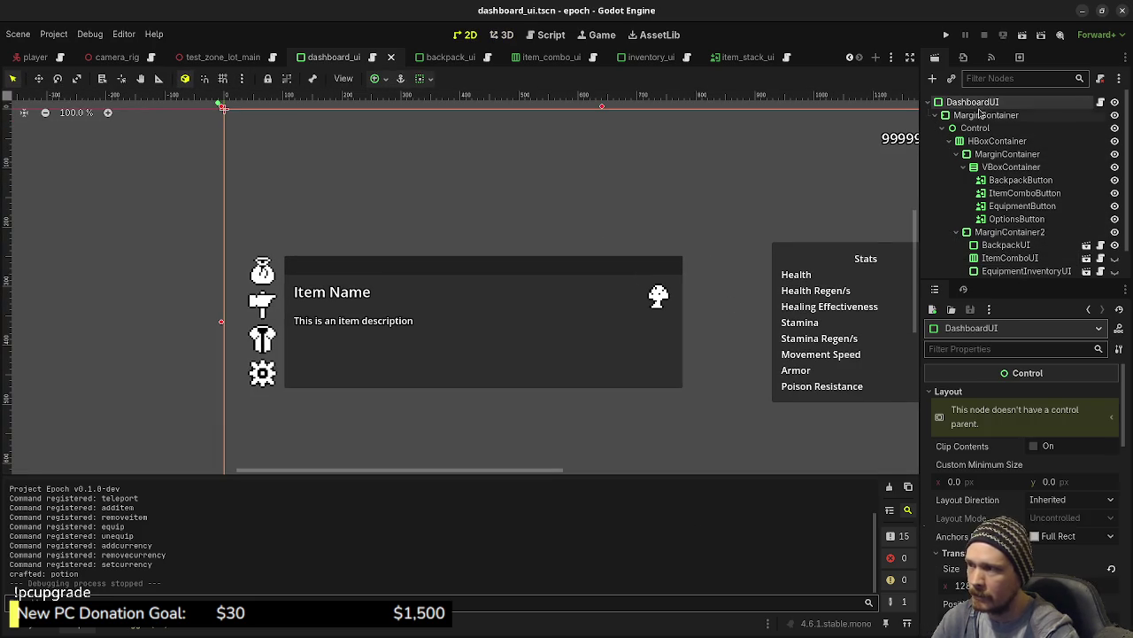
pyautogui.click(982, 115)
pyautogui.click(975, 128)
pyautogui.click(996, 140)
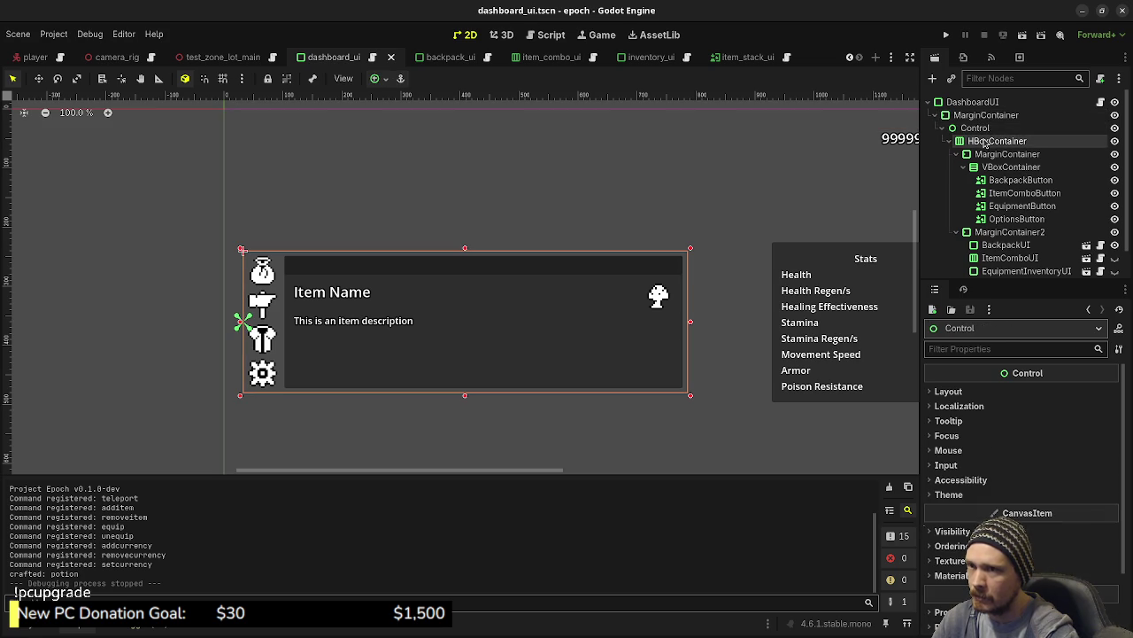
pyautogui.moveTo(690, 323); pyautogui.dragTo(394, 356)
pyautogui.press('F5')
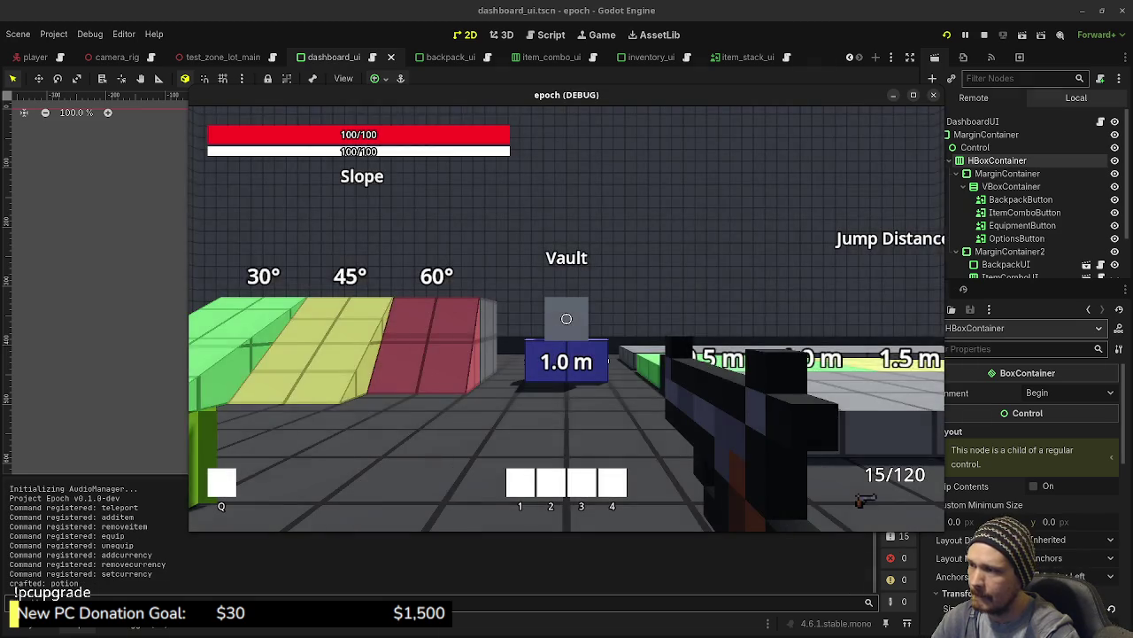
# Toggle the combine panel on and off beside the in-game inventory, then stop the game.
pyautogui.press('Tab')
pyautogui.click(228, 298)
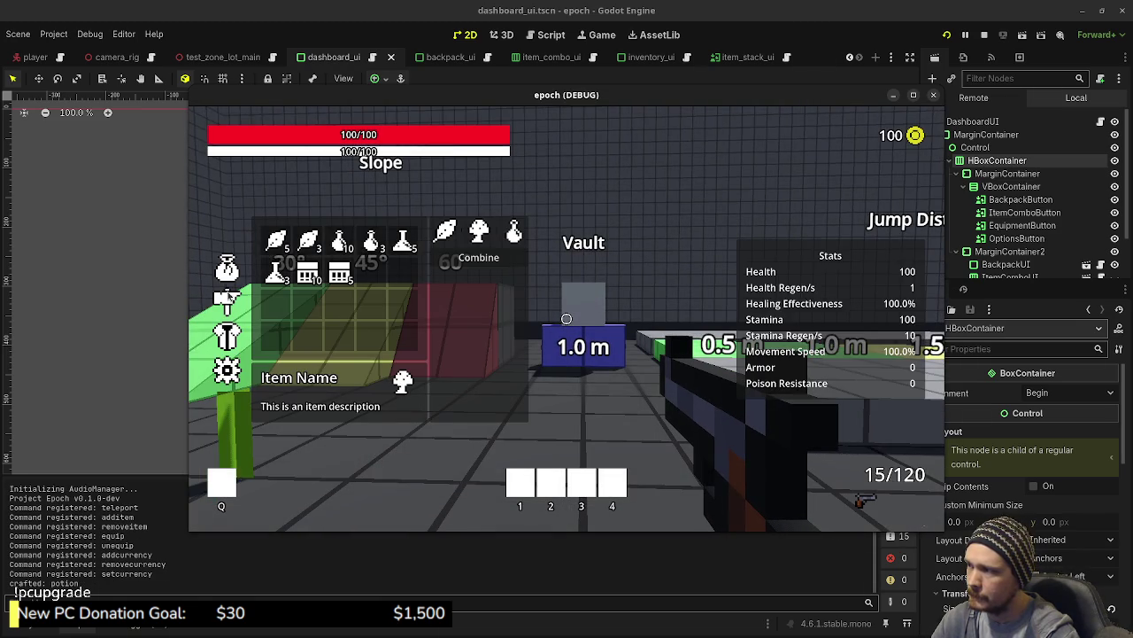
pyautogui.click(226, 299)
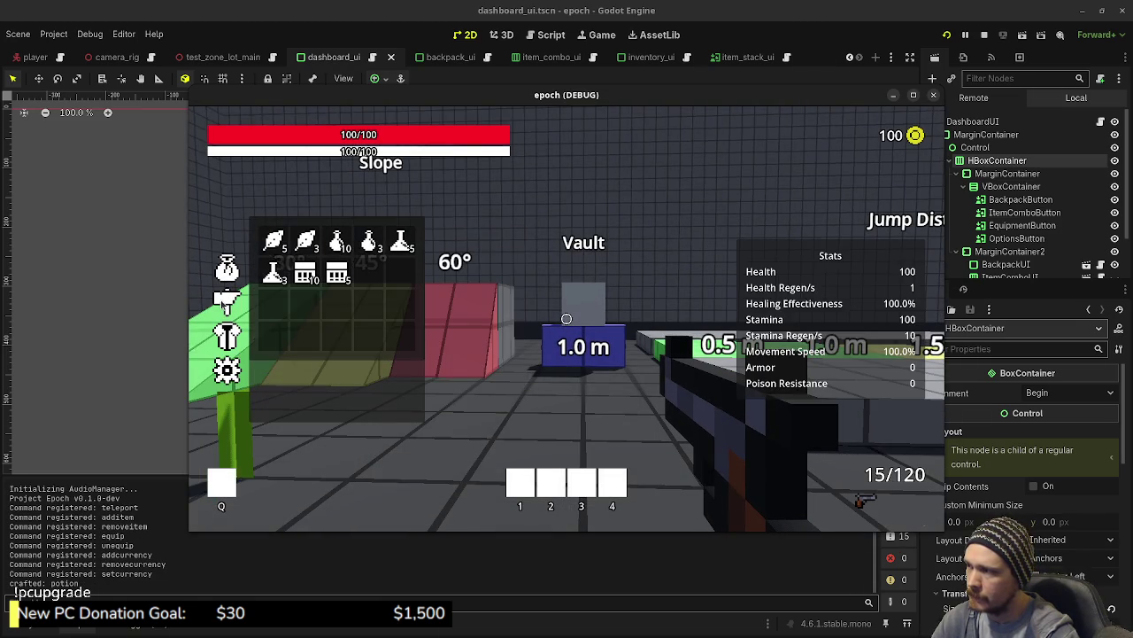
pyautogui.click(224, 301)
pyautogui.click(219, 277)
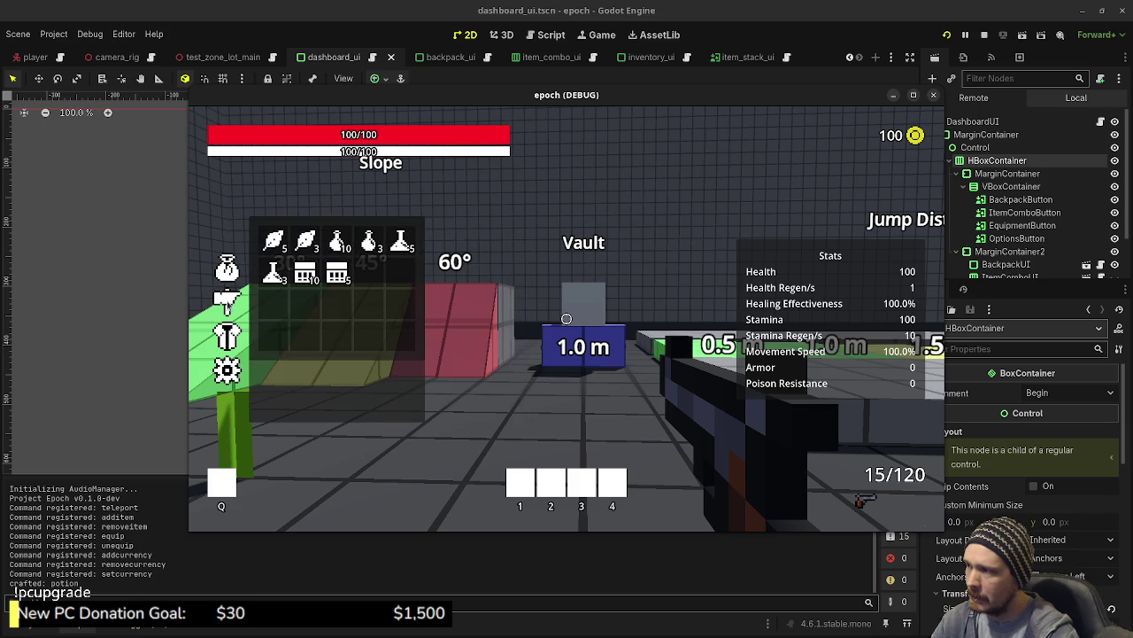
pyautogui.click(227, 299)
pyautogui.click(228, 299)
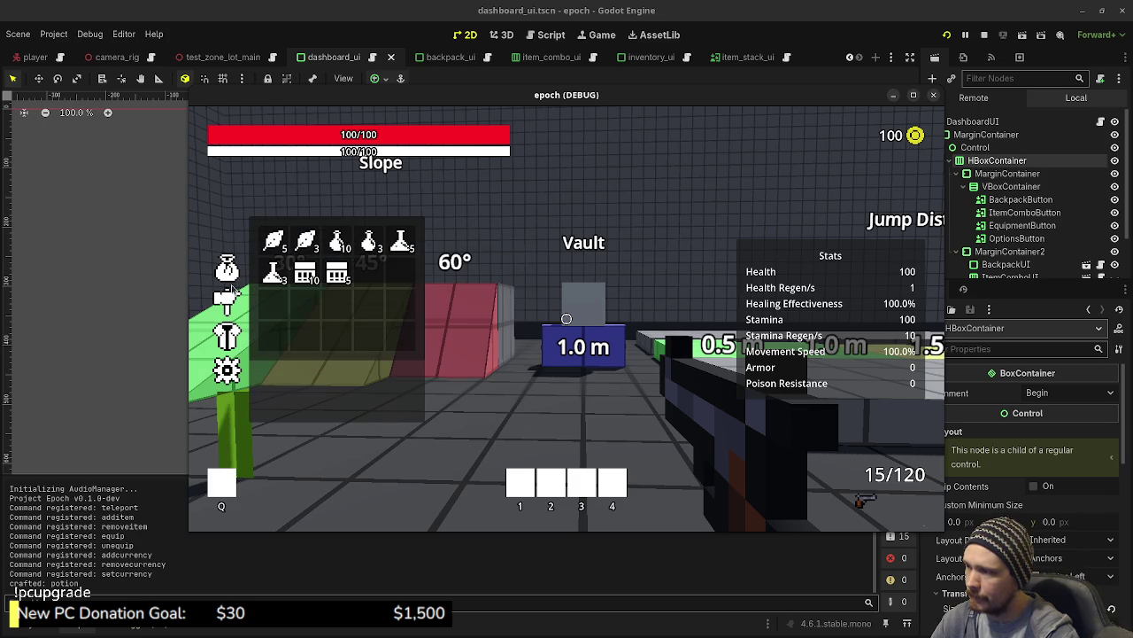
pyautogui.click(234, 301)
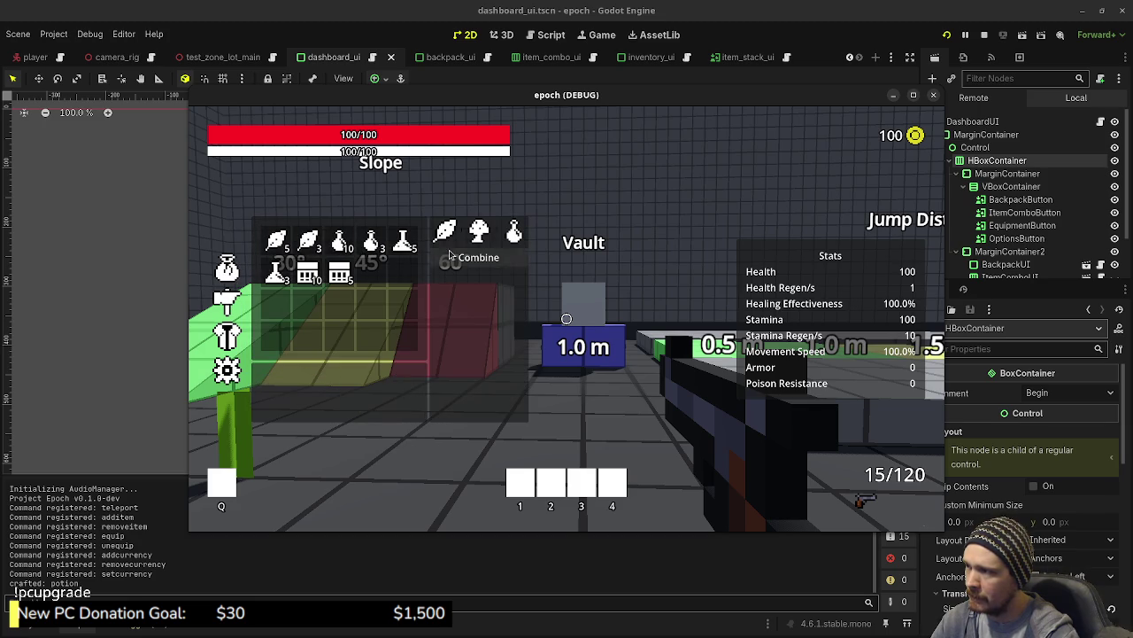
pyautogui.click(985, 35)
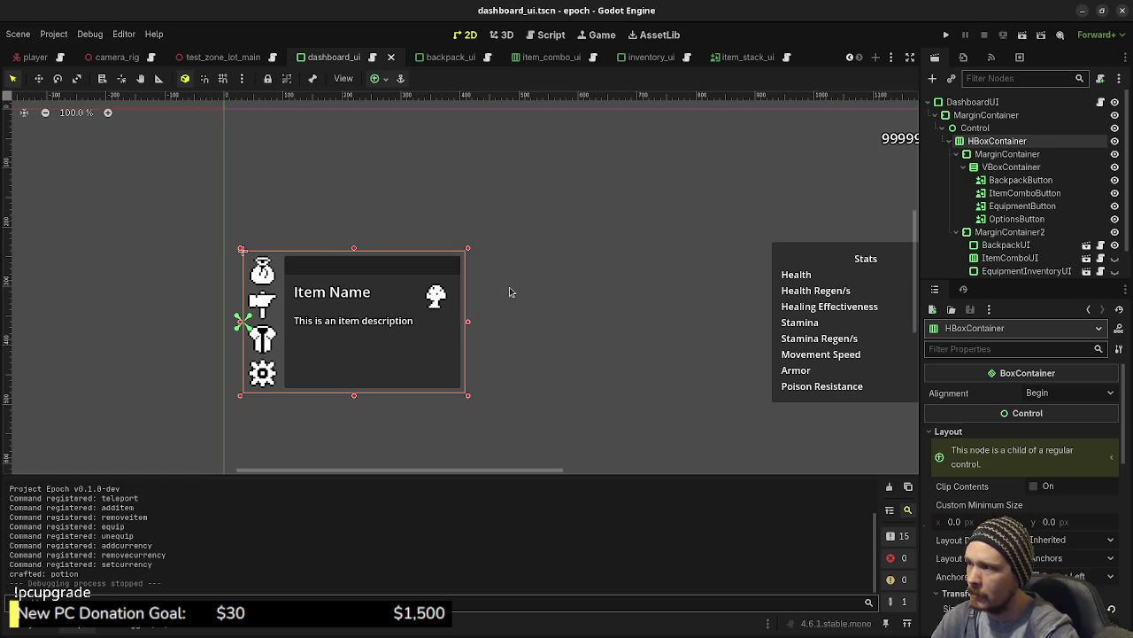
# Give CombinePanel in item_combo_ui a custom minimum width of 200, then save and run.
pyautogui.click(570, 60)
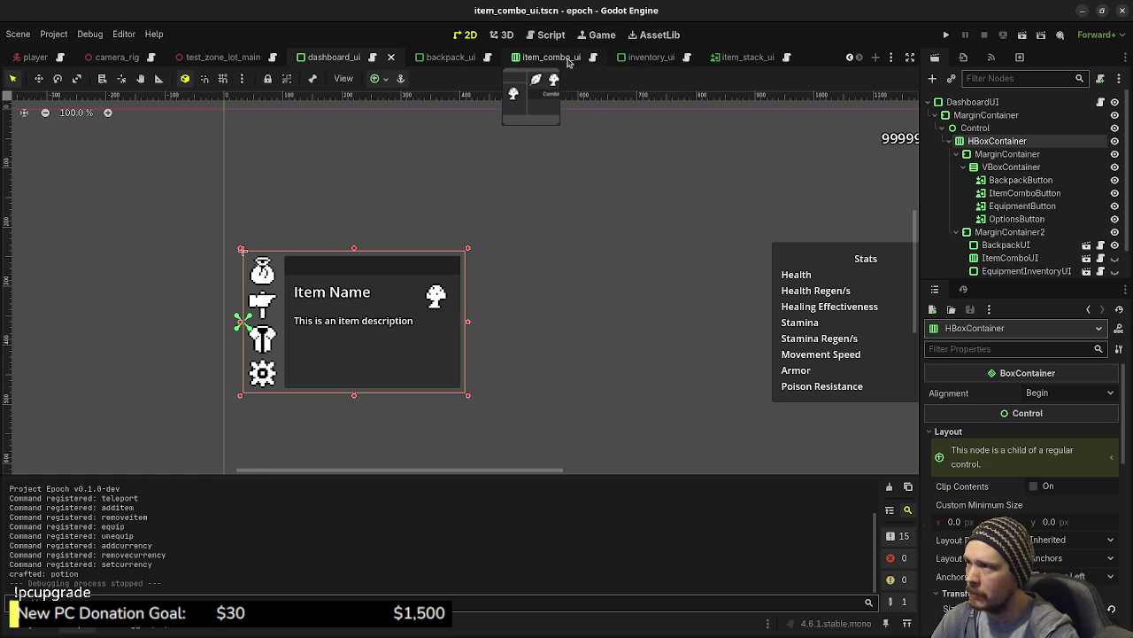
pyautogui.click(979, 246)
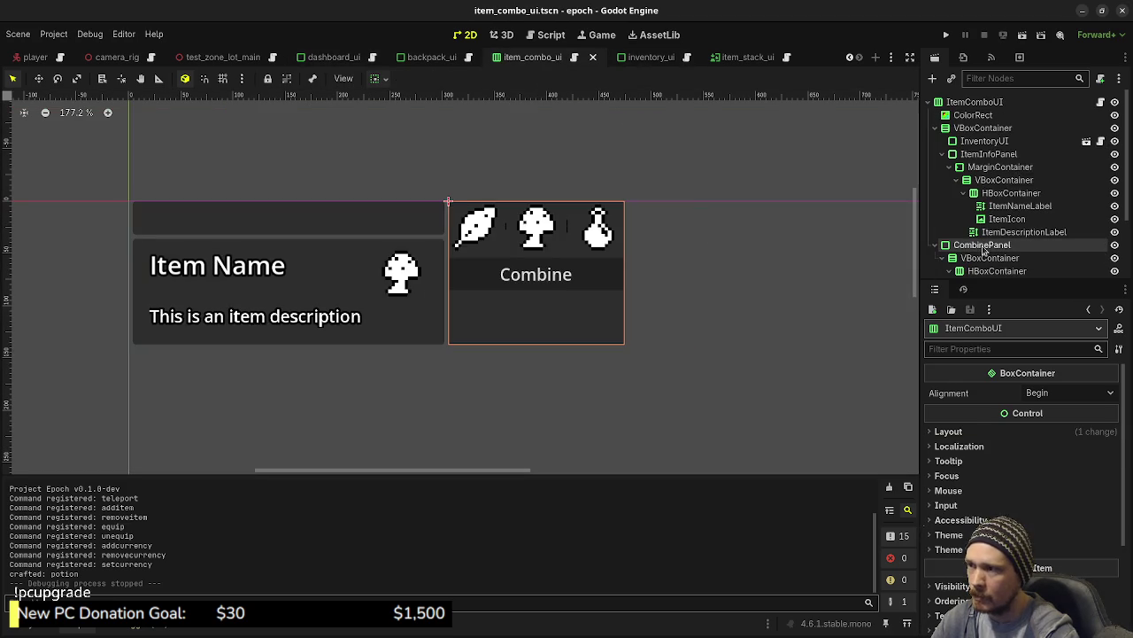
pyautogui.click(948, 431)
pyautogui.scroll(3, 1001, 435)
pyautogui.scroll(3, 1001, 434)
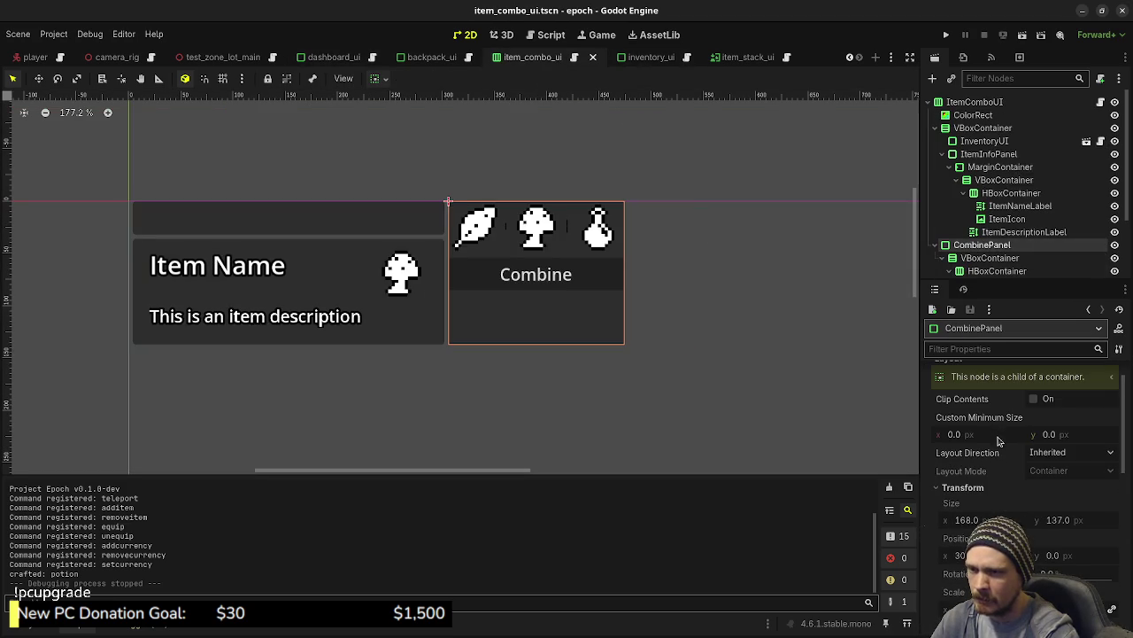
pyautogui.click(986, 434)
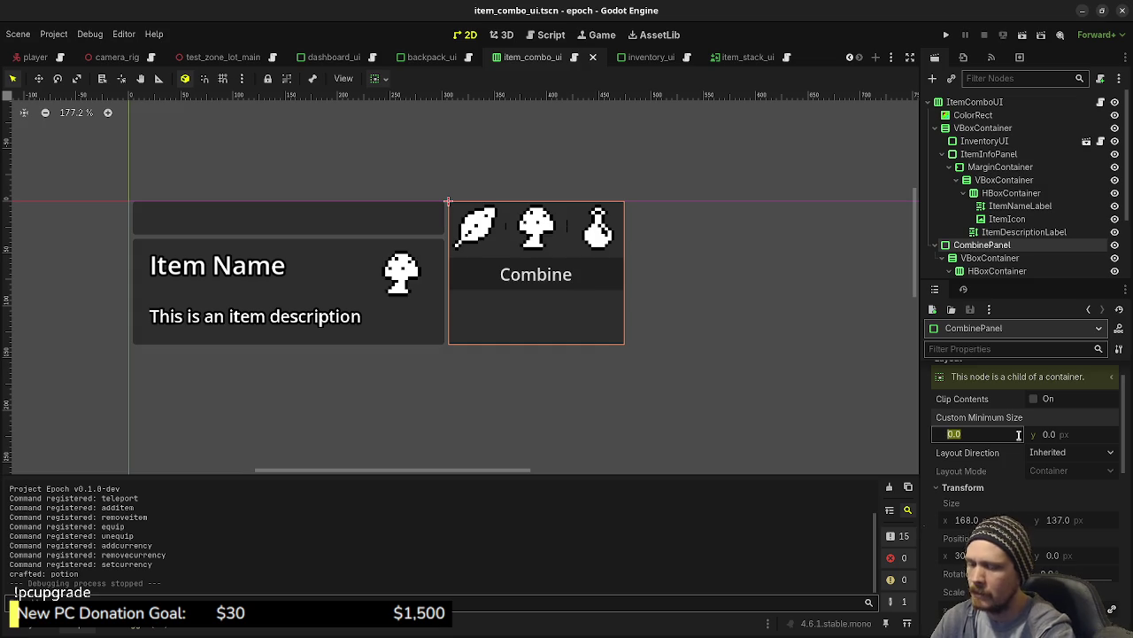
pyautogui.write('200')
pyautogui.press('Return')
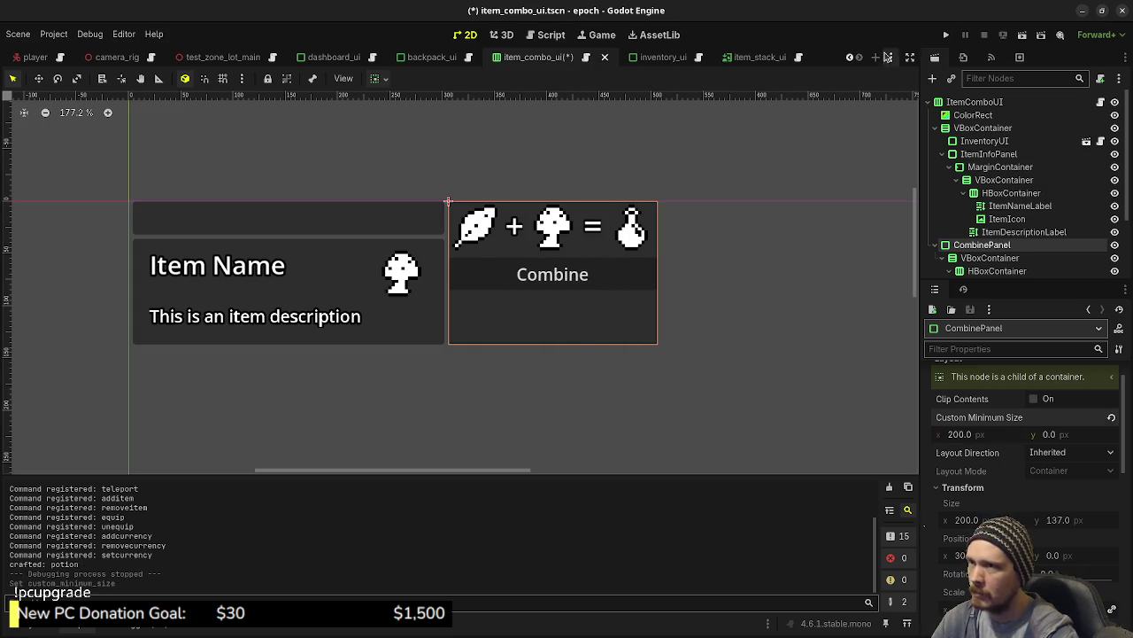
pyautogui.press('F5')
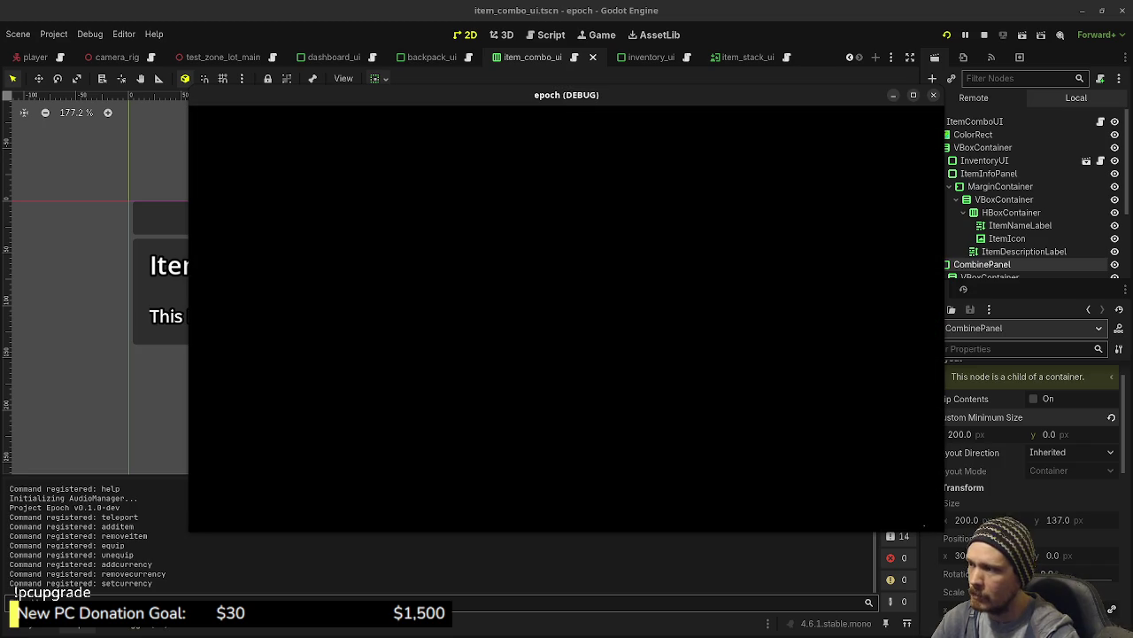
# Try combining leaf and mushroom in the in-game combine panel, then stop the game with F8.
pyautogui.press('Tab')
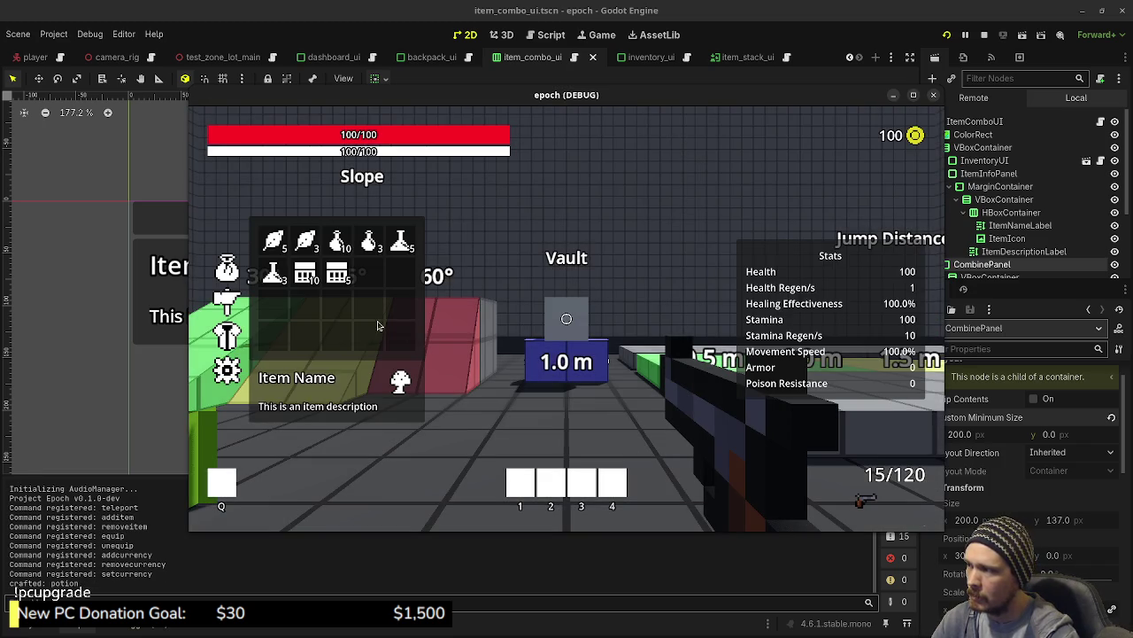
pyautogui.click(232, 304)
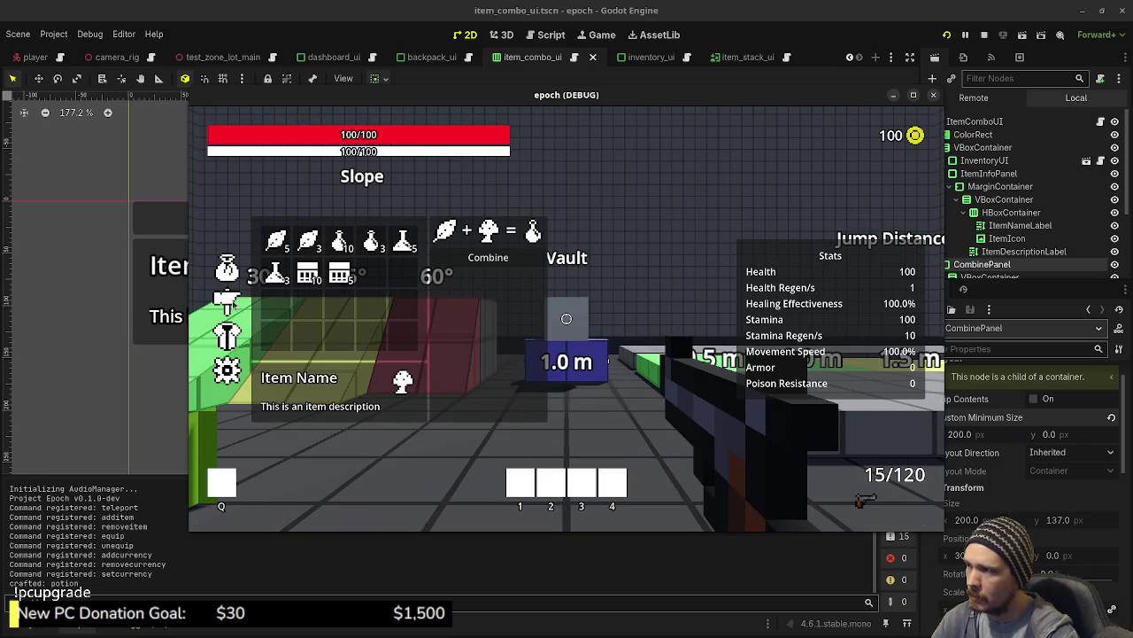
pyautogui.click(485, 258)
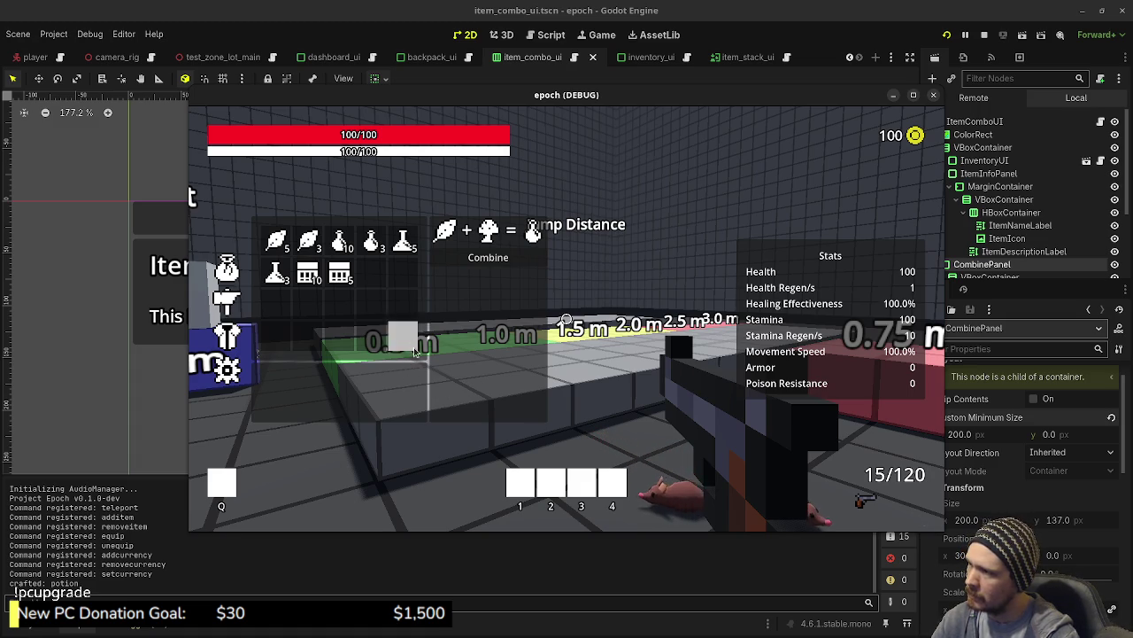
pyautogui.press('F8')
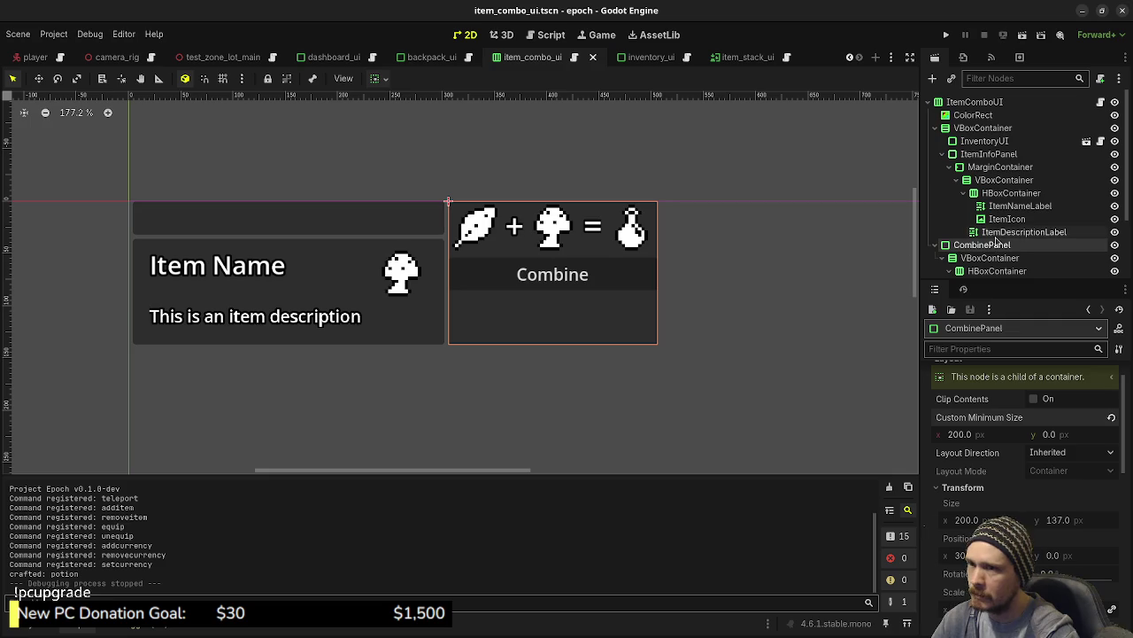
pyautogui.scroll(-3, 994, 258)
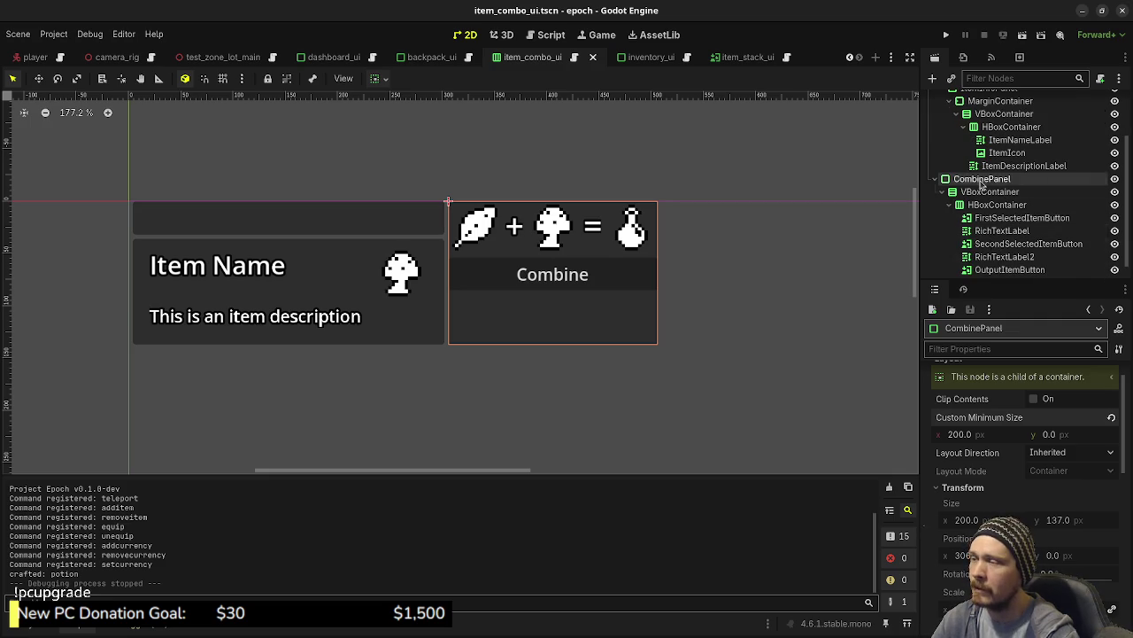
pyautogui.scroll(1, 983, 181)
pyautogui.scroll(1, 987, 215)
pyautogui.scroll(1, 987, 215)
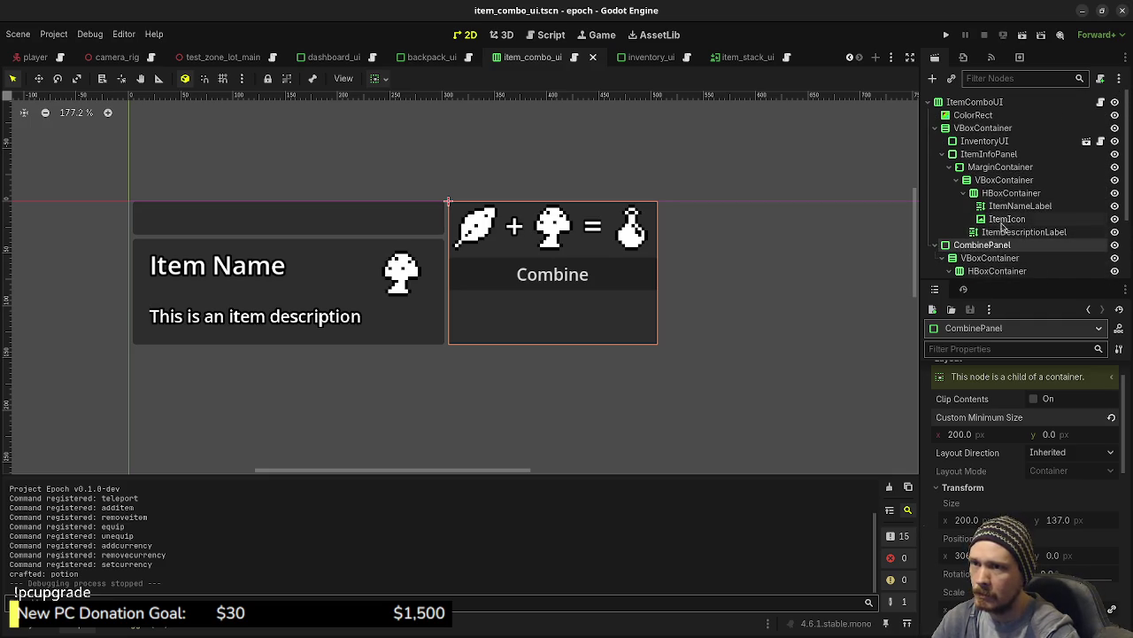
pyautogui.click(974, 115)
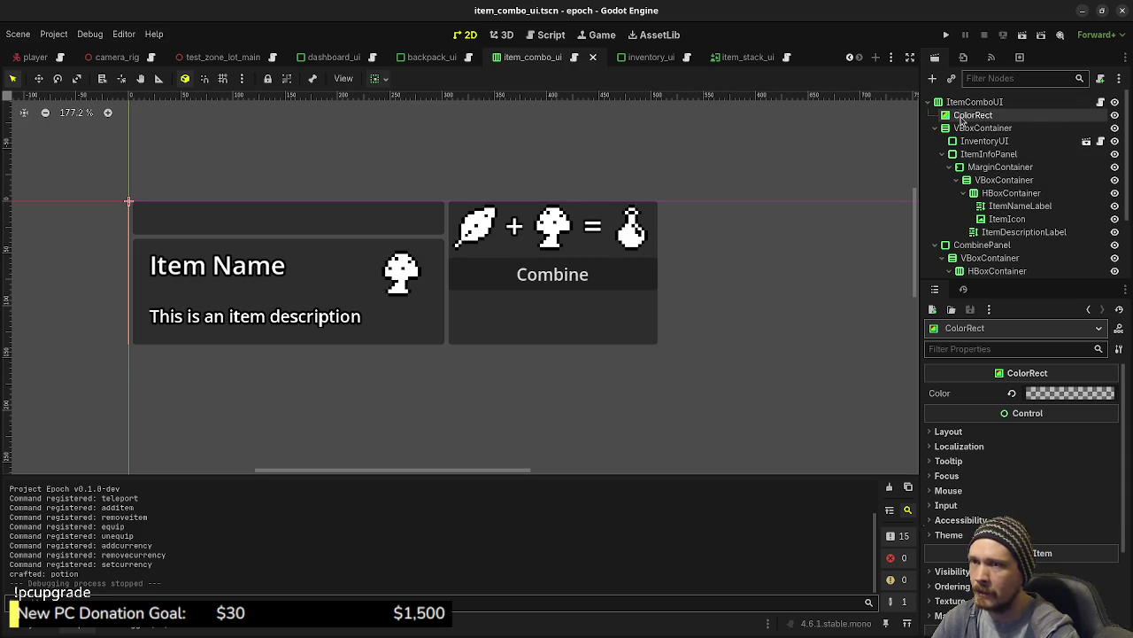
pyautogui.click(949, 432)
pyautogui.scroll(-2, 954, 437)
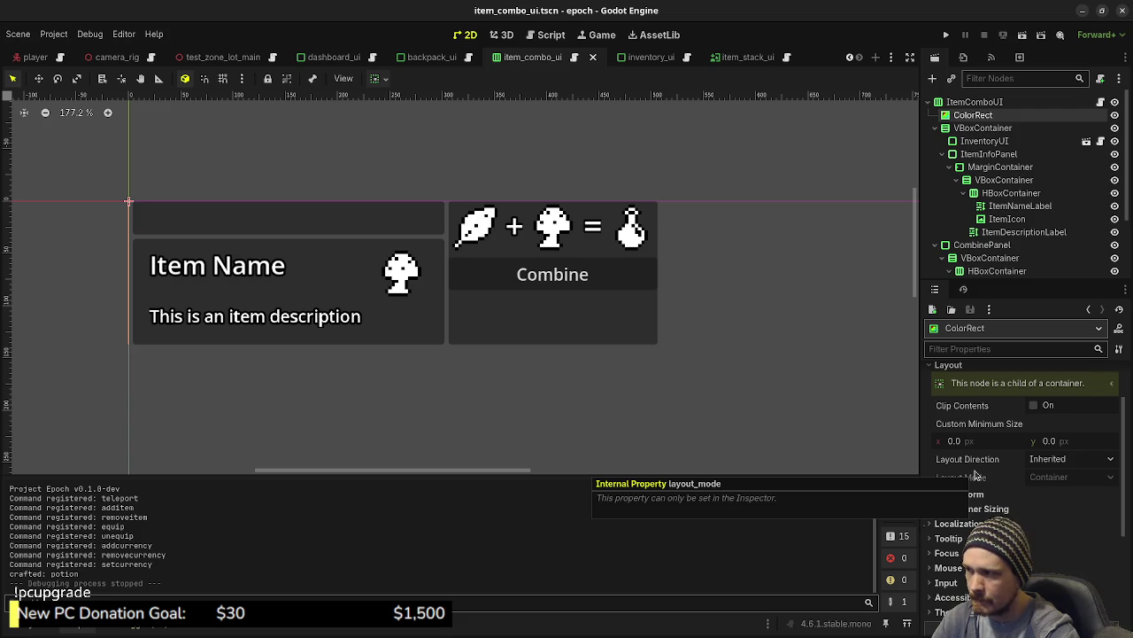
pyautogui.scroll(-2, 975, 476)
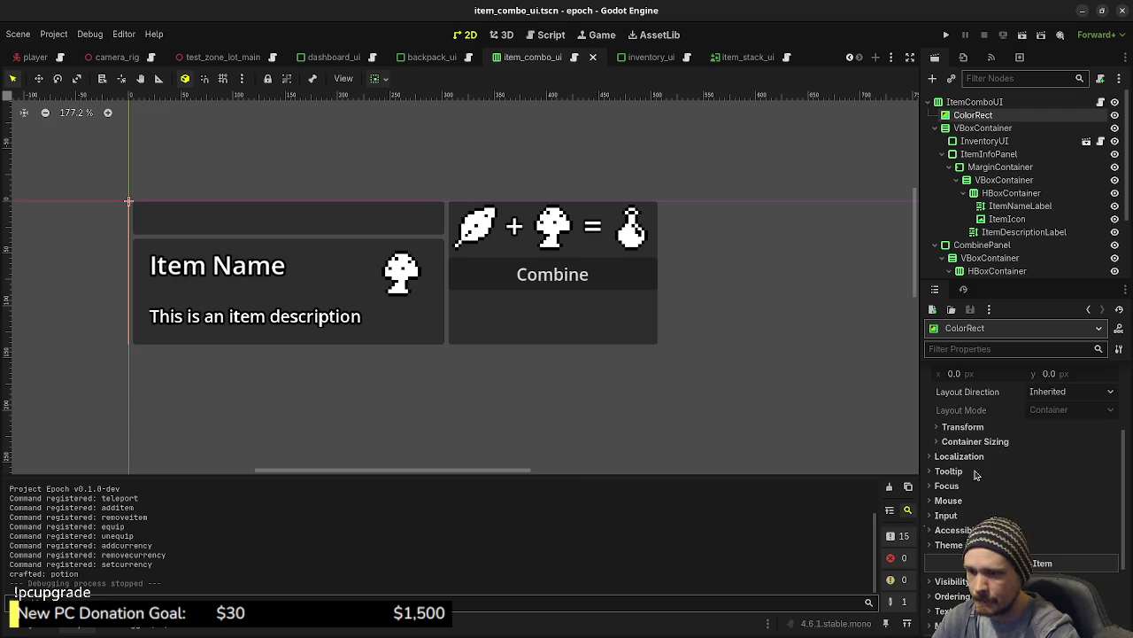
pyautogui.scroll(-4, 974, 516)
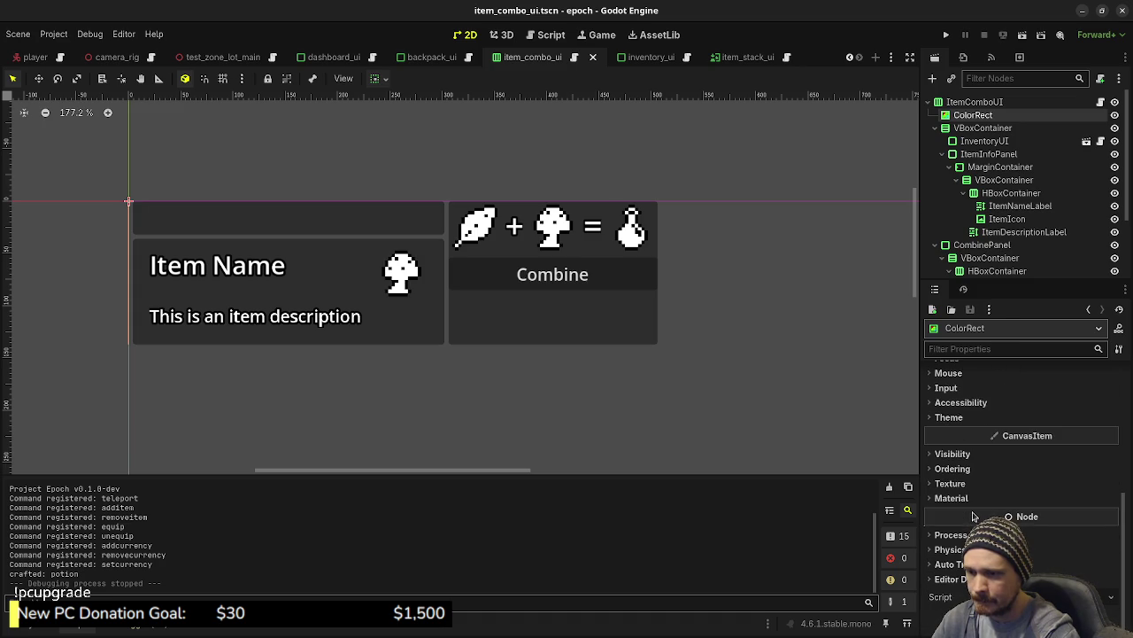
pyautogui.scroll(2, 973, 515)
pyautogui.click(953, 520)
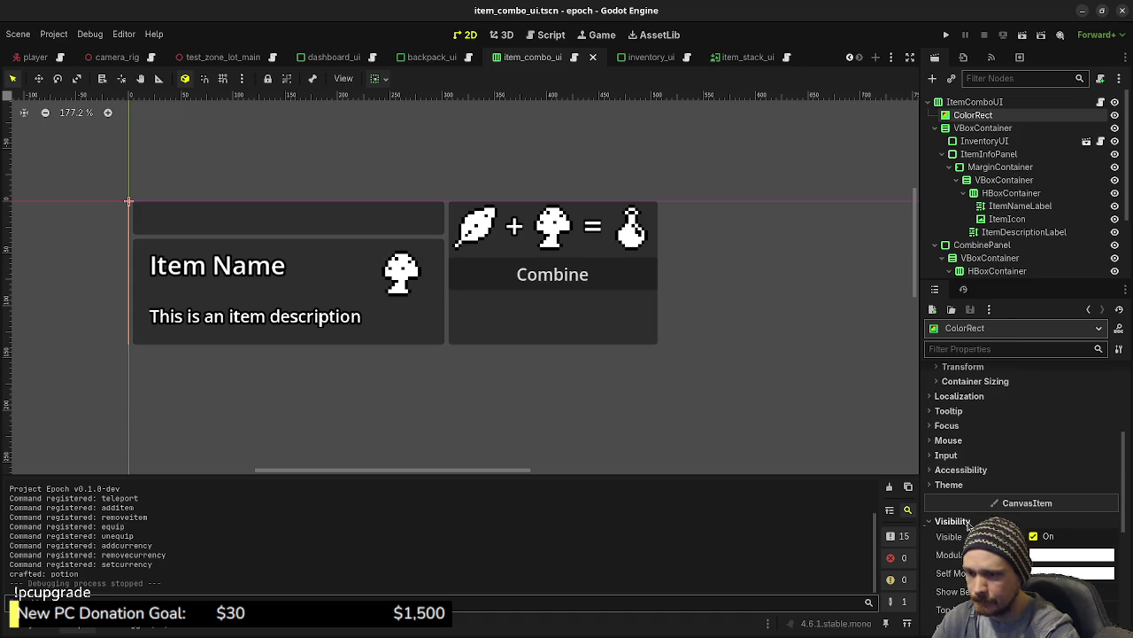
pyautogui.scroll(-2, 969, 525)
pyautogui.scroll(-1, 969, 524)
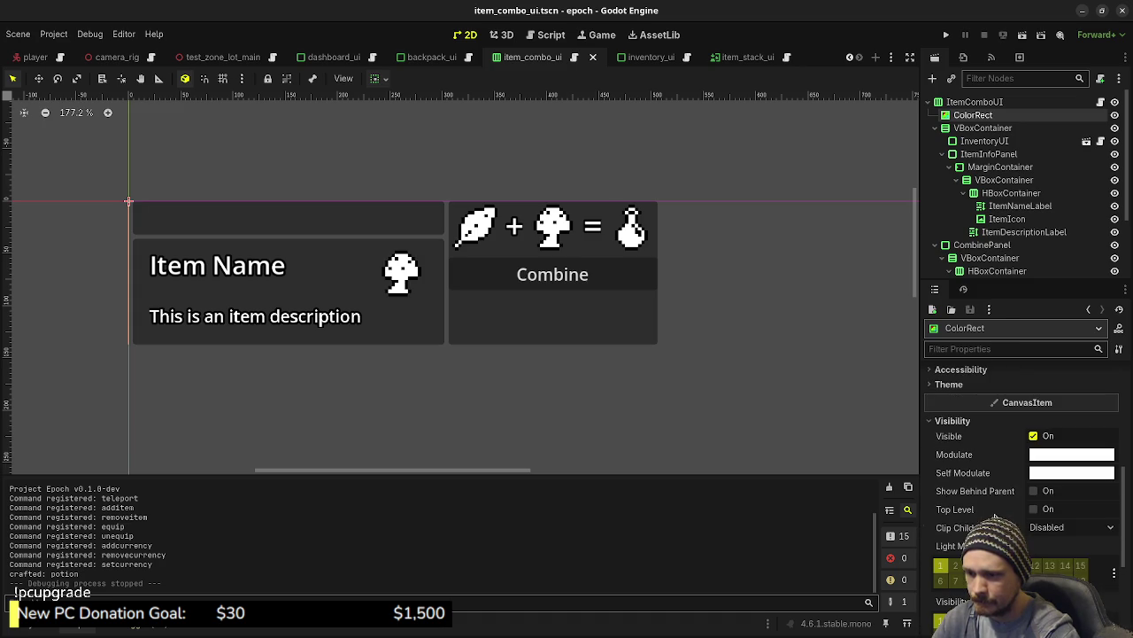
pyautogui.click(1032, 509)
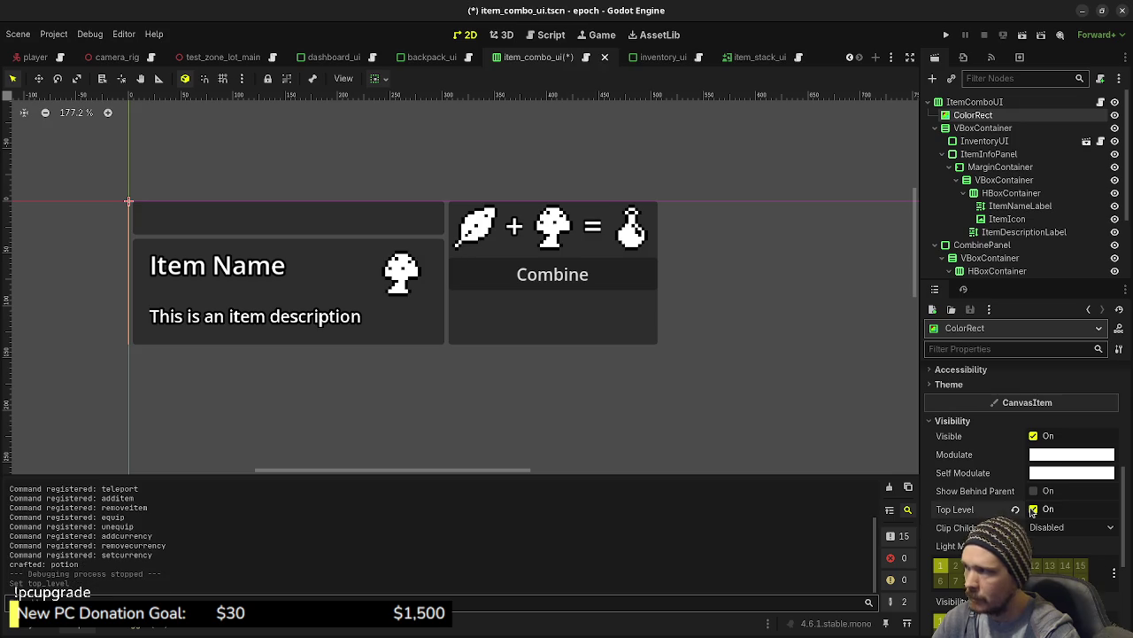
pyautogui.click(1033, 510)
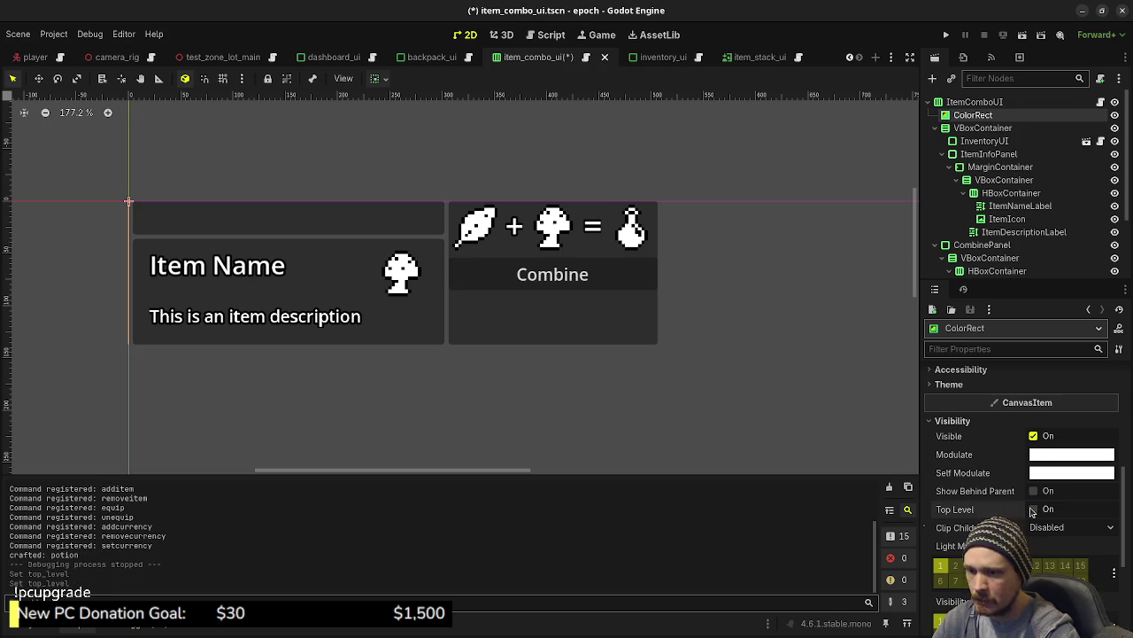
pyautogui.scroll(-3, 1018, 496)
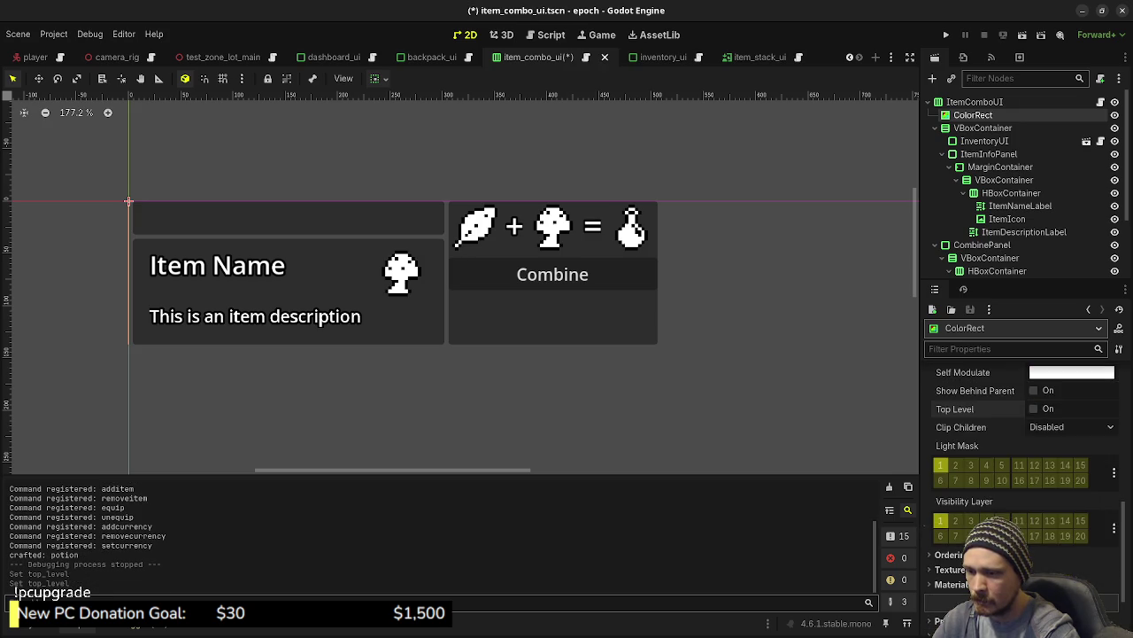
pyautogui.scroll(5, 1019, 496)
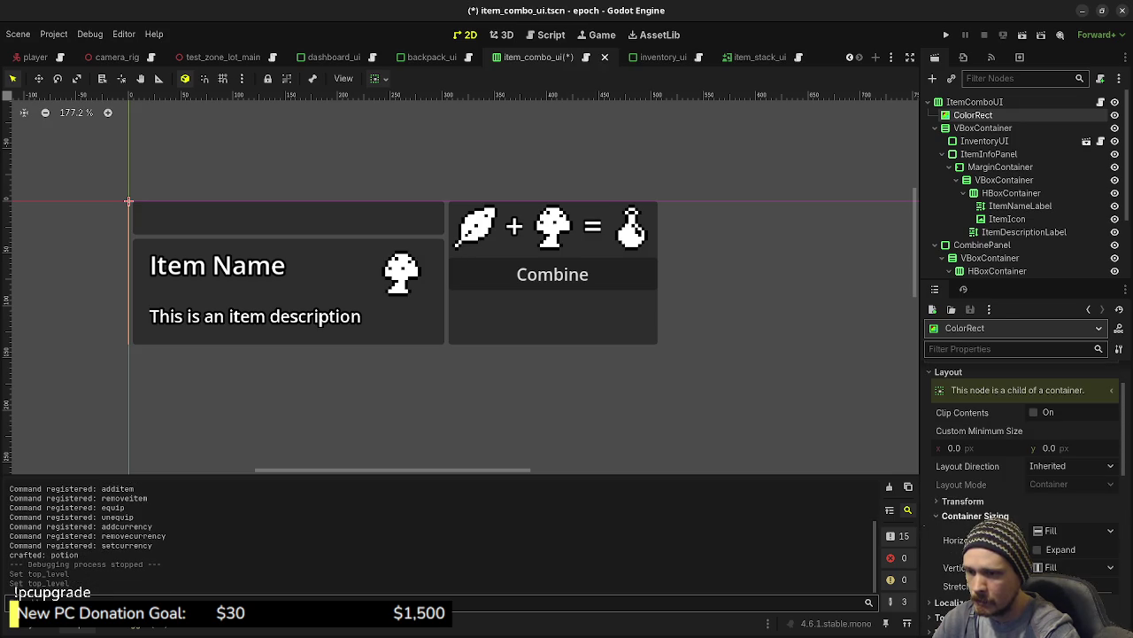
pyautogui.scroll(3, 1019, 478)
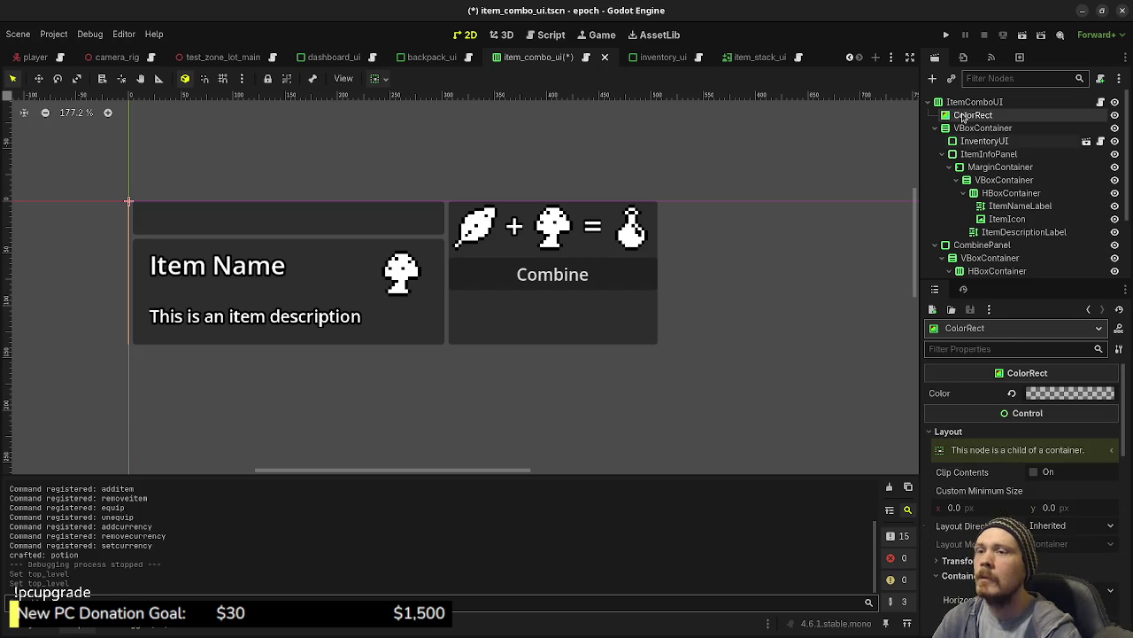
pyautogui.click(958, 102)
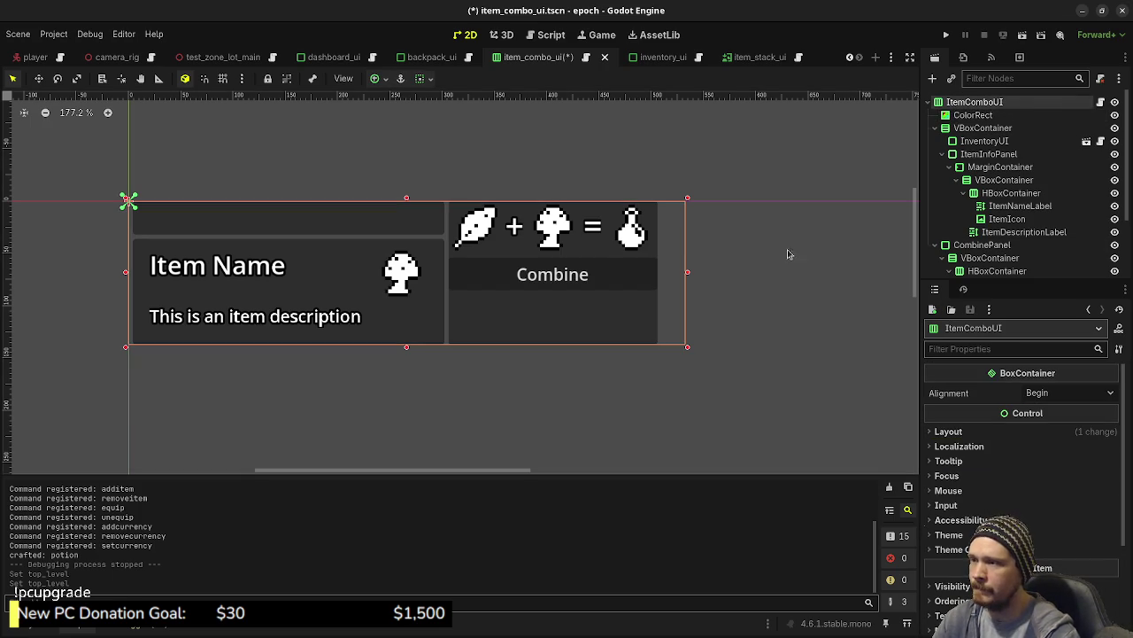
# Narrow the ItemComboUI root and change its type to Control.
pyautogui.moveTo(688, 276); pyautogui.dragTo(660, 276)
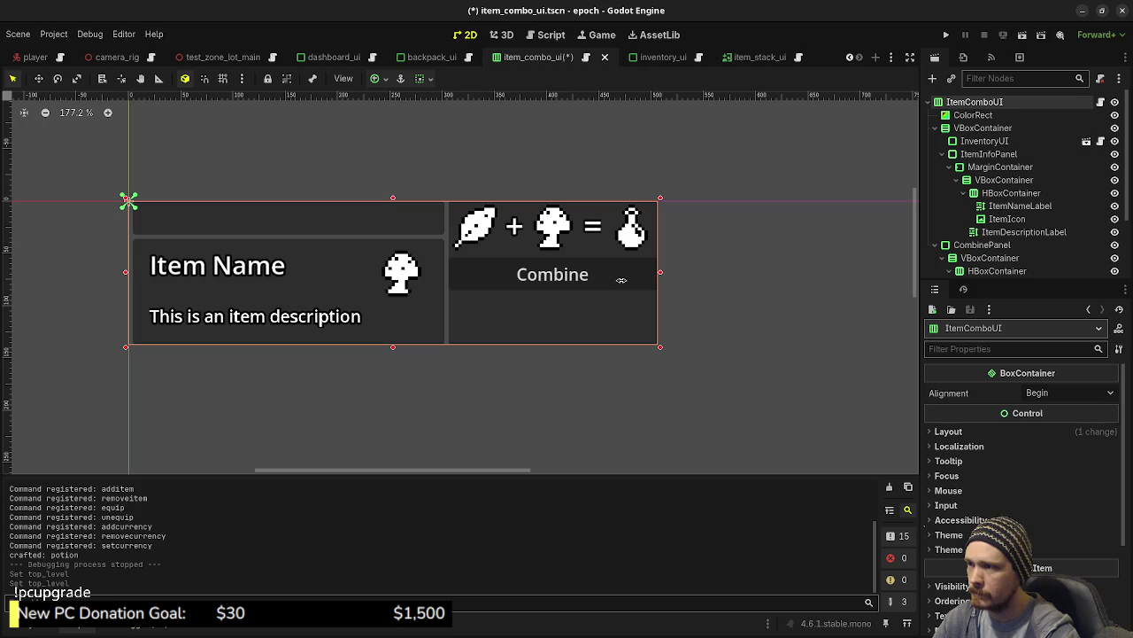
pyautogui.rightClick(949, 105)
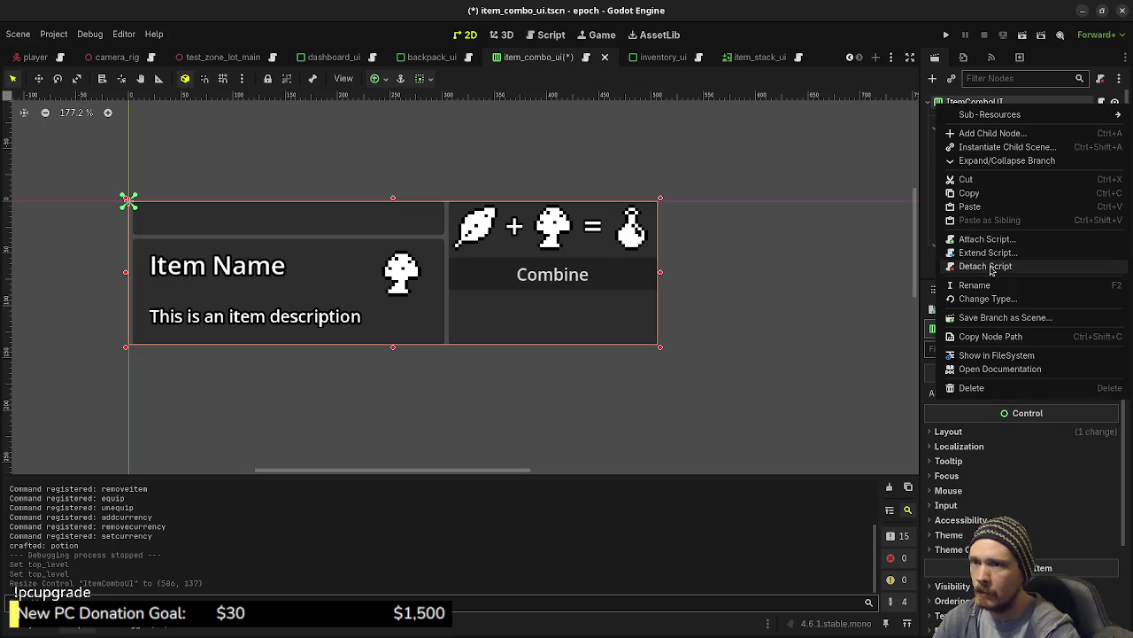
pyautogui.click(983, 296)
pyautogui.write('control')
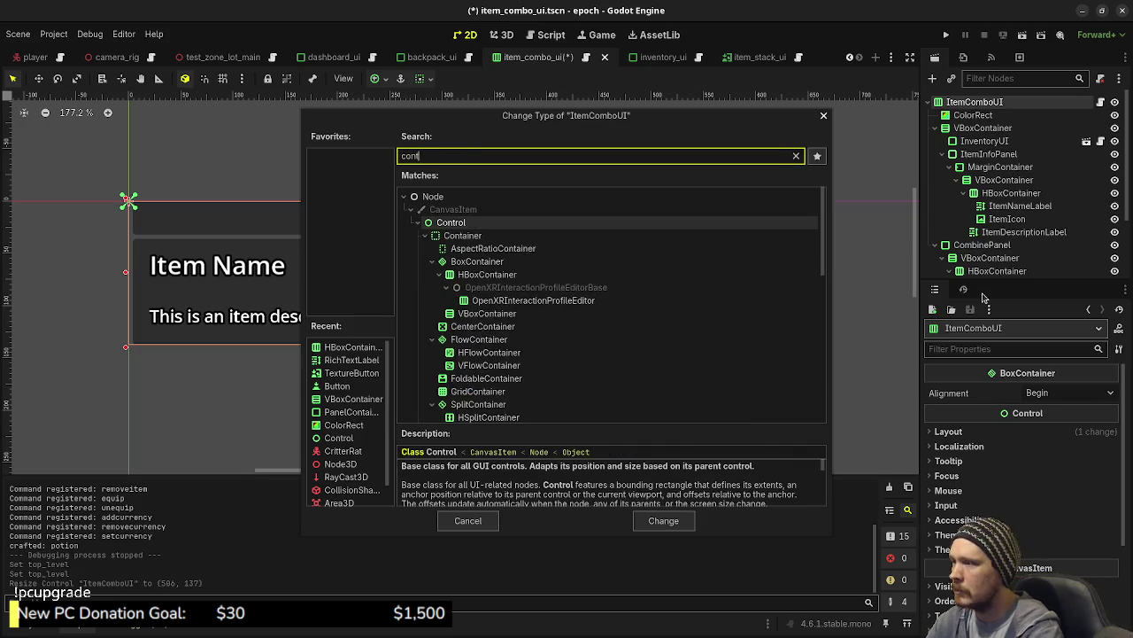
pyautogui.press('Return')
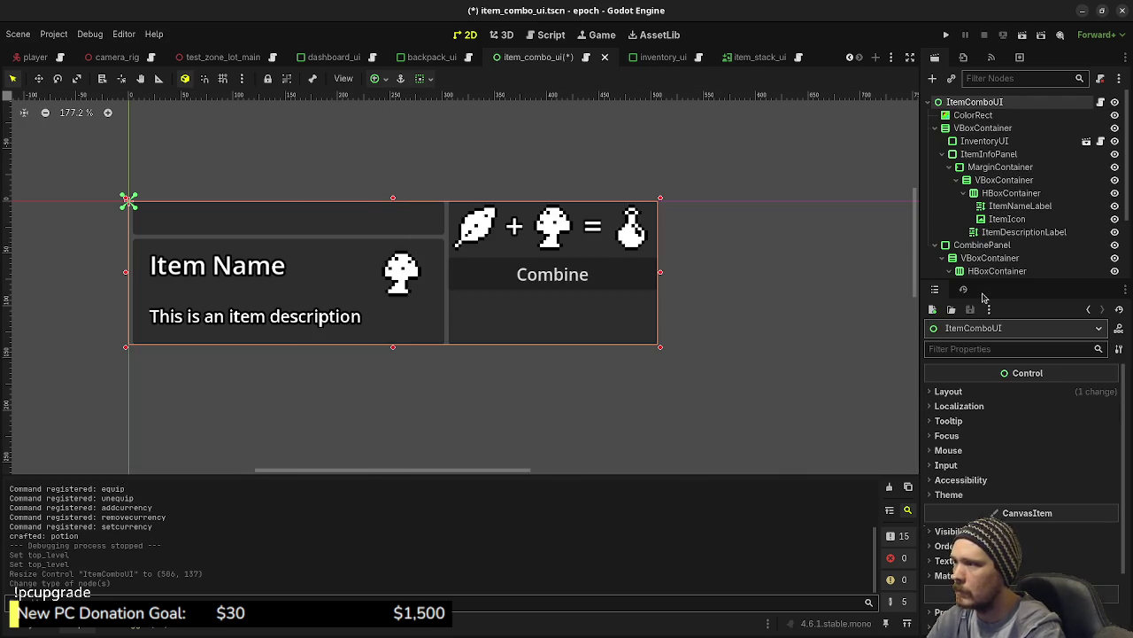
# Add an HBoxContainer under ItemComboUI, placed between ColorRect and VBoxContainer.
pyautogui.hotkey('ctrl', 'a')
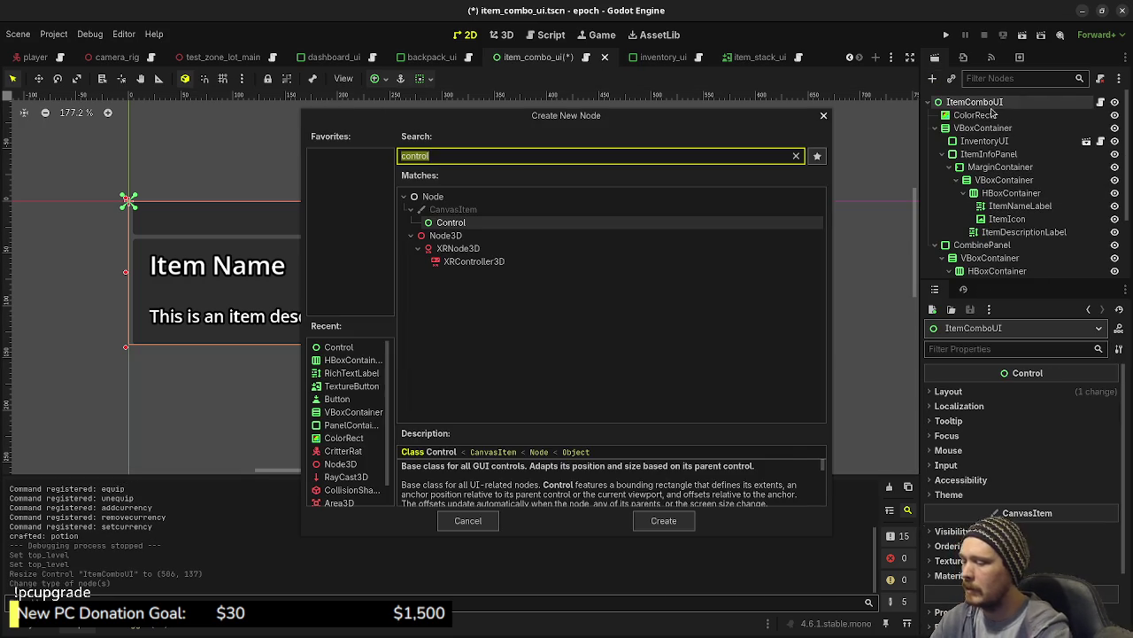
pyautogui.write('hbox')
pyautogui.press('Return')
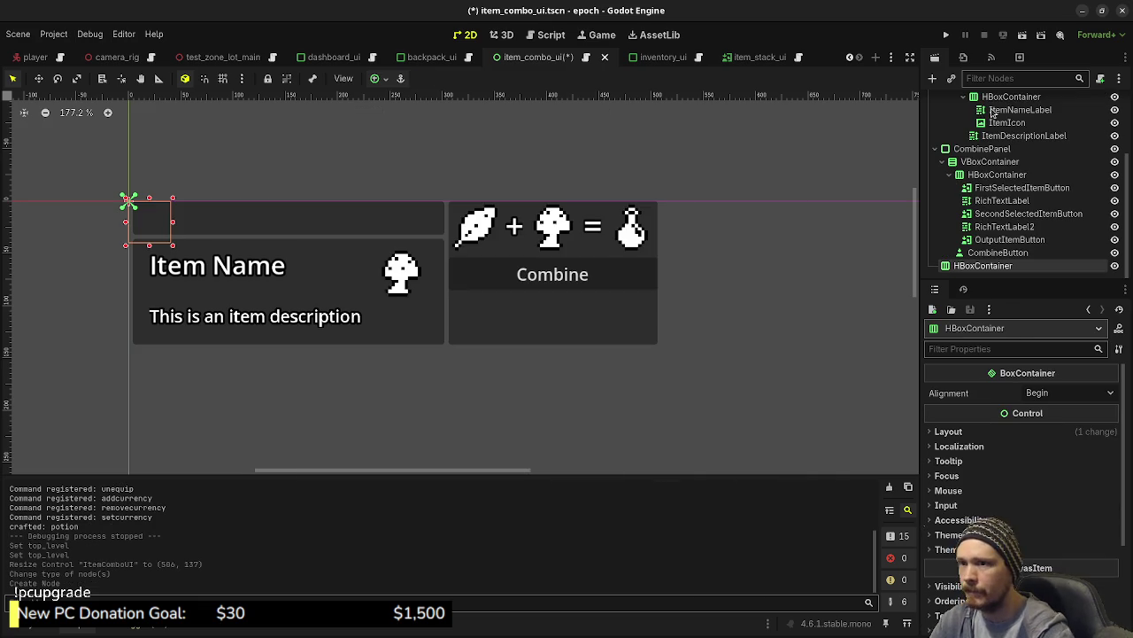
pyautogui.moveTo(981, 266); pyautogui.dragTo(972, 122)
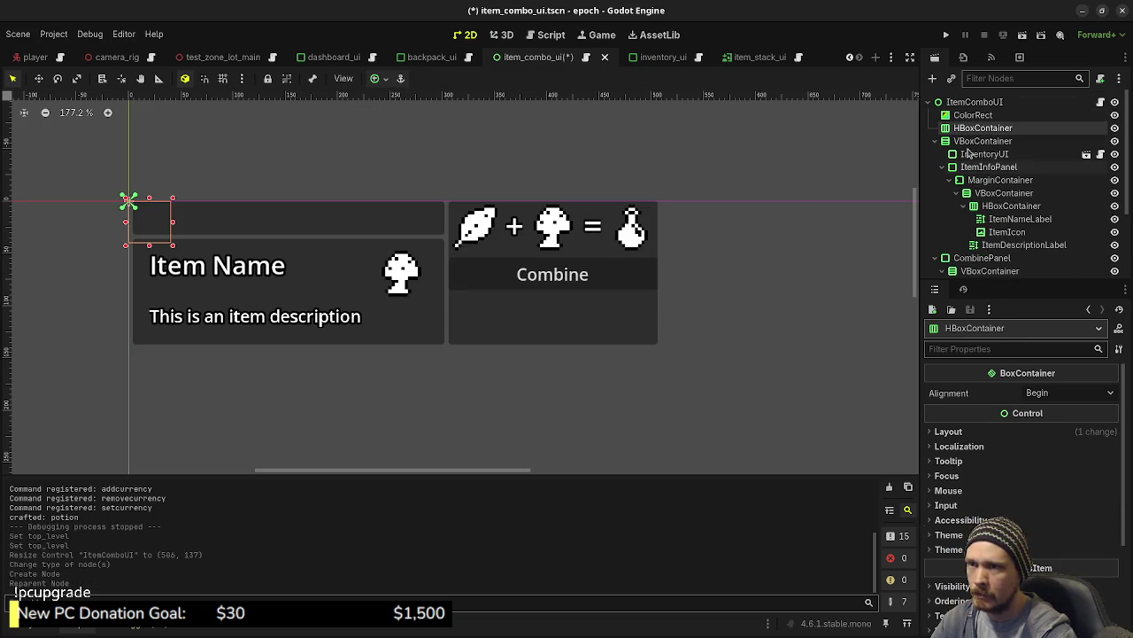
pyautogui.click(983, 140)
# Reparent VBoxContainer and CombinePanel into the new HBoxContainer and reopen item_combo_ui.gd.
pyautogui.click(937, 141)
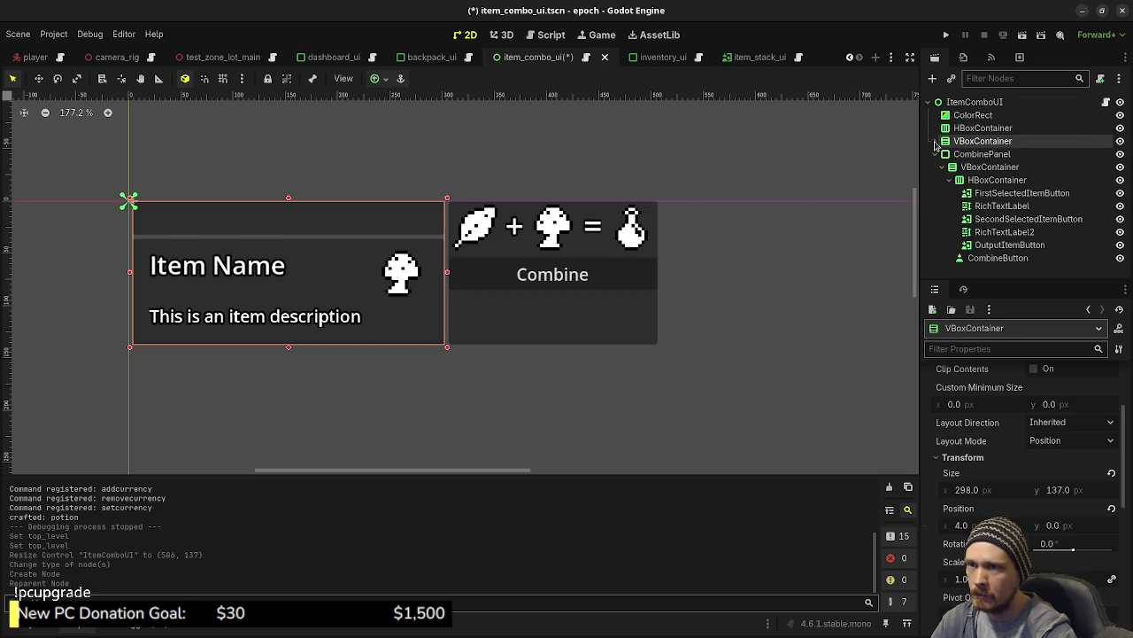
pyautogui.click(937, 154)
pyautogui.click(974, 154)
pyautogui.click(974, 154)
pyautogui.keyDown('ctrl'); pyautogui.click(971, 141); pyautogui.keyUp('ctrl')
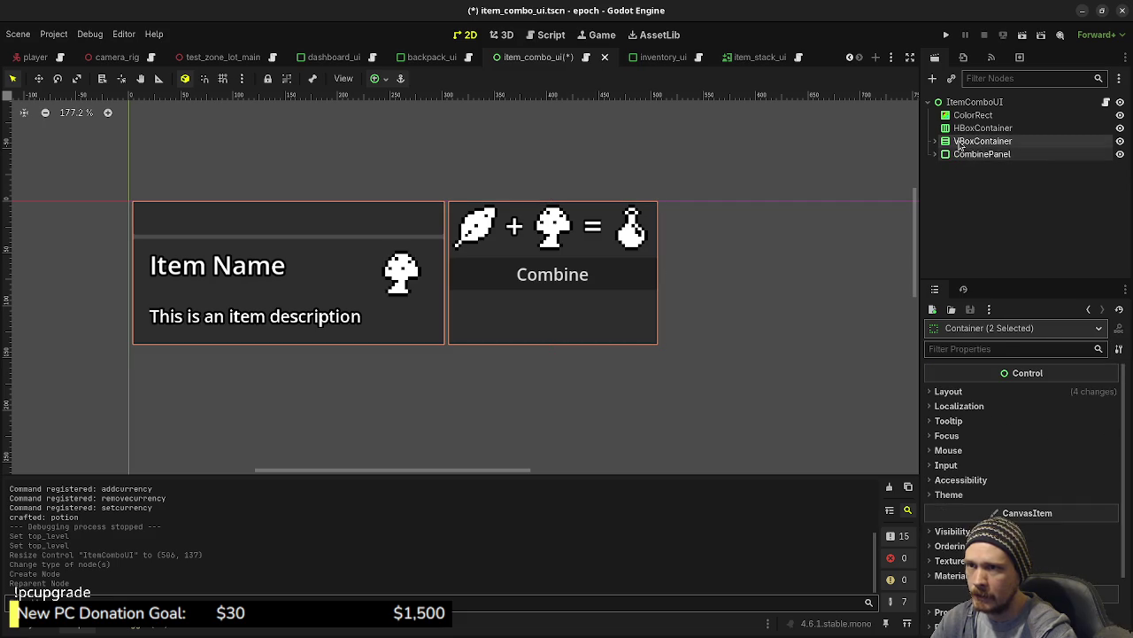
pyautogui.moveTo(971, 141); pyautogui.dragTo(969, 131)
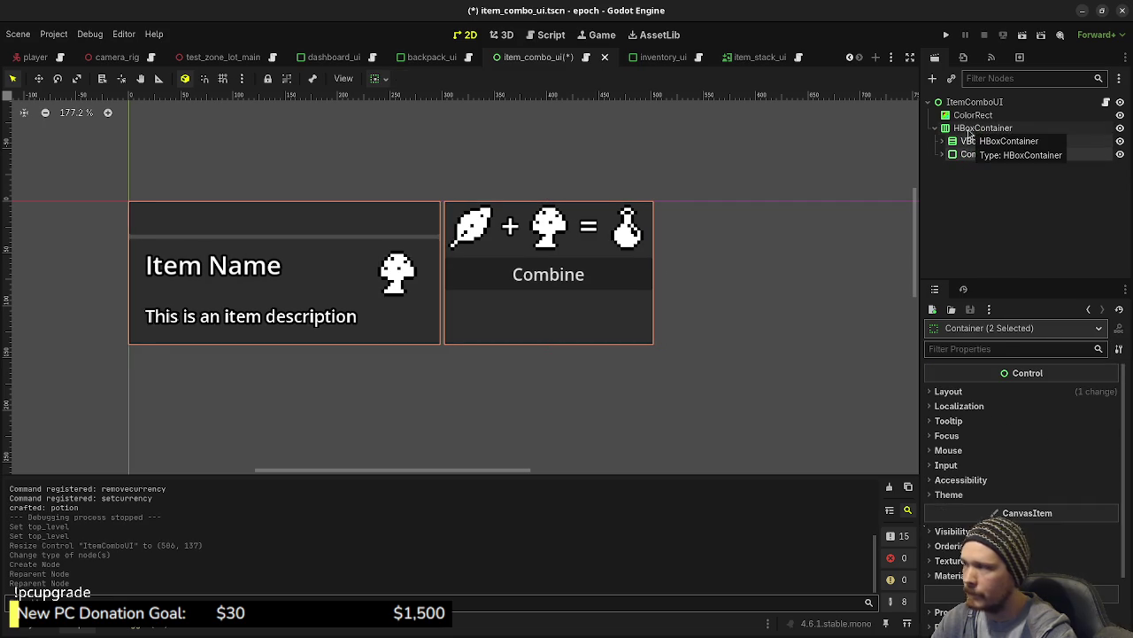
pyautogui.click(966, 130)
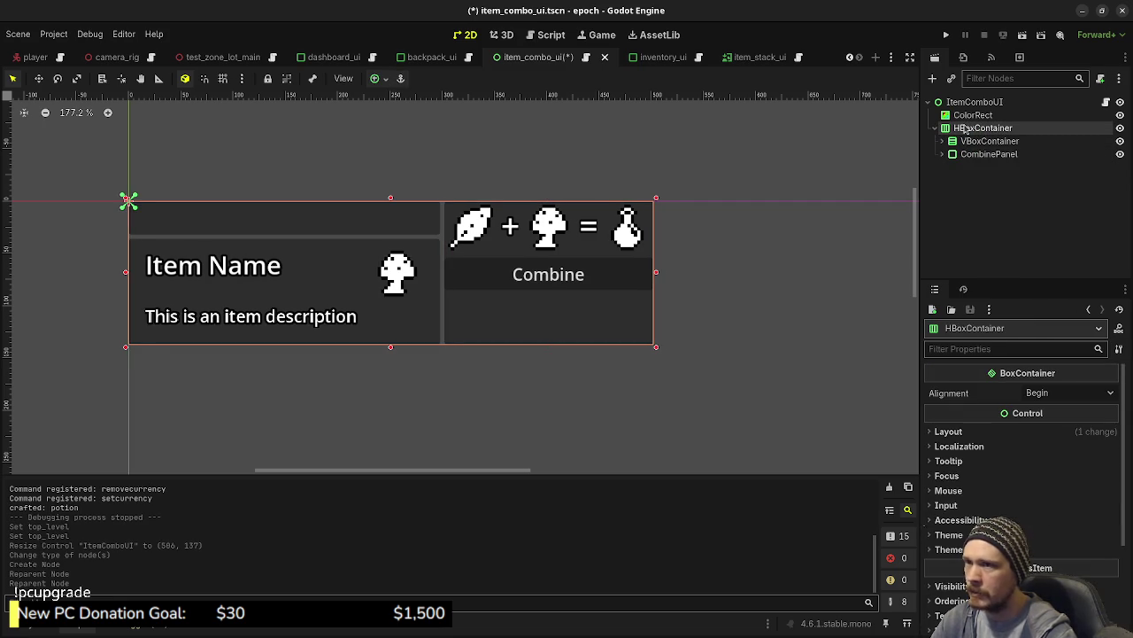
pyautogui.click(979, 102)
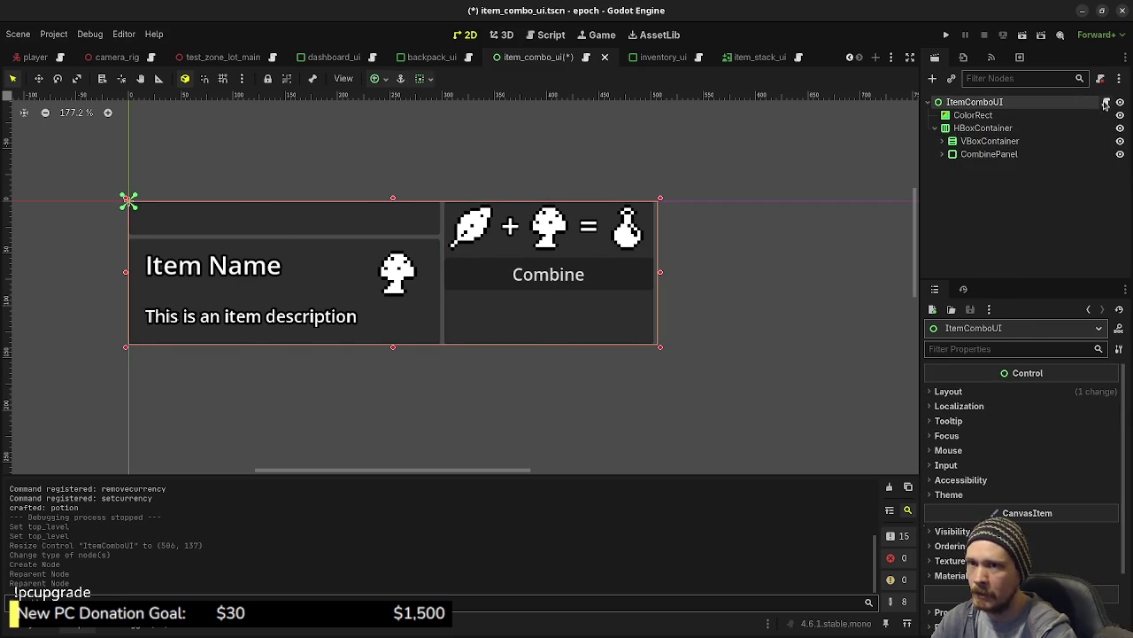
pyautogui.click(1105, 103)
# Change the script's base class back to Control and save.
pyautogui.doubleClick(500, 101)
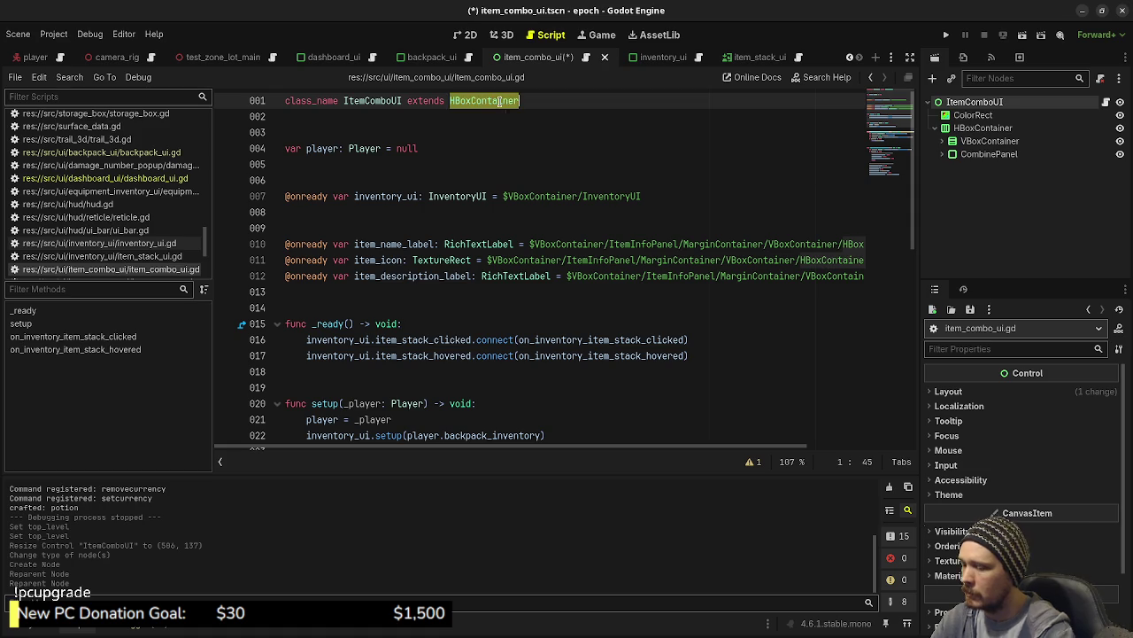
pyautogui.write('Control')
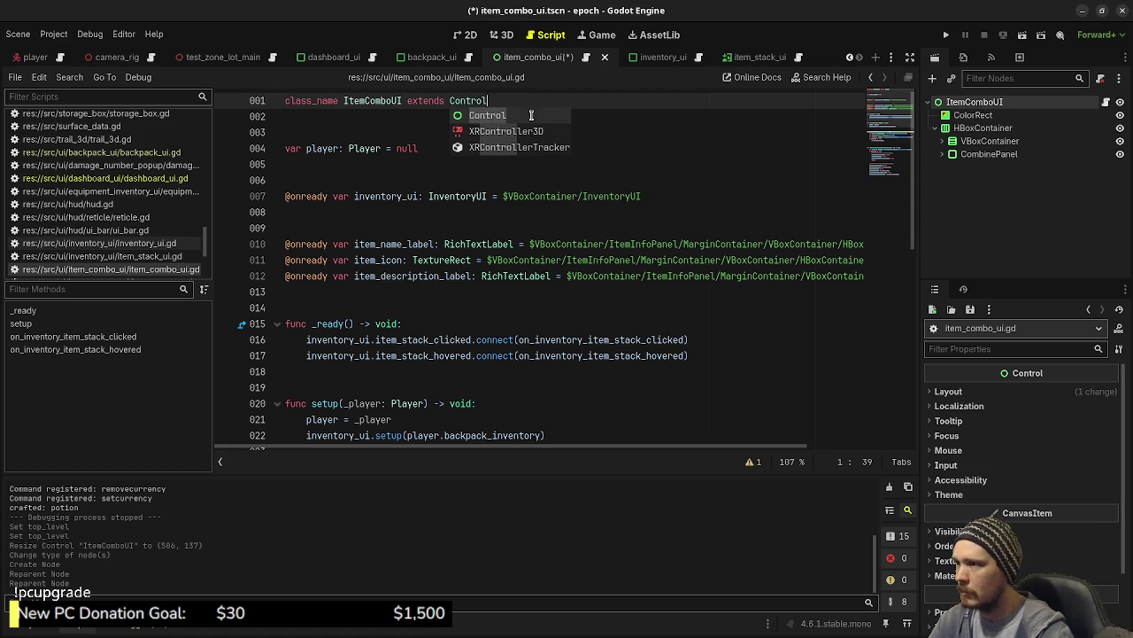
pyautogui.click(692, 195)
pyautogui.hotkey('ctrl', 's')
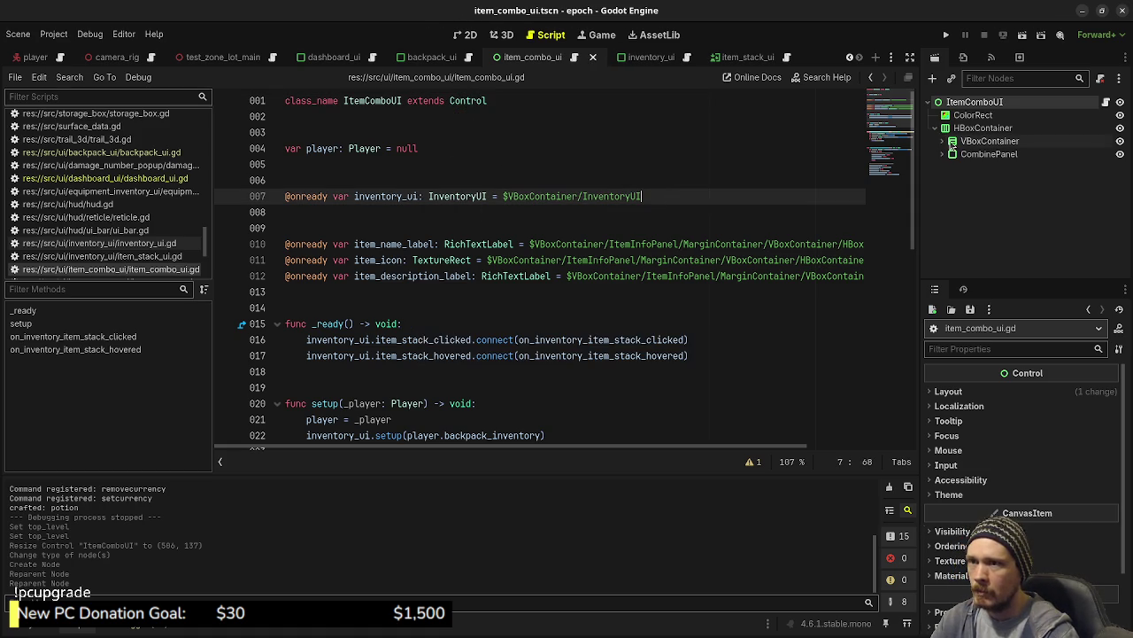
pyautogui.moveTo(636, 196); pyautogui.dragTo(280, 196)
pyautogui.press('BackSpace')
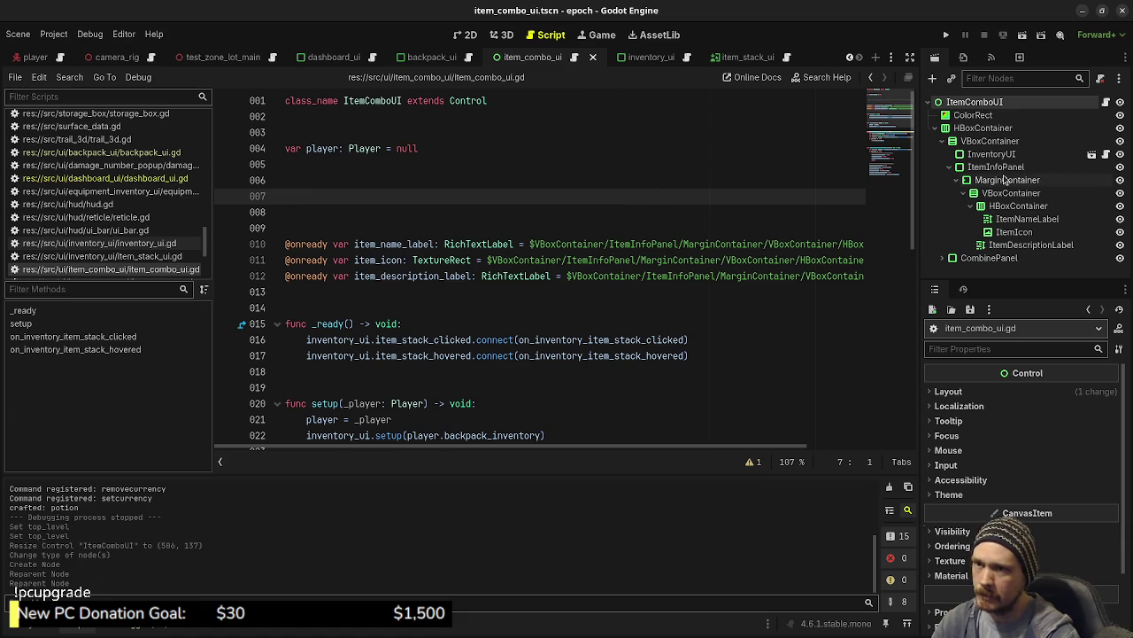
pyautogui.moveTo(990, 154); pyautogui.dragTo(467, 205)
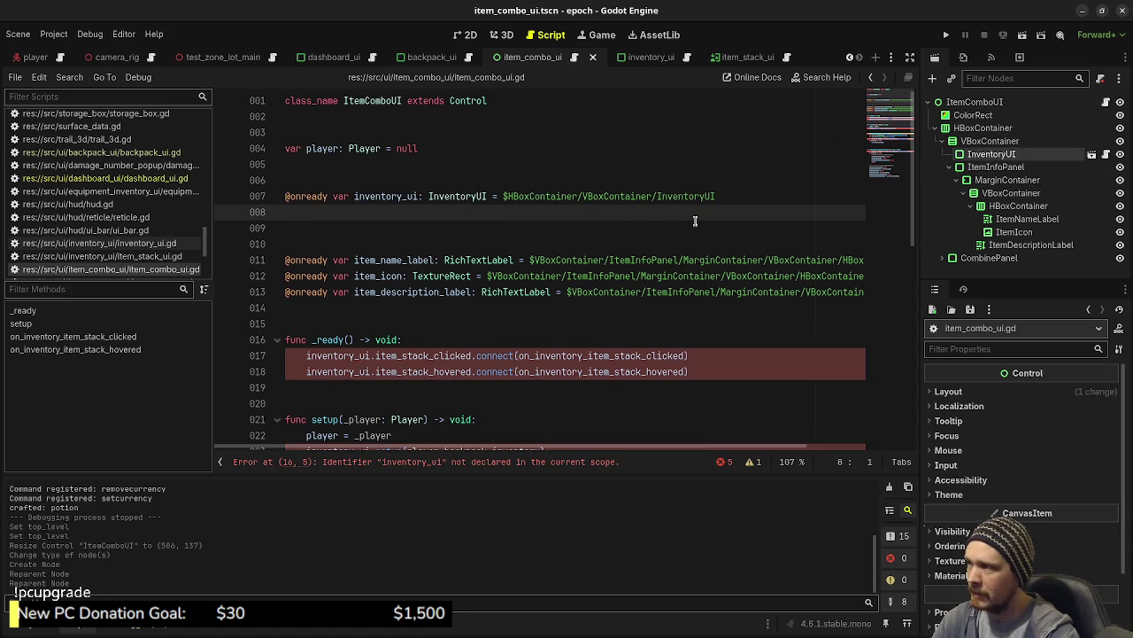
pyautogui.hotkey('ctrl', 's')
pyautogui.moveTo(397, 307); pyautogui.dragTo(261, 263)
pyautogui.press('Delete')
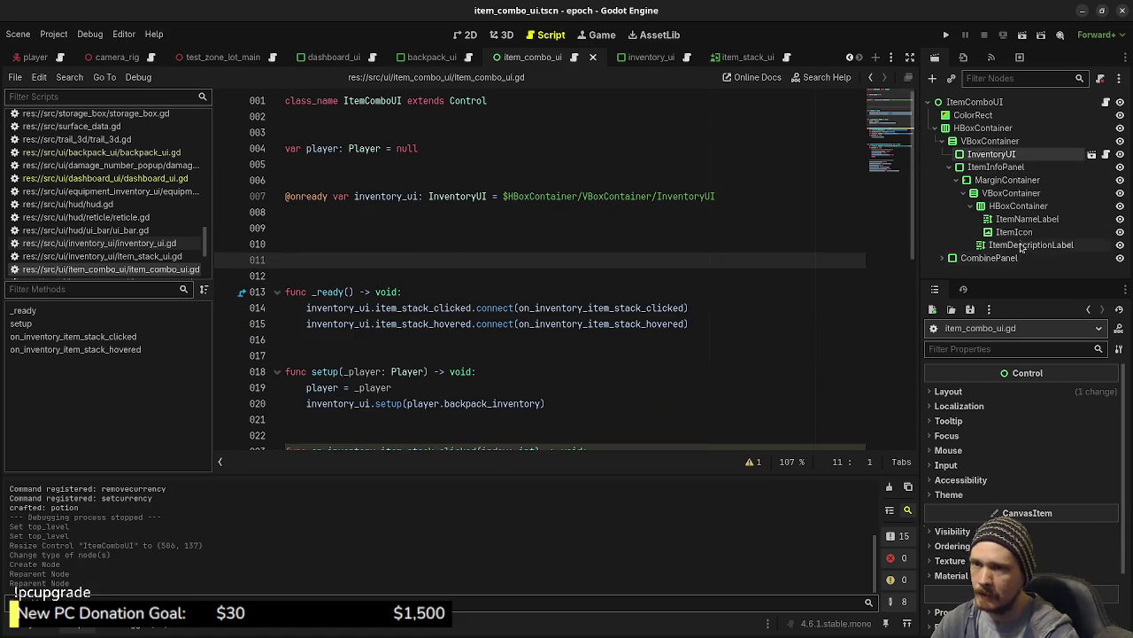
pyautogui.click(1028, 219)
pyautogui.moveTo(1027, 218)
pyautogui.mouseDown()
pyautogui.moveTo(468, 266)
pyautogui.moveTo(779, 248)
pyautogui.moveTo(522, 282)
pyautogui.mouseUp()
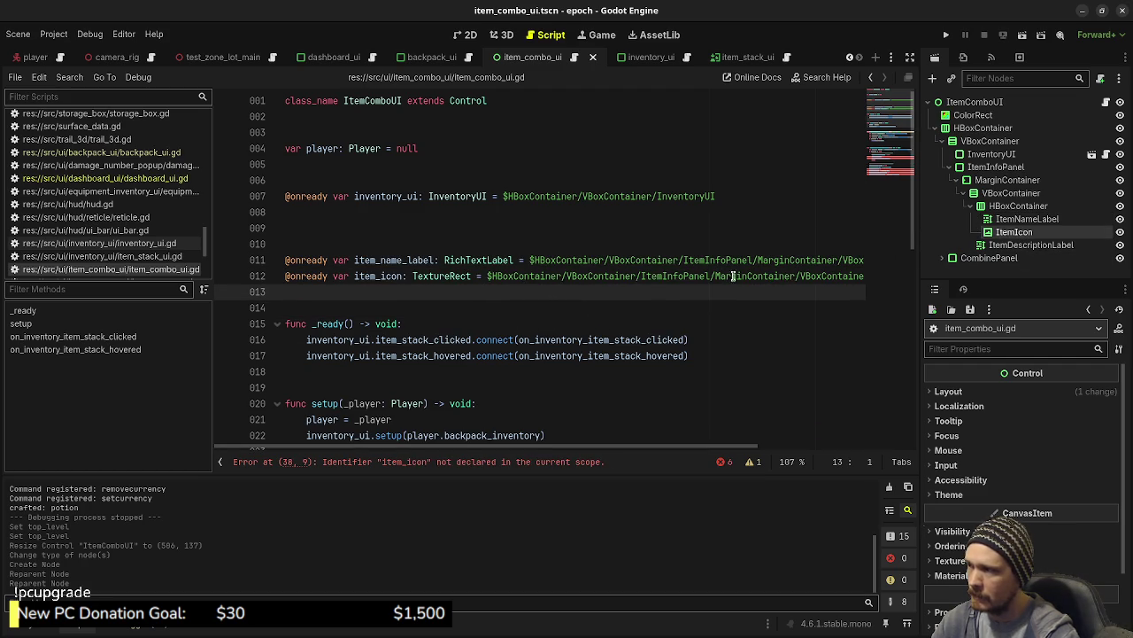
pyautogui.moveTo(1032, 245)
pyautogui.mouseDown()
pyautogui.moveTo(775, 259)
pyautogui.moveTo(495, 302)
pyautogui.mouseUp()
pyautogui.click(439, 245)
pyautogui.press('BackSpace')
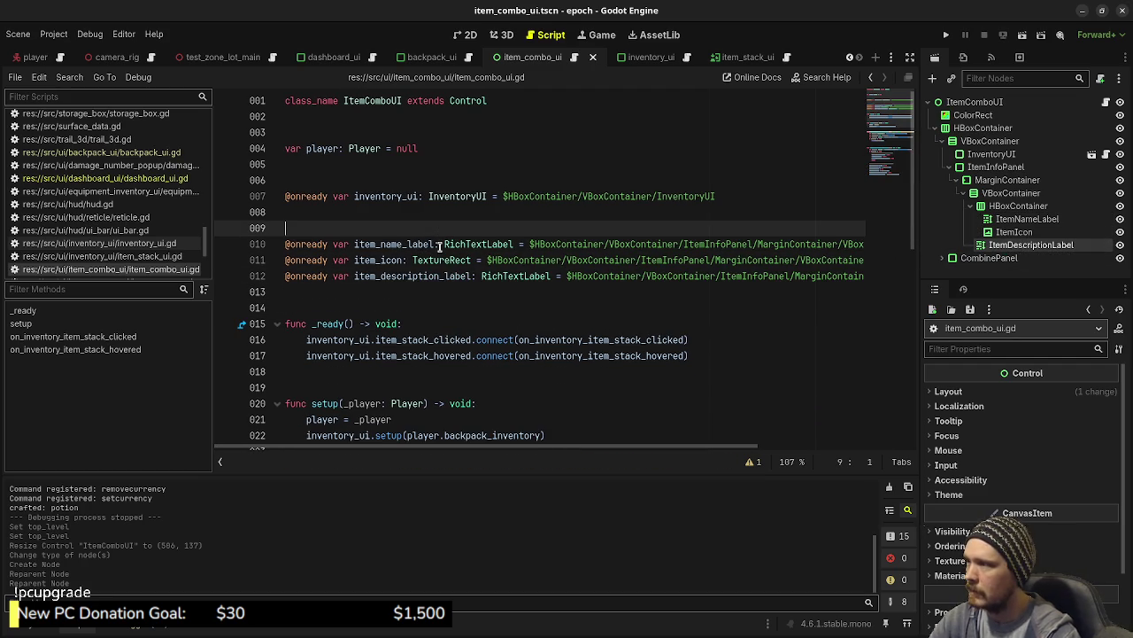
pyautogui.press('BackSpace')
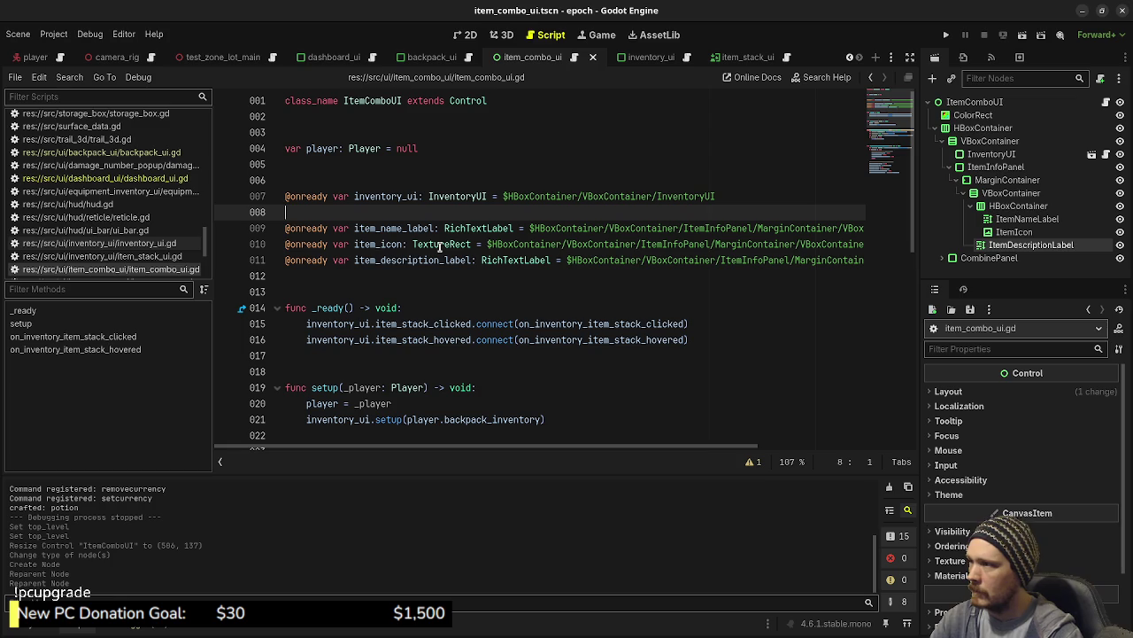
pyautogui.hotkey('ctrl', 's')
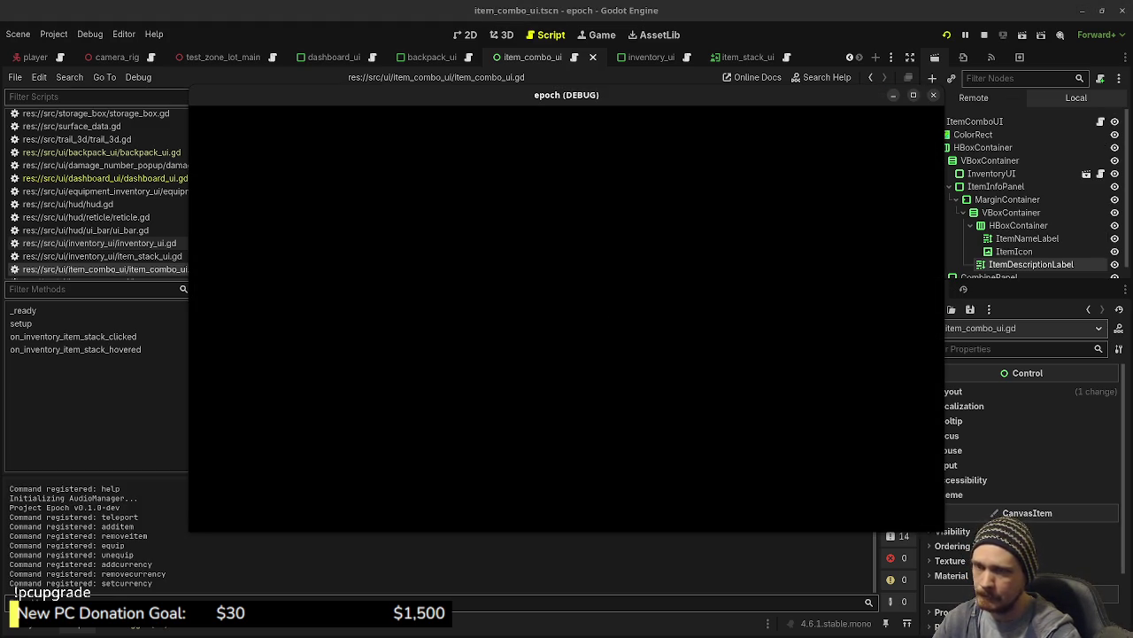
# Check item names and descriptions in the in-game inventory, stop the run, and select ItemComboUI.
pyautogui.press('Tab')
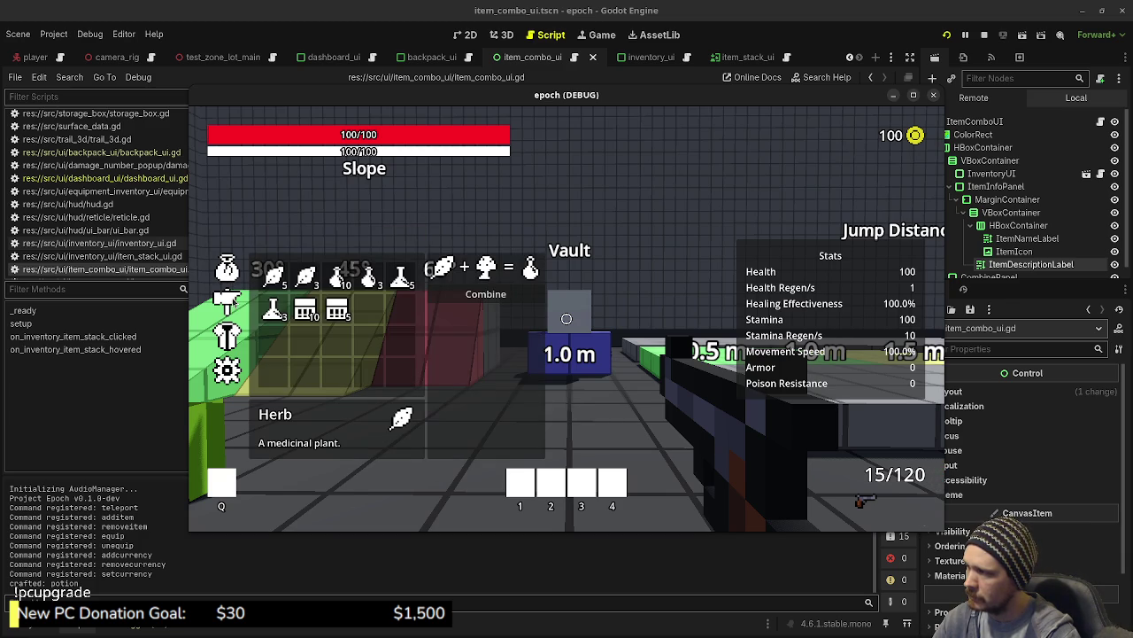
pyautogui.click(984, 35)
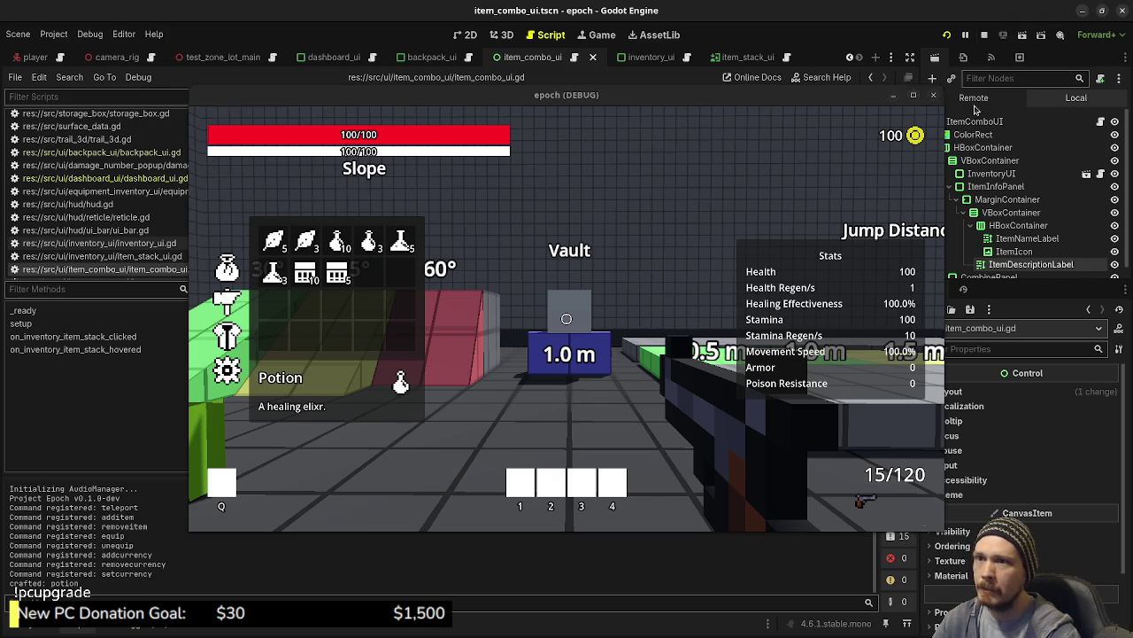
pyautogui.click(965, 103)
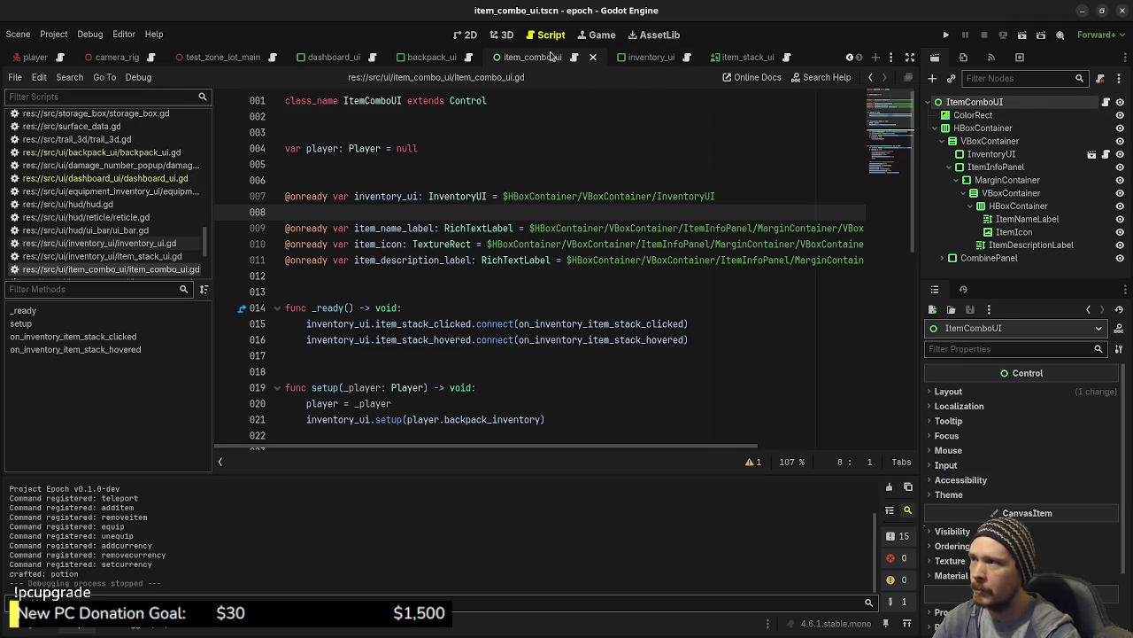
# Change the ItemComboUI root node's type to PanelContainer.
pyautogui.rightClick(950, 106)
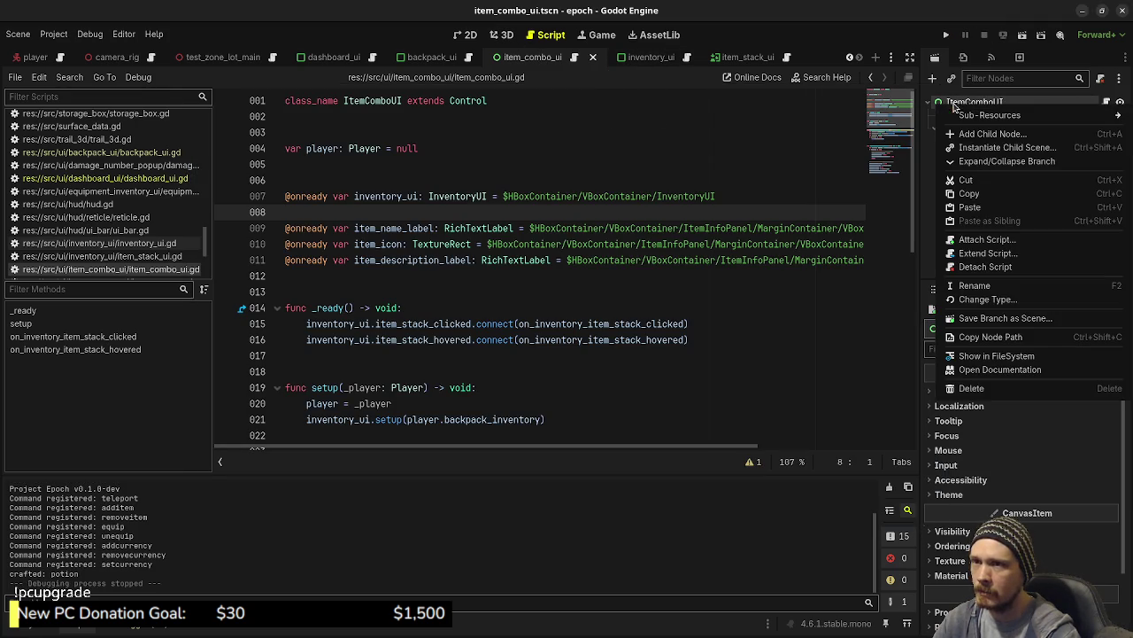
pyautogui.click(970, 300)
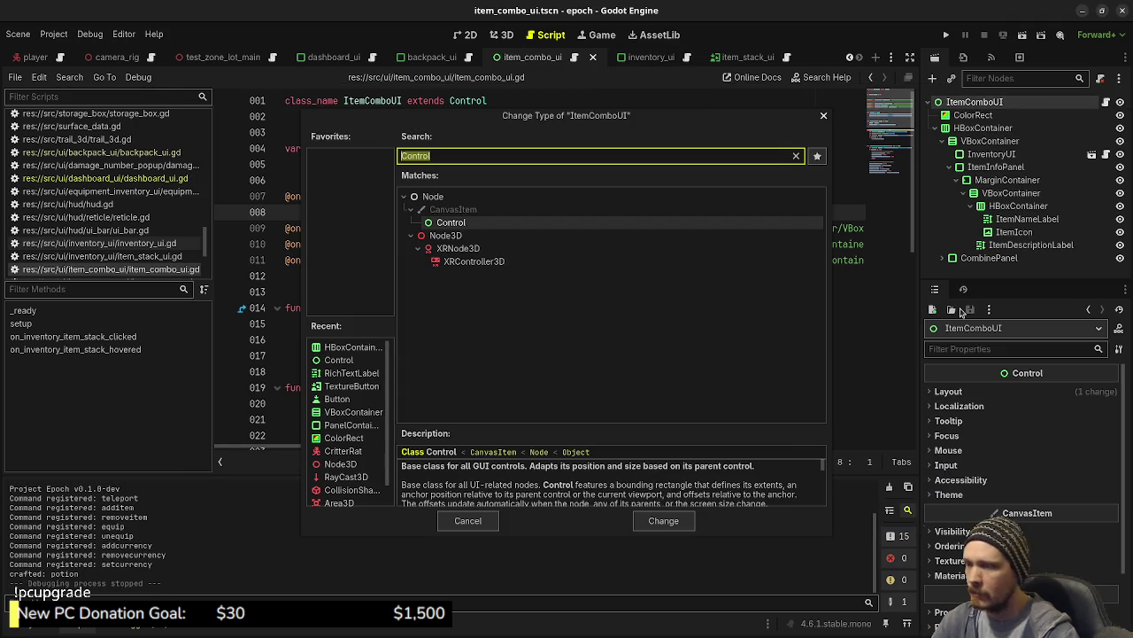
pyautogui.write('panelconta')
pyautogui.press('Return')
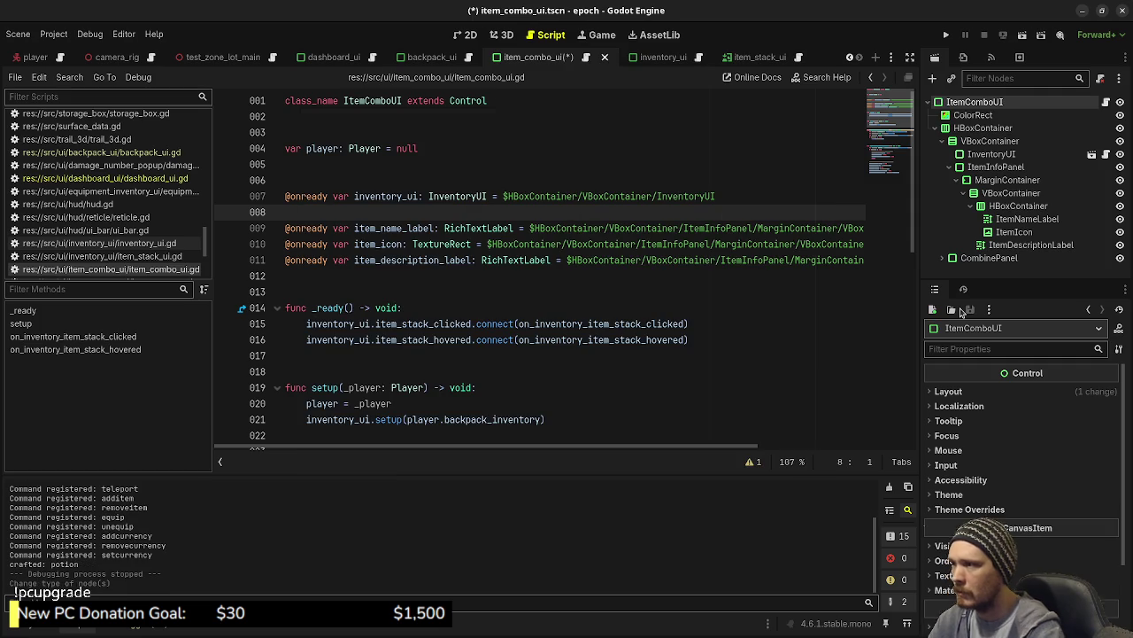
# Hide the ColorRect background in the 2D view and run the project to test.
pyautogui.click(462, 34)
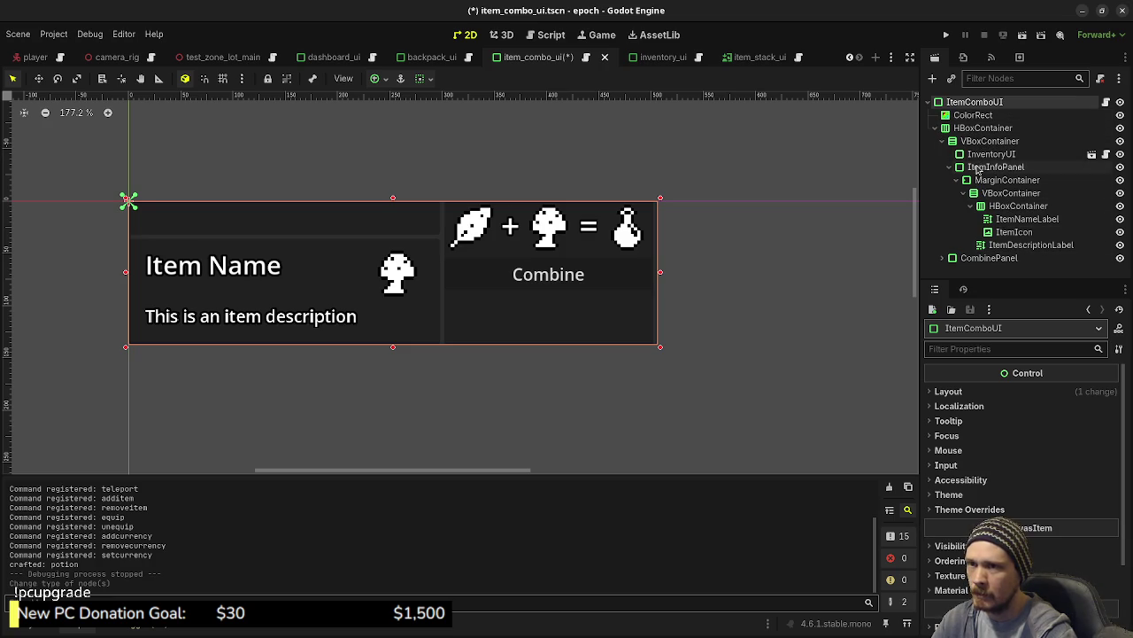
pyautogui.click(974, 116)
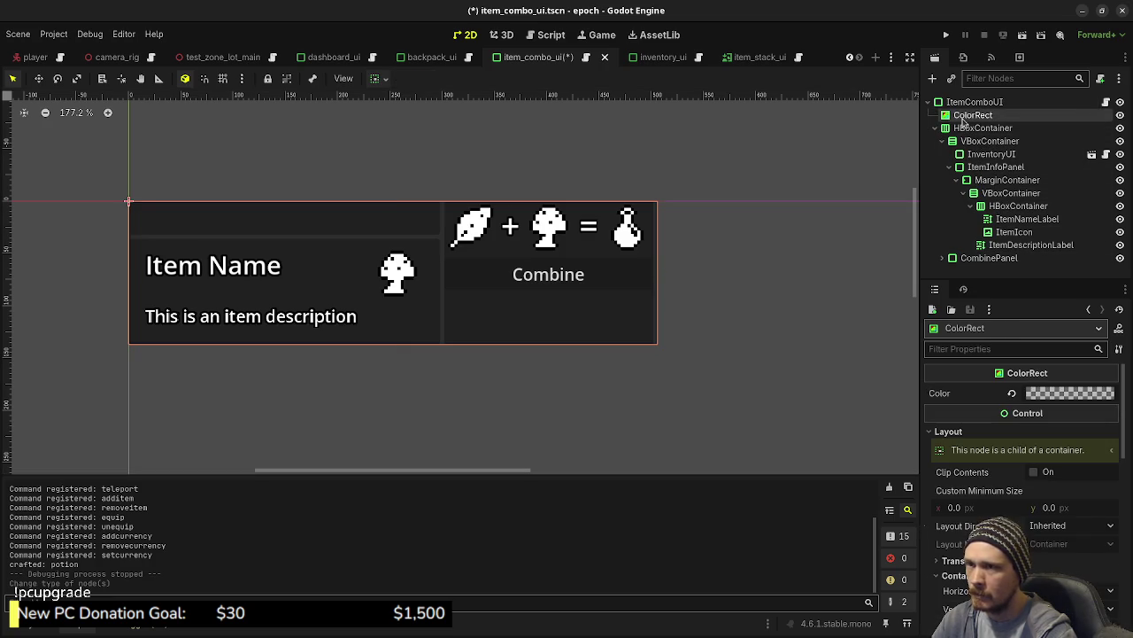
pyautogui.click(1121, 115)
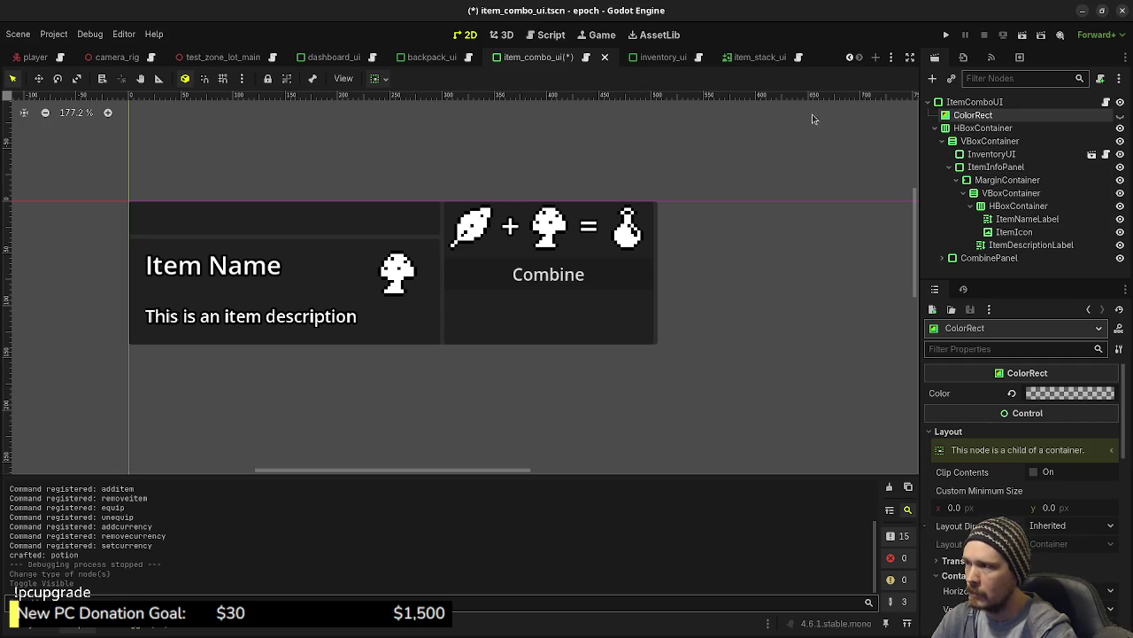
pyautogui.click(955, 35)
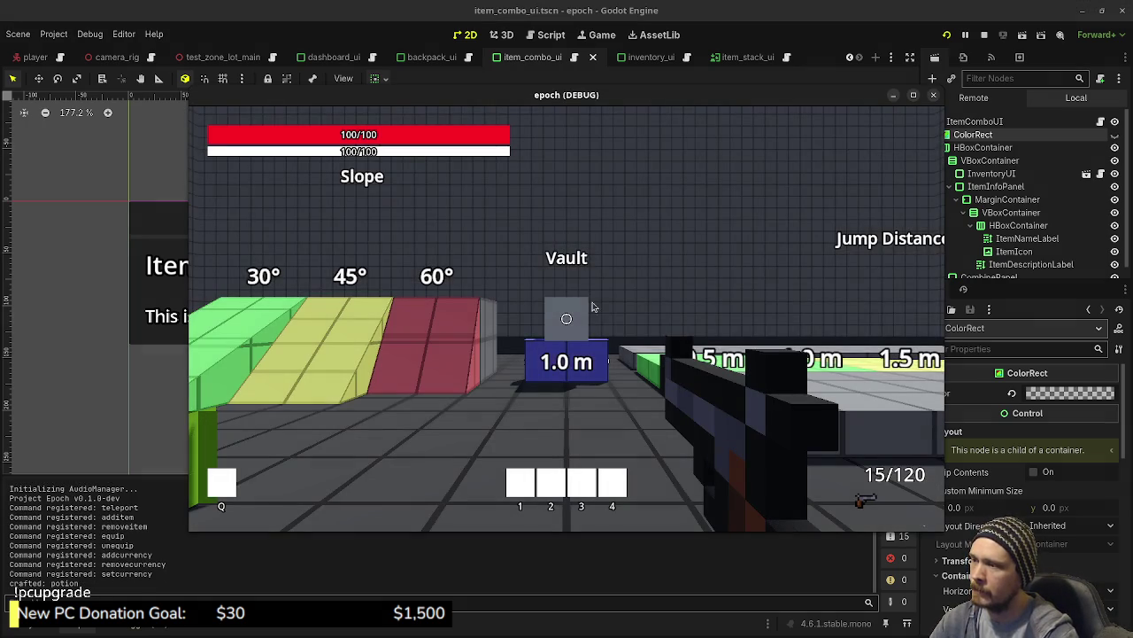
# Make item_combo_ui.gd extend PanelContainer instead of Control and rerun the game.
pyautogui.click(984, 35)
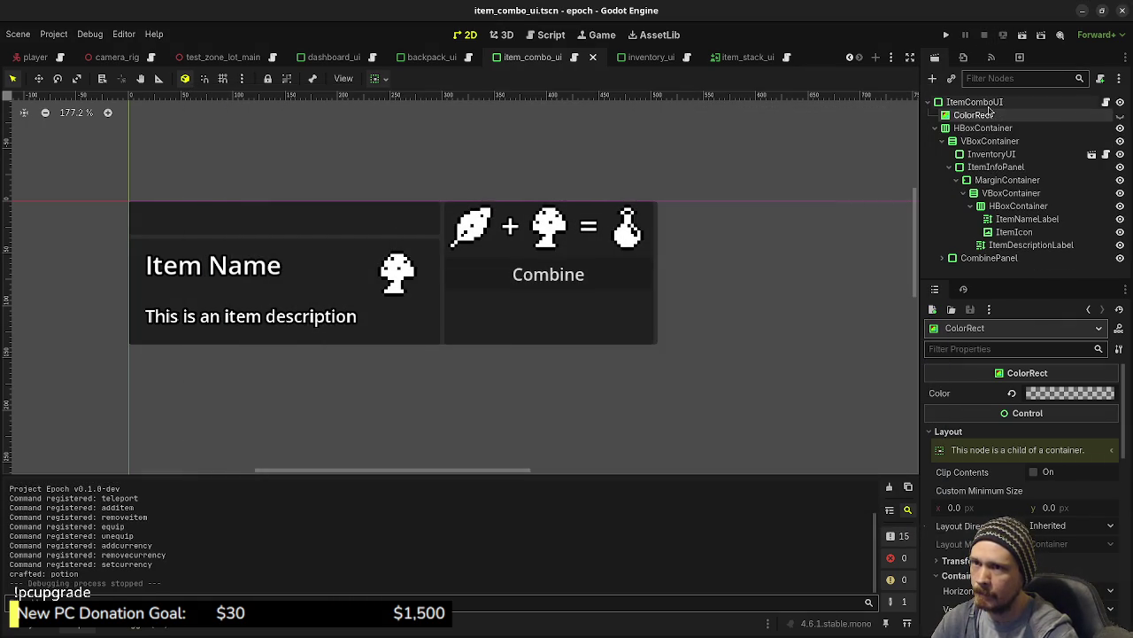
pyautogui.click(1105, 103)
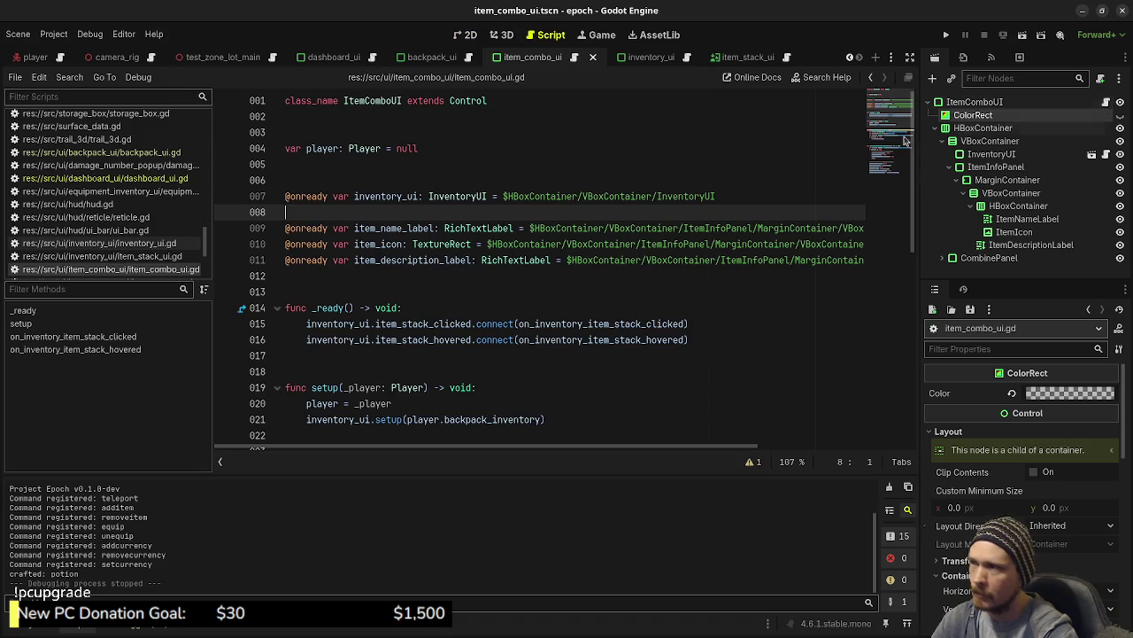
pyautogui.doubleClick(460, 101)
pyautogui.write('PanelCont')
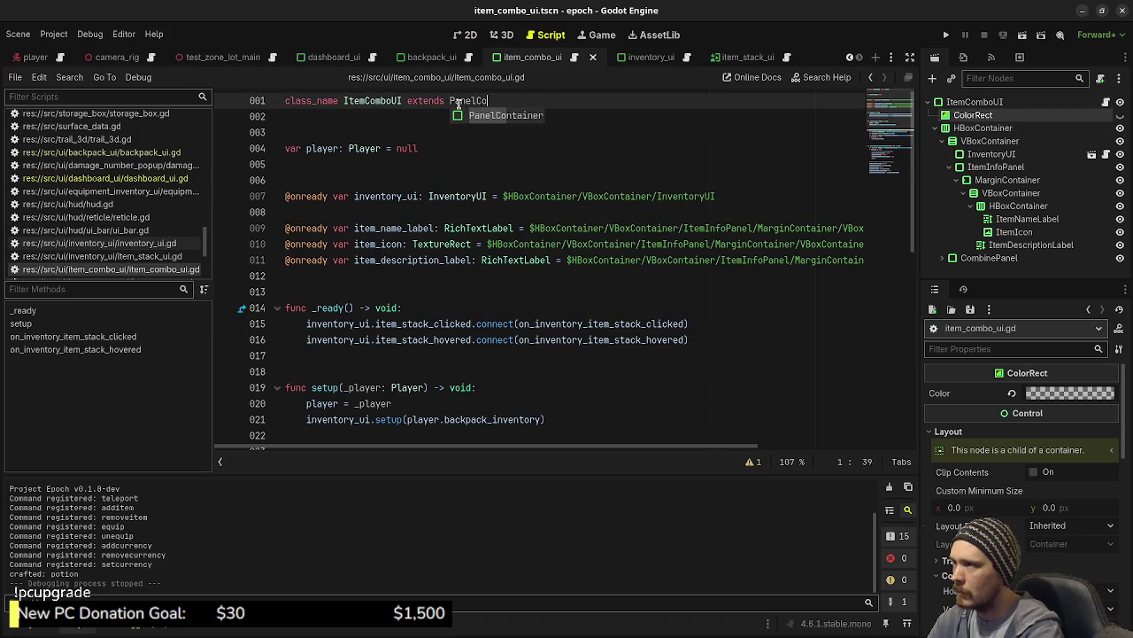
pyautogui.press('Return')
pyautogui.press('F5')
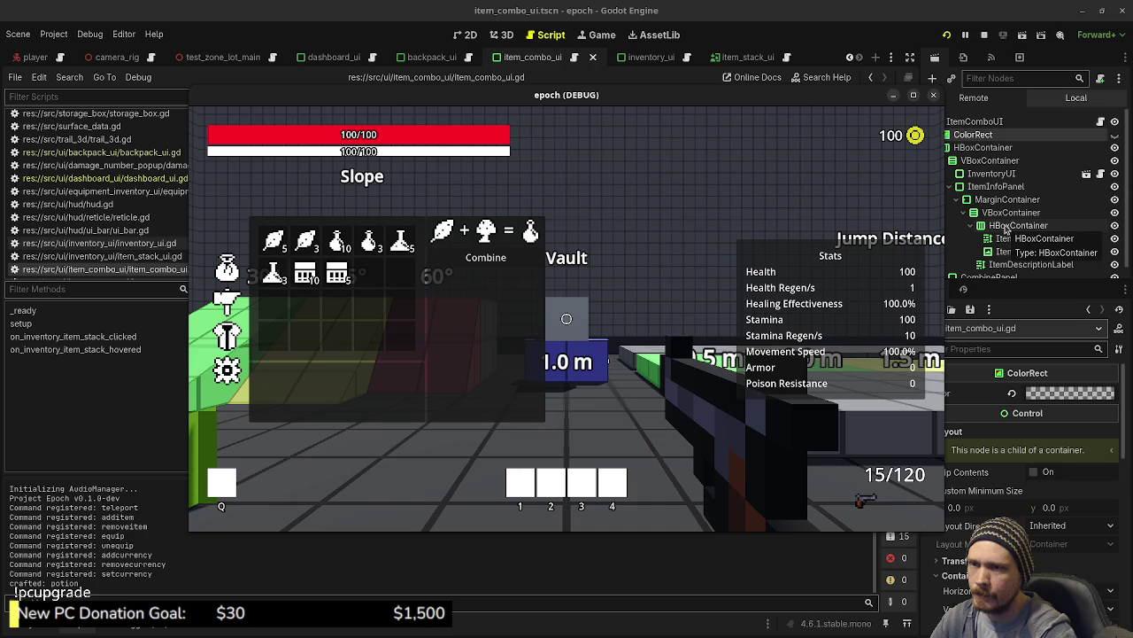
pyautogui.click(995, 188)
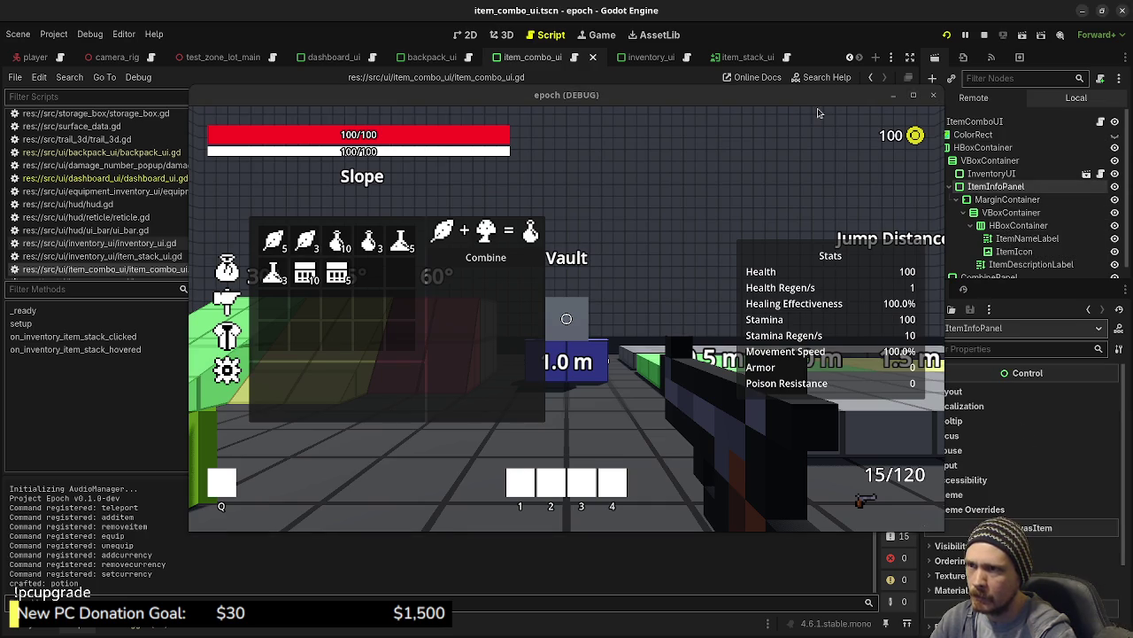
# Give ItemInfoPanel a Panel style override of New StyleBoxEmpty.
pyautogui.moveTo(818, 100); pyautogui.dragTo(785, 100)
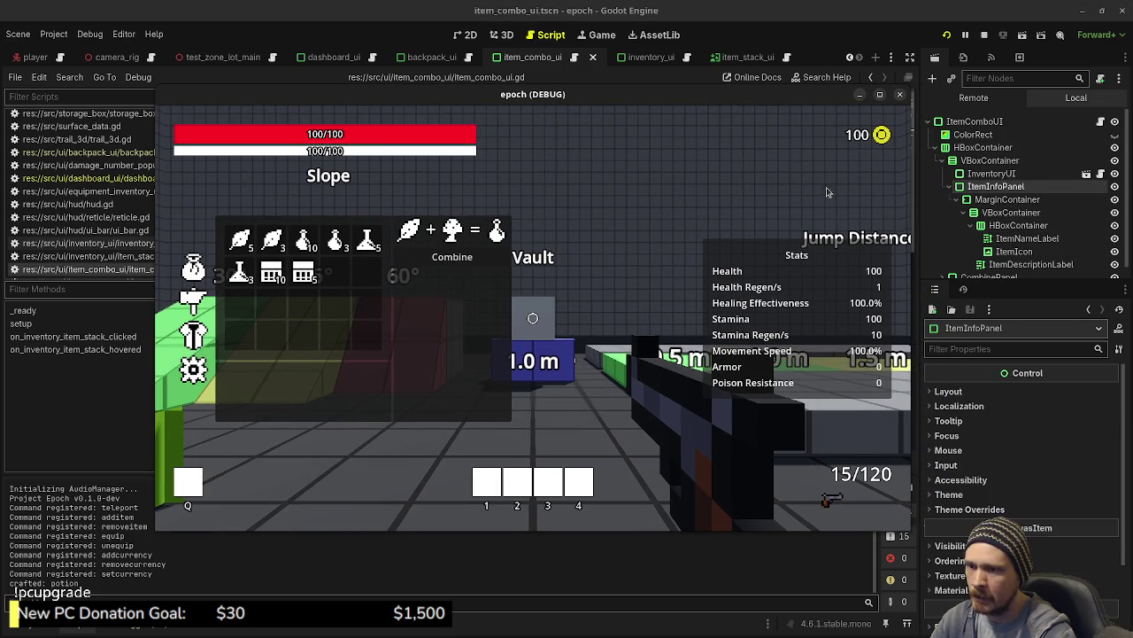
pyautogui.click(969, 509)
pyautogui.click(954, 522)
pyautogui.click(1071, 471)
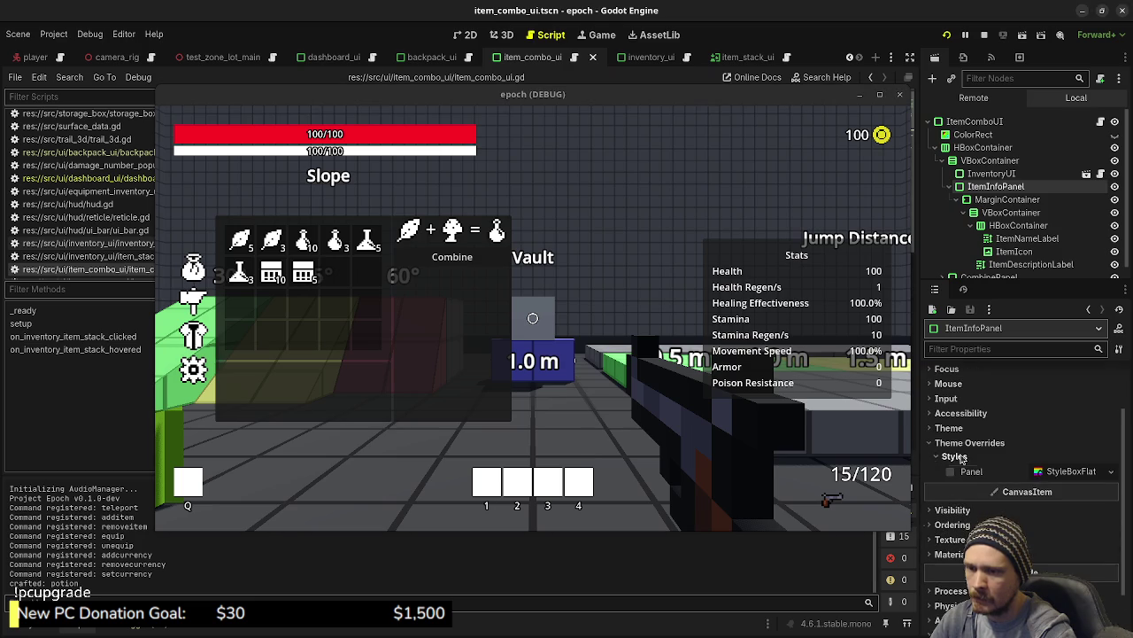
pyautogui.click(1059, 474)
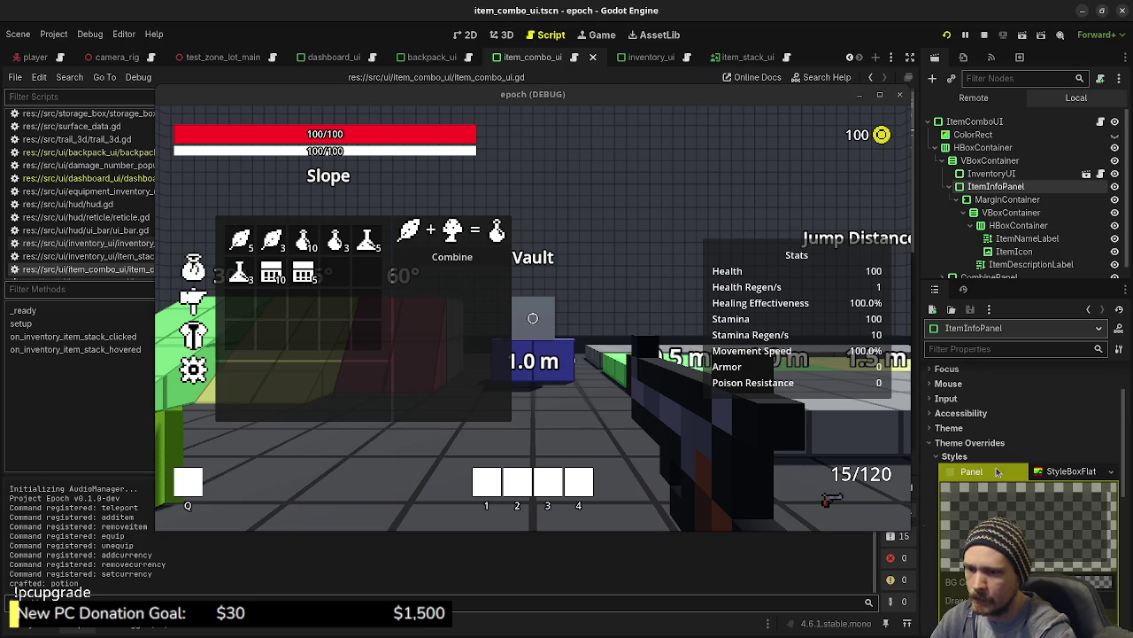
pyautogui.click(1111, 472)
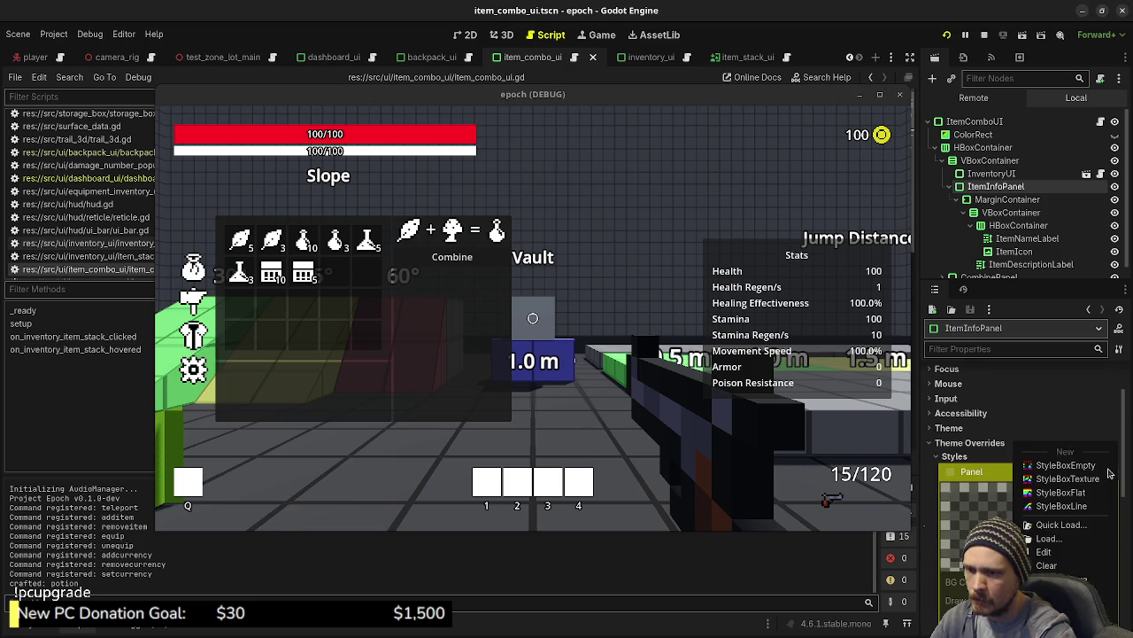
pyautogui.click(1076, 485)
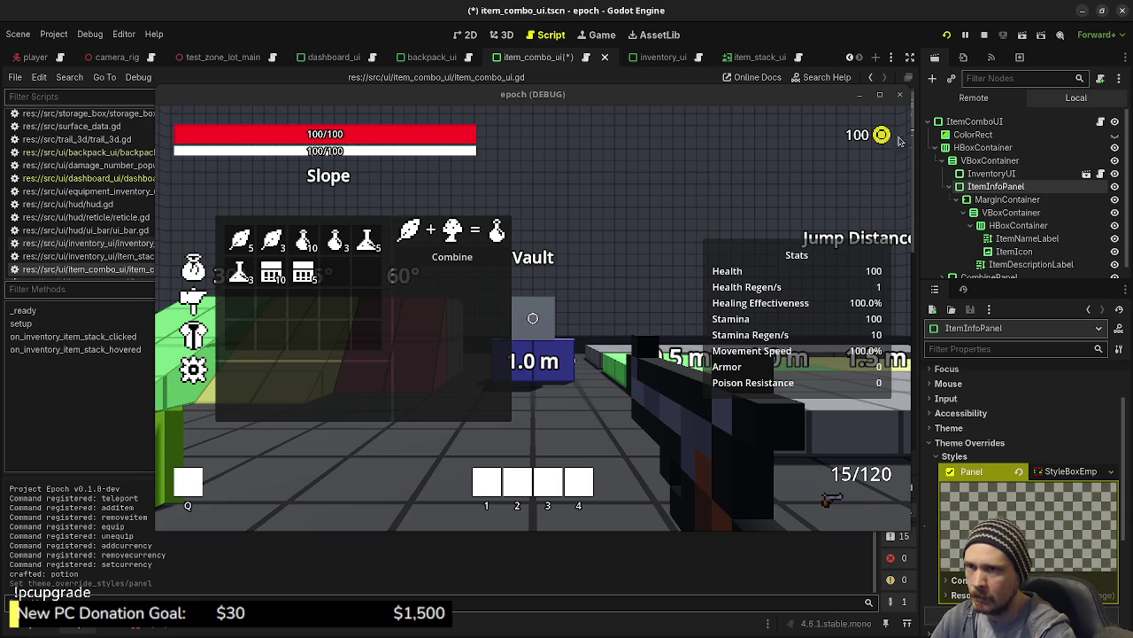
# Restart the game and open the inventory to check the Potion item info.
pyautogui.click(949, 36)
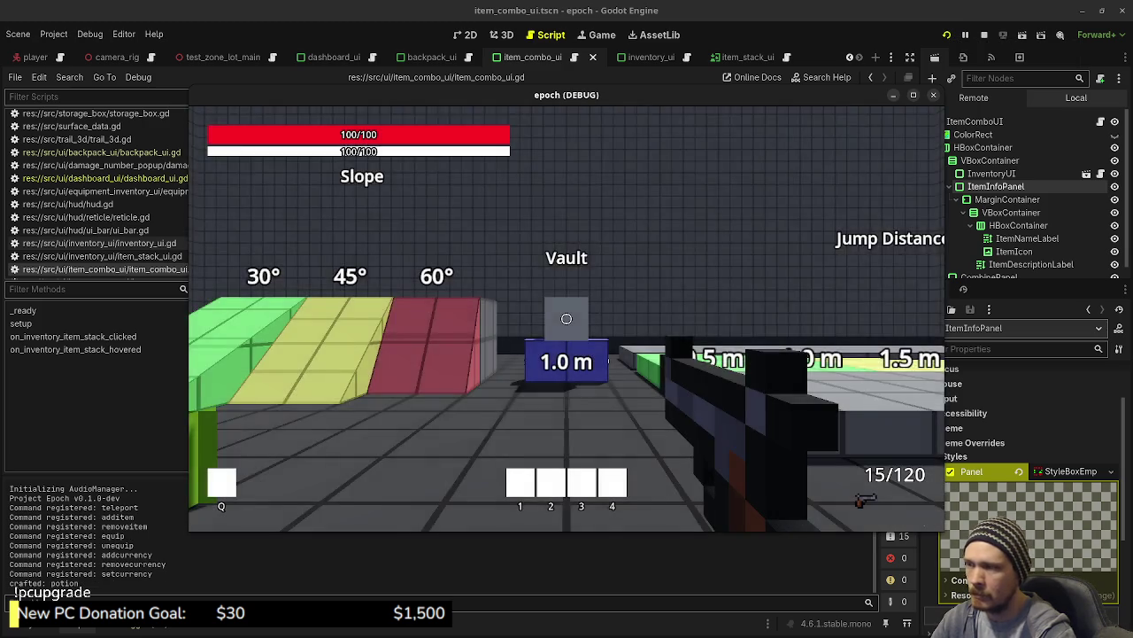
pyautogui.press('Tab')
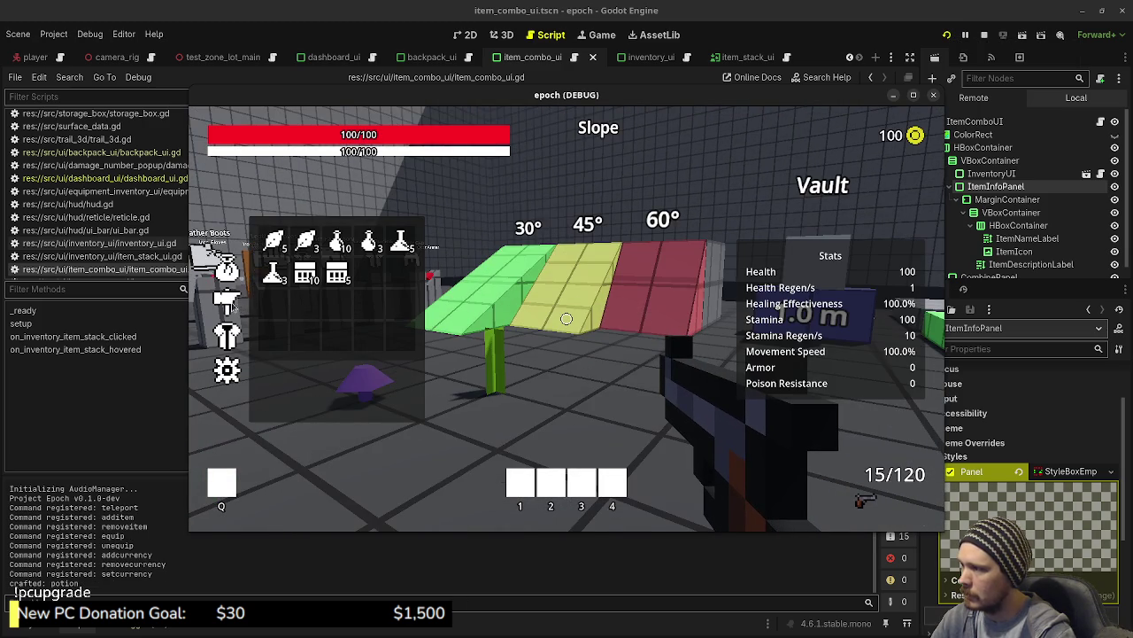
pyautogui.moveTo(232, 303)
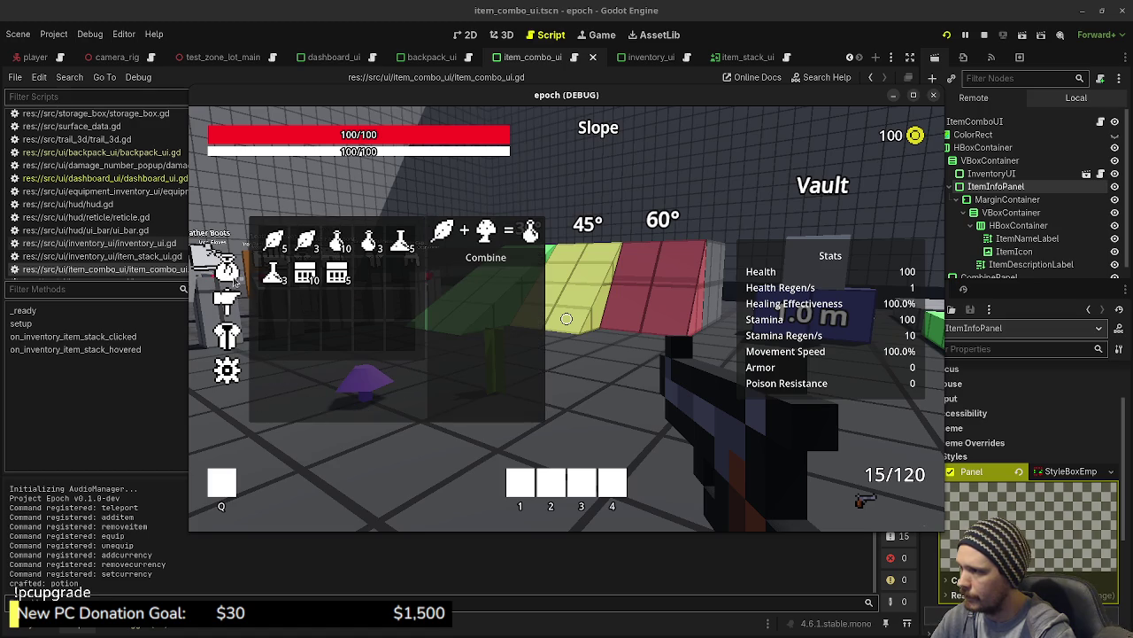
pyautogui.moveTo(460, 226)
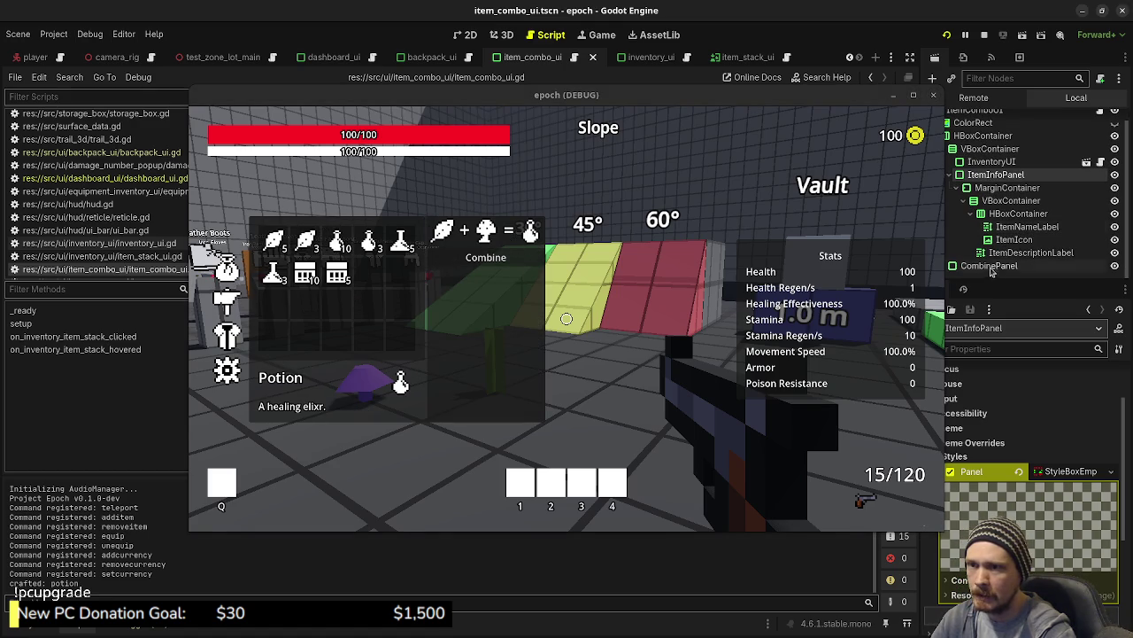
# Set CombinePanel's vertical sizing to Shrink Begin.
pyautogui.click(989, 274)
pyautogui.moveTo(842, 101)
pyautogui.mouseDown()
pyautogui.moveTo(761, 95)
pyautogui.moveTo(803, 94)
pyautogui.mouseUp()
pyautogui.scroll(-3, 992, 431)
pyautogui.scroll(-5, 992, 432)
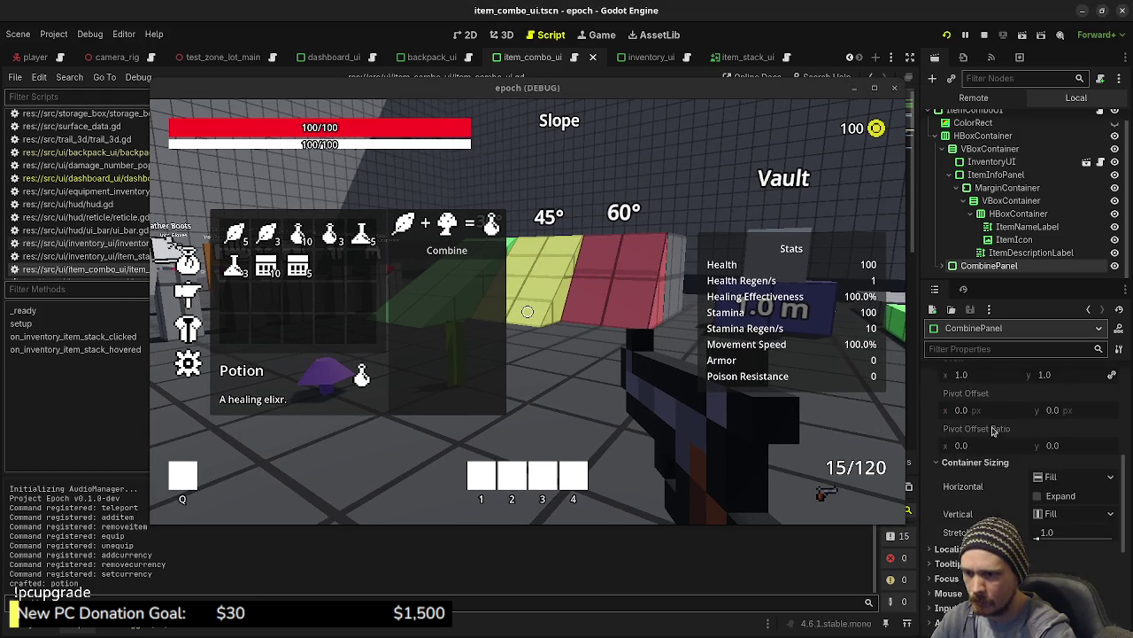
pyautogui.click(1048, 447)
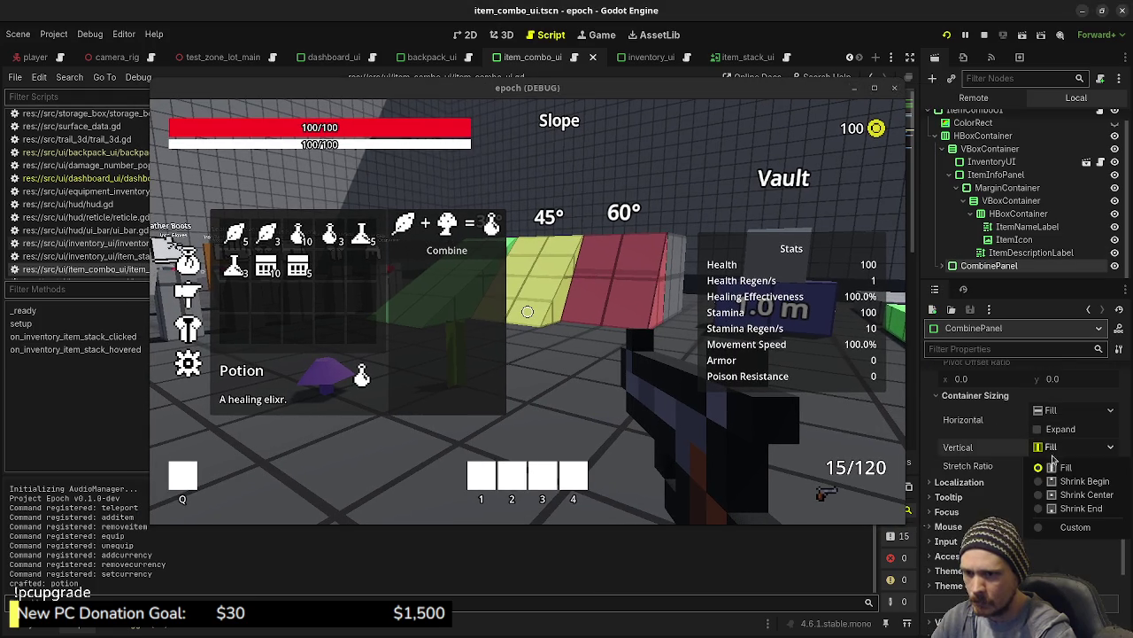
pyautogui.click(1060, 480)
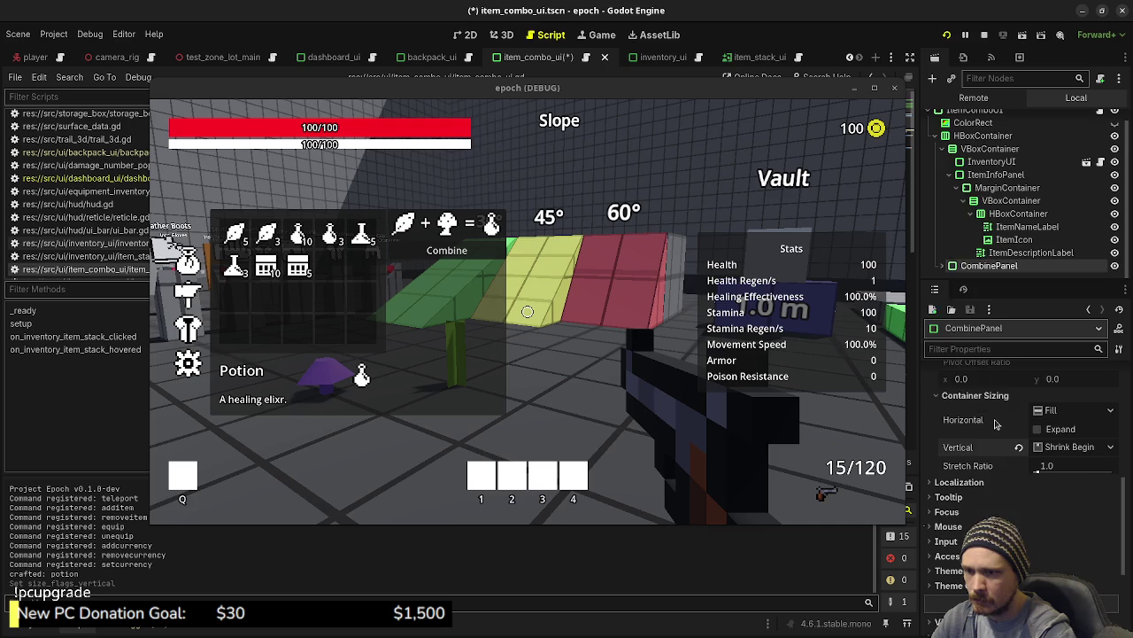
pyautogui.scroll(5, 994, 424)
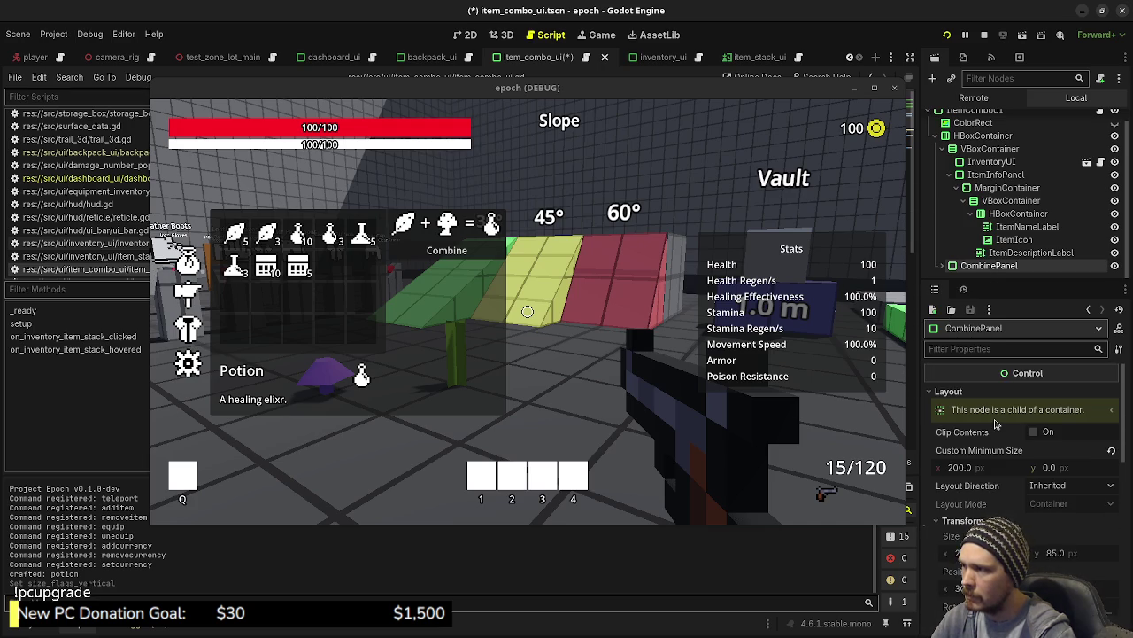
pyautogui.scroll(-2, 994, 424)
pyautogui.scroll(-5, 994, 424)
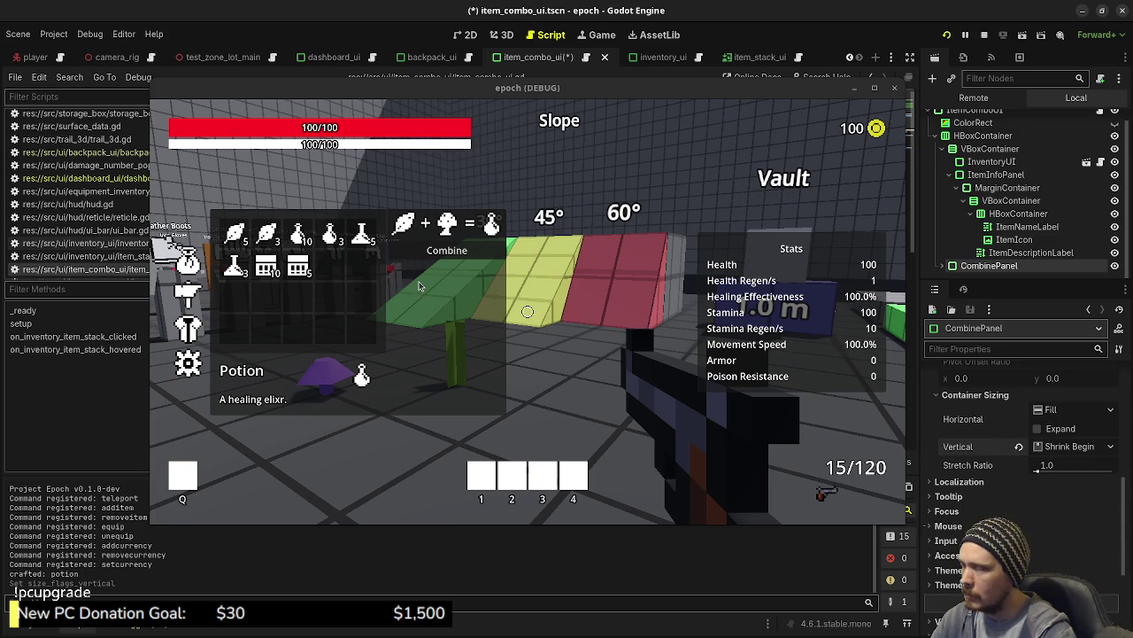
# Toggle the in-game inventory with Tab and maximize the game window.
pyautogui.click(598, 323)
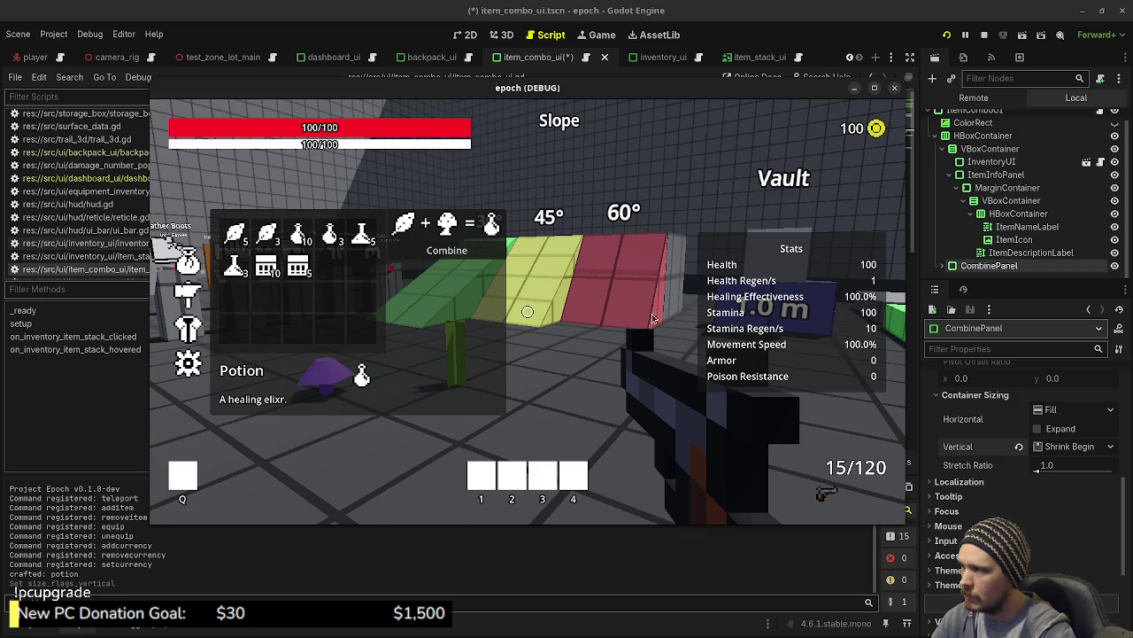
pyautogui.press('Tab')
pyautogui.press('Tab')
pyautogui.press('Tab')
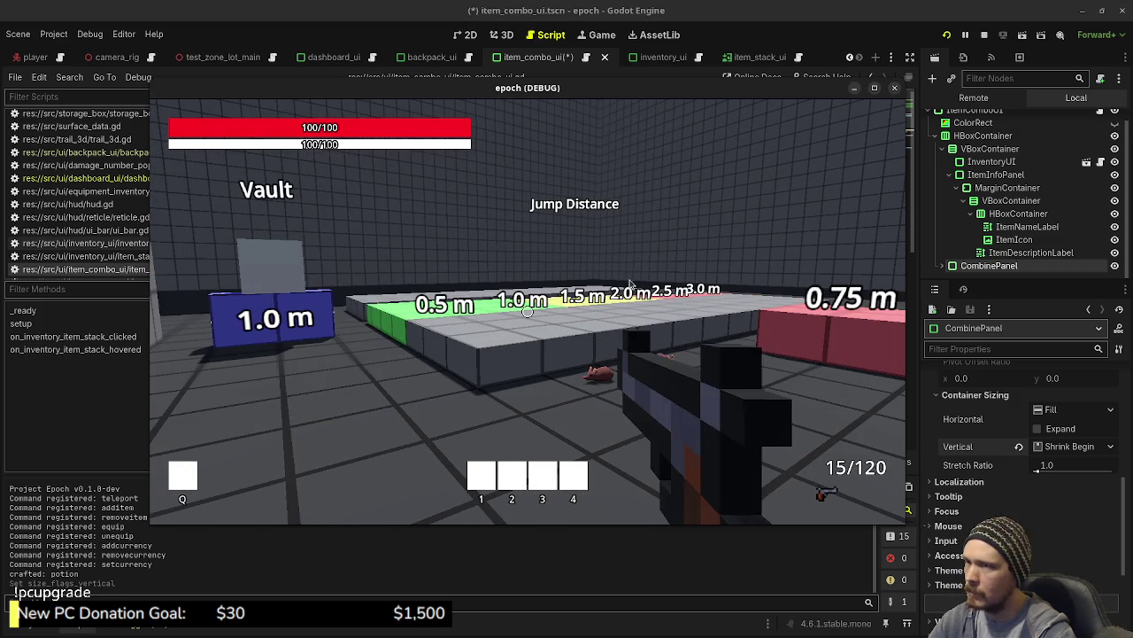
pyautogui.click(875, 89)
pyautogui.press('Tab')
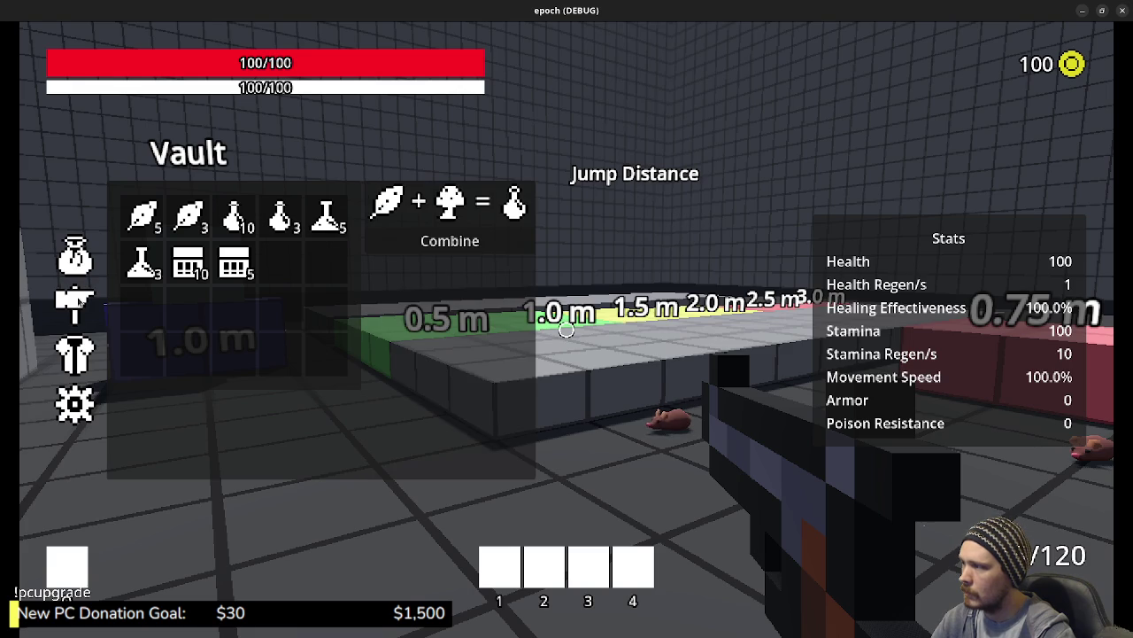
# Test Herb and Antidote descriptions and toggle the Combine recipe panel in the running game.
pyautogui.click(73, 259)
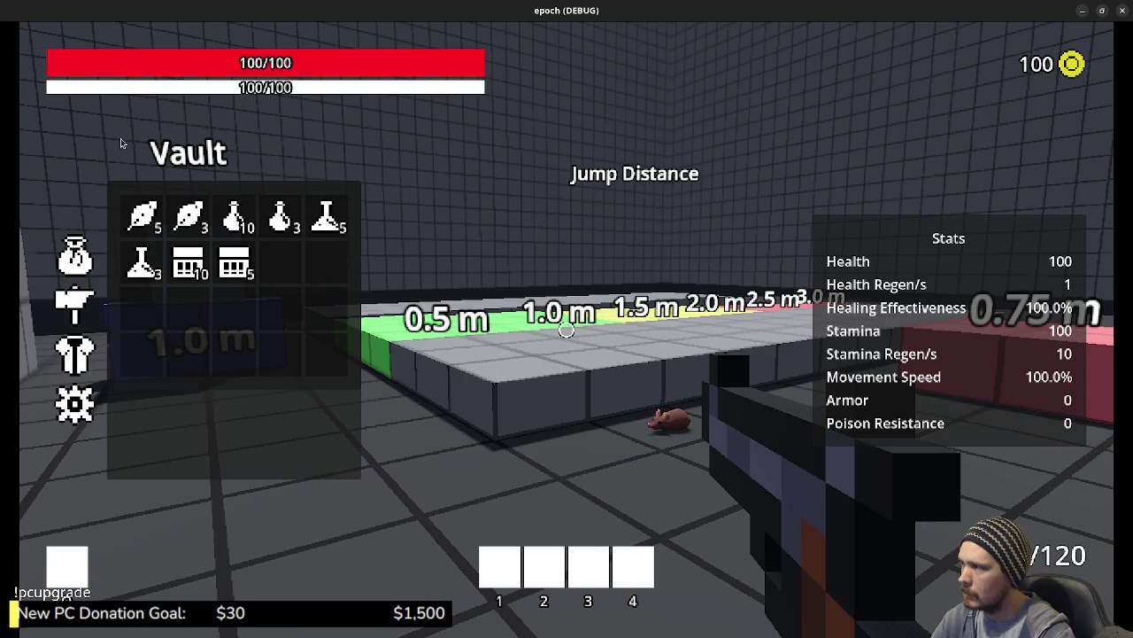
pyautogui.click(143, 215)
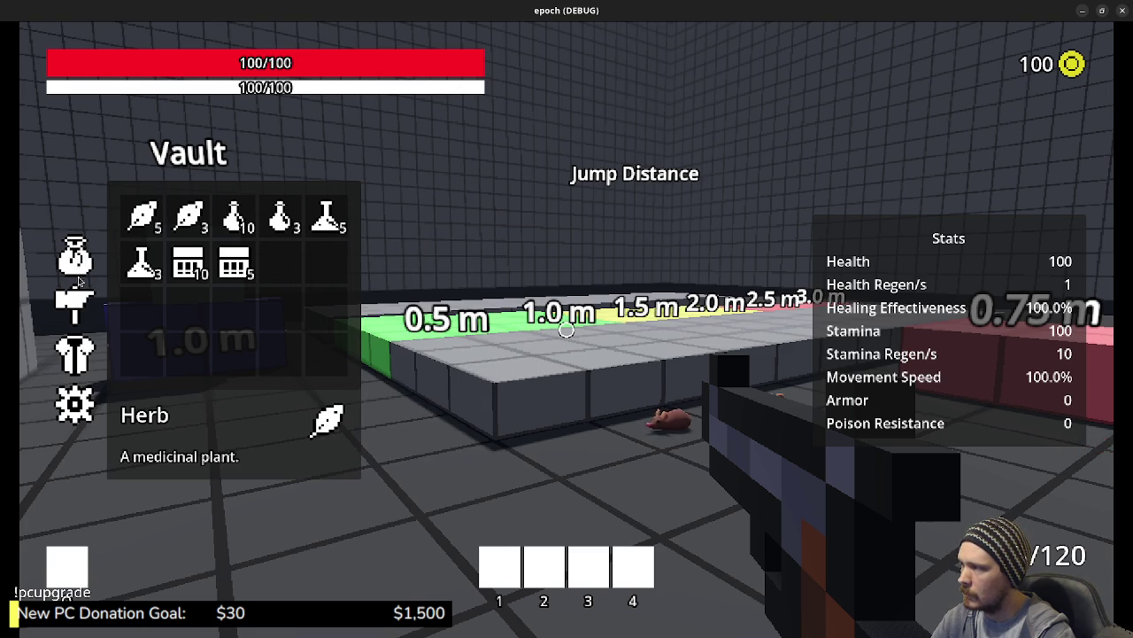
pyautogui.click(74, 301)
pyautogui.click(140, 263)
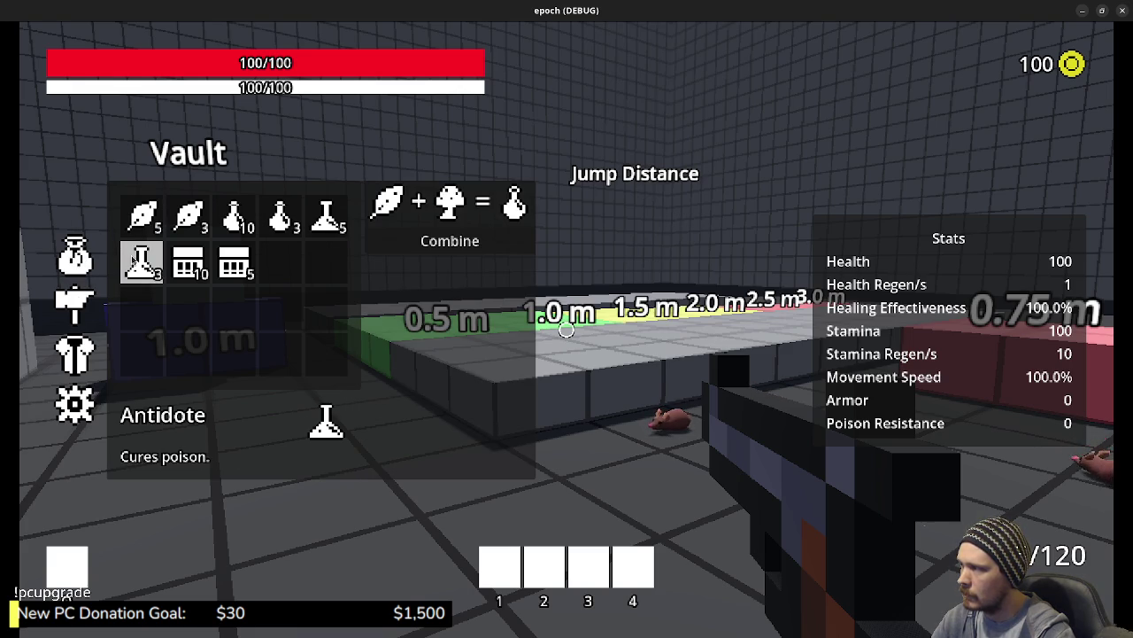
pyautogui.click(78, 264)
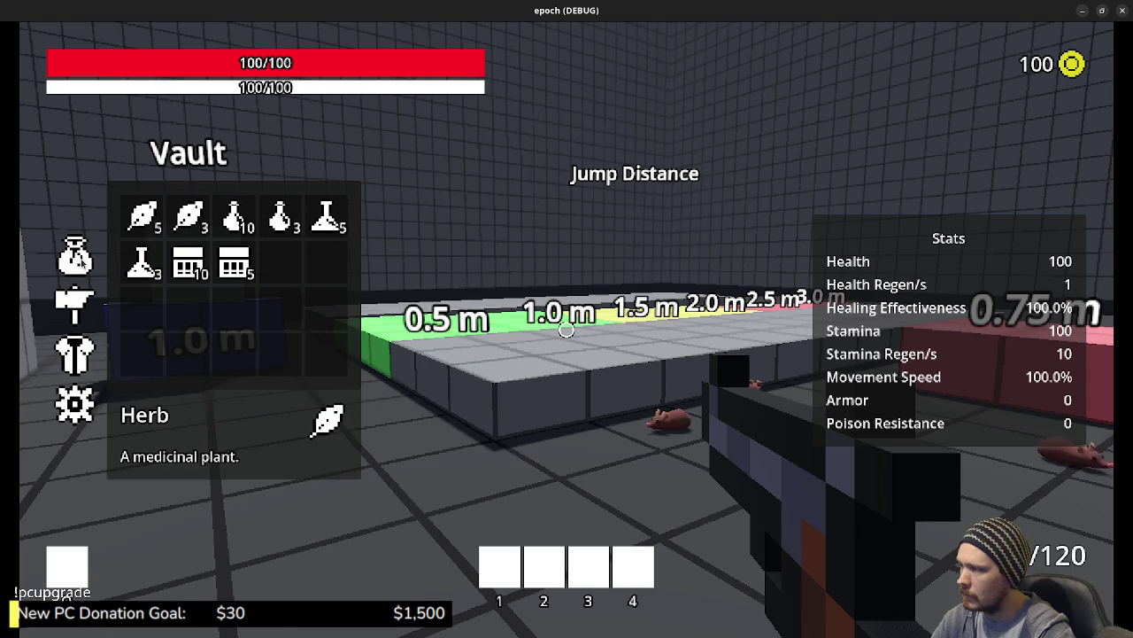
pyautogui.click(80, 292)
pyautogui.click(76, 293)
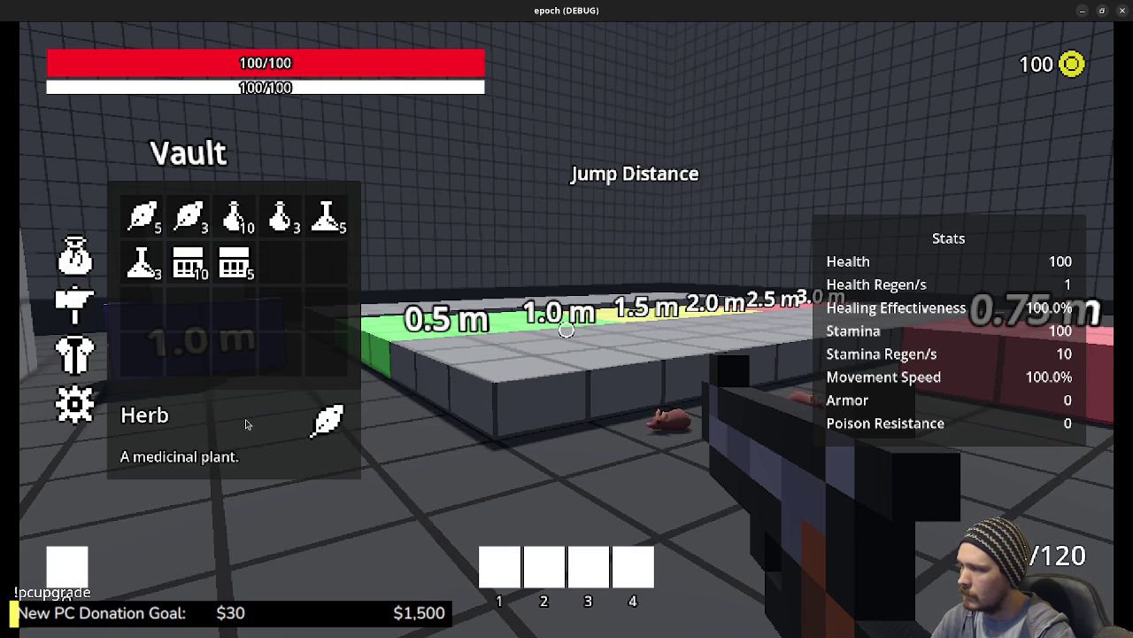
pyautogui.click(280, 354)
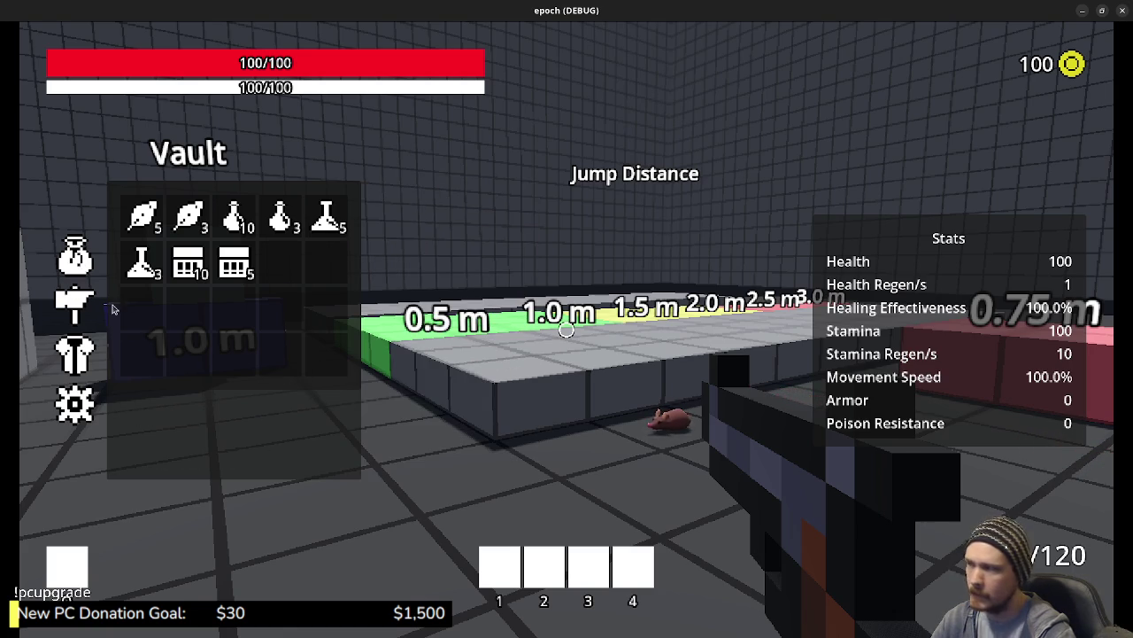
pyautogui.click(76, 290)
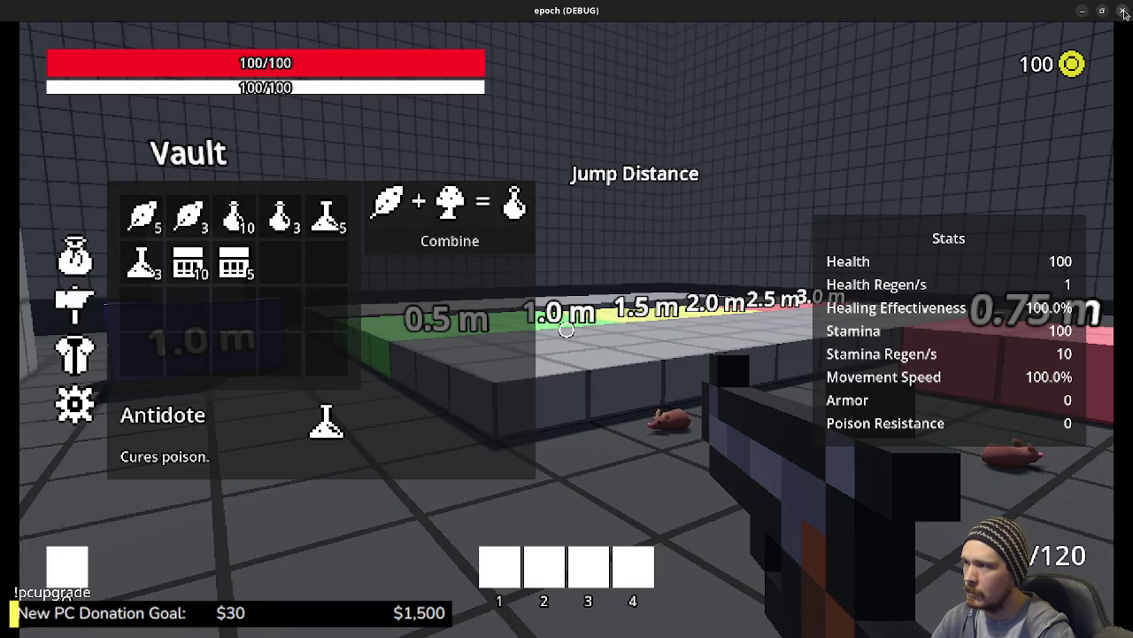
# Clear the Normal texture on the First, Second and Output item buttons under CombinePanel.
pyautogui.click(1124, 13)
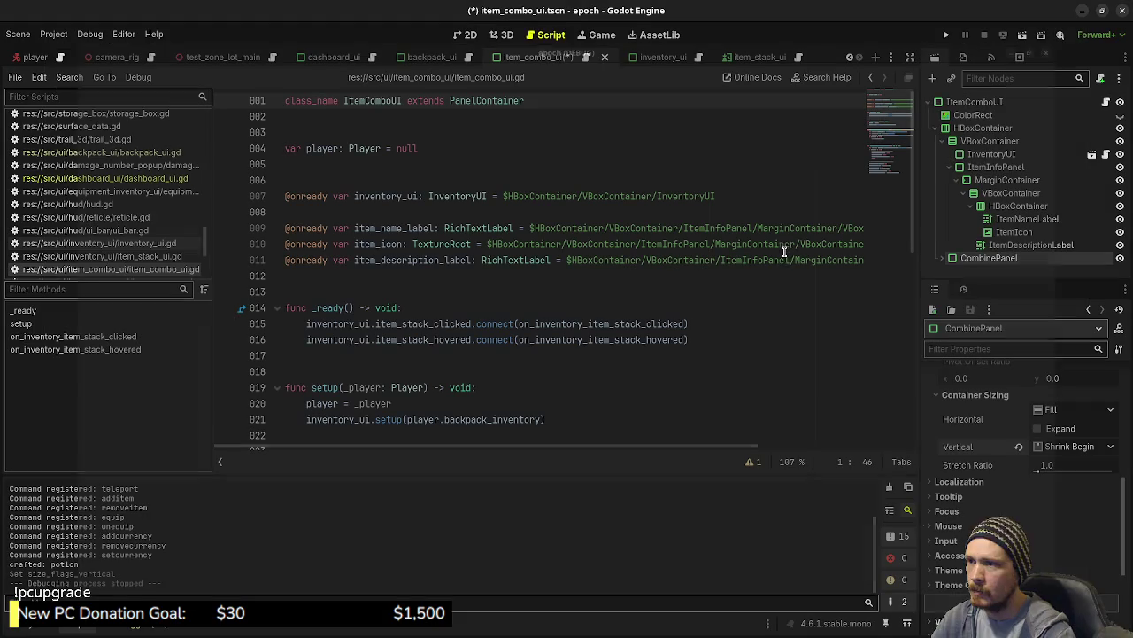
pyautogui.hotkey('ctrl', 's')
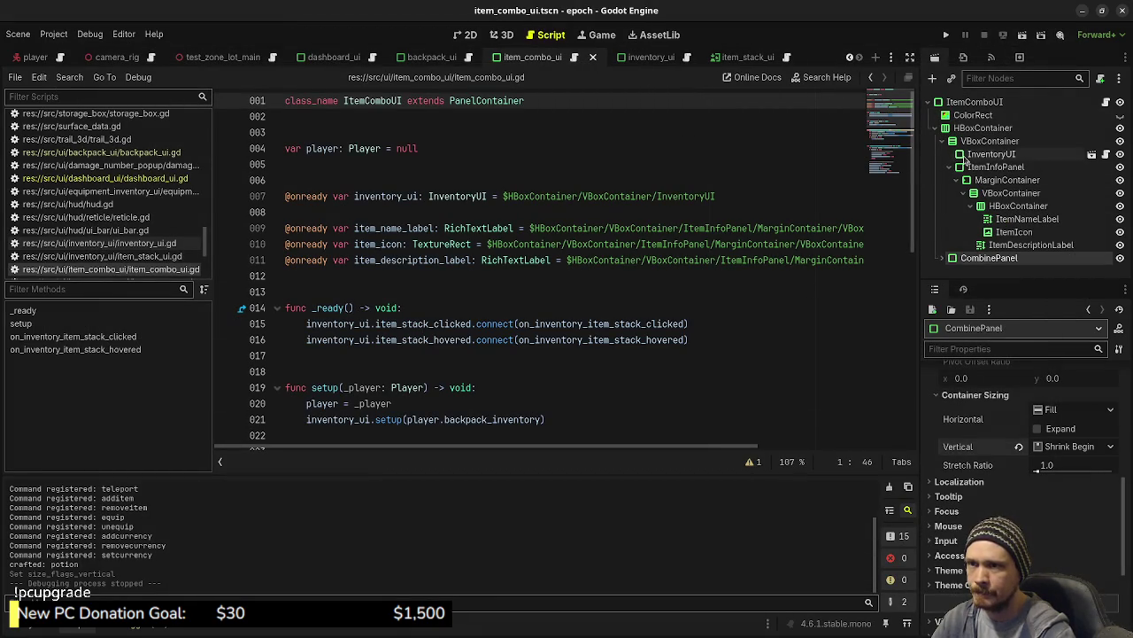
pyautogui.click(943, 258)
pyautogui.scroll(-3, 996, 221)
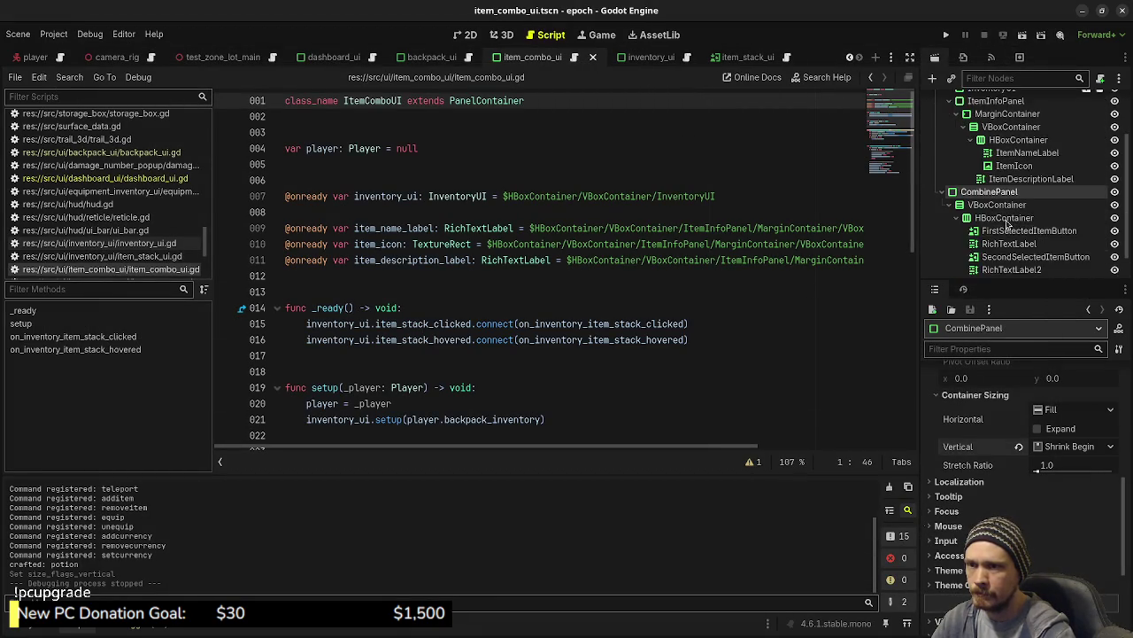
pyautogui.click(1009, 201)
pyautogui.scroll(-5, 1043, 418)
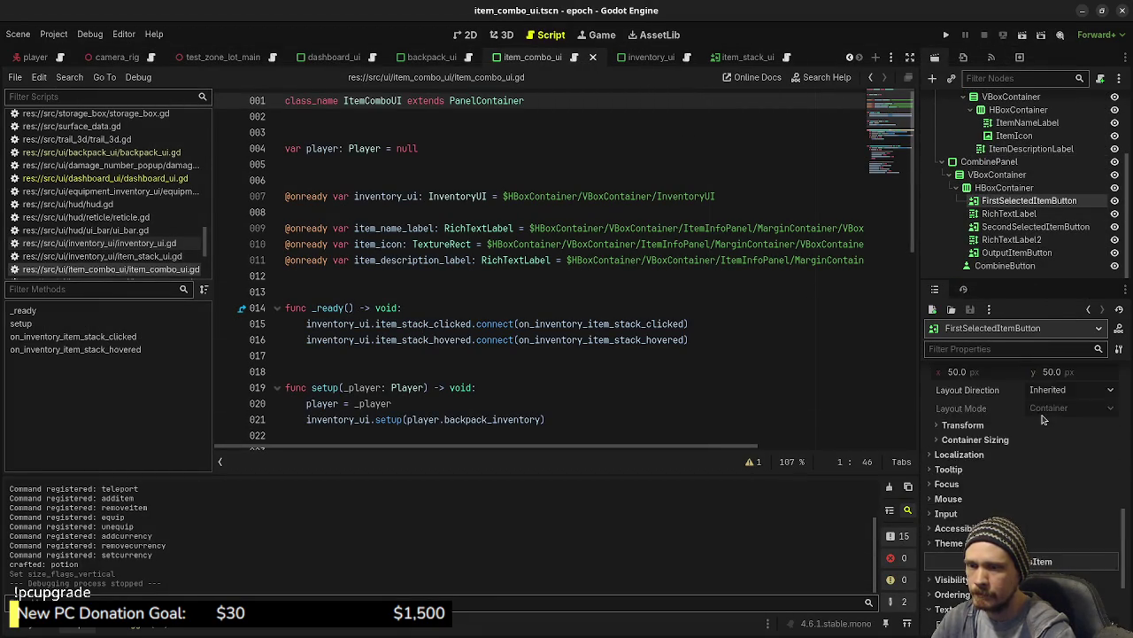
pyautogui.scroll(1, 1043, 418)
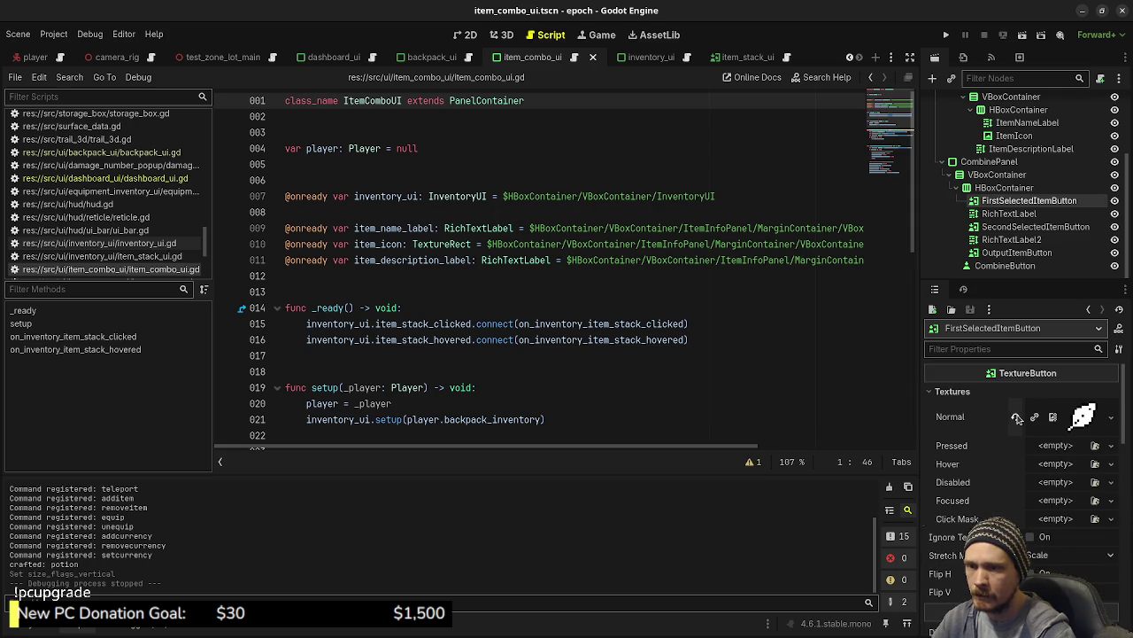
pyautogui.click(1017, 408)
pyautogui.click(1027, 227)
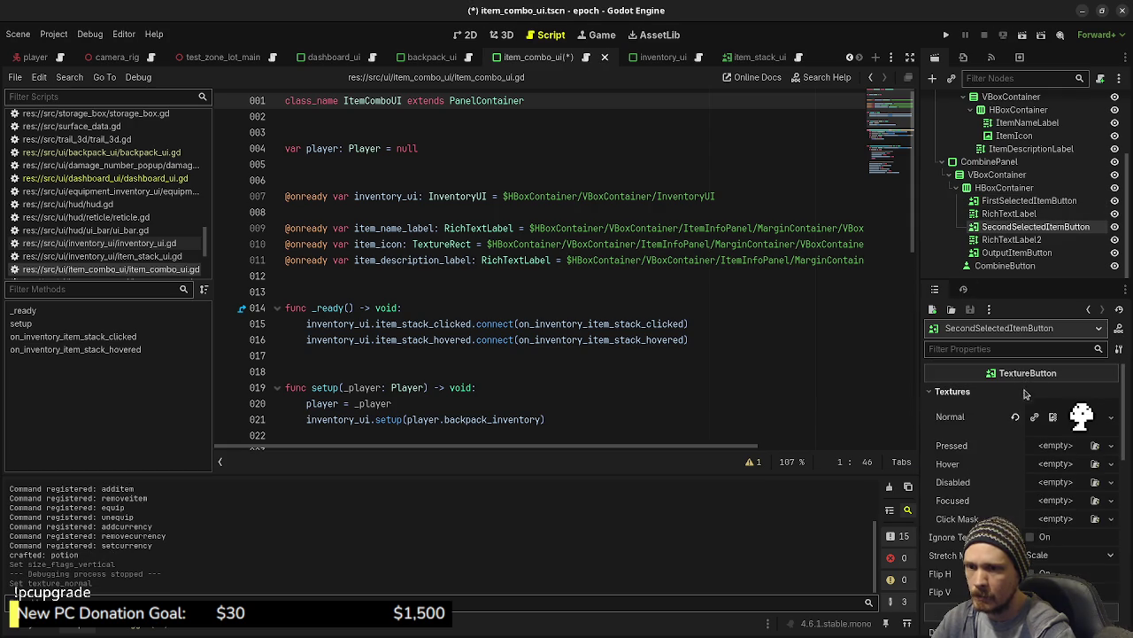
pyautogui.click(1018, 421)
pyautogui.click(998, 253)
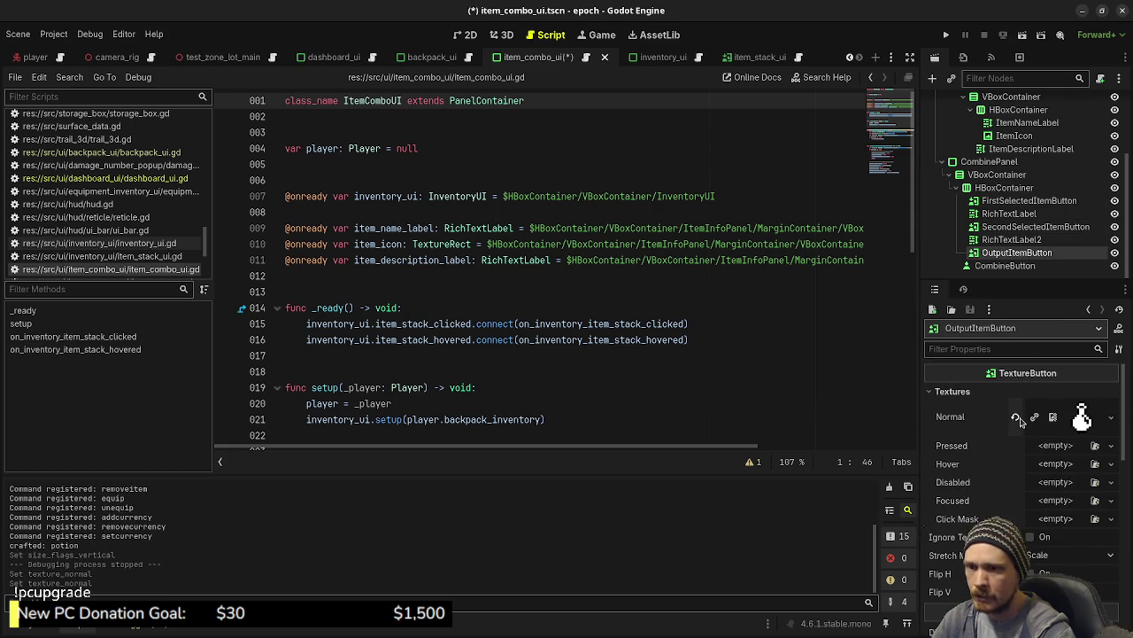
pyautogui.click(1020, 422)
# Save, run the game and toggle the Combine panel to check its empty slots.
pyautogui.click(946, 34)
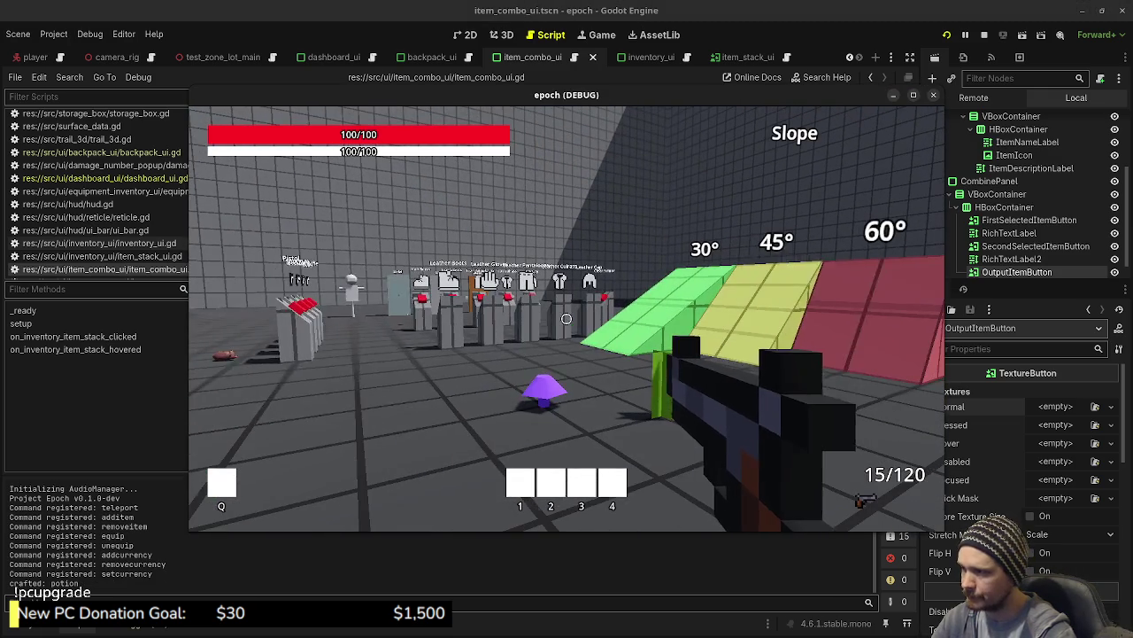
pyautogui.press('Tab')
pyautogui.click(236, 306)
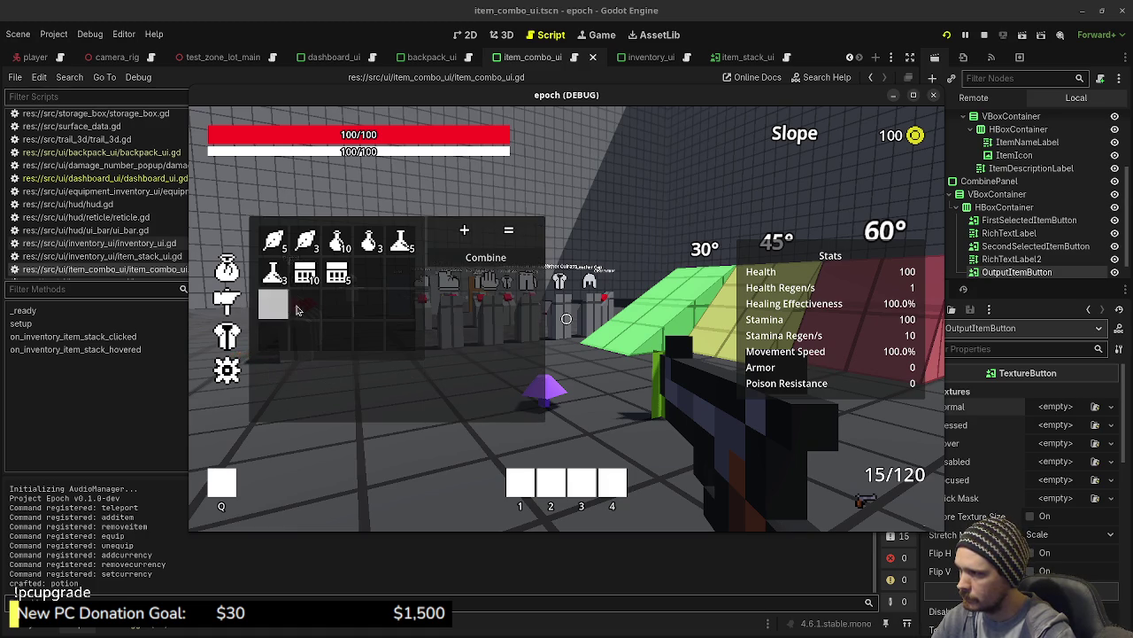
pyautogui.click(229, 276)
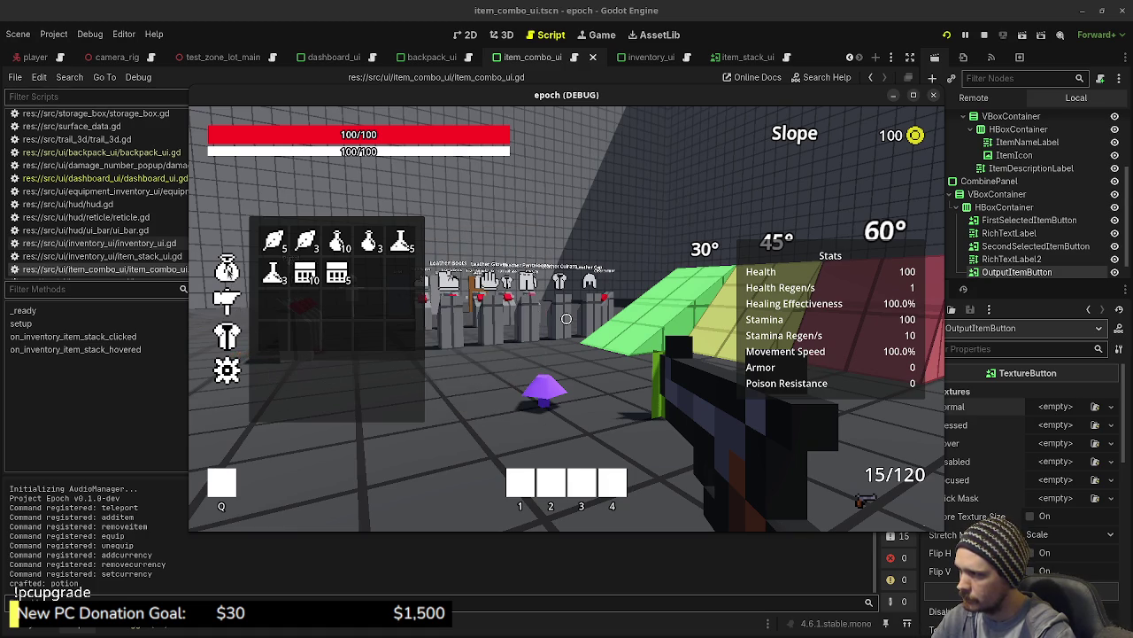
pyautogui.click(229, 301)
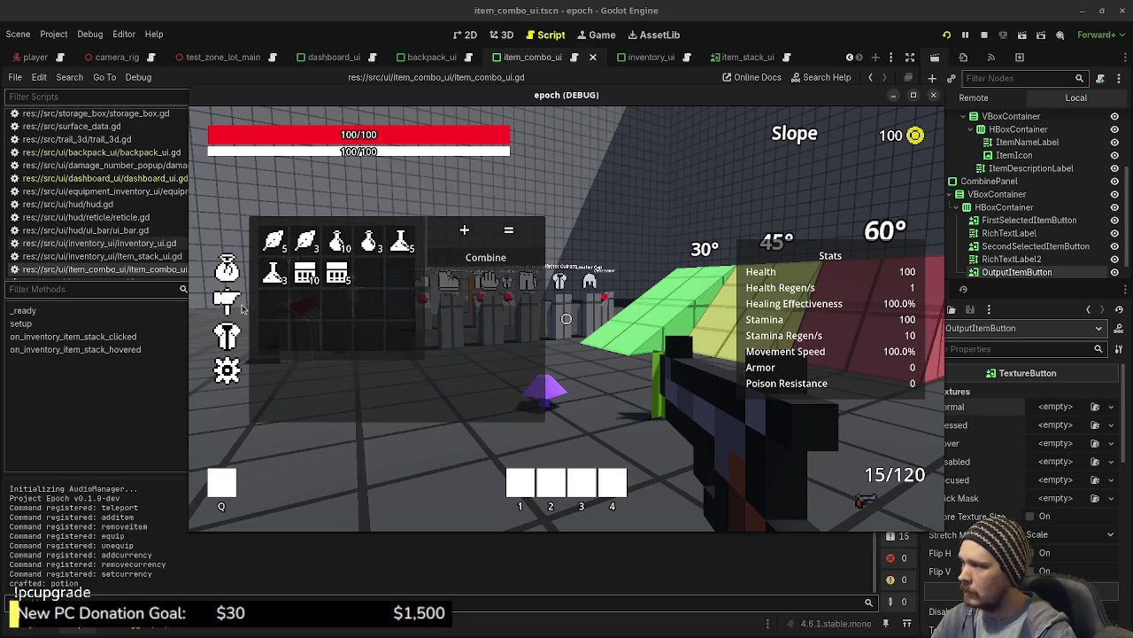
# Stop the game and open the BackpackUI scene from dashboard_ui in the 2D view.
pyautogui.moveTo(306, 273)
pyautogui.press('F8')
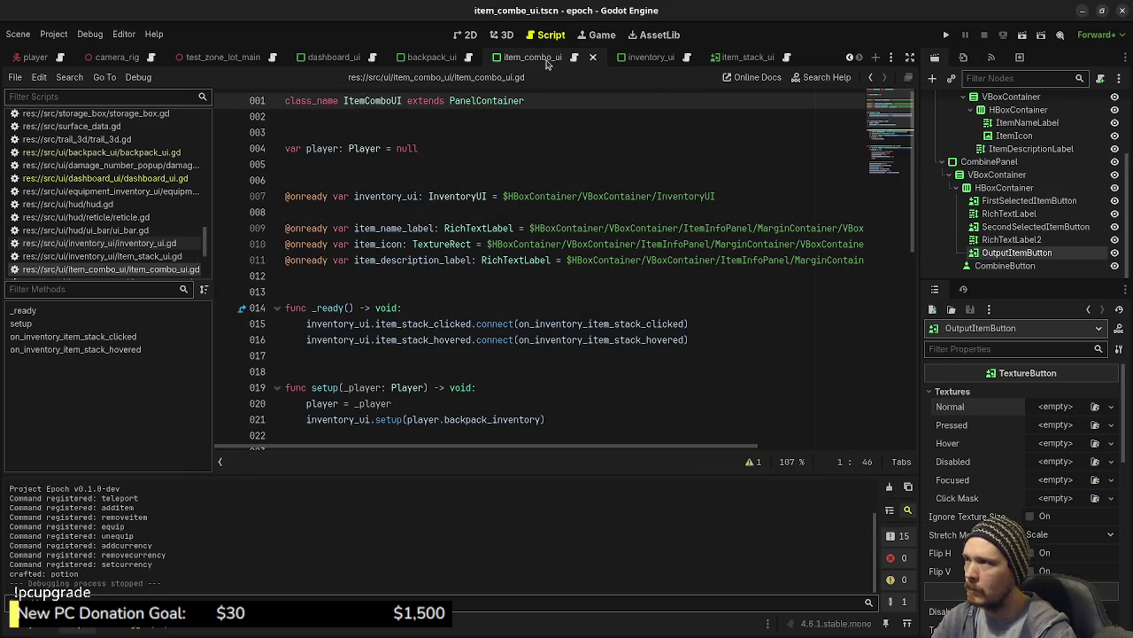
pyautogui.click(329, 56)
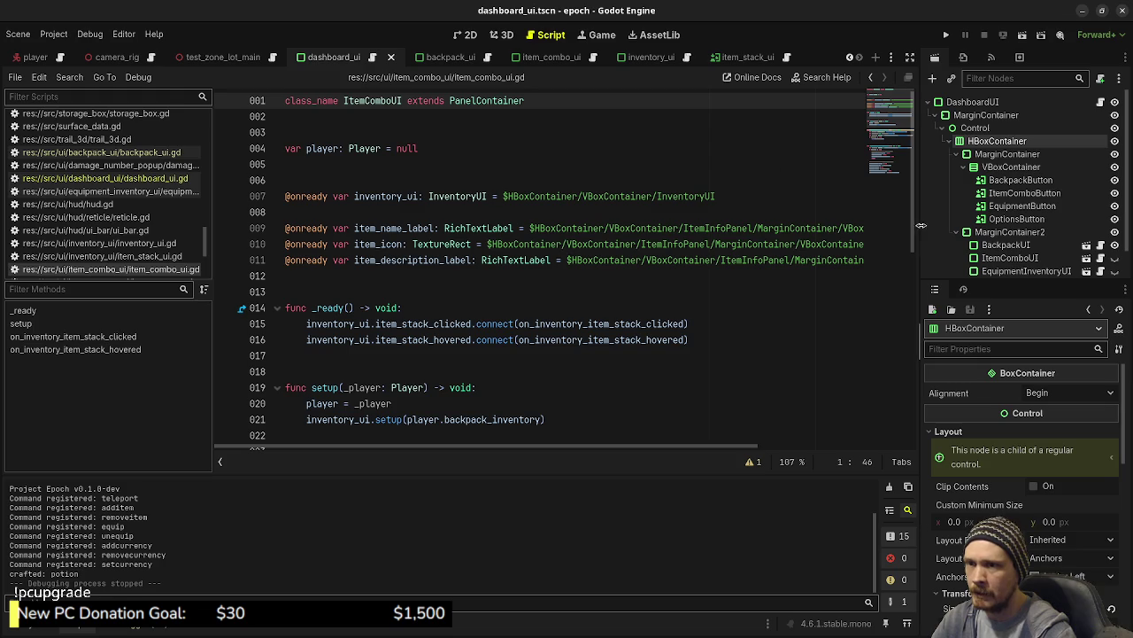
pyautogui.click(1035, 247)
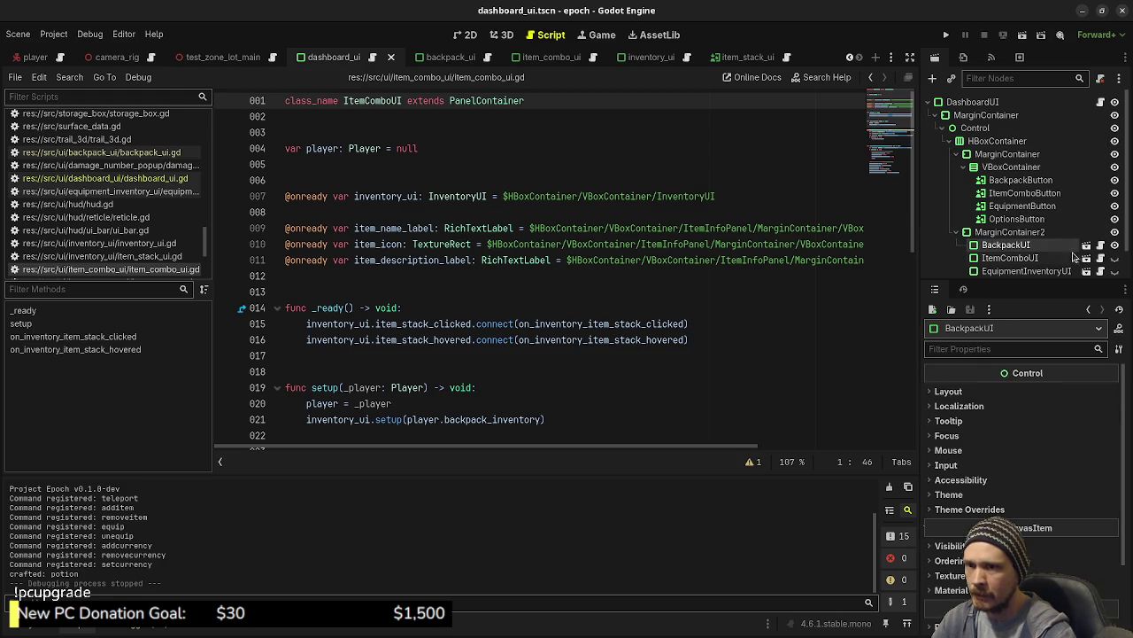
pyautogui.click(1087, 245)
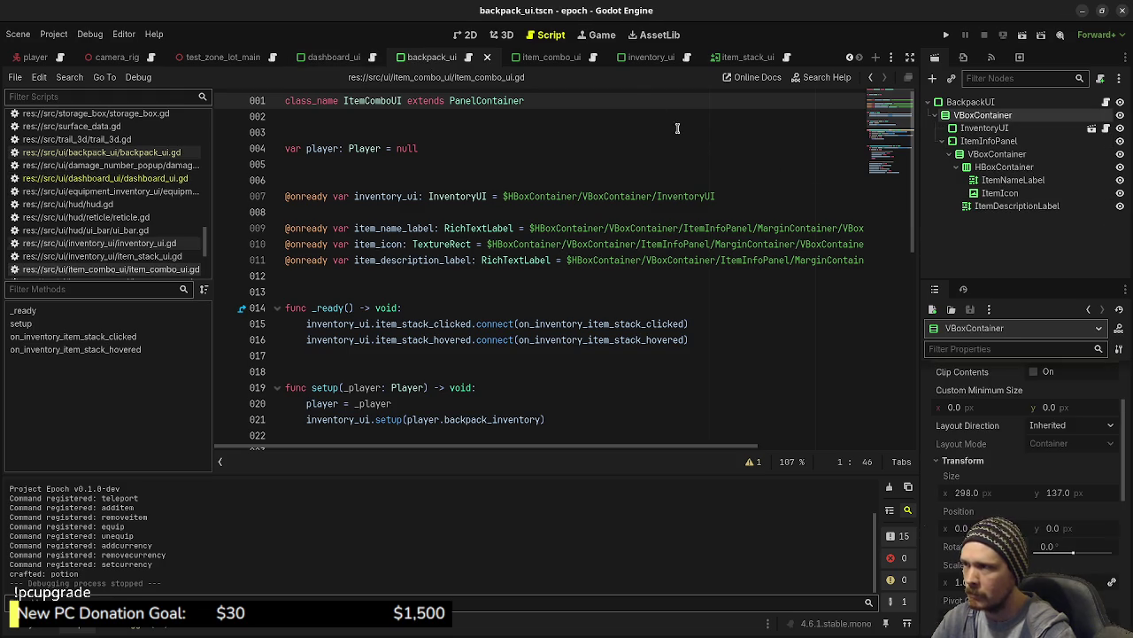
pyautogui.click(505, 39)
pyautogui.click(477, 42)
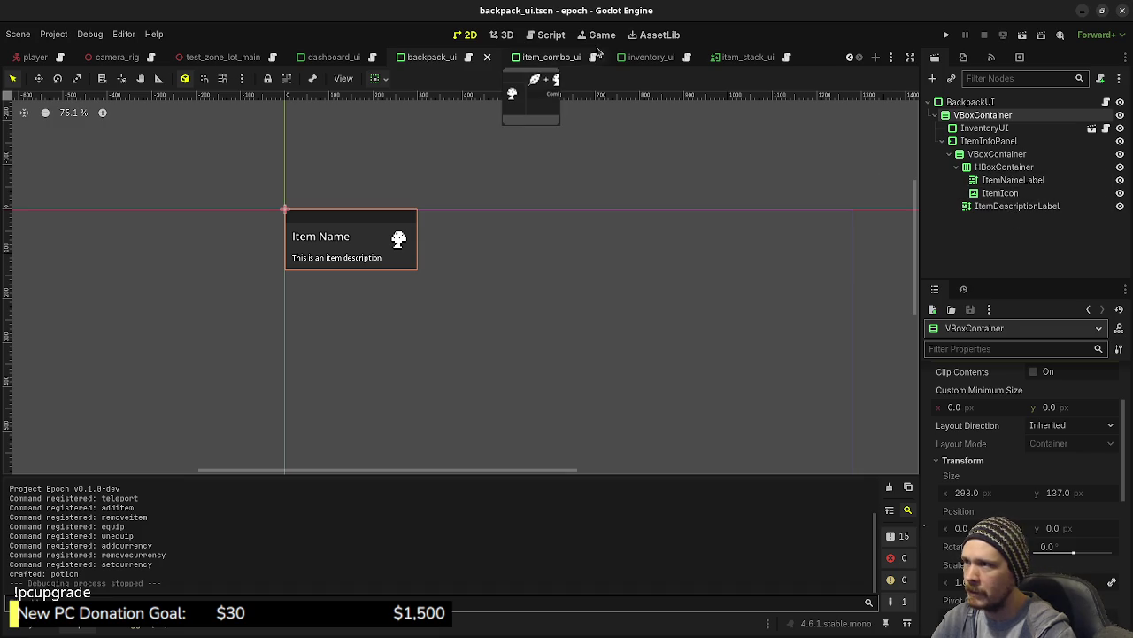
# Switch to the item_combo_ui scene tab to view its Combine panel.
pyautogui.click(541, 60)
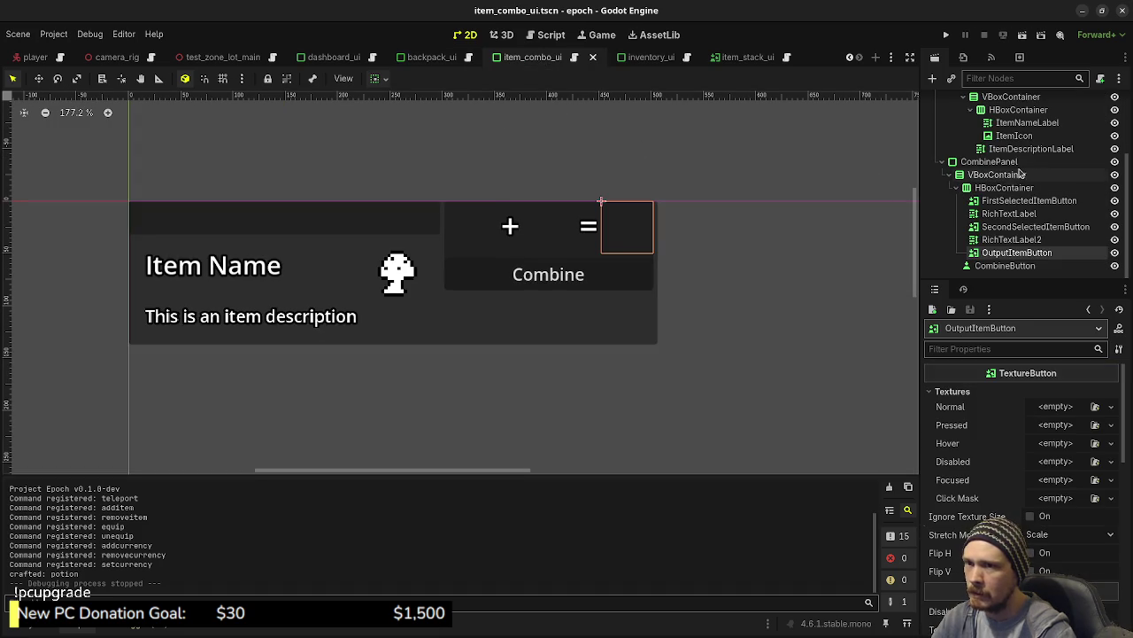
pyautogui.scroll(2, 1009, 173)
pyautogui.scroll(2, 1036, 182)
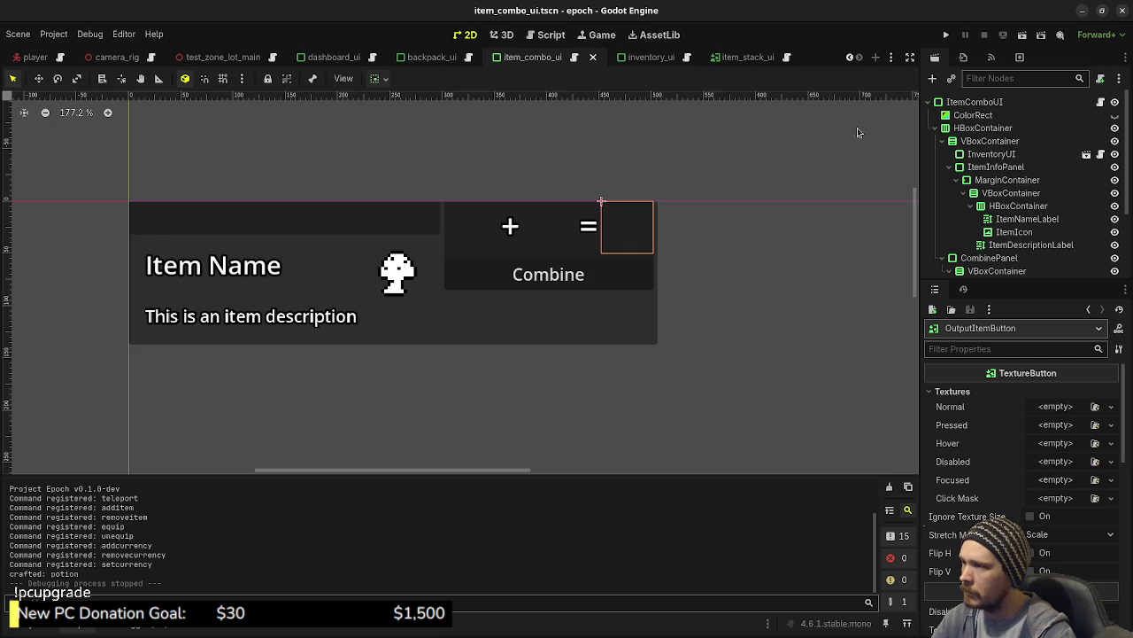
# Run the game, open the inventory, toggle the combine panel with C, then stop with F8.
pyautogui.click(947, 36)
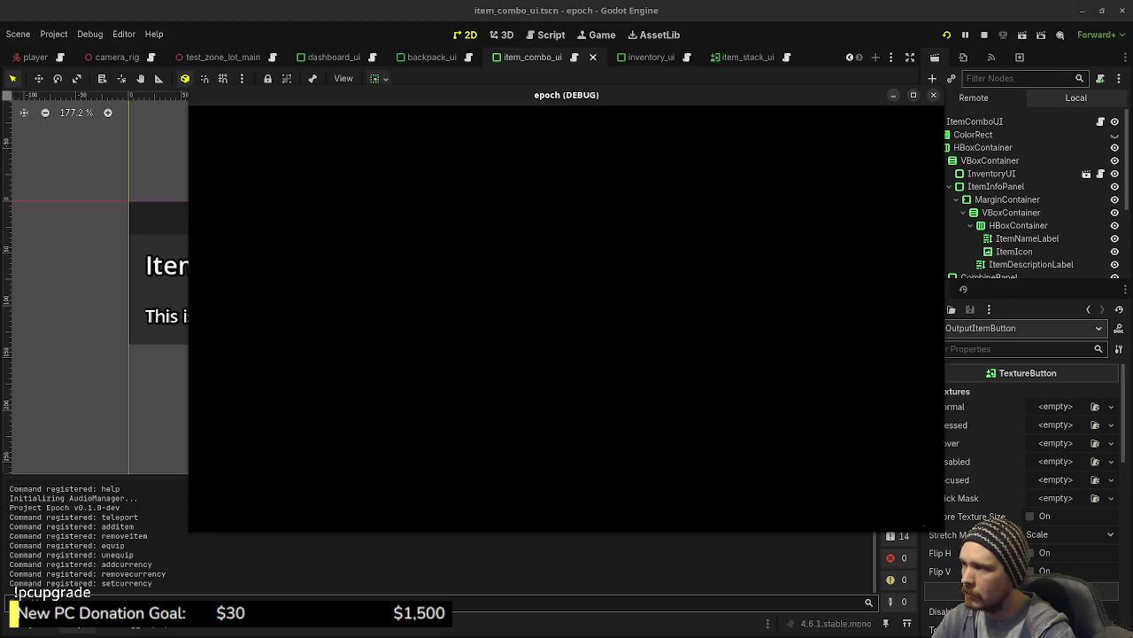
pyautogui.press('Tab')
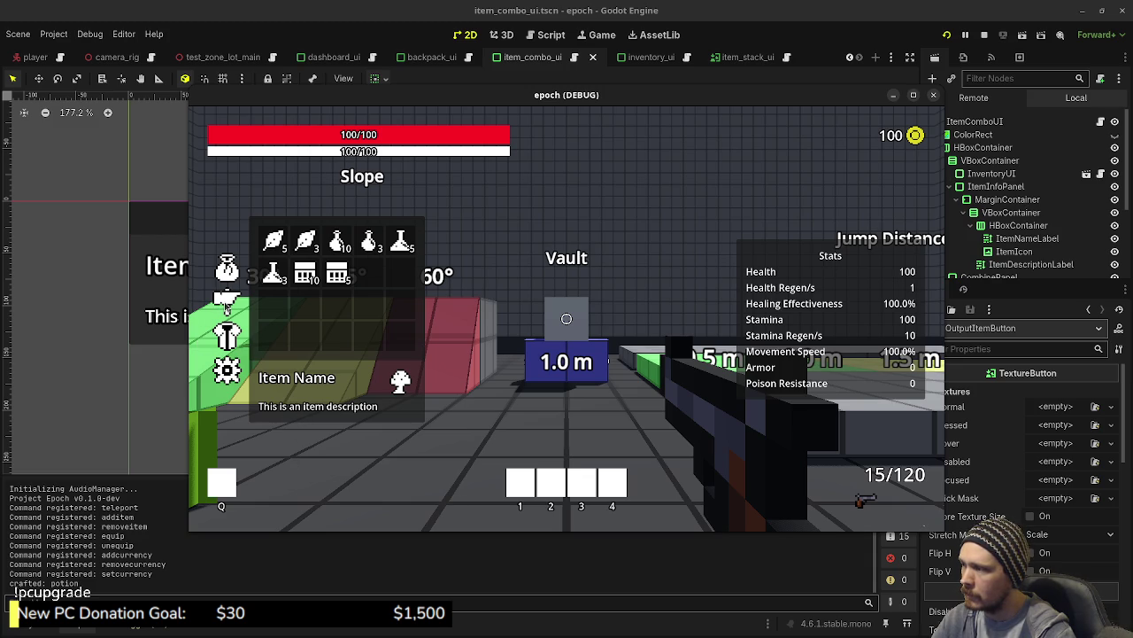
pyautogui.press('c')
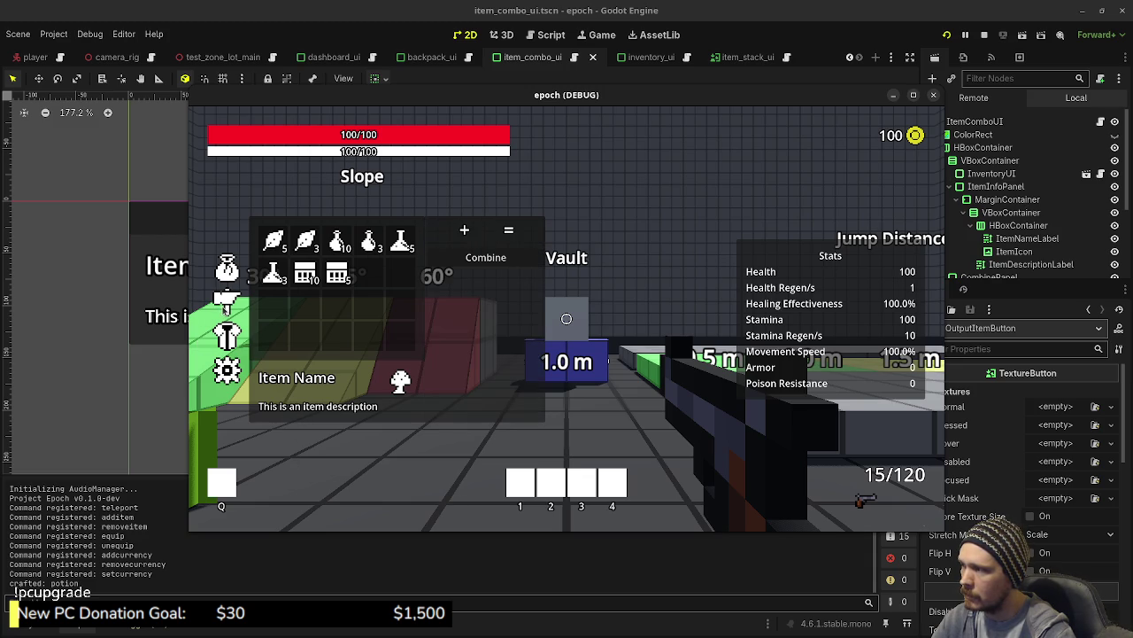
pyautogui.press('c')
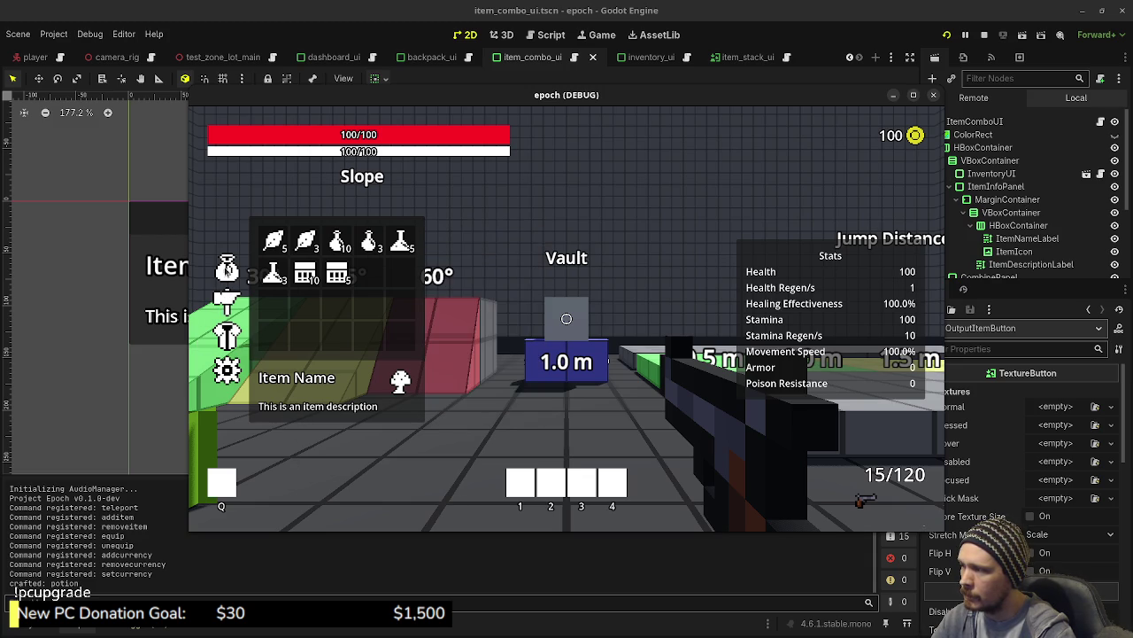
pyautogui.press('c')
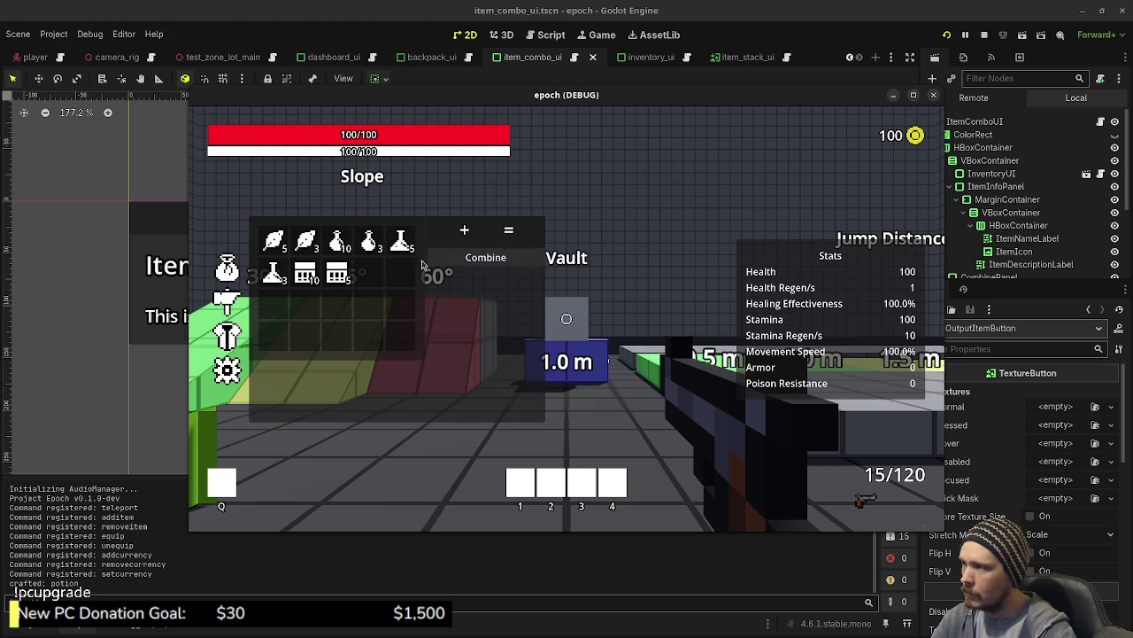
pyautogui.press('F8')
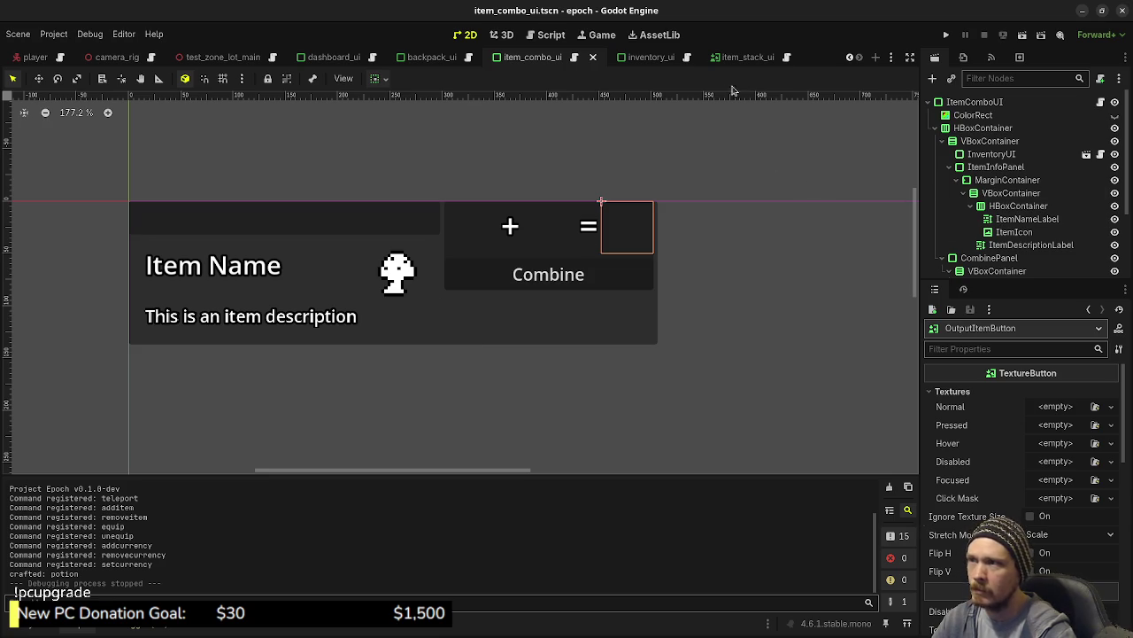
# Add a new line after the item_stack_hovered connection in item_combo_ui.gd's _ready and save.
pyautogui.click(547, 37)
pyautogui.moveTo(616, 240)
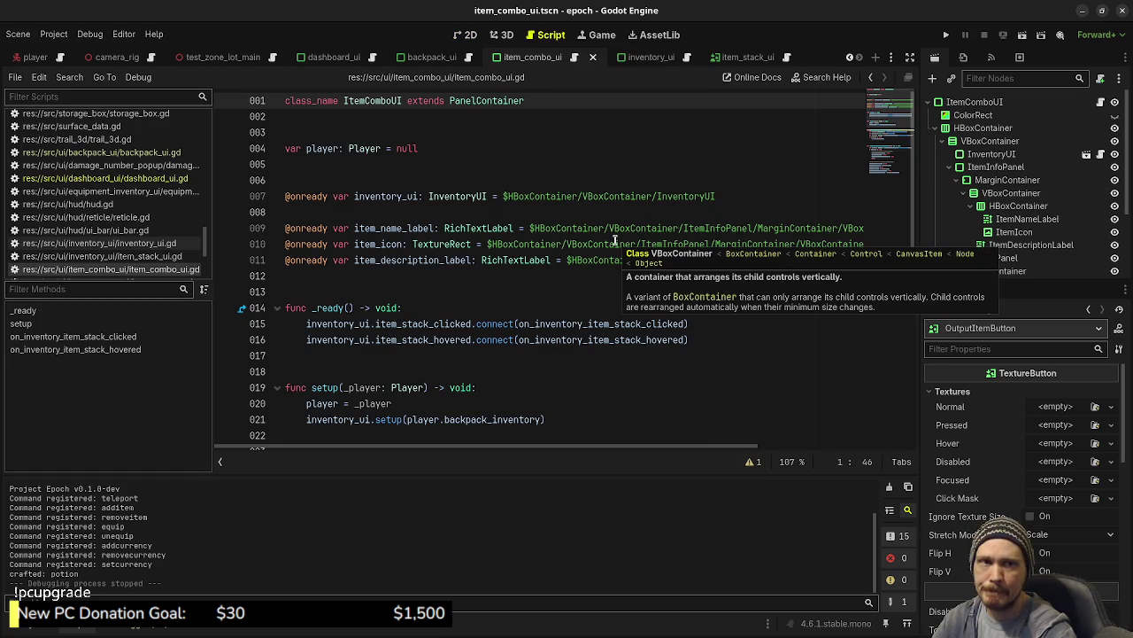
pyautogui.click(549, 292)
pyautogui.scroll(-2, 549, 293)
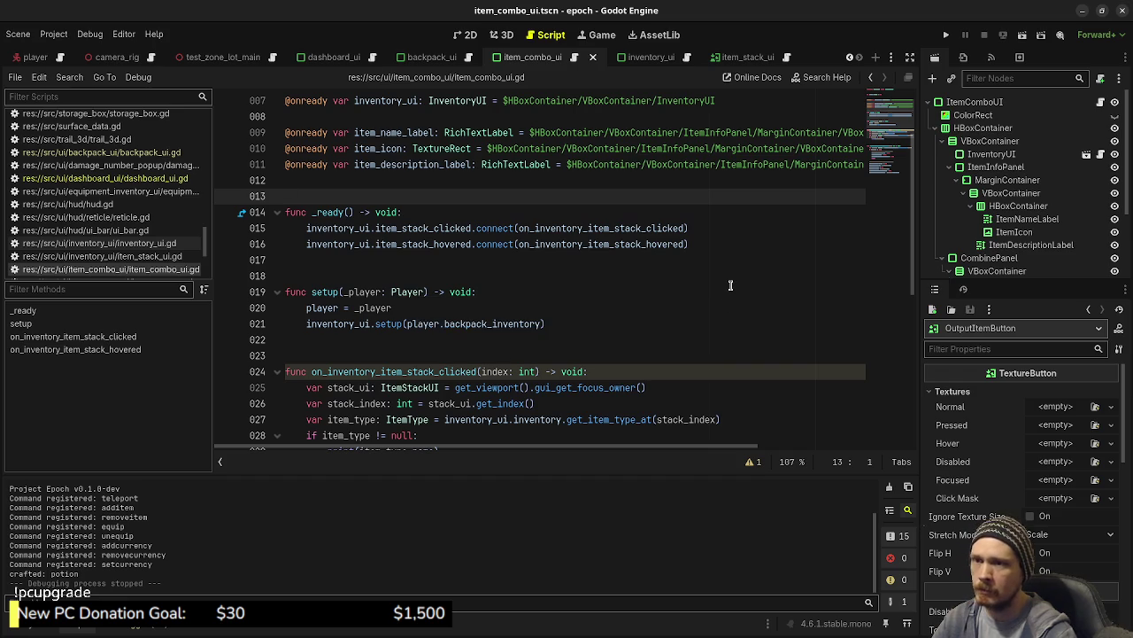
pyautogui.scroll(2, 722, 316)
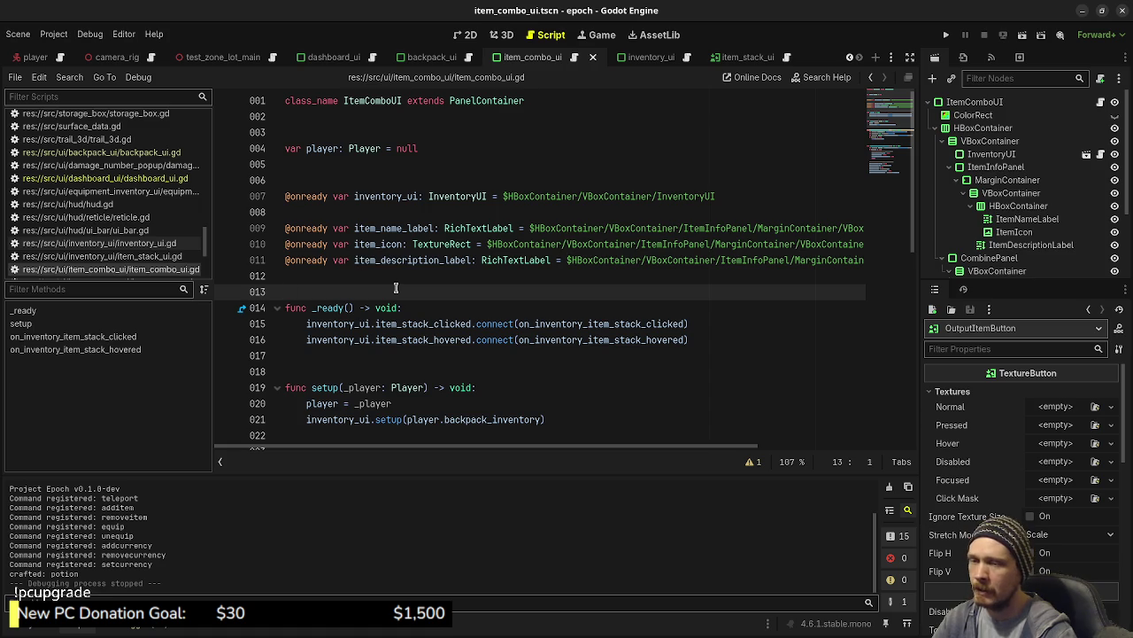
pyautogui.scroll(-5, 403, 320)
pyautogui.scroll(-1, 406, 324)
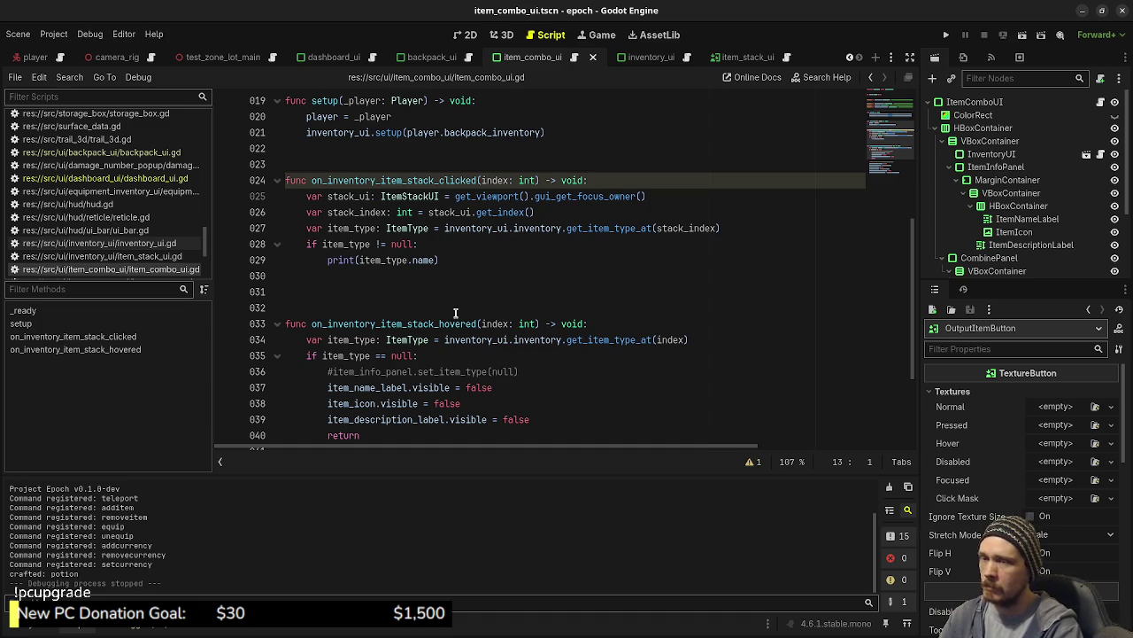
pyautogui.scroll(6, 455, 313)
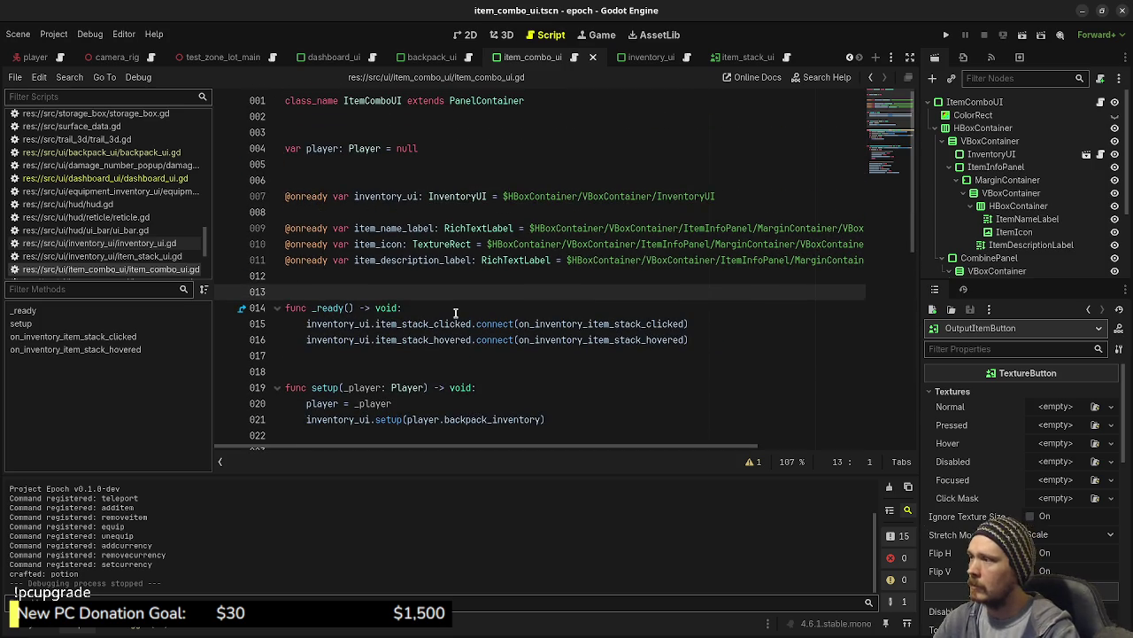
pyautogui.click(725, 339)
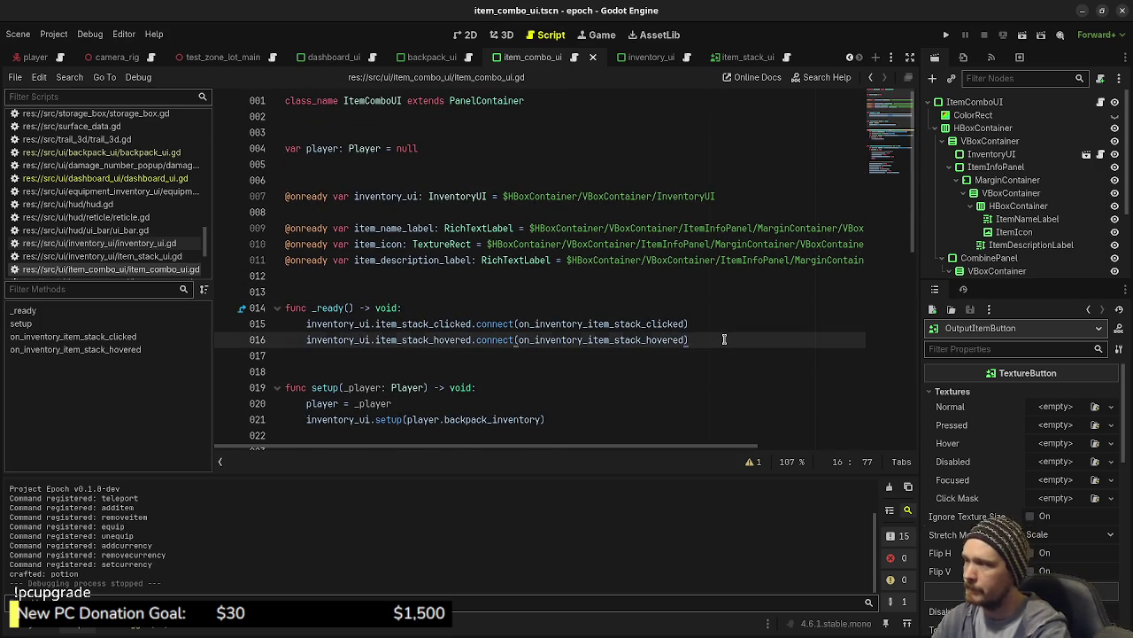
pyautogui.press('Return')
pyautogui.press('Return')
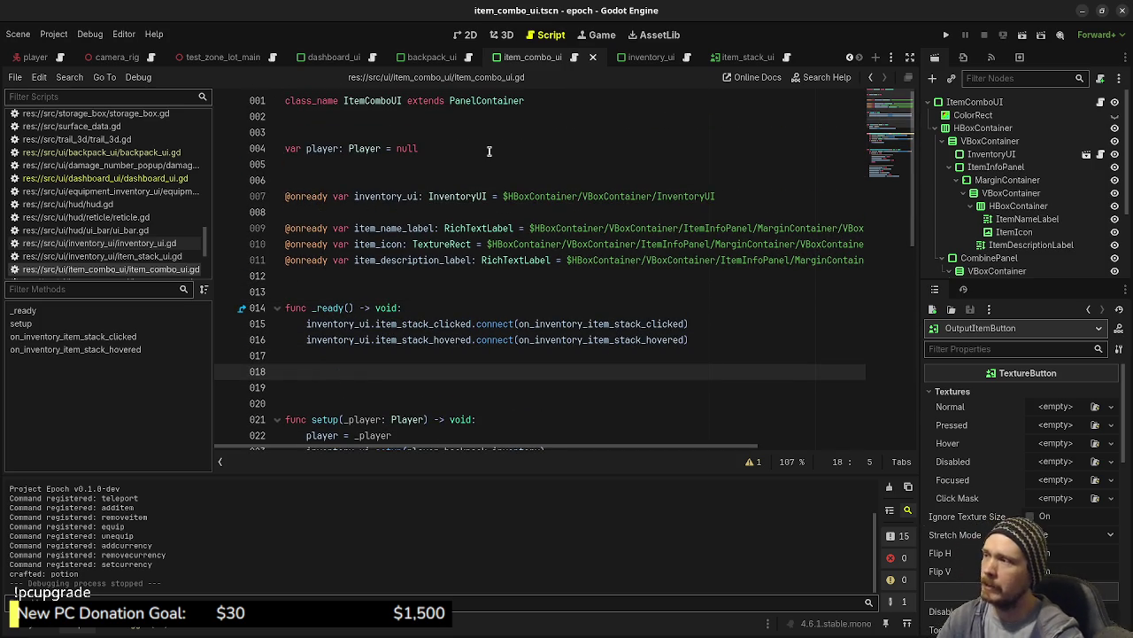
pyautogui.hotkey('ctrl', 's')
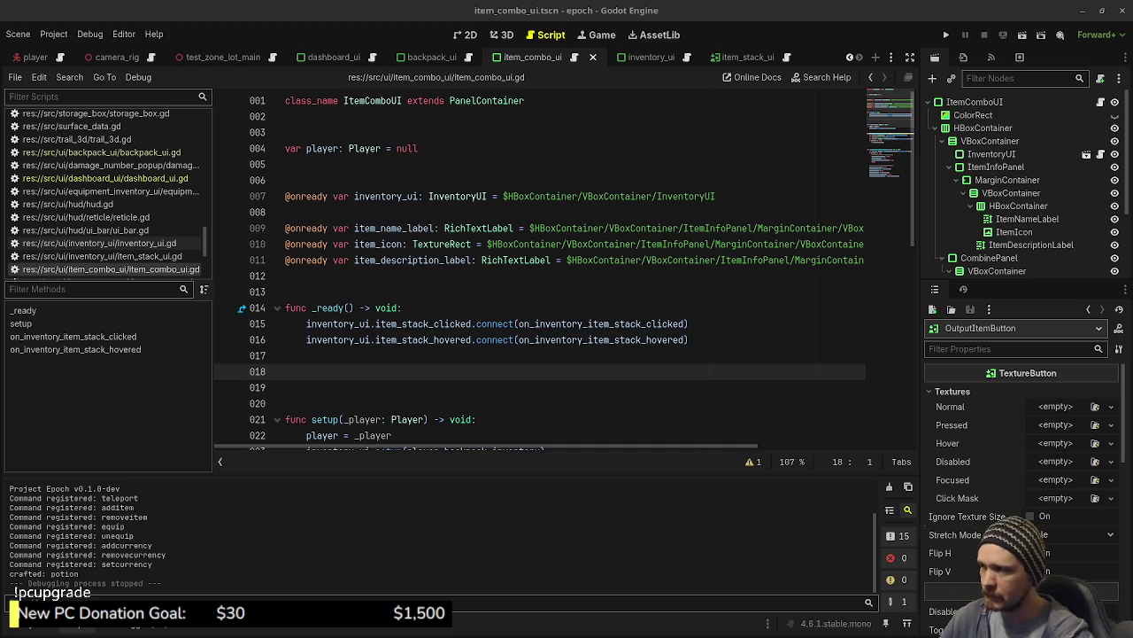
pyautogui.click(599, 278)
pyautogui.press('Return')
pyautogui.press('Return')
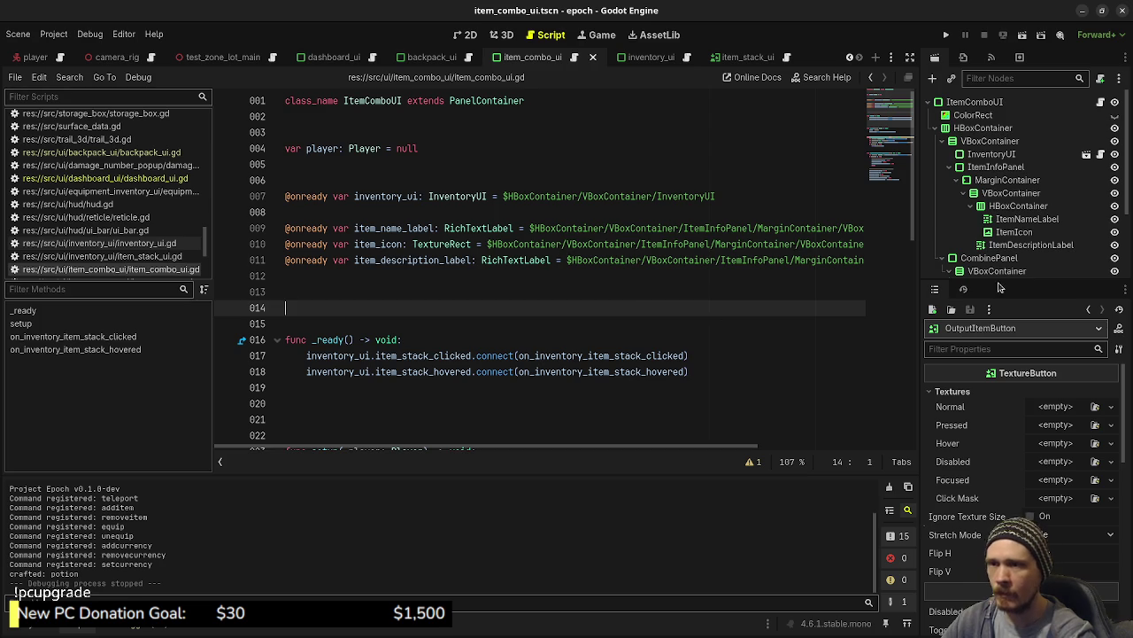
pyautogui.scroll(-3, 1017, 256)
pyautogui.moveTo(1027, 209)
pyautogui.mouseDown()
pyautogui.moveTo(522, 298)
pyautogui.moveTo(518, 308)
pyautogui.mouseUp()
pyautogui.moveTo(1036, 235); pyautogui.dragTo(585, 324)
pyautogui.moveTo(985, 261)
pyautogui.mouseDown()
pyautogui.moveTo(651, 340)
pyautogui.moveTo(974, 274)
pyautogui.moveTo(607, 357)
pyautogui.mouseUp()
pyautogui.hotkey('ctrl', 's')
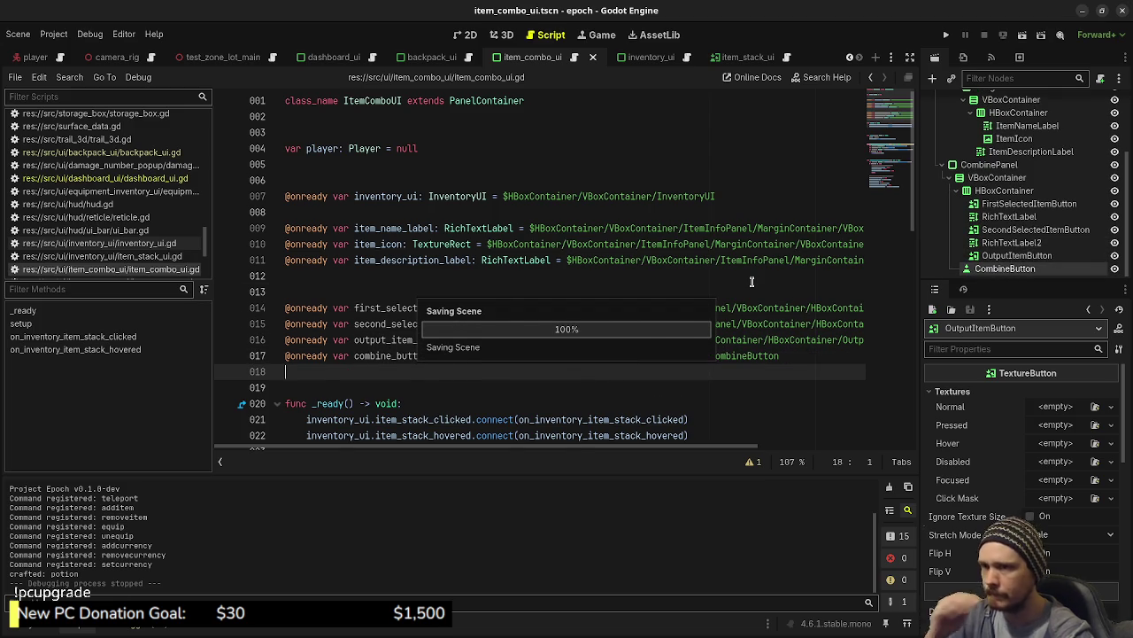
# Dismiss the class documentation popup and place the caret after the combine_button reference.
pyautogui.moveTo(762, 300)
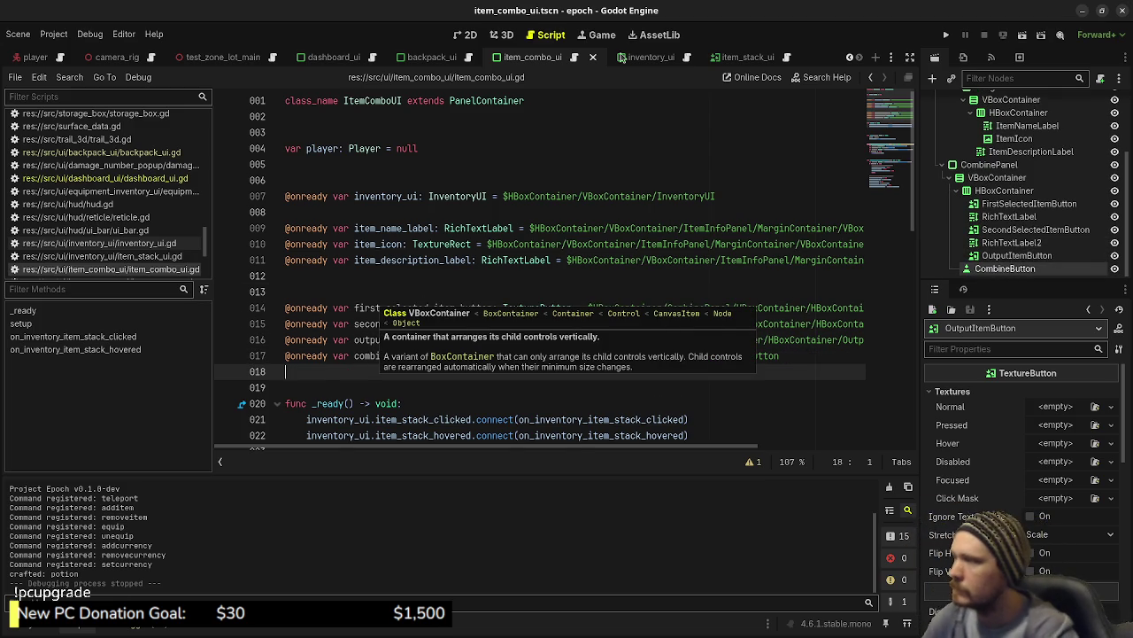
pyautogui.click(460, 227)
pyautogui.click(421, 292)
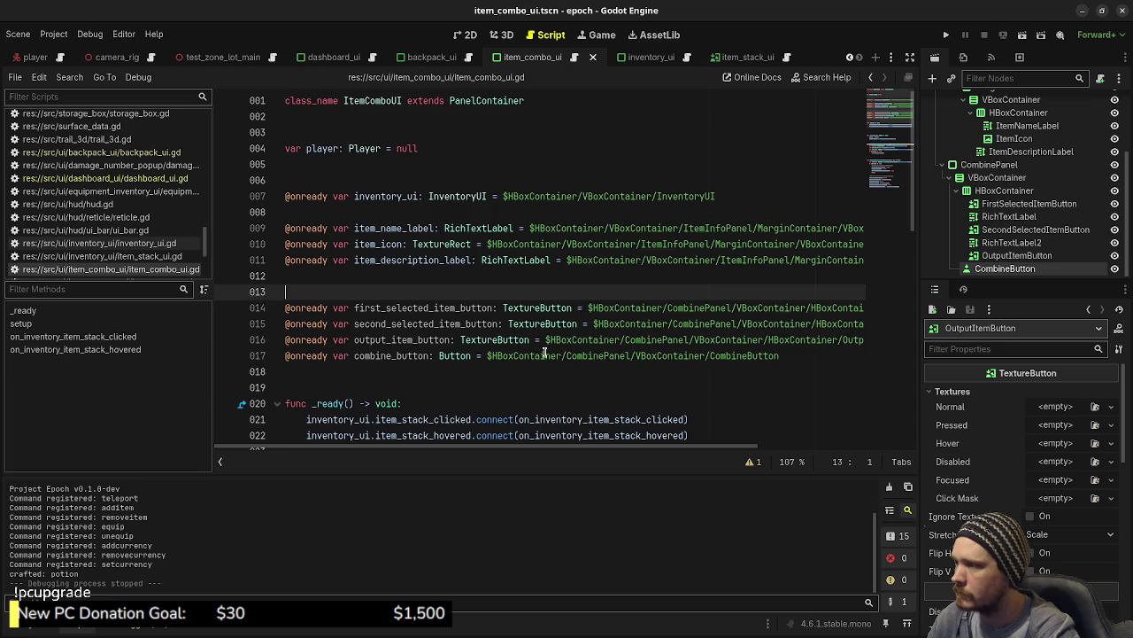
pyautogui.scroll(-1, 597, 339)
pyautogui.click(807, 311)
# Declare 'var first_selected_item: ItemType = null' and paste a duplicate of it on the next line.
pyautogui.press('Return')
pyautogui.press('Return')
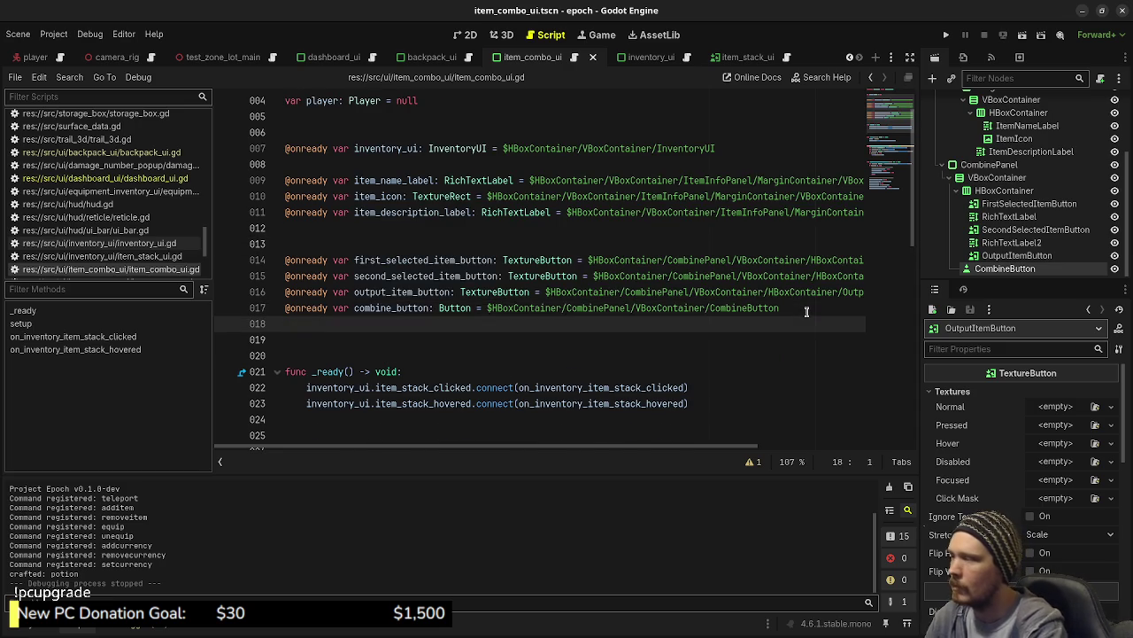
pyautogui.write('var first_')
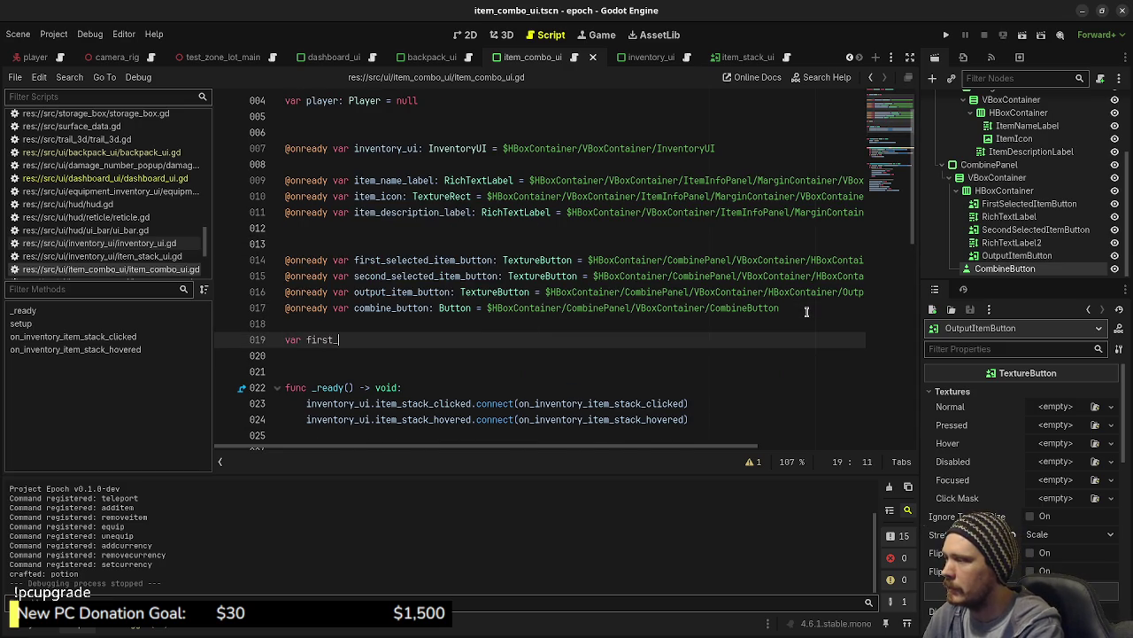
pyautogui.write('selected_')
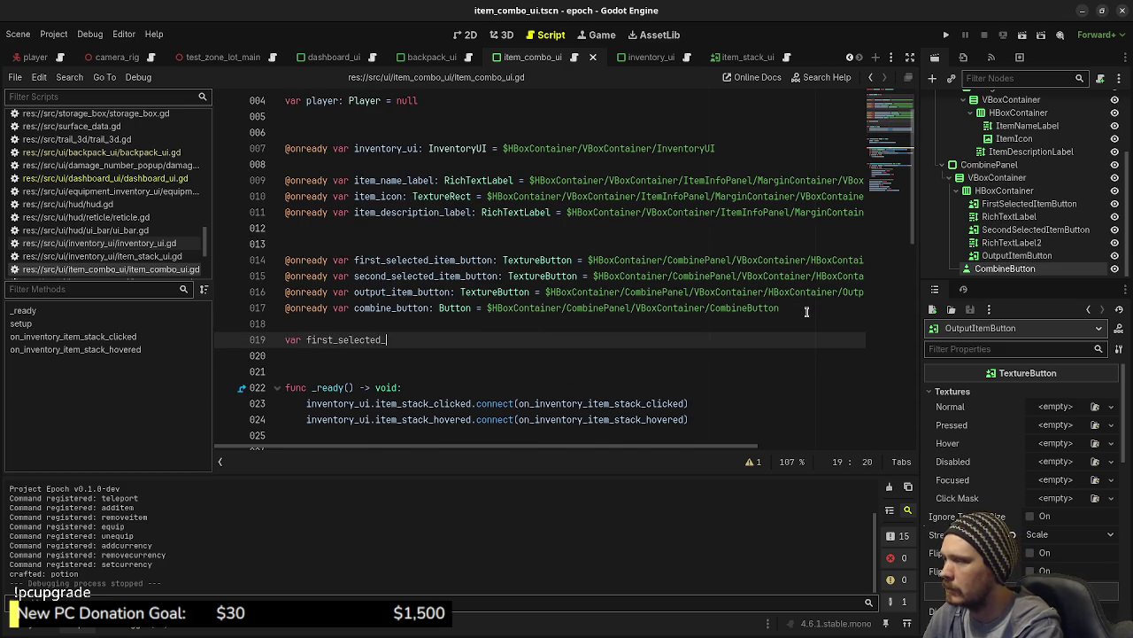
pyautogui.write('item: ItemType ')
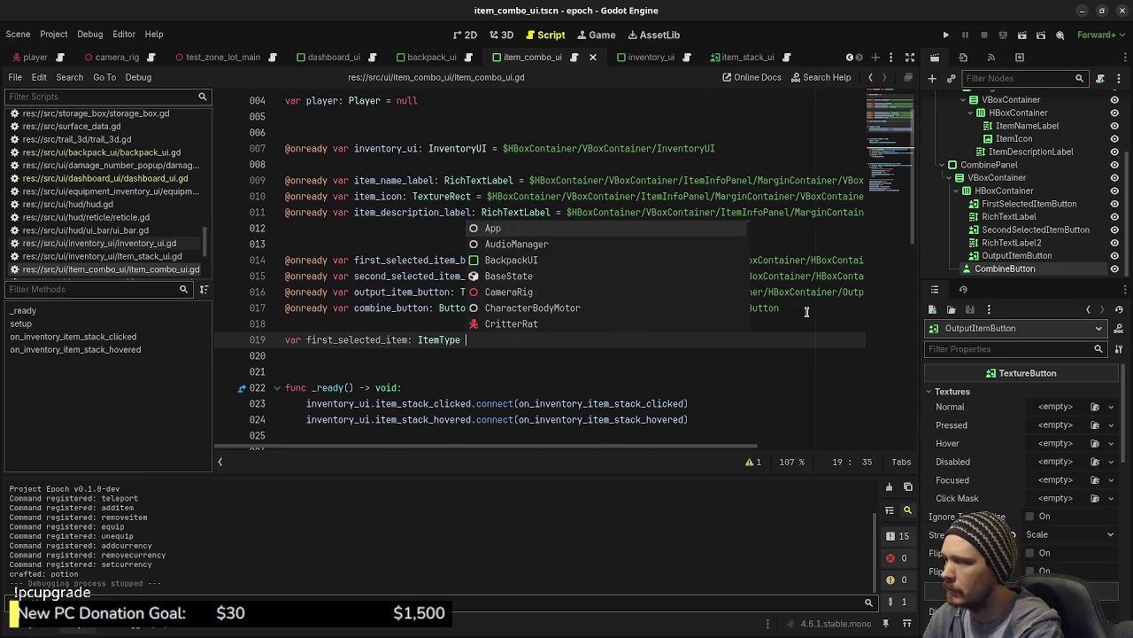
pyautogui.write('= null')
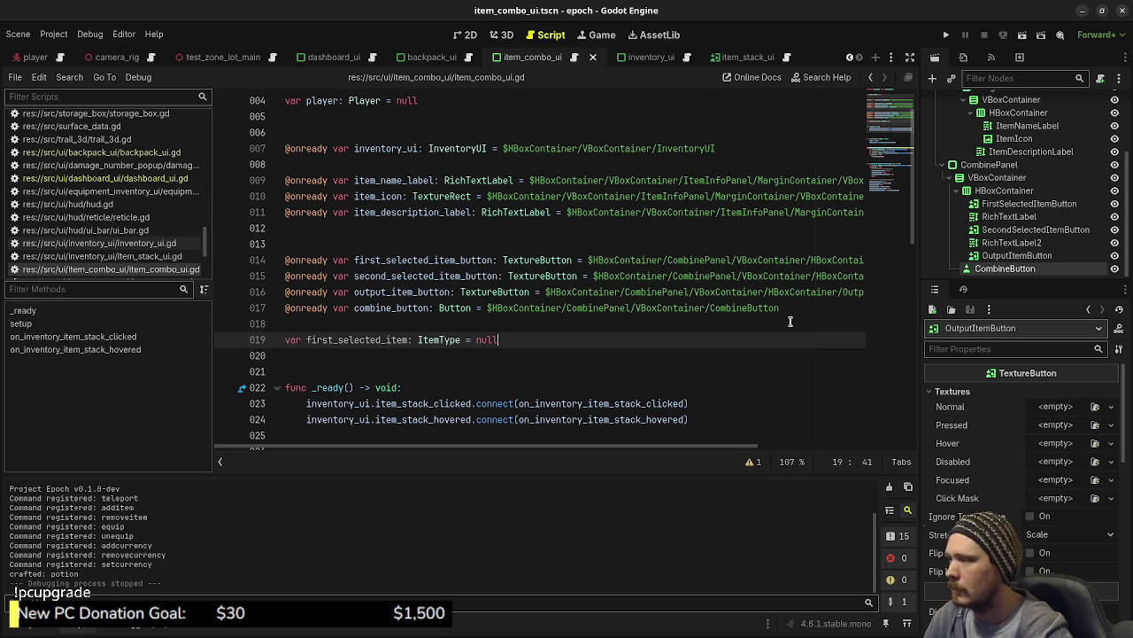
pyautogui.moveTo(529, 339); pyautogui.dragTo(283, 339)
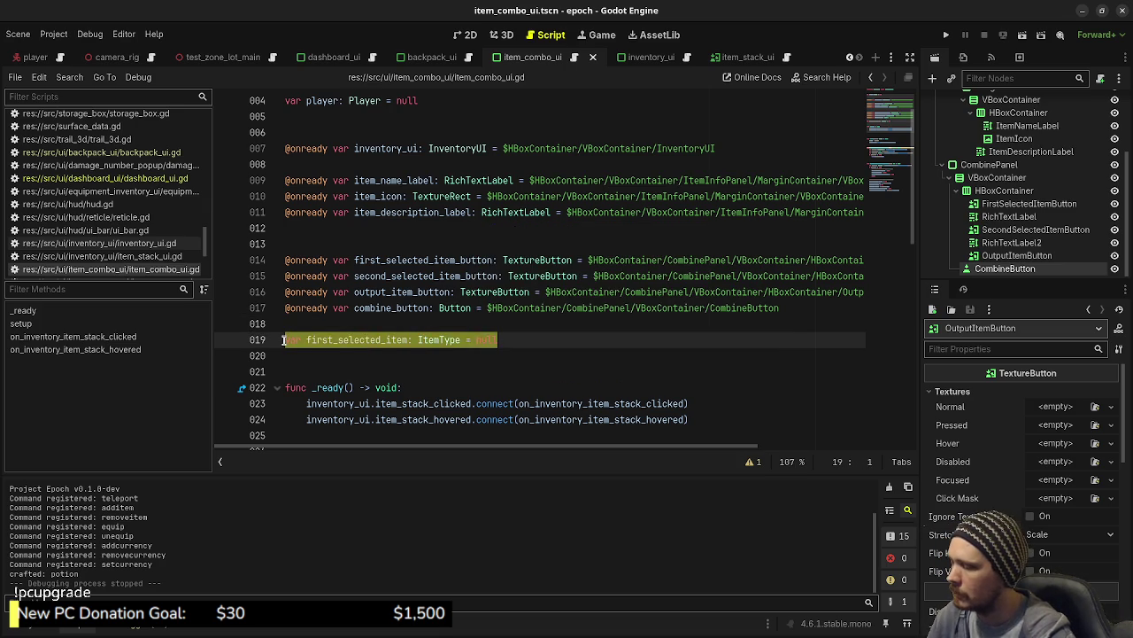
pyautogui.hotkey('ctrl', 'c')
pyautogui.click(506, 340)
pyautogui.press('Return')
pyautogui.hotkey('ctrl', 'v')
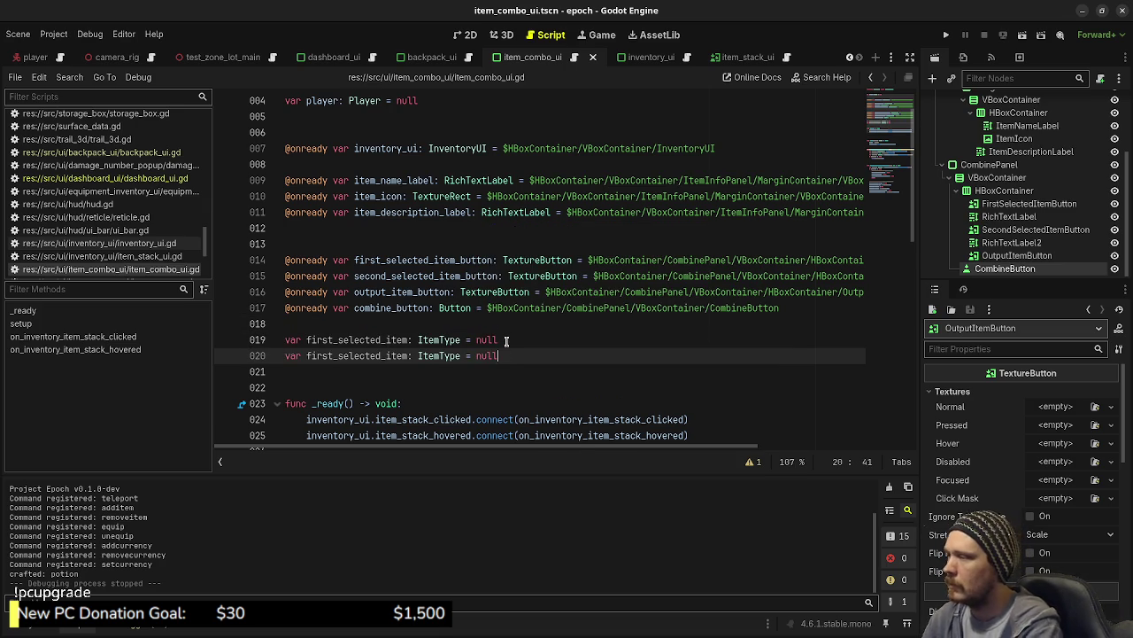
# Rename the duplicated declaration to second_selected_item: ItemType = null.
pyautogui.click(333, 355)
pyautogui.press('BackSpace')
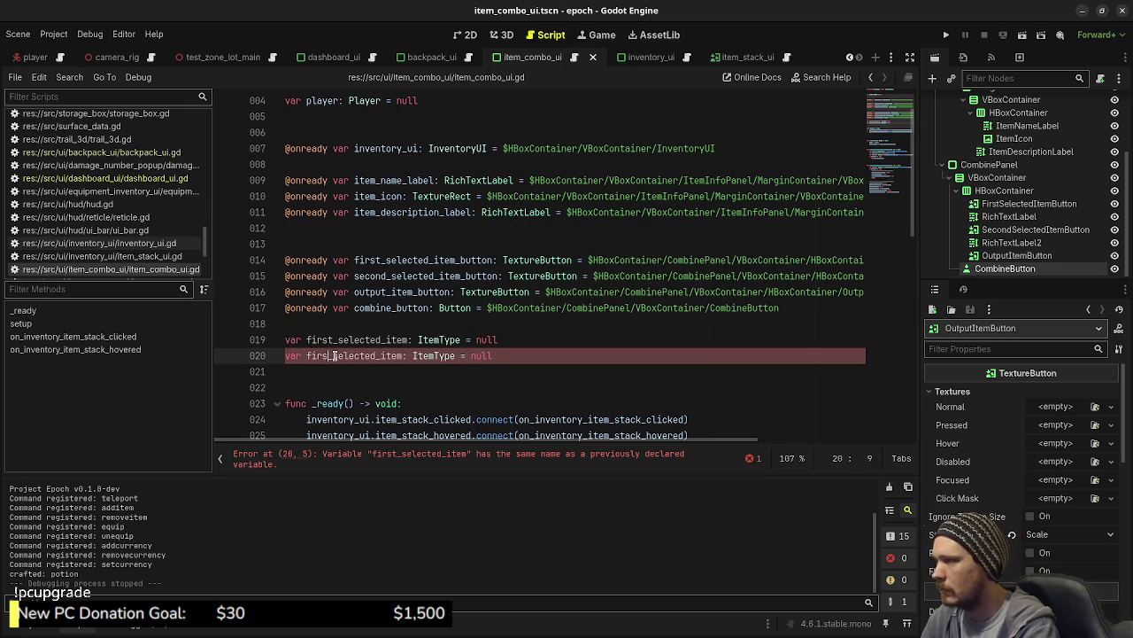
pyautogui.press('BackSpace')
pyautogui.press('BackSpace')
pyautogui.press('BackSpace')
pyautogui.write('second')
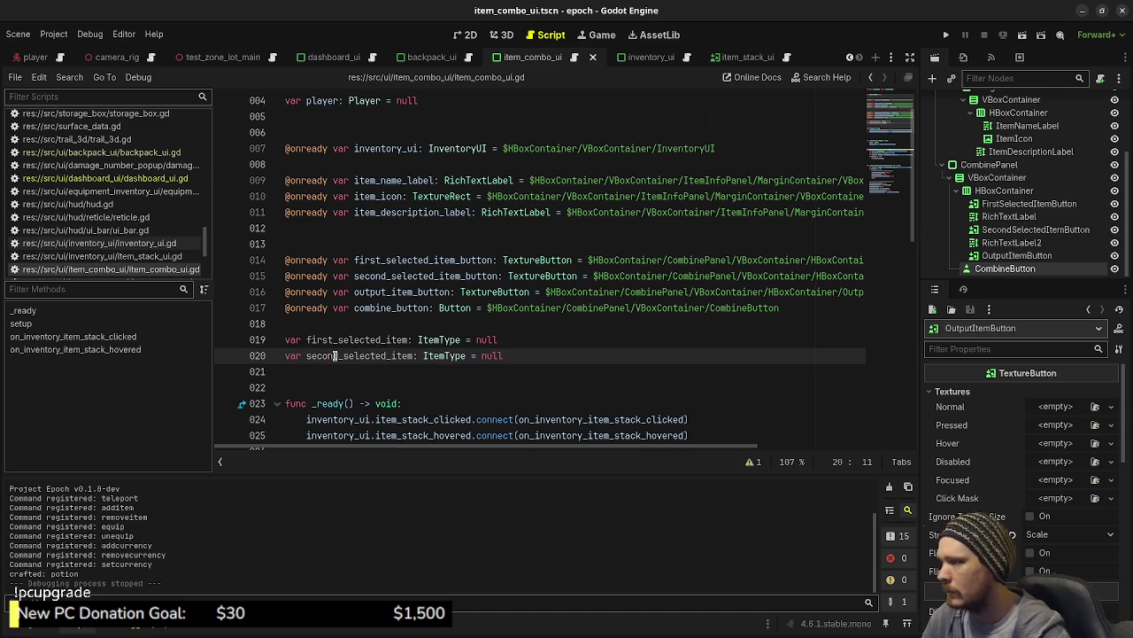
pyautogui.click(515, 354)
pyautogui.scroll(-3, 557, 372)
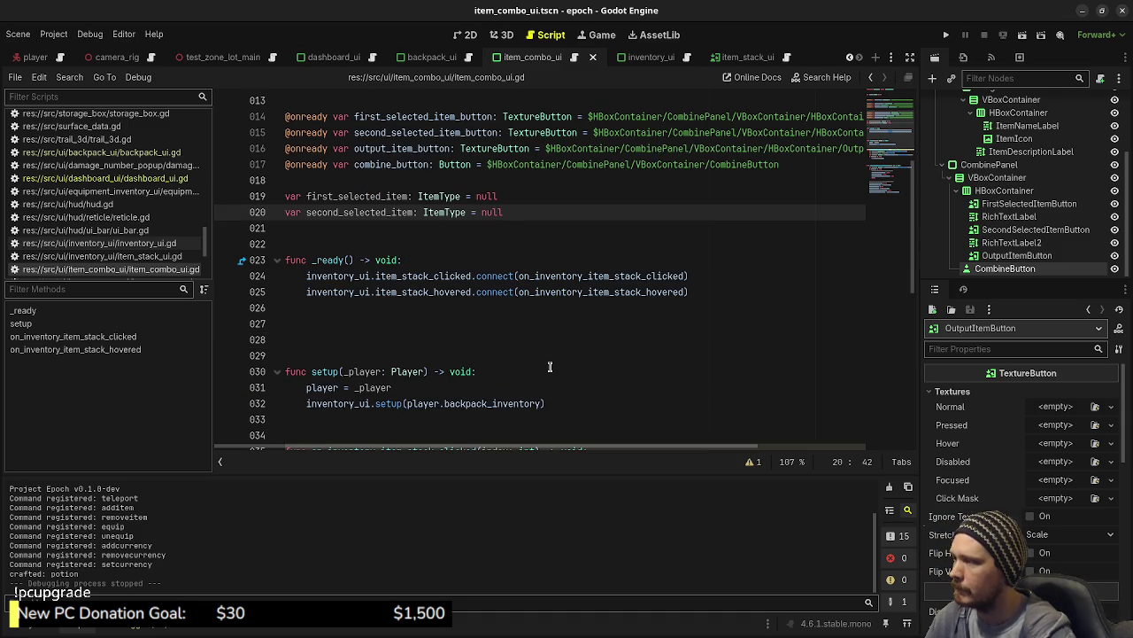
pyautogui.scroll(1, 549, 367)
pyautogui.doubleClick(427, 165)
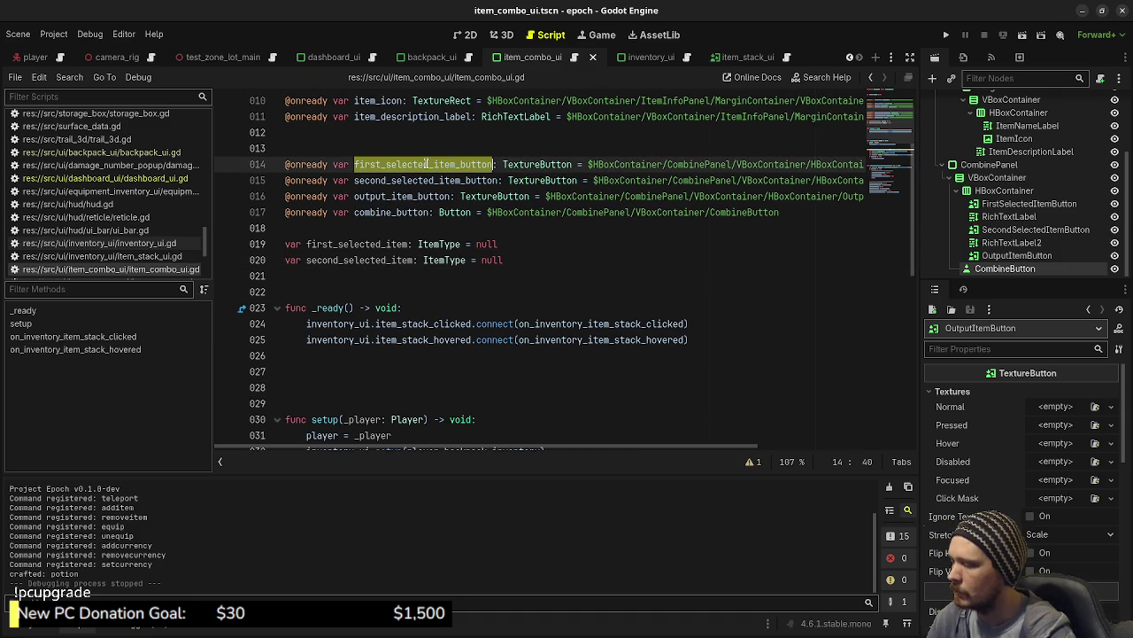
pyautogui.click(662, 356)
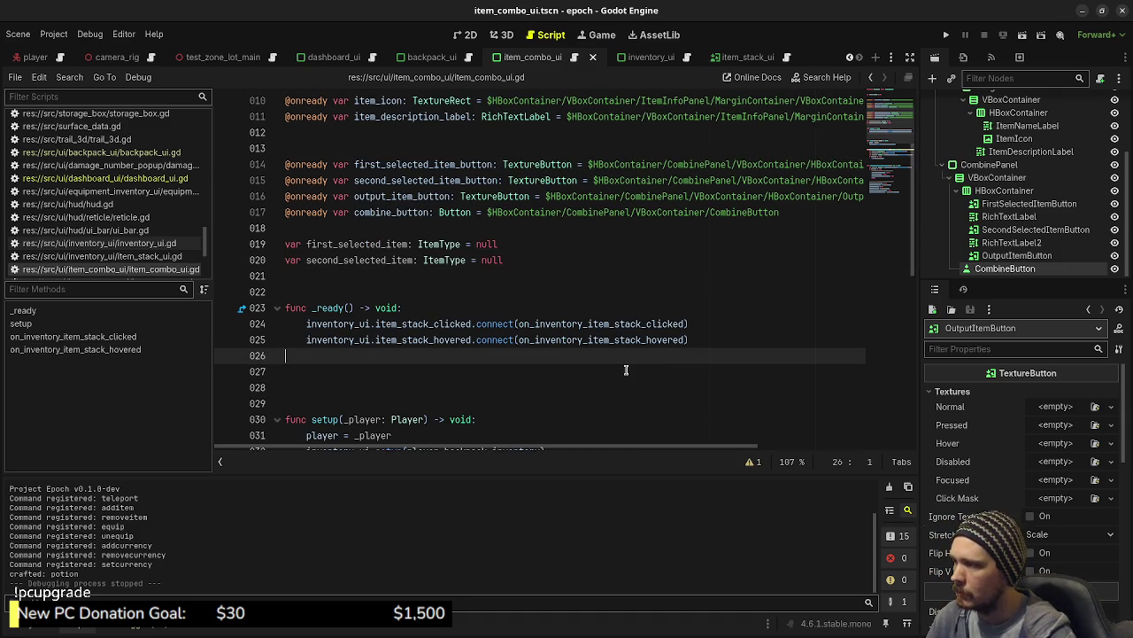
# In _ready, connect first_selected_item_button.pressed to on_first_selected_item_button_pressed.
pyautogui.click(571, 365)
pyautogui.press('Tab')
pyautogui.hotkey('ctrl', 'v')
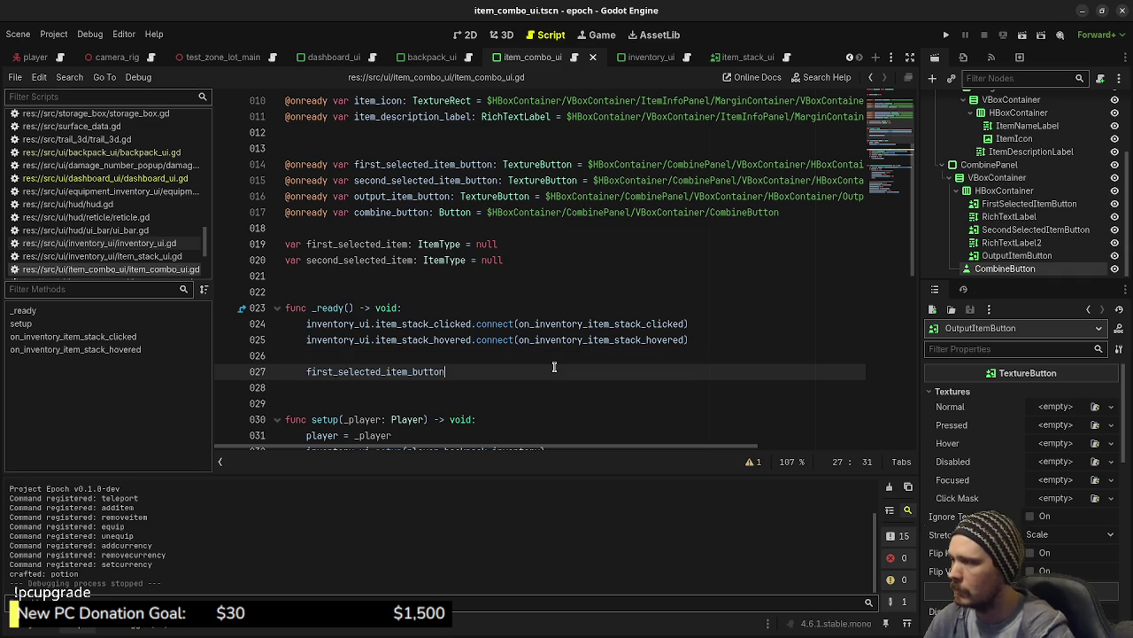
pyautogui.write('.')
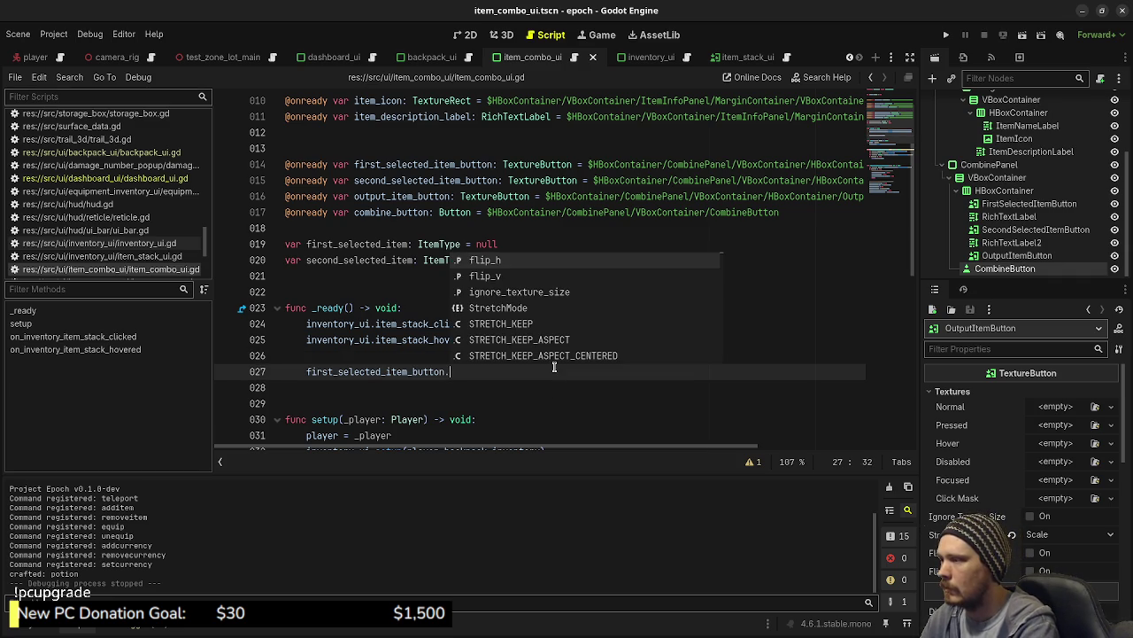
pyautogui.write('pressed.c')
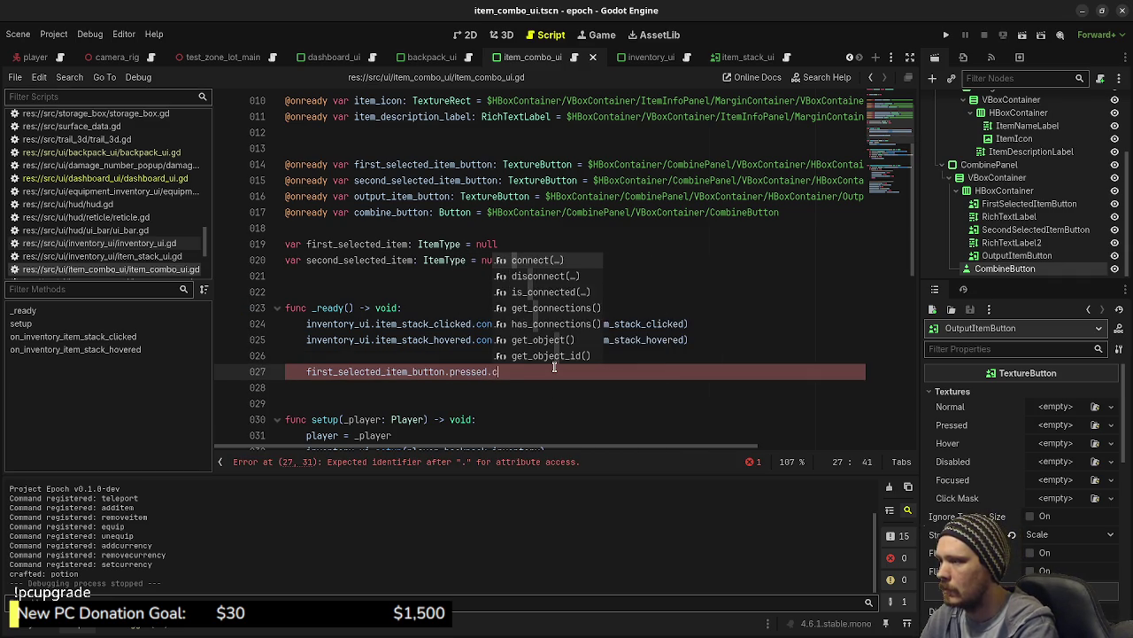
pyautogui.write('onnect(on_')
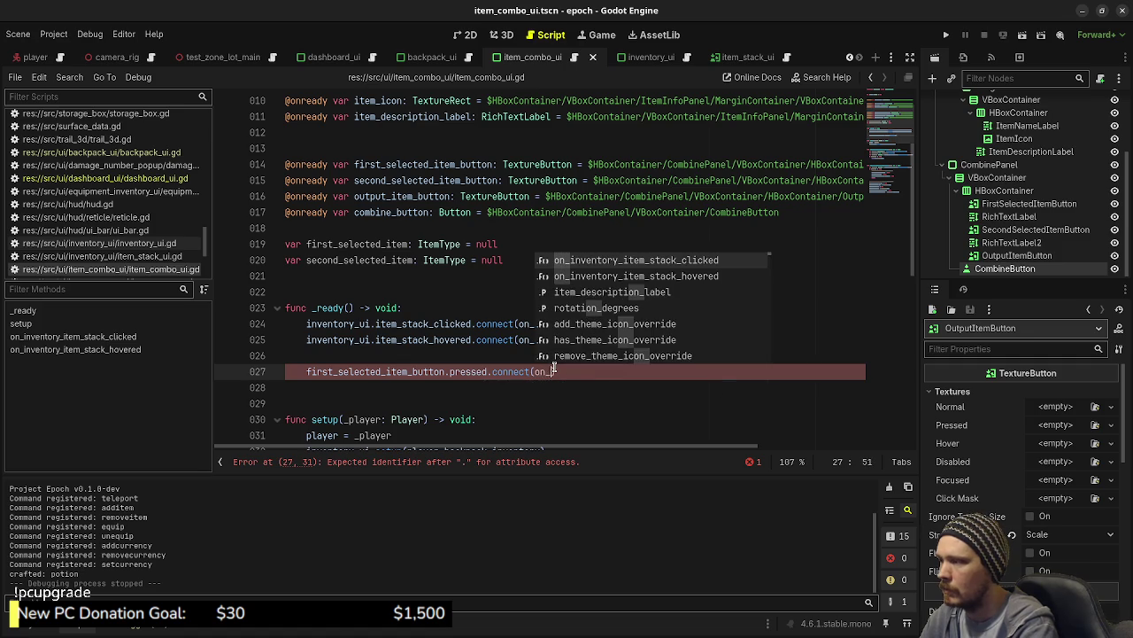
pyautogui.write('first_selected')
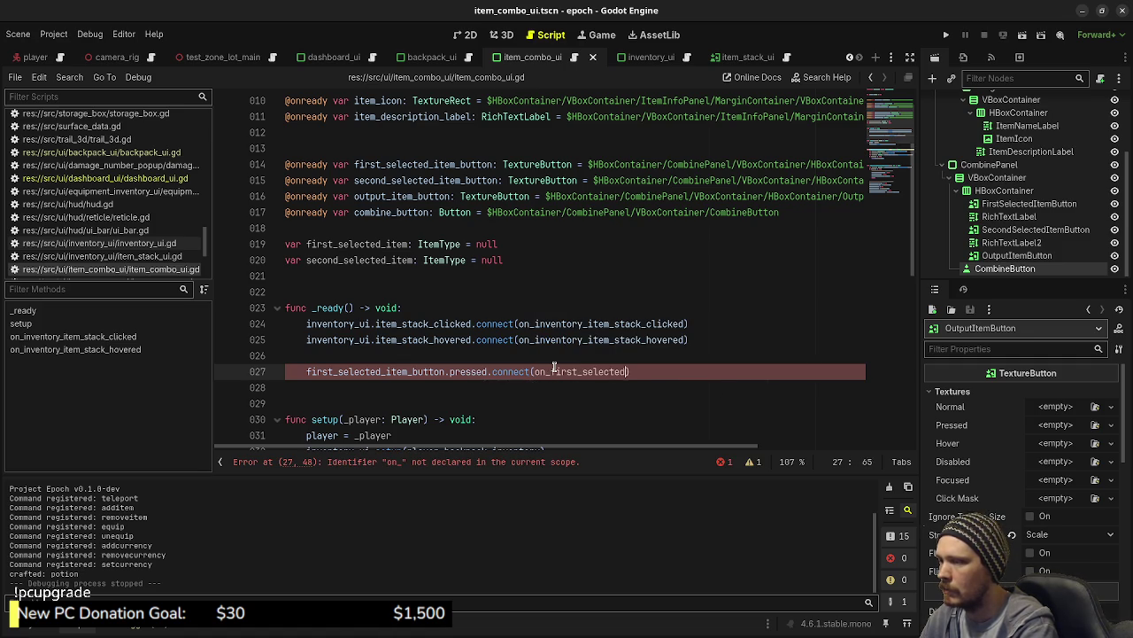
pyautogui.write('_item_button')
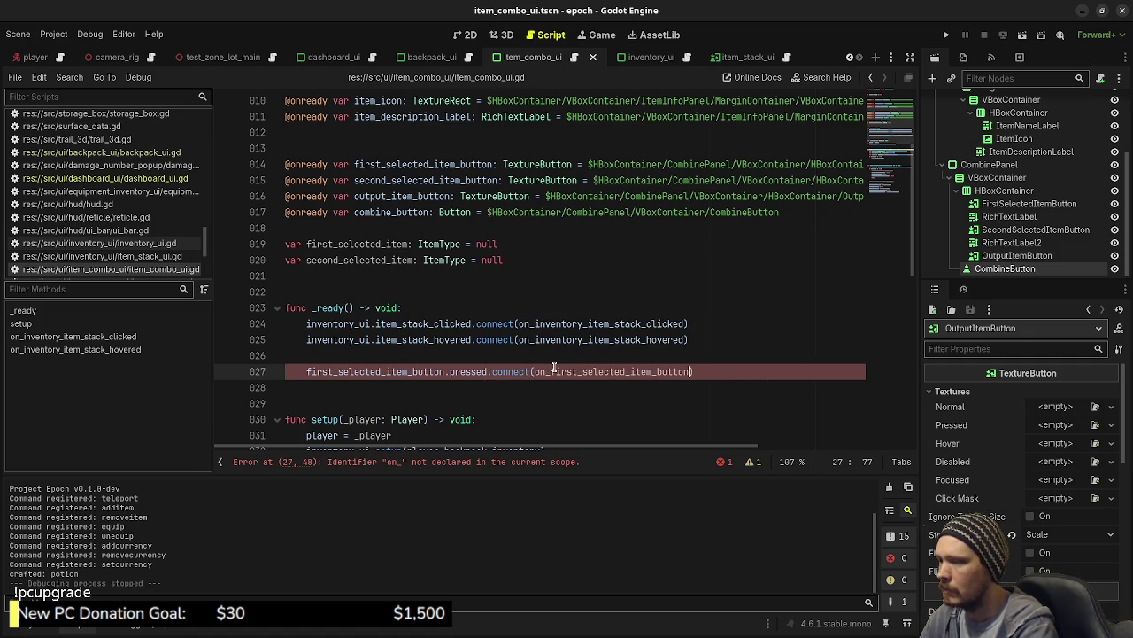
pyautogui.write('_pressed)')
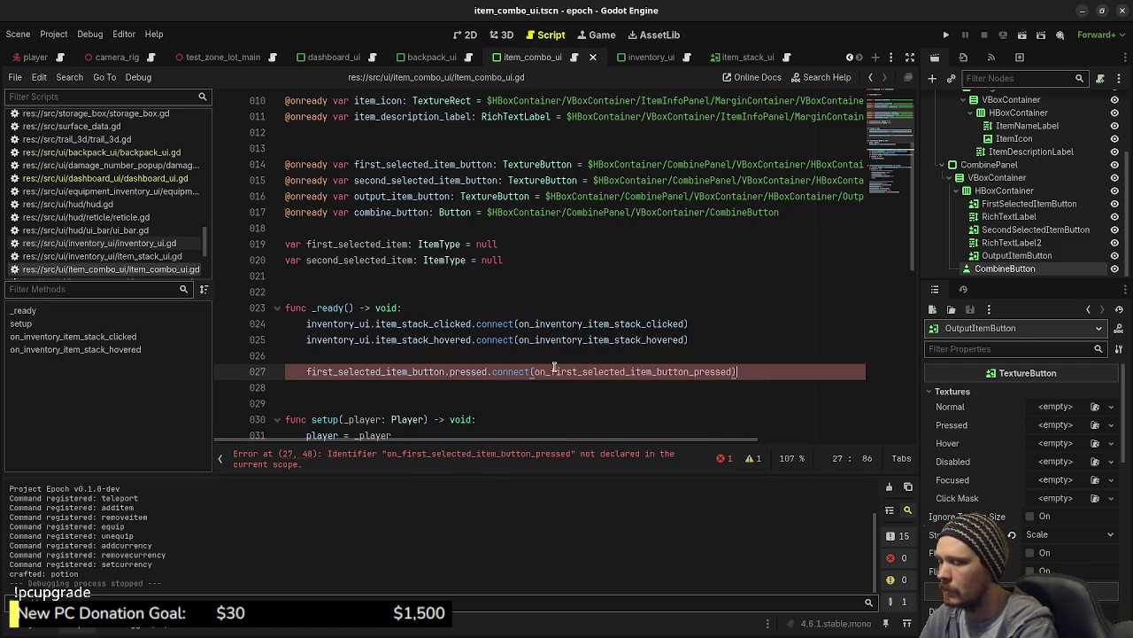
# Duplicate that connect line and change it to second_selected_item_button.
pyautogui.moveTo(739, 371); pyautogui.dragTo(323, 371)
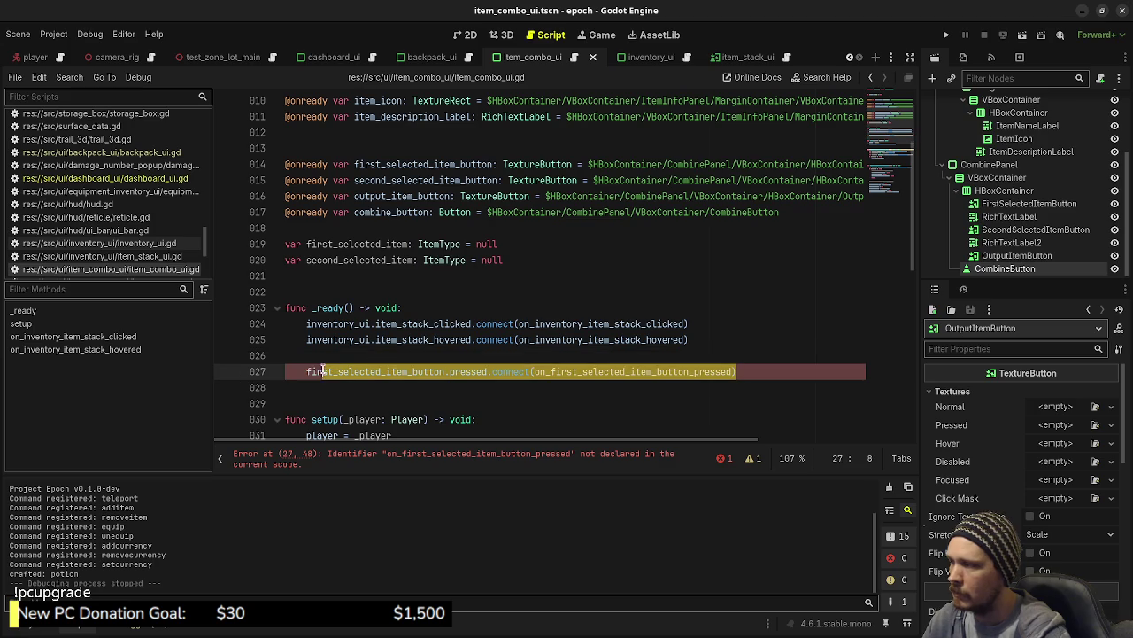
pyautogui.click(742, 371)
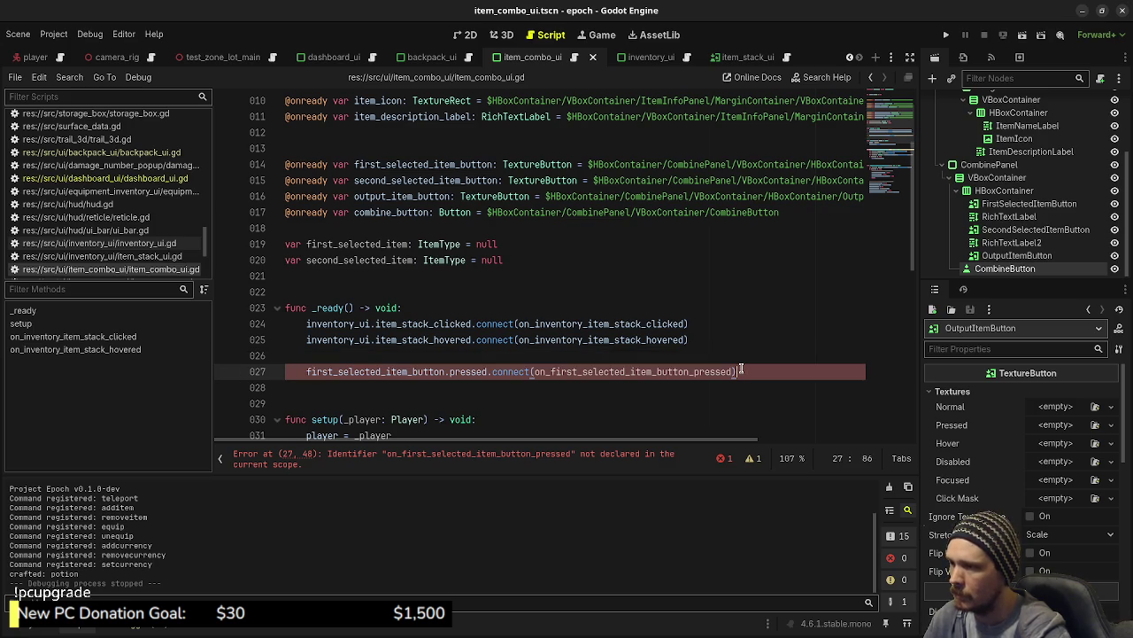
pyautogui.hotkey('ctrl', 'shift', 'd')
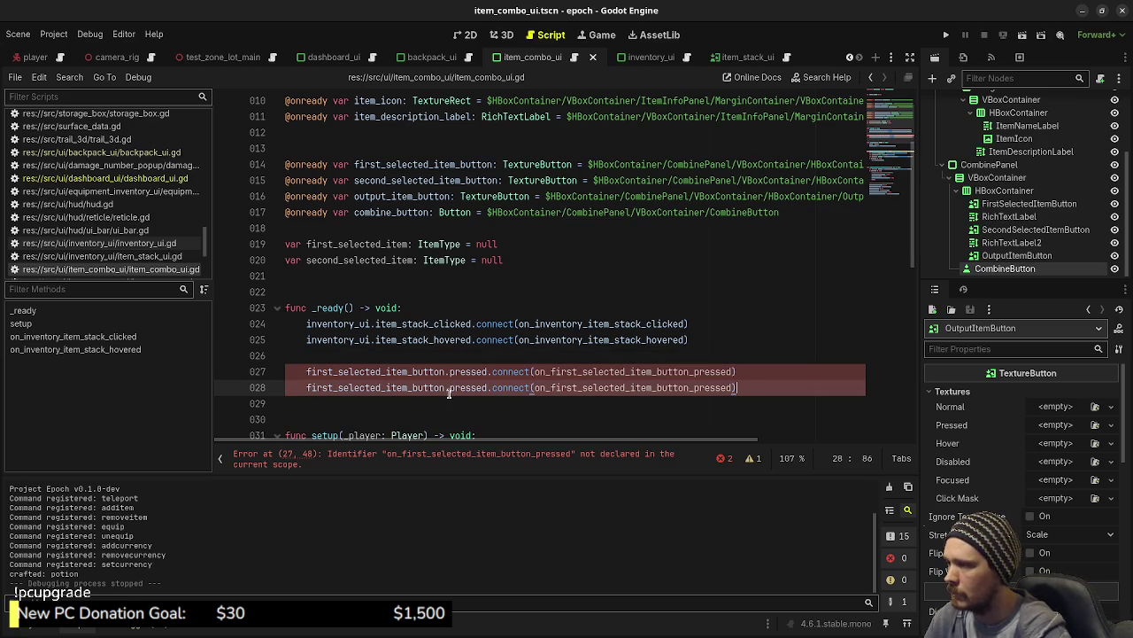
pyautogui.click(323, 388)
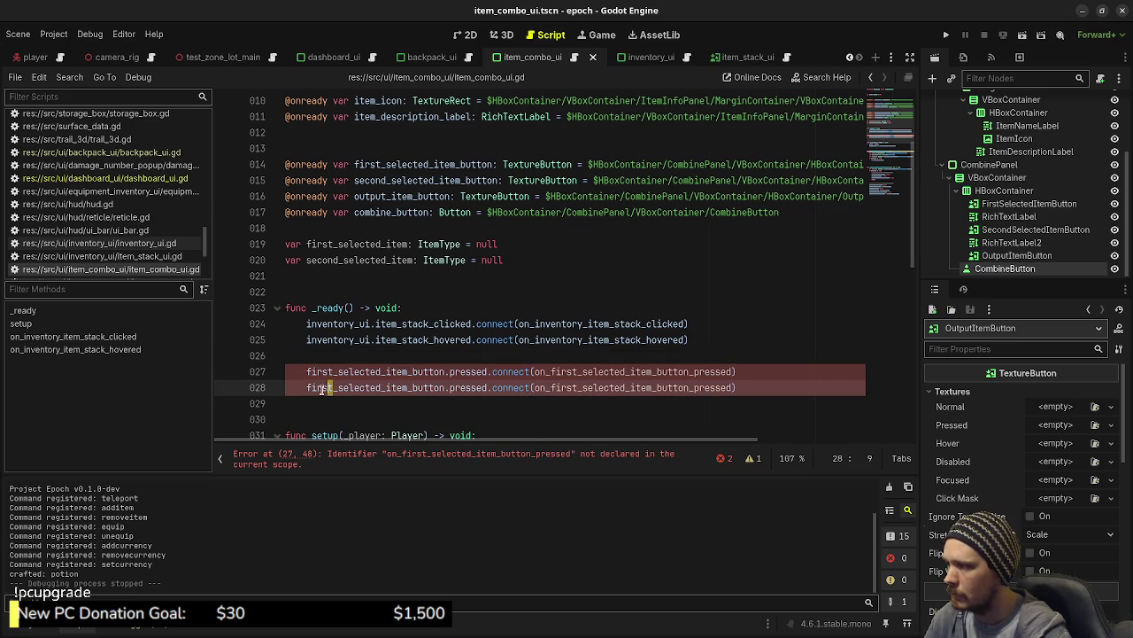
pyautogui.moveTo(323, 388); pyautogui.dragTo(307, 388)
pyautogui.write('sec')
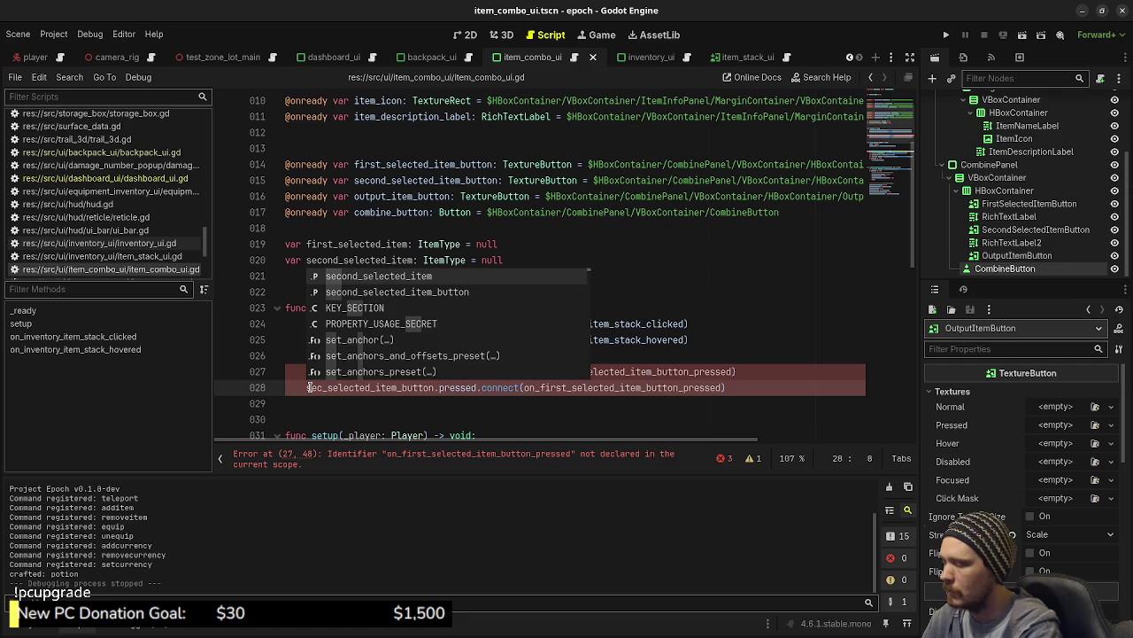
pyautogui.write('ond')
pyautogui.click(577, 388)
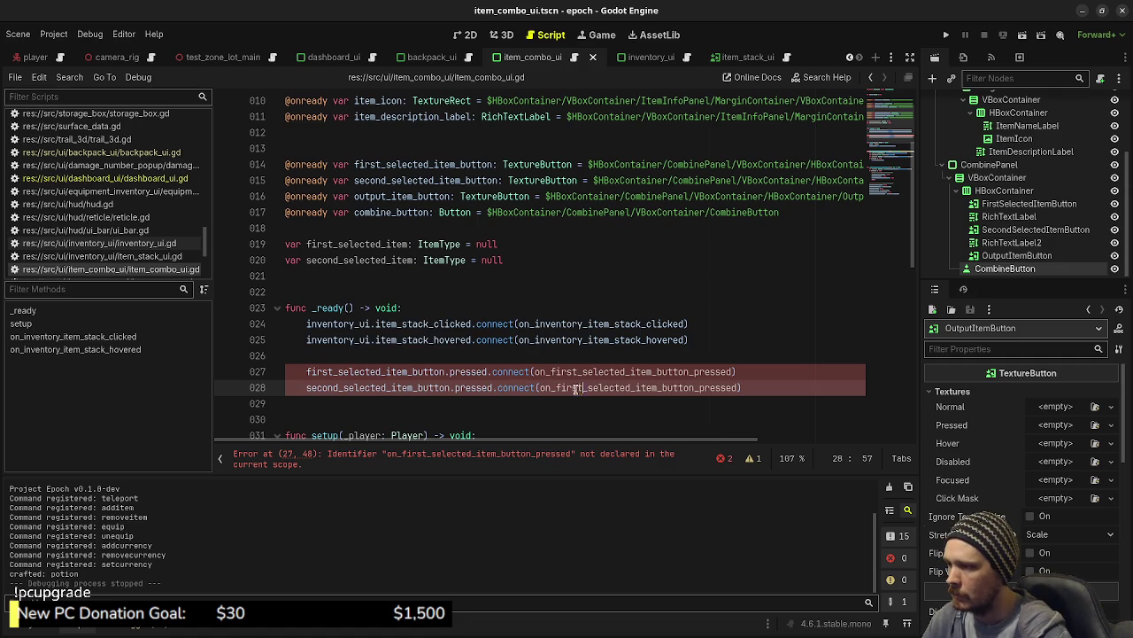
pyautogui.moveTo(577, 387); pyautogui.dragTo(554, 388)
pyautogui.write('second')
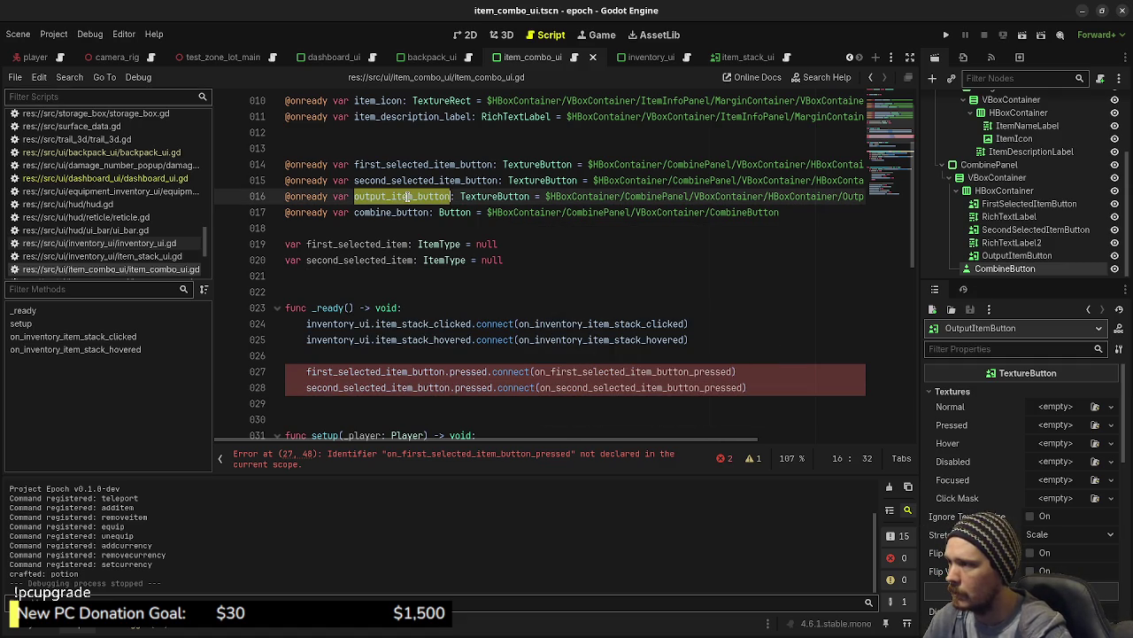
# Add a connect line for output_item_button.pressed to on_output_item_button_pressed.
pyautogui.moveTo(758, 387)
pyautogui.mouseDown()
pyautogui.moveTo(481, 371)
pyautogui.moveTo(304, 372)
pyautogui.moveTo(304, 384)
pyautogui.mouseUp()
pyautogui.hotkey('ctrl', 'c')
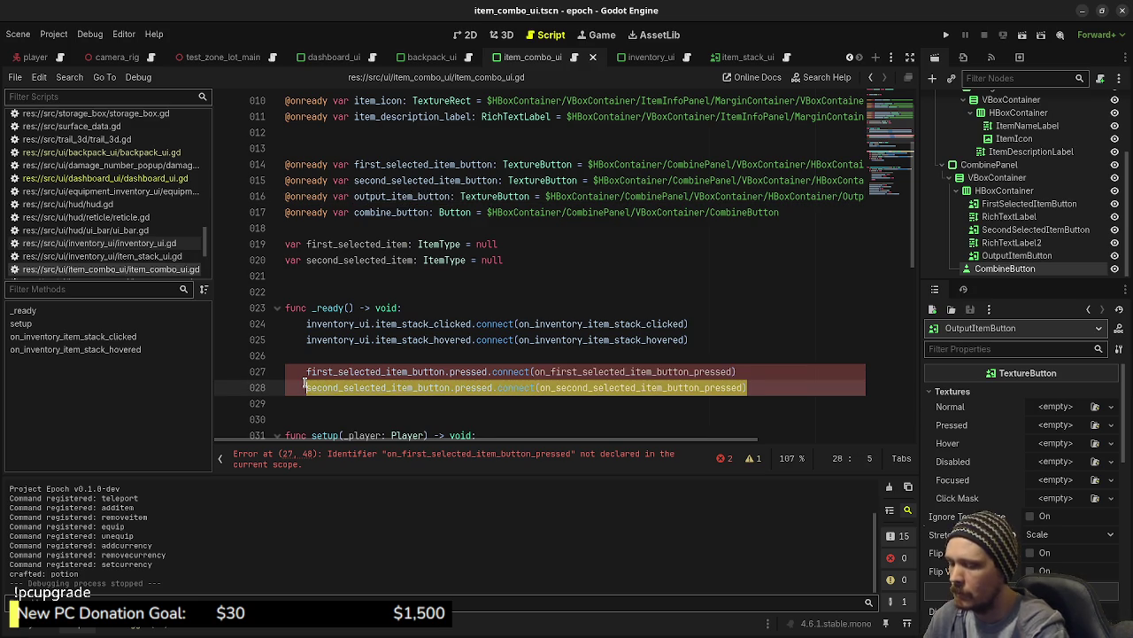
pyautogui.press('End')
pyautogui.press('Return')
pyautogui.hotkey('ctrl', 'v')
pyautogui.doubleClick(394, 196)
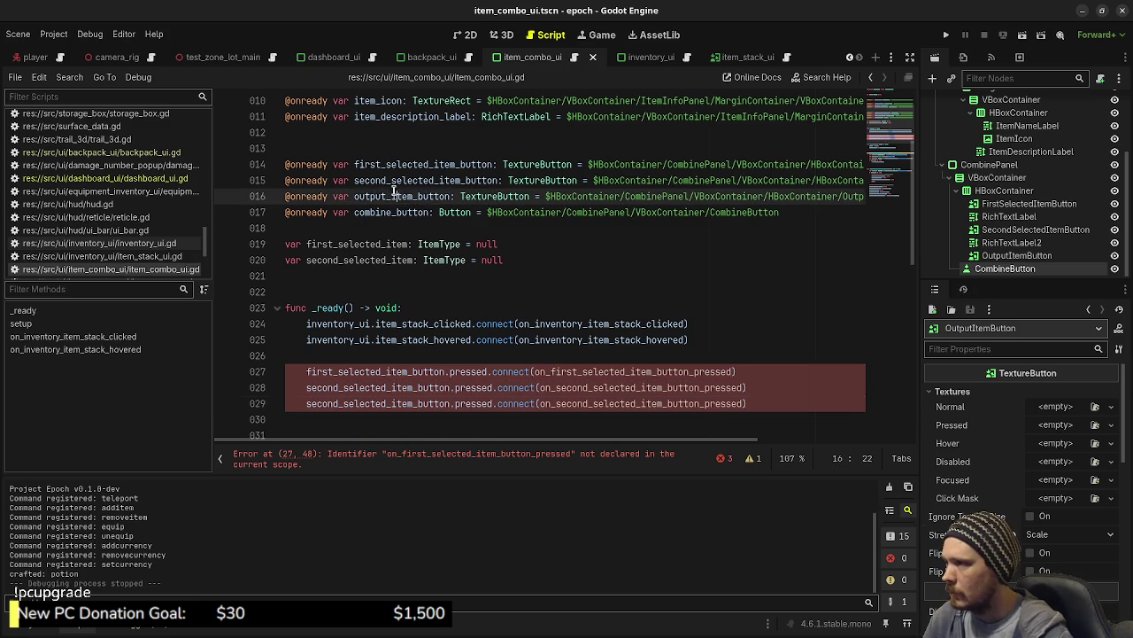
pyautogui.click(363, 403)
pyautogui.doubleClick(363, 403)
pyautogui.hotkey('ctrl', 'v')
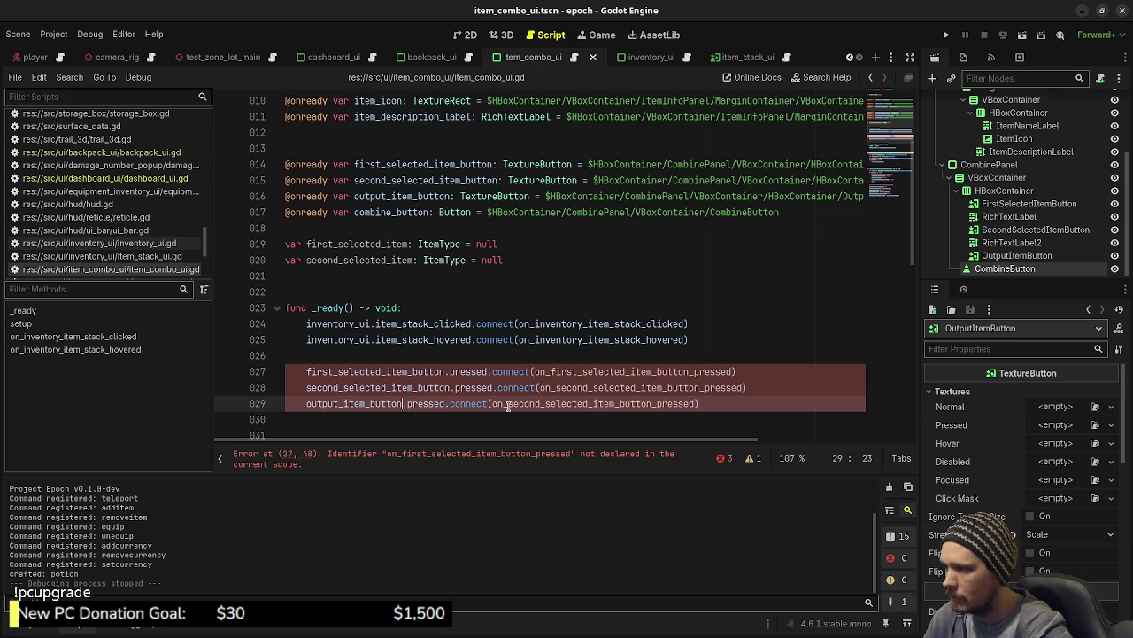
pyautogui.moveTo(507, 404); pyautogui.dragTo(591, 404)
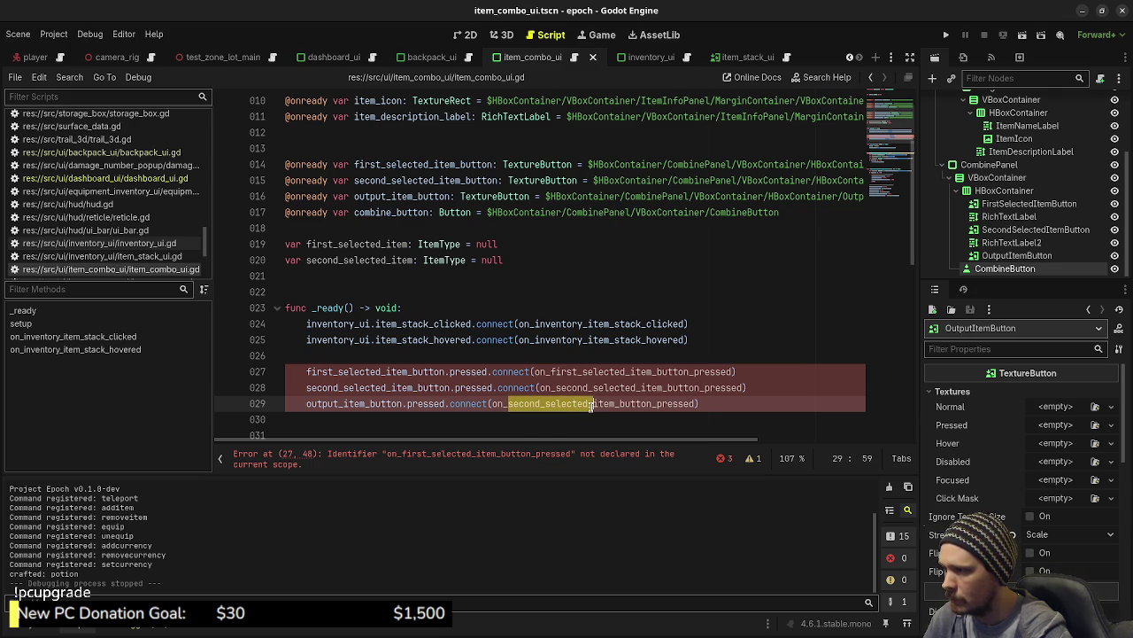
pyautogui.moveTo(592, 405); pyautogui.dragTo(652, 404)
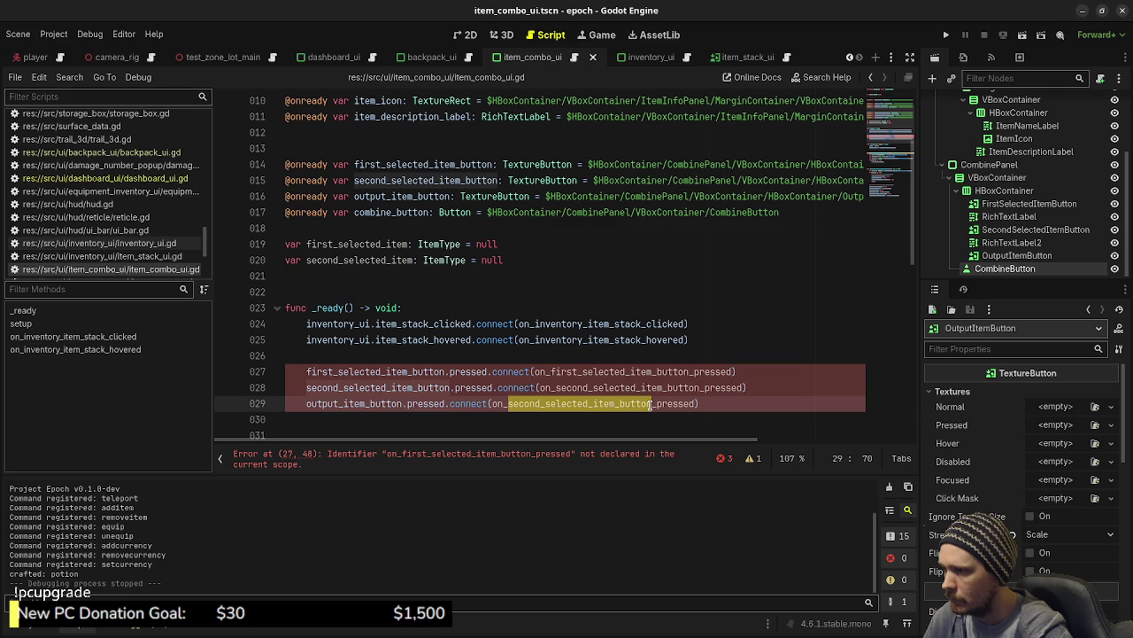
pyautogui.hotkey('ctrl', 'v')
pyautogui.click(571, 404)
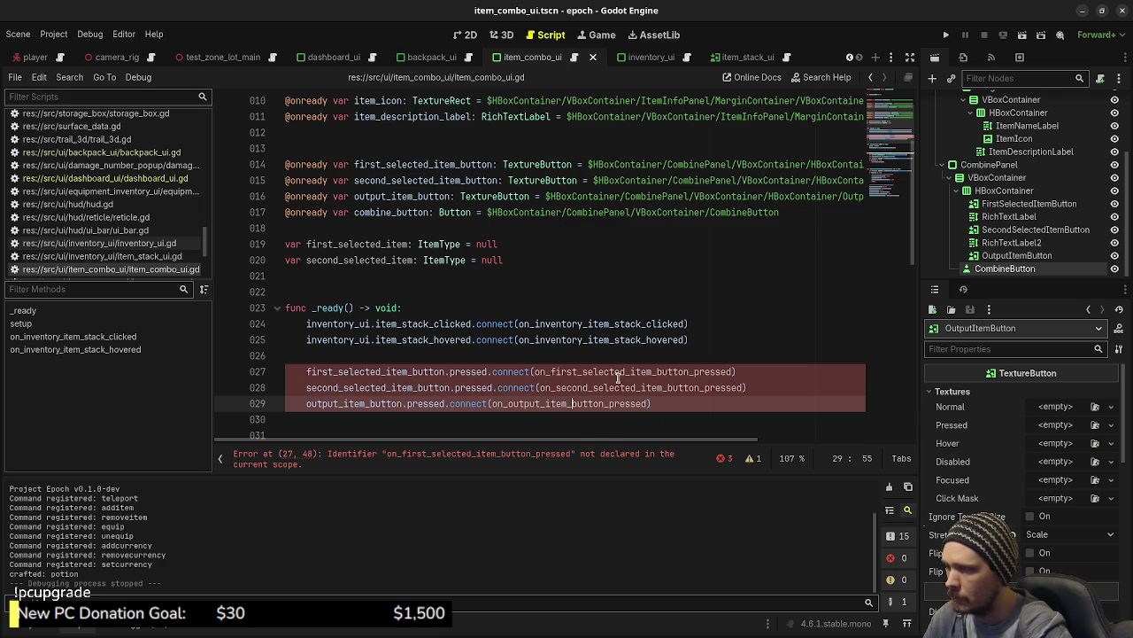
# Add a connect line for combine_button.pressed to on_combine_button_pressed, then save the script.
pyautogui.moveTo(679, 403); pyautogui.dragTo(310, 407)
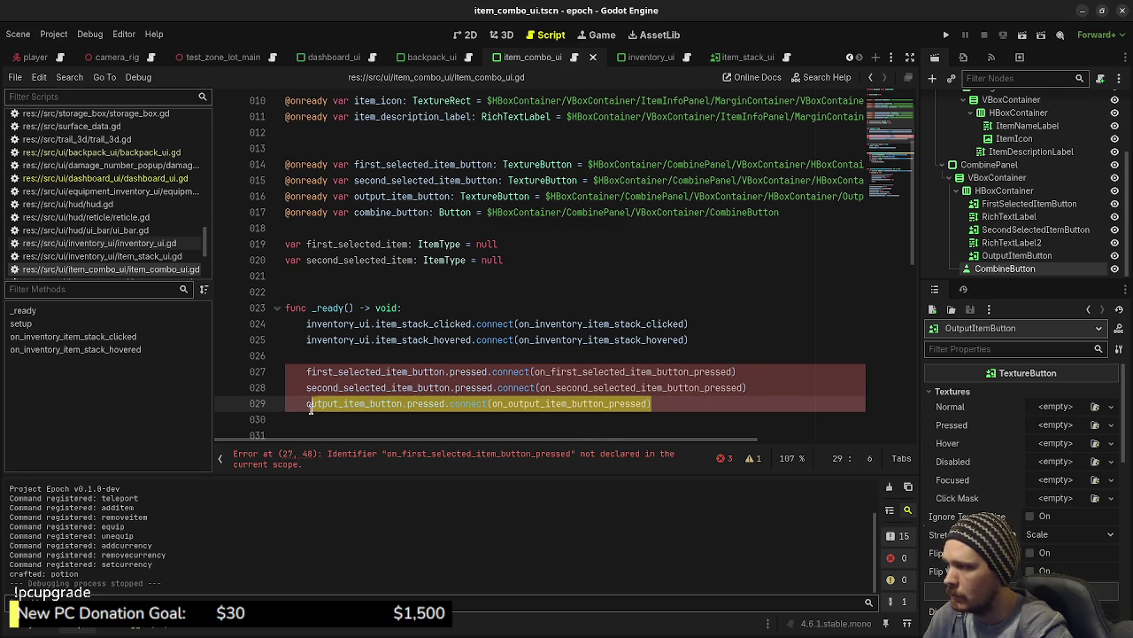
pyautogui.hotkey('ctrl', 'c')
pyautogui.press('End')
pyautogui.press('Return')
pyautogui.hotkey('ctrl', 'v')
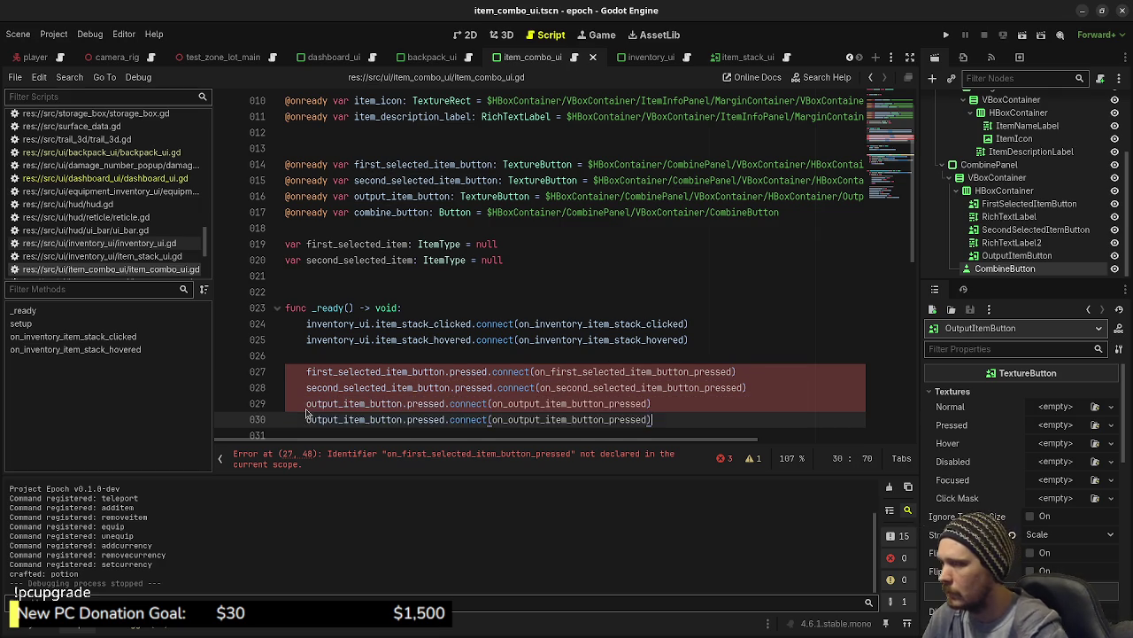
pyautogui.doubleClick(368, 216)
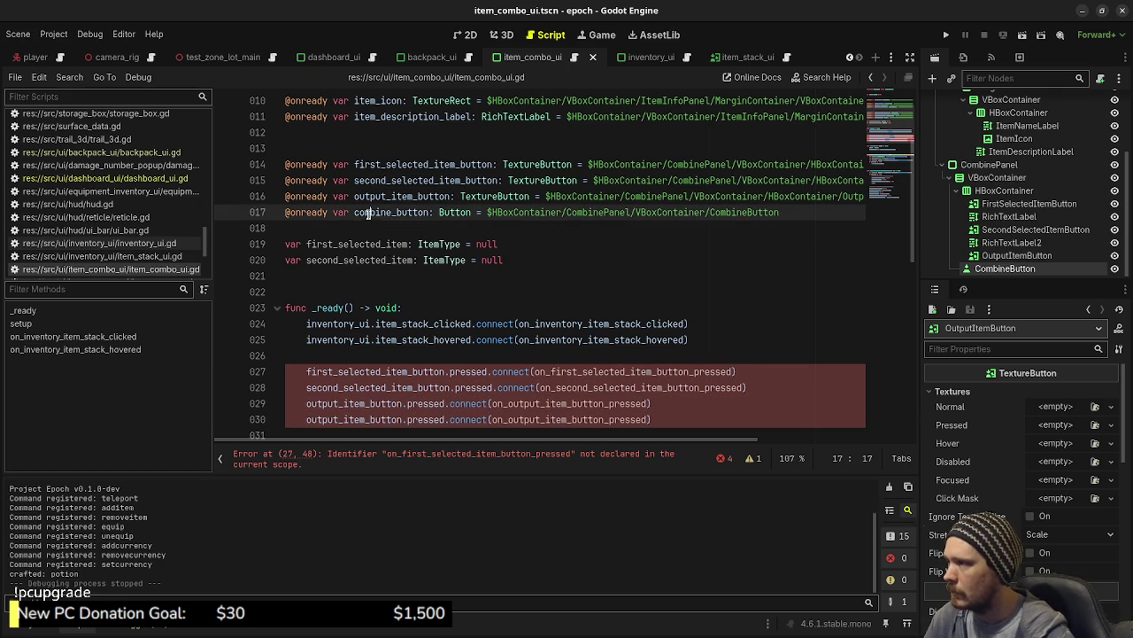
pyautogui.hotkey('ctrl', 'c')
pyautogui.doubleClick(379, 412)
pyautogui.hotkey('ctrl', 'v')
pyautogui.moveTo(487, 419); pyautogui.dragTo(585, 422)
pyautogui.hotkey('ctrl', 'v')
pyautogui.click(646, 403)
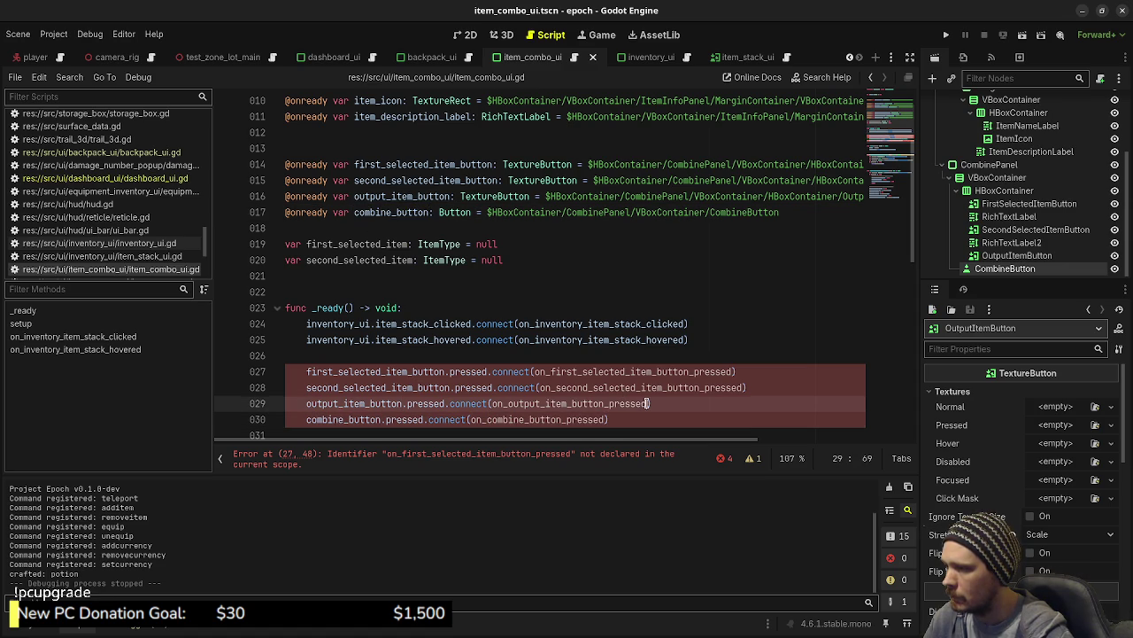
pyautogui.click(667, 418)
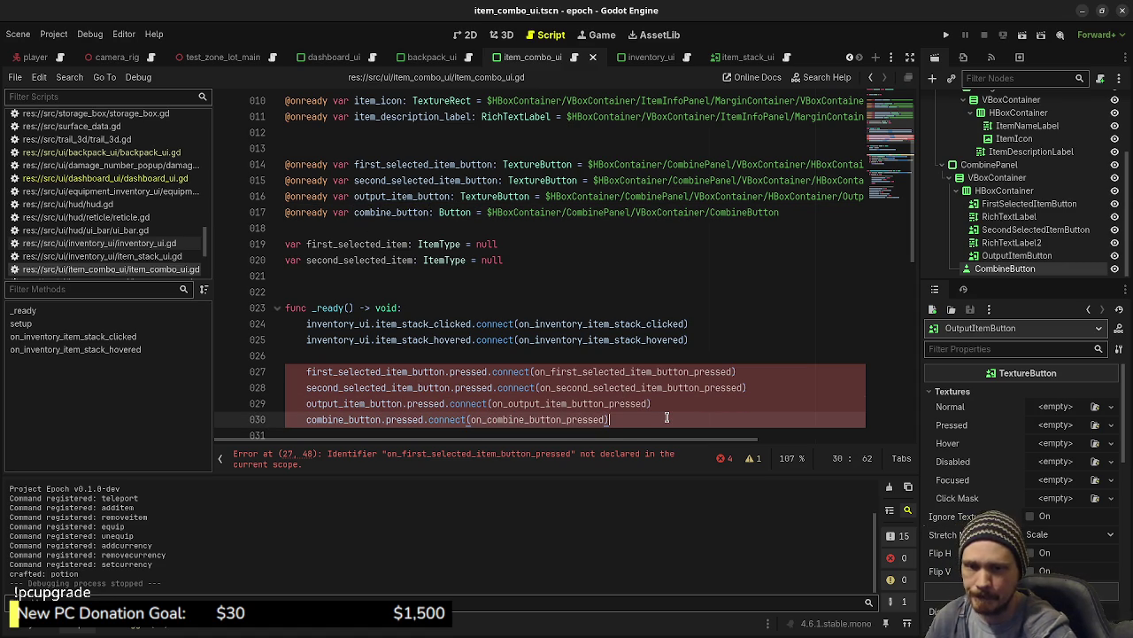
pyautogui.hotkey('ctrl', 's')
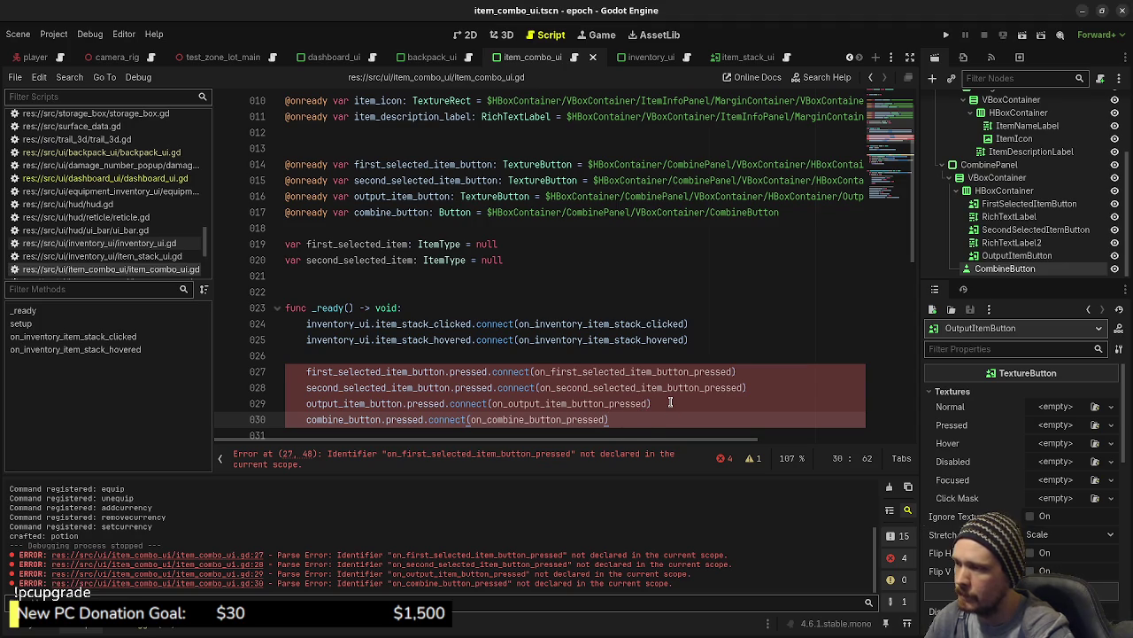
# Add 'func on_first_selected_item_button_pressed() -> void:' with a pass body at the end of the script.
pyautogui.scroll(-1, 640, 356)
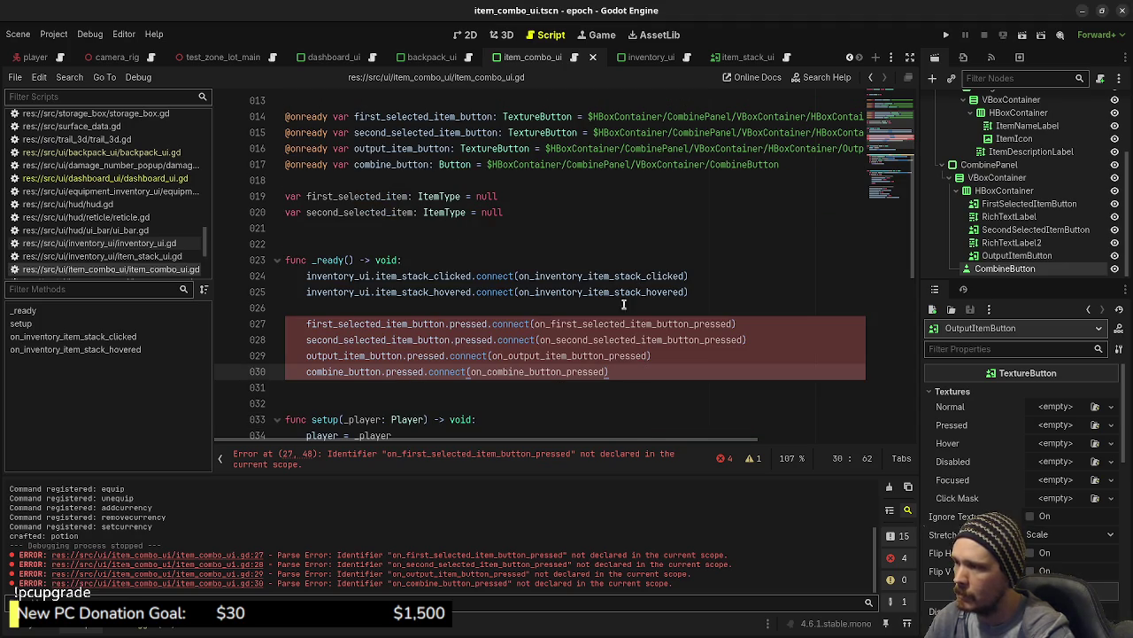
pyautogui.doubleClick(605, 325)
pyautogui.scroll(-10, 604, 325)
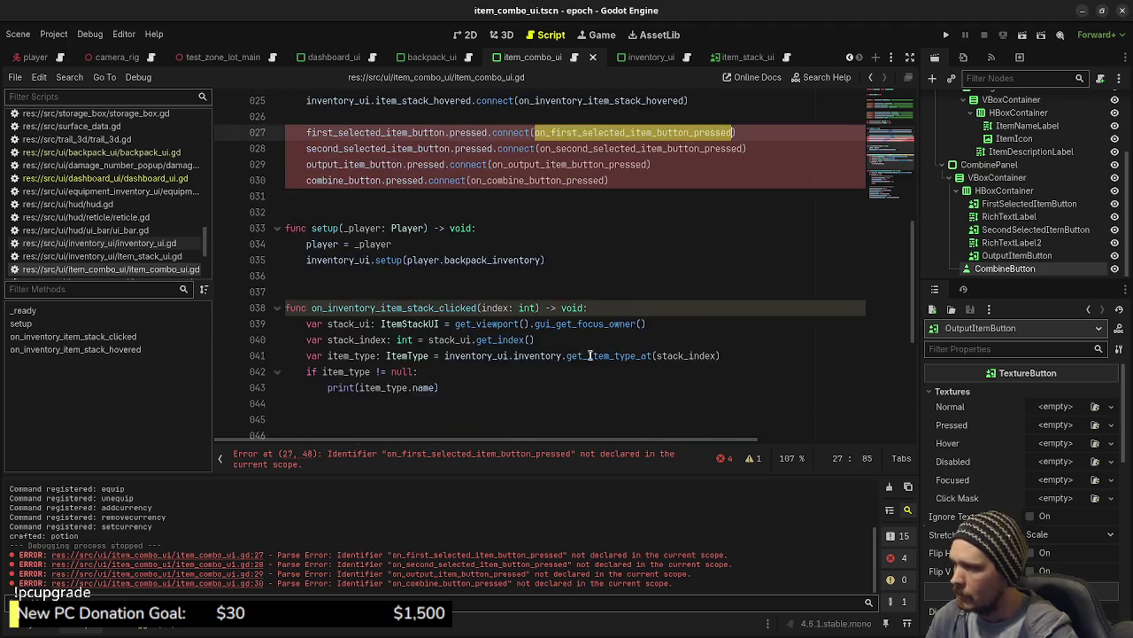
pyautogui.click(457, 425)
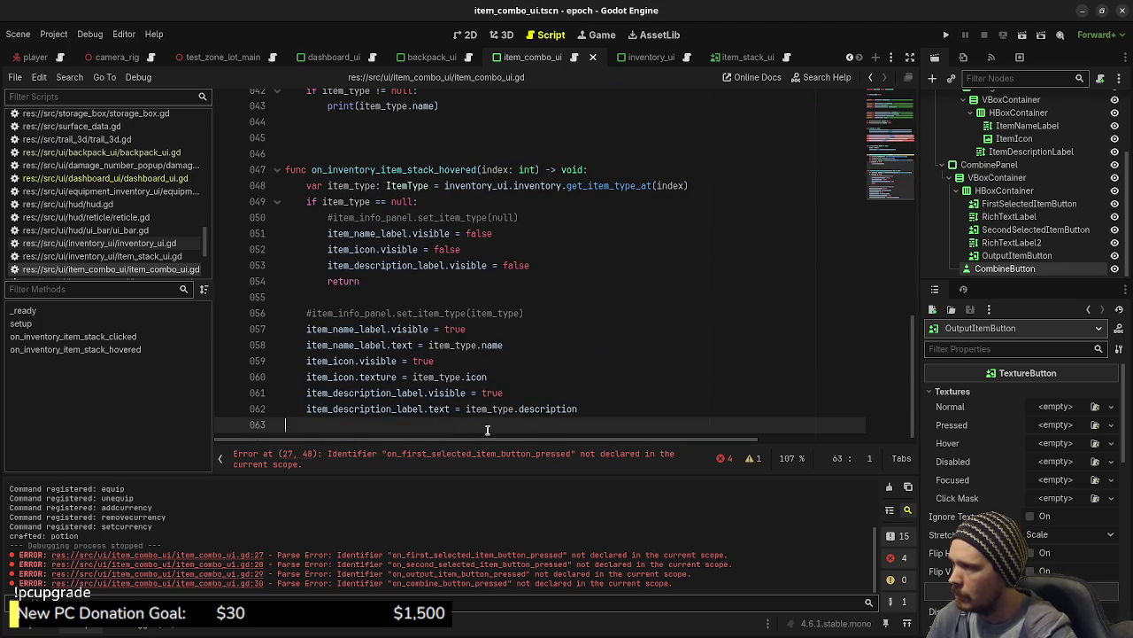
pyautogui.press('Return')
pyautogui.press('Return')
pyautogui.write('func')
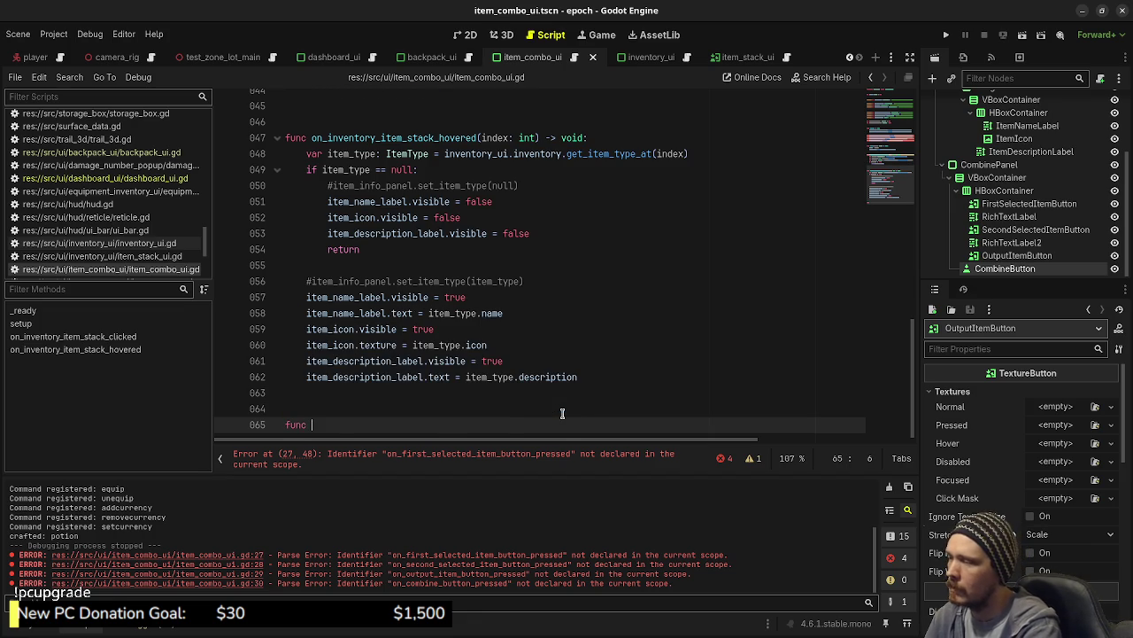
pyautogui.hotkey('ctrl', 'v')
pyautogui.write('() -> ')
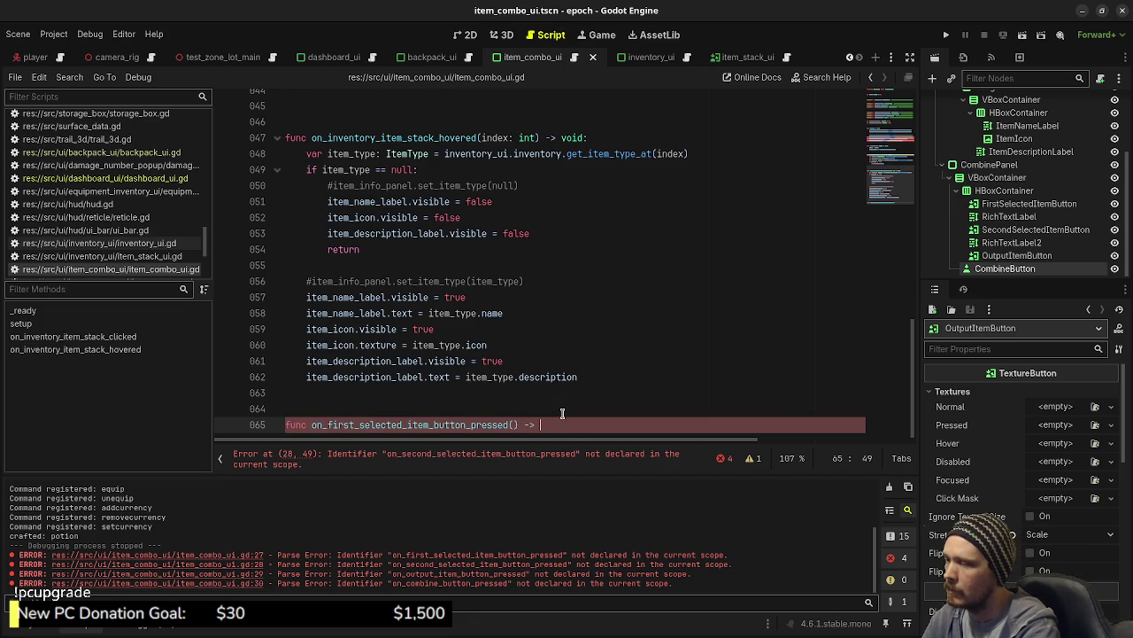
pyautogui.write('void:')
pyautogui.press('Return')
pyautogui.write('pass')
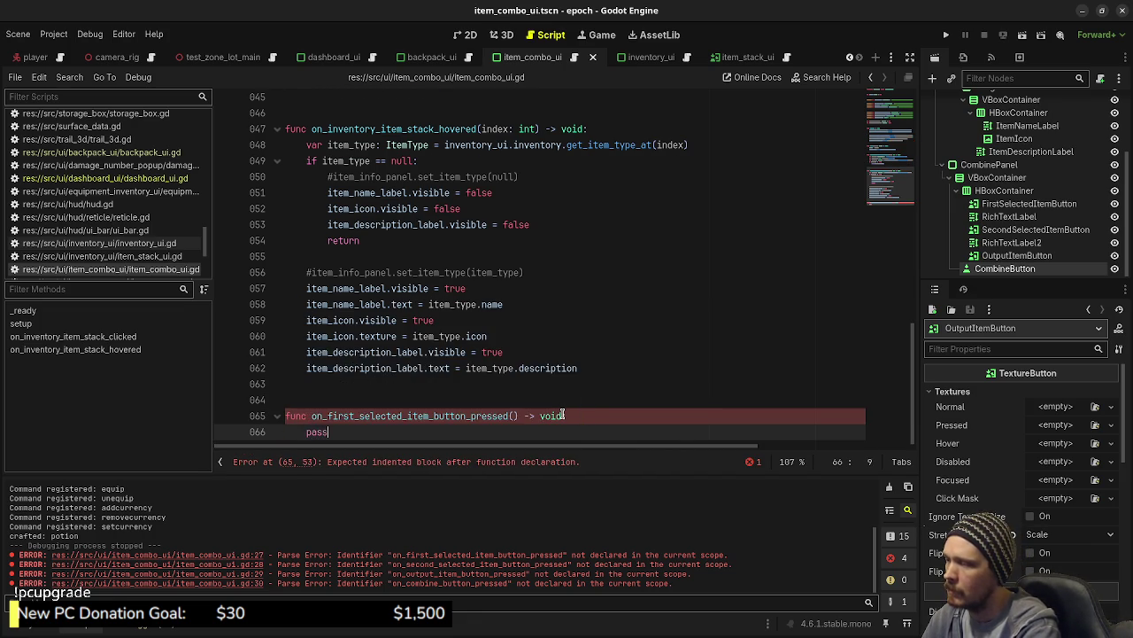
pyautogui.click(565, 415)
pyautogui.write(':')
# Duplicate that function as on_second_selected_item_button_pressed.
pyautogui.moveTo(333, 425); pyautogui.dragTo(276, 414)
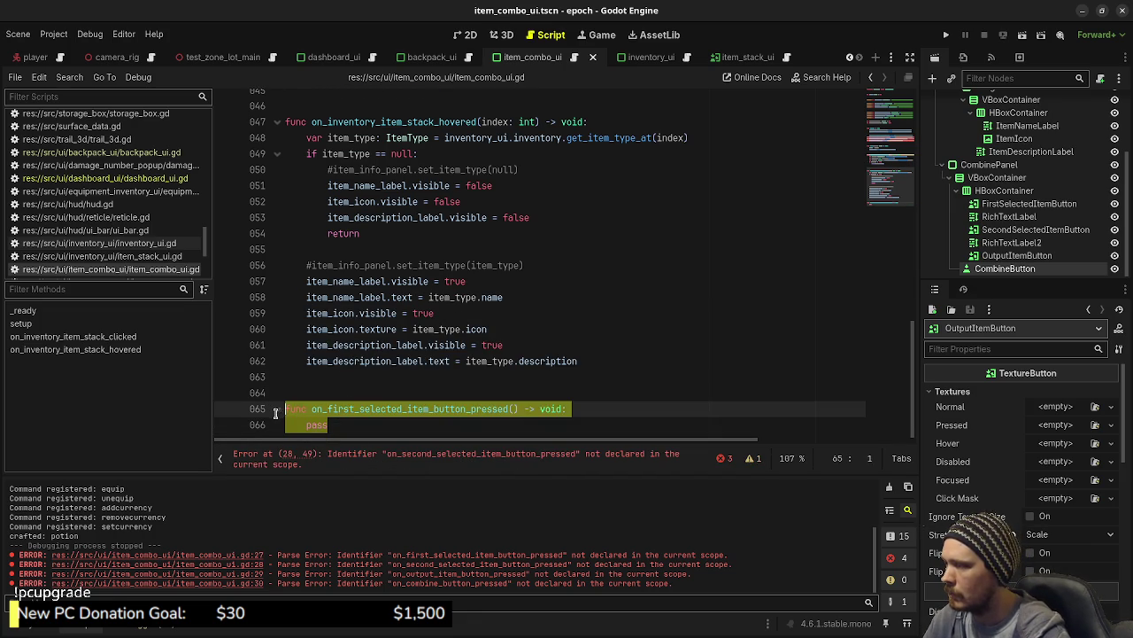
pyautogui.hotkey('ctrl', 'c')
pyautogui.click(370, 424)
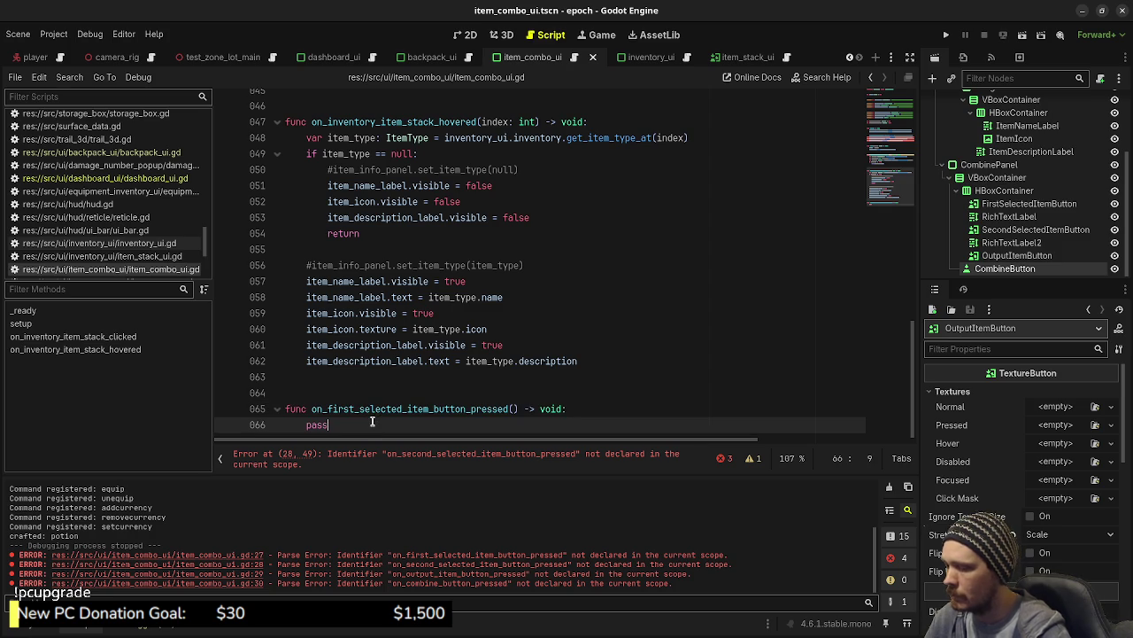
pyautogui.press('Return')
pyautogui.press('Return')
pyautogui.press('Return')
pyautogui.press('BackSpace')
pyautogui.hotkey('ctrl', 'v')
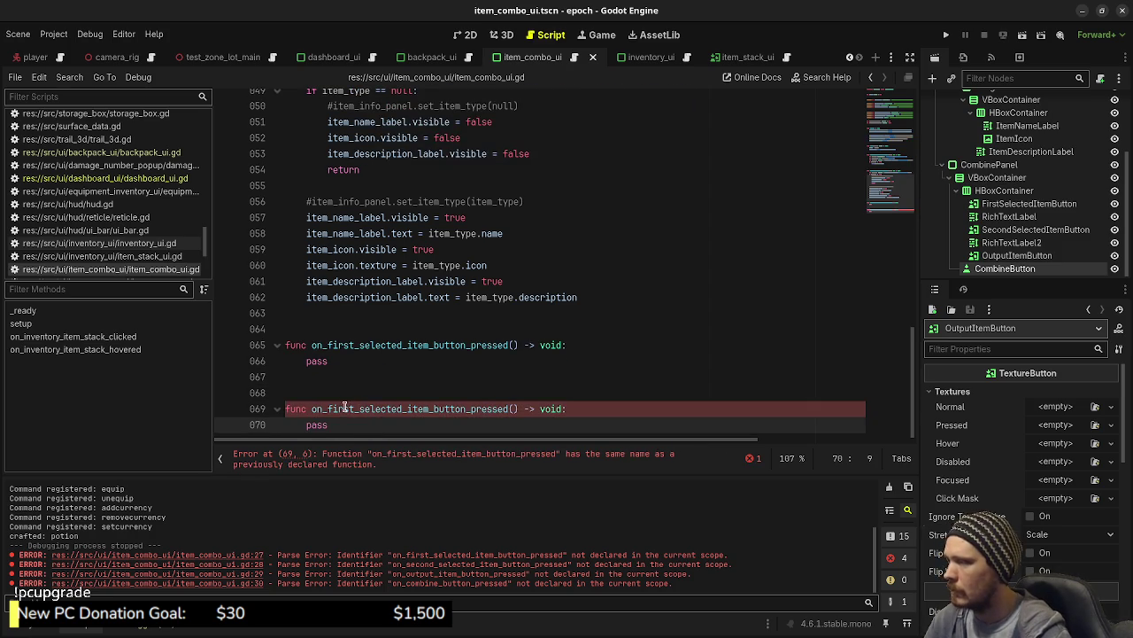
pyautogui.moveTo(358, 410); pyautogui.dragTo(328, 409)
pyautogui.write('second')
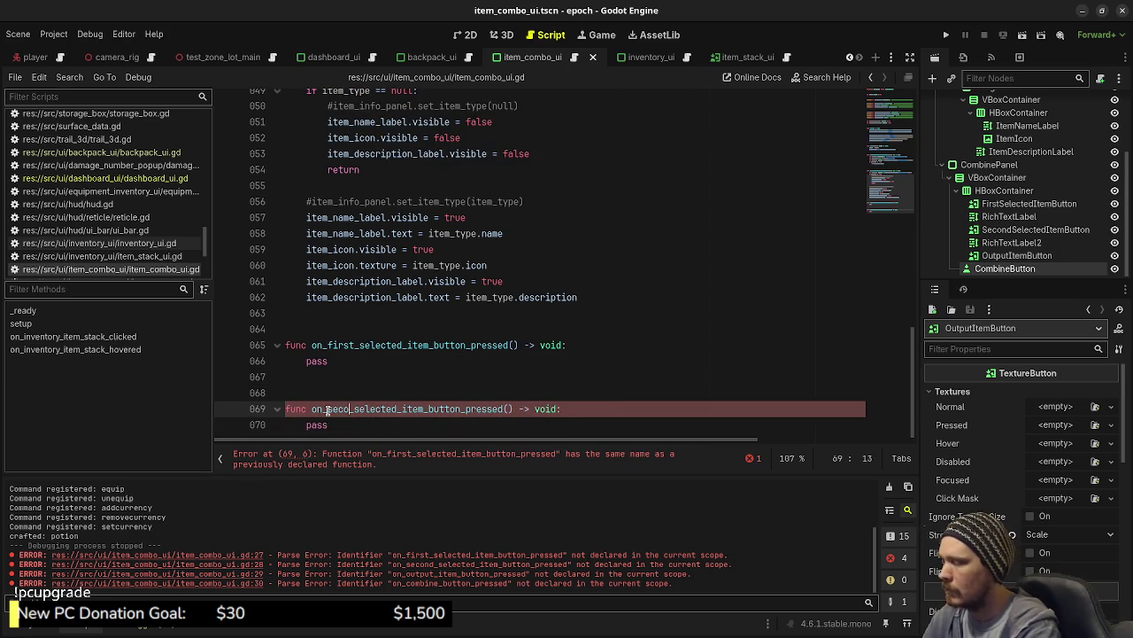
# Add a pass-only 'on_output_item_button_pressed() -> void' handler function.
pyautogui.scroll(9, 462, 295)
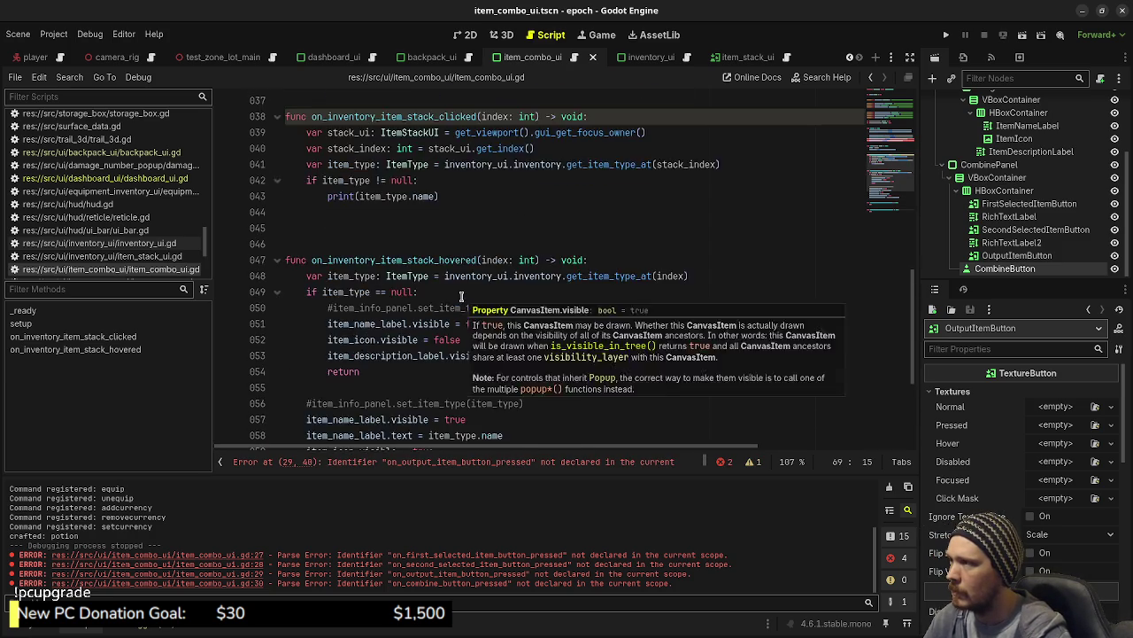
pyautogui.click(571, 211)
pyautogui.doubleClick(571, 212)
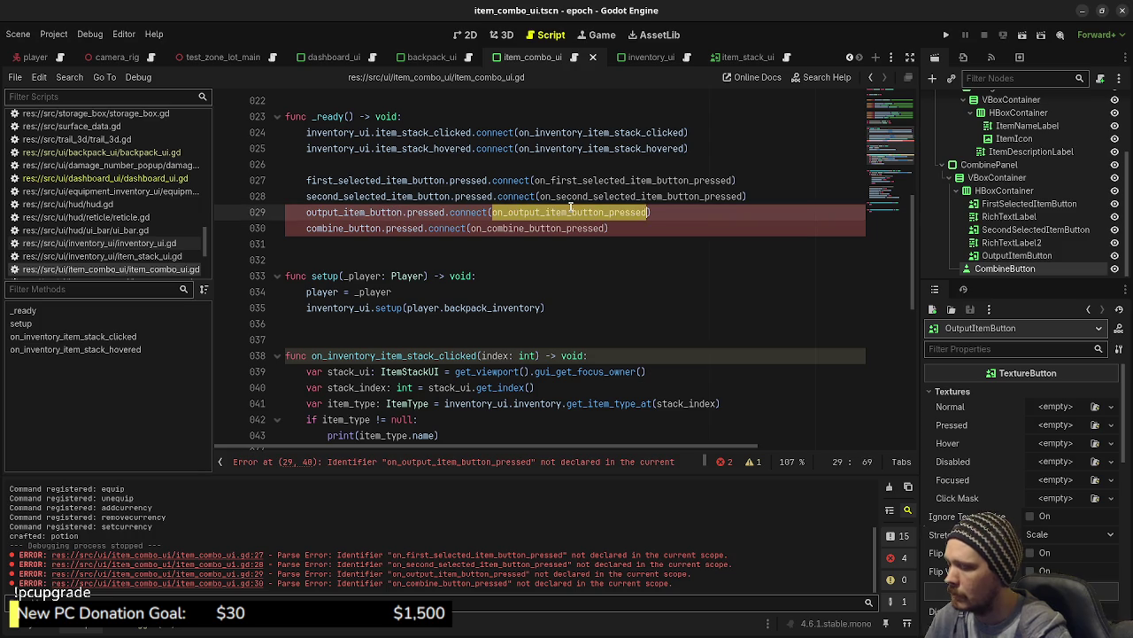
pyautogui.scroll(-9, 496, 292)
pyautogui.click(376, 439)
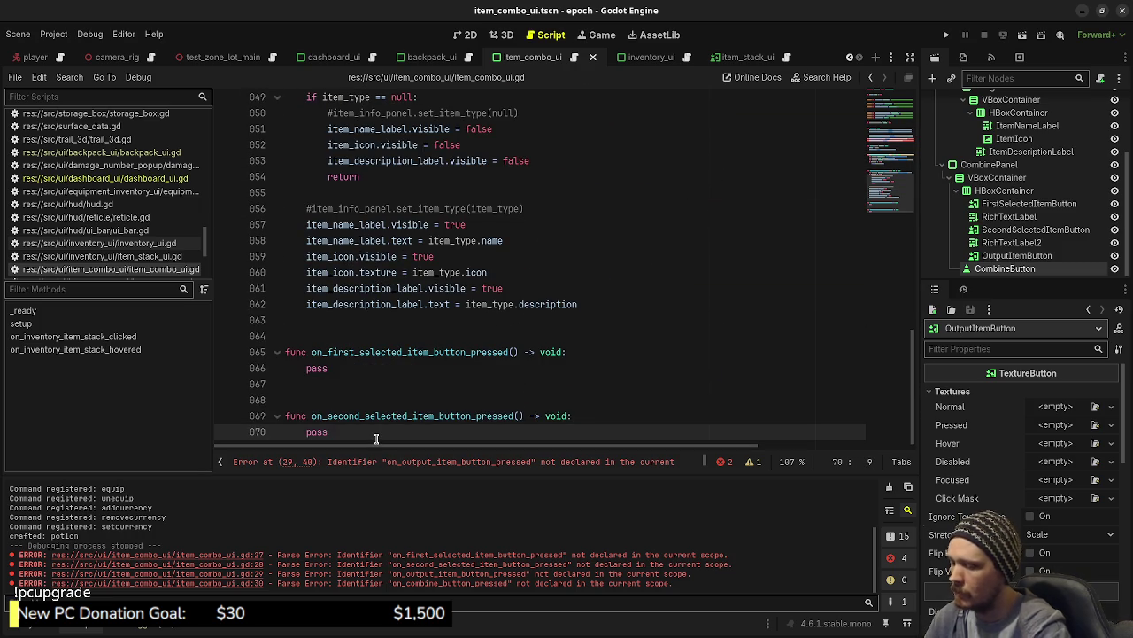
pyautogui.press('Return')
pyautogui.press('Return')
pyautogui.press('Return')
pyautogui.write('func')
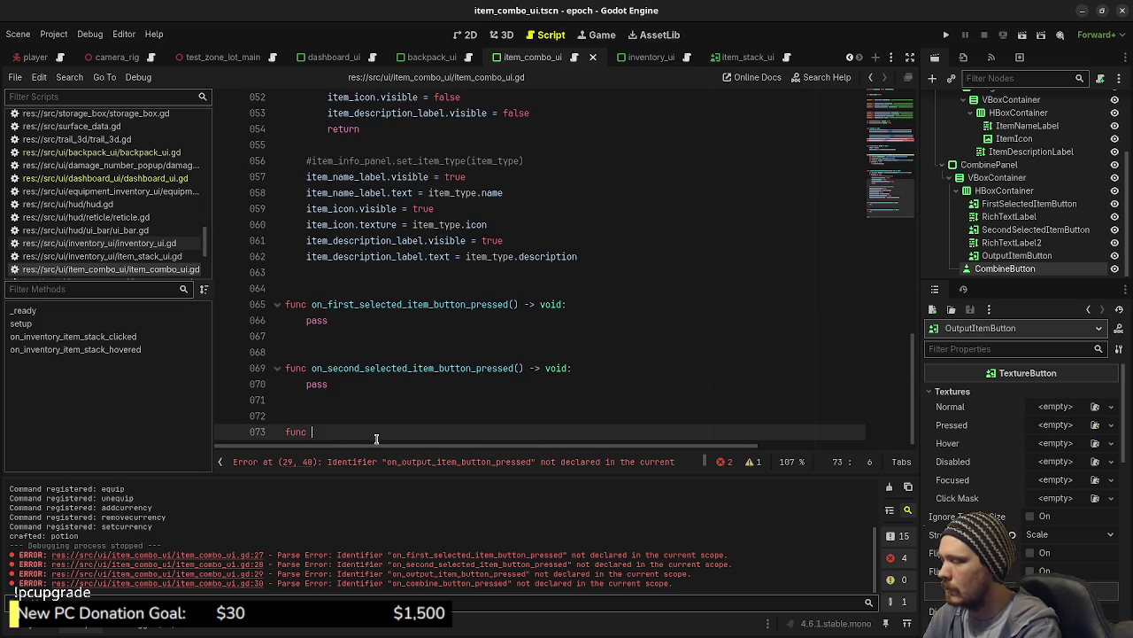
pyautogui.hotkey('ctrl', 'v')
pyautogui.write('() -> void:')
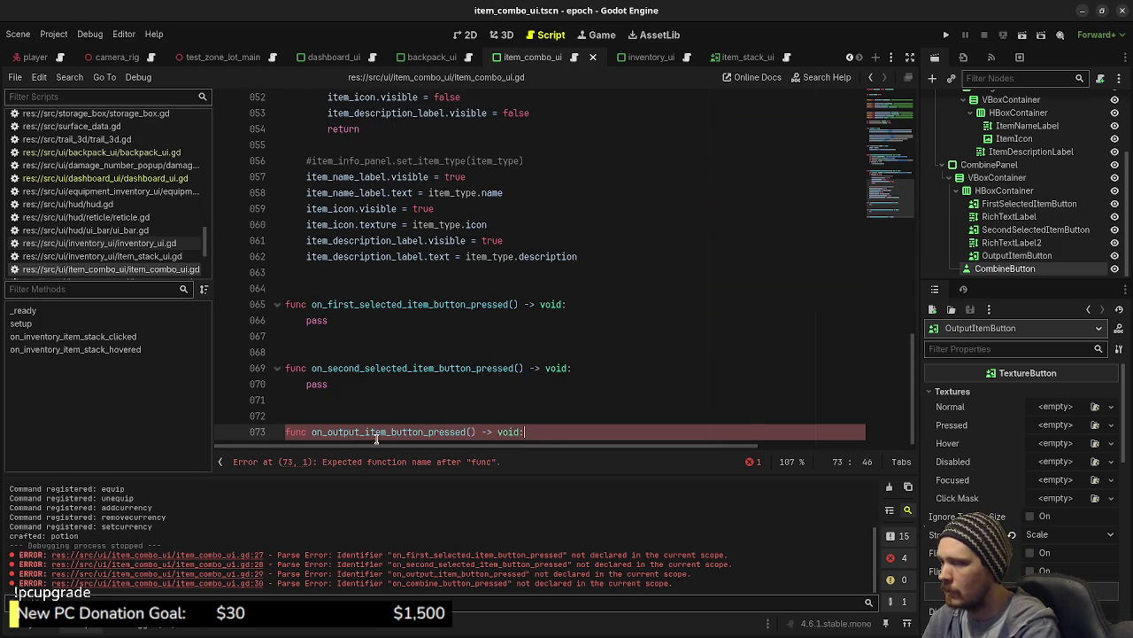
pyautogui.press('Return')
pyautogui.write('pass')
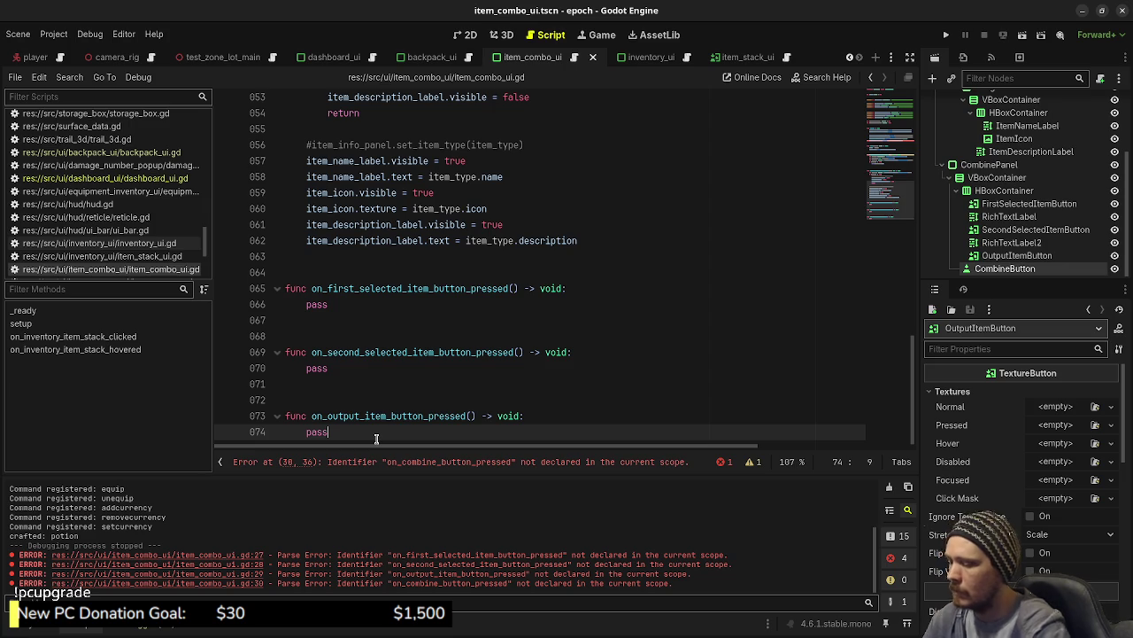
# Add a pass-only 'on_combine_button_pressed() -> void' handler and save the script.
pyautogui.press('Return')
pyautogui.press('Return')
pyautogui.press('Return')
pyautogui.write('func on_')
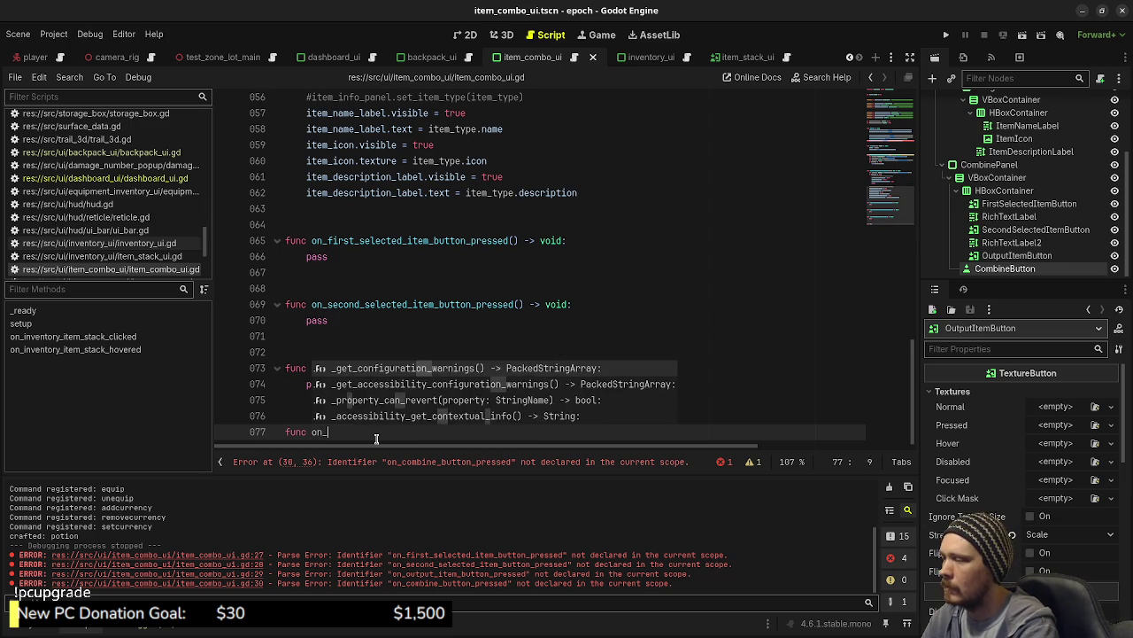
pyautogui.write('combine_butto')
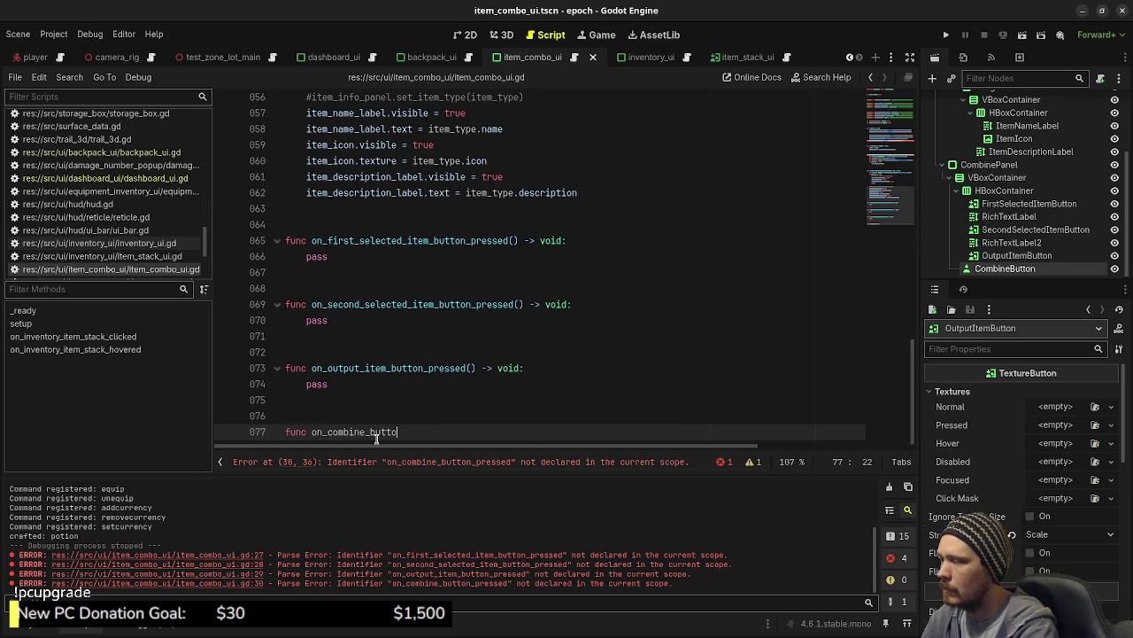
pyautogui.write('n_pressed()')
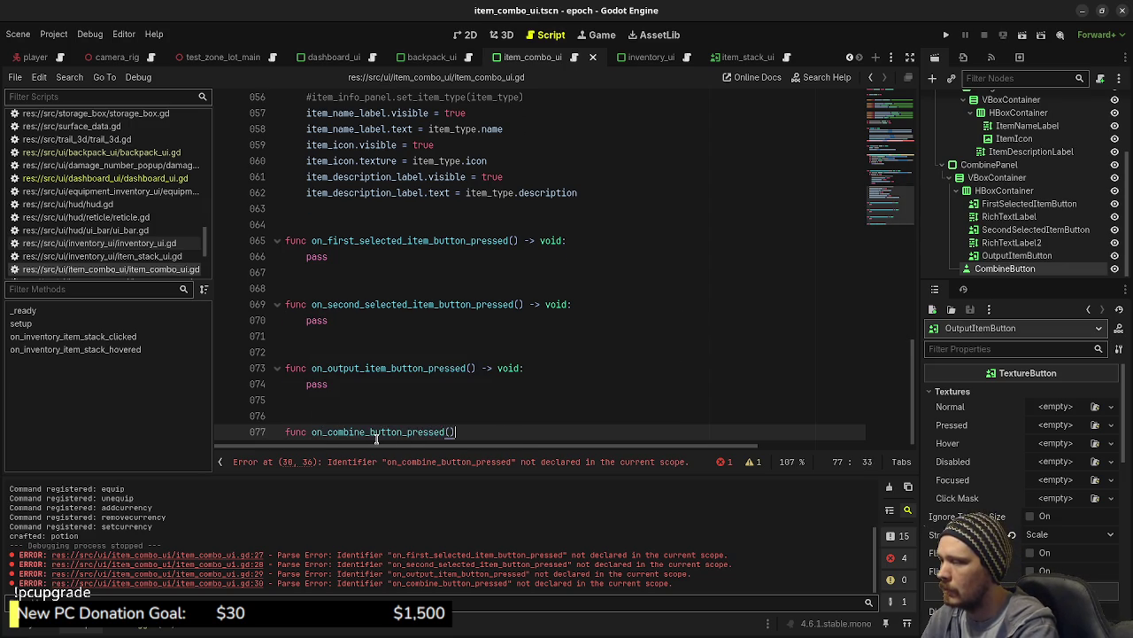
pyautogui.write(' -> void:')
pyautogui.press('Return')
pyautogui.write('pass')
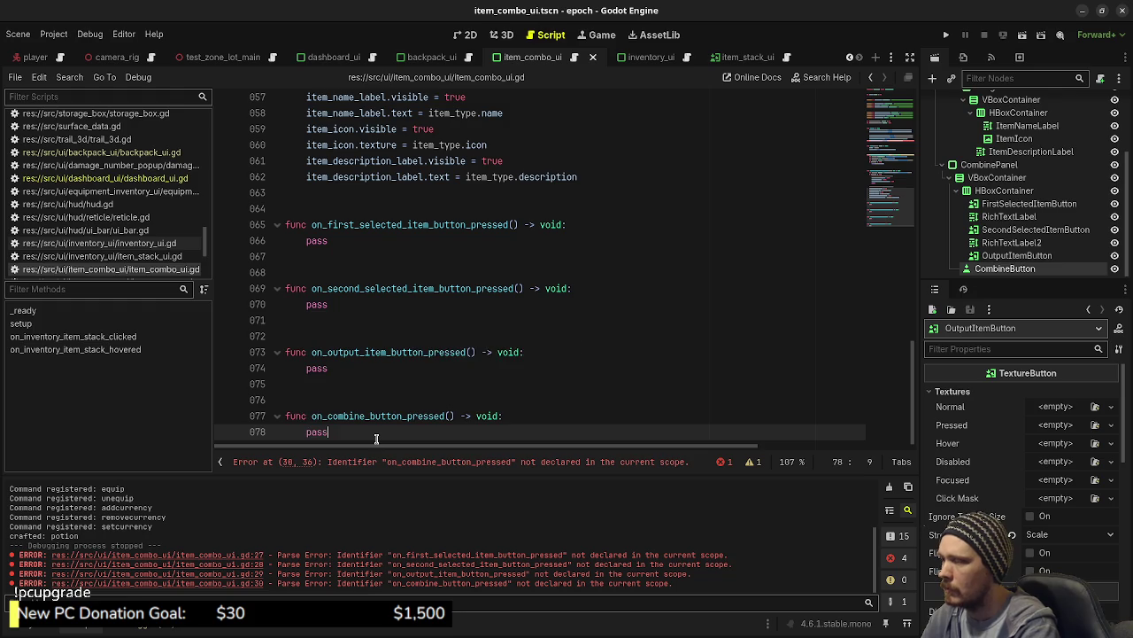
pyautogui.hotkey('ctrl', 's')
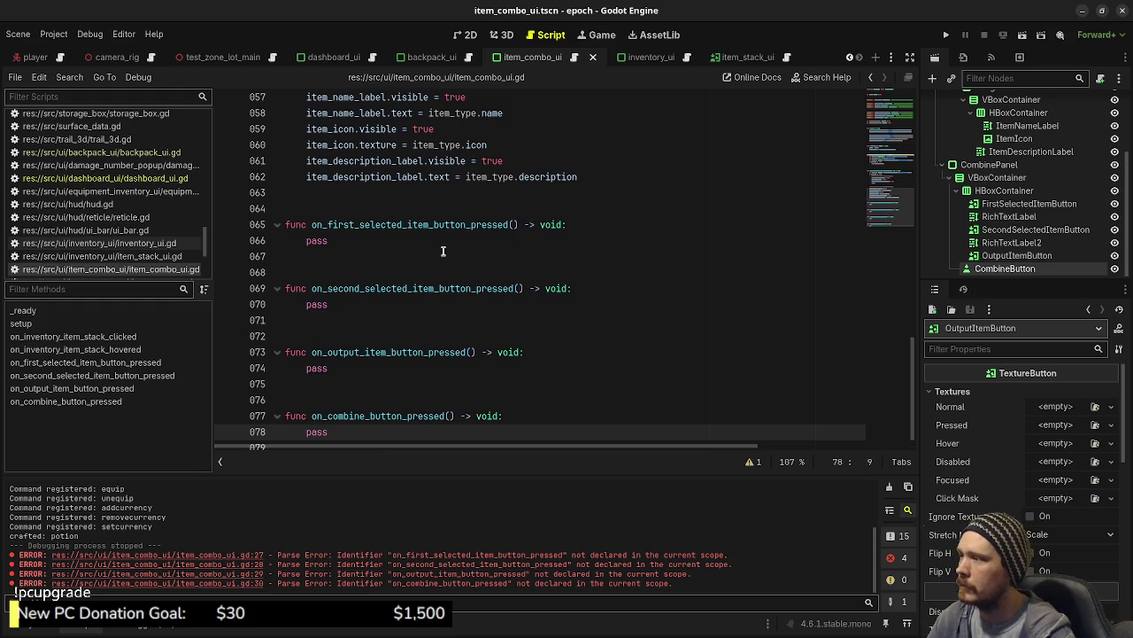
# After the print line, add 'if first_selected_item != null && second_selected_item != null: return'.
pyautogui.scroll(10, 505, 277)
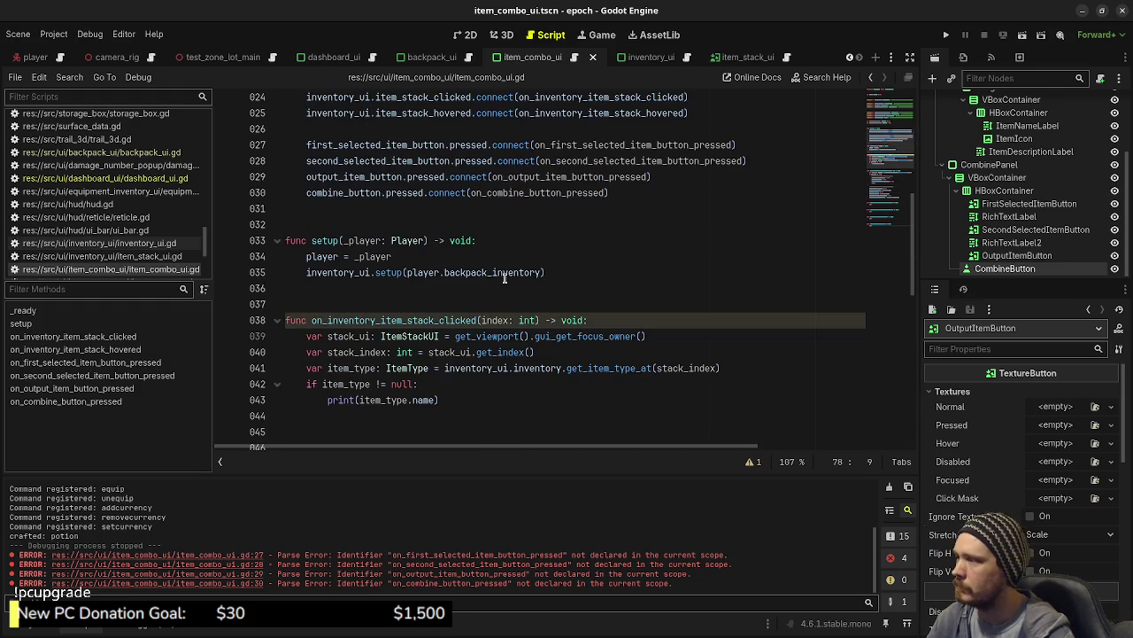
pyautogui.scroll(2, 458, 293)
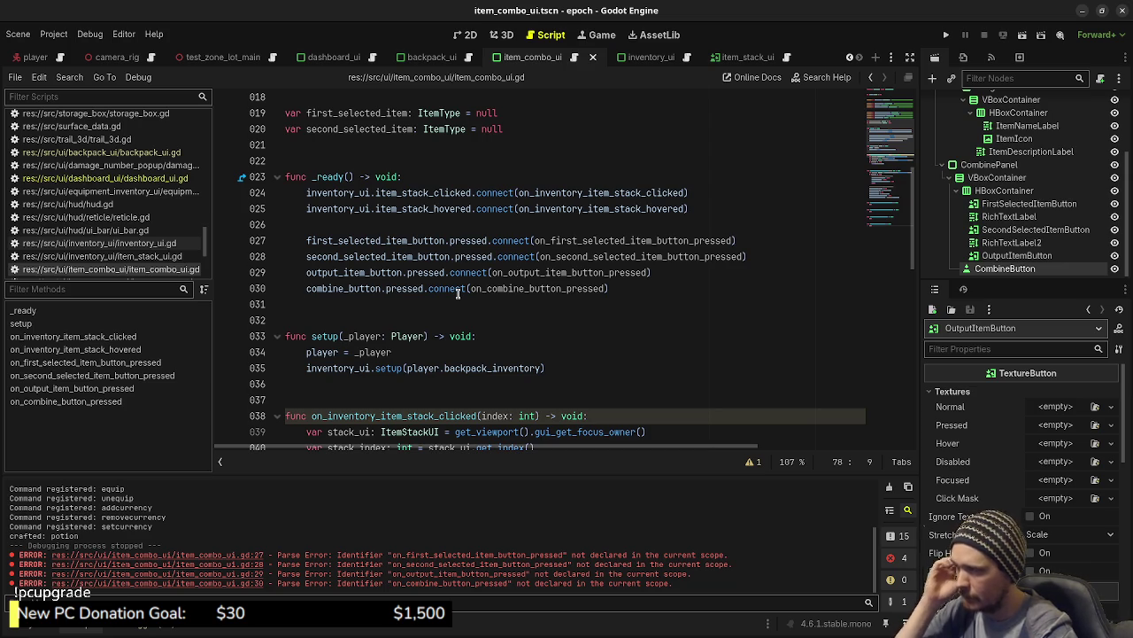
pyautogui.scroll(-5, 457, 293)
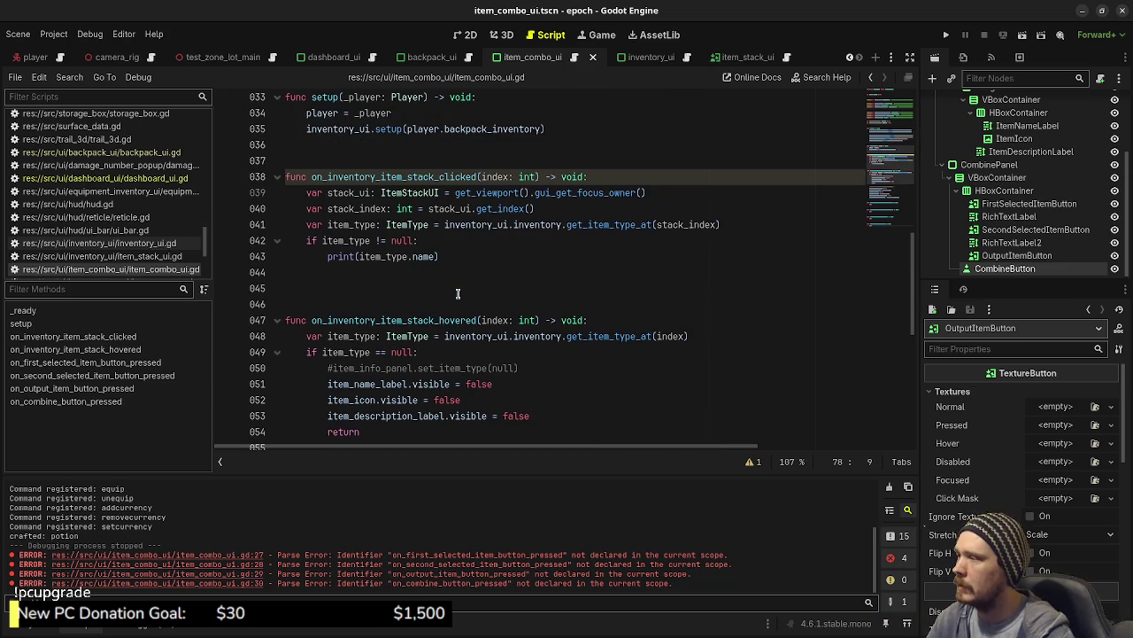
pyautogui.click(469, 257)
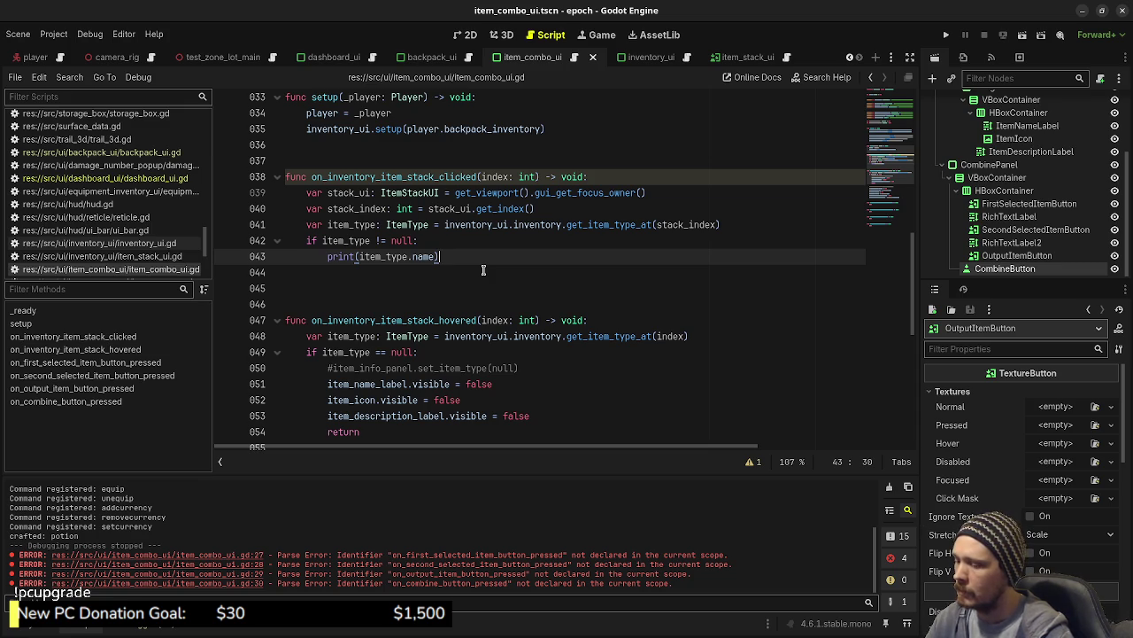
pyautogui.press('Return')
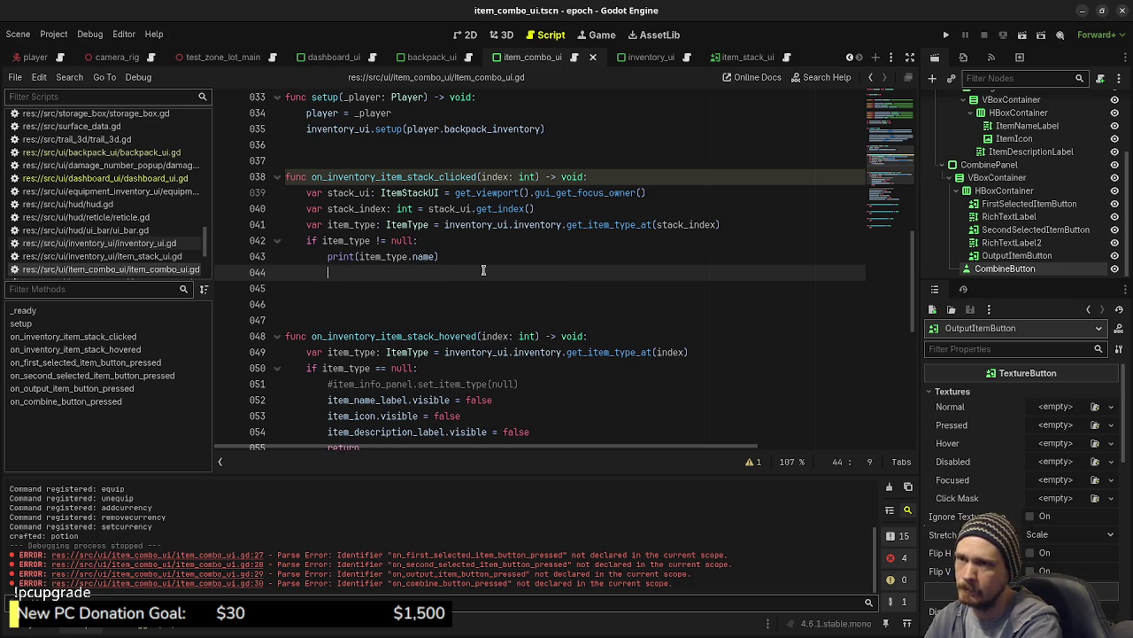
pyautogui.write('if ')
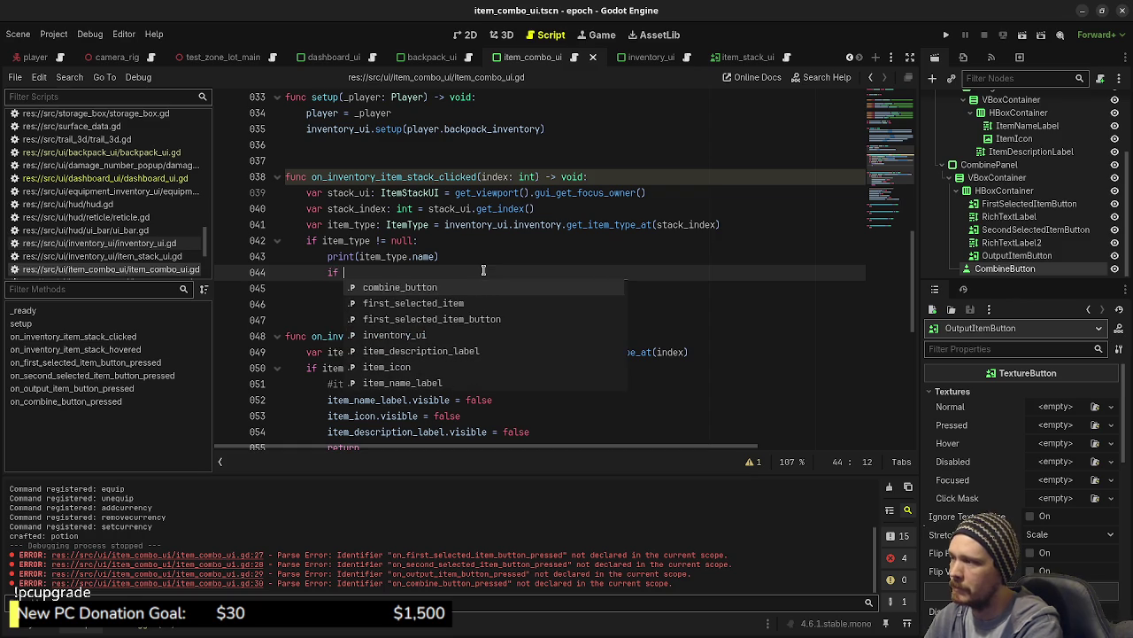
pyautogui.write('fi')
pyautogui.press('Return')
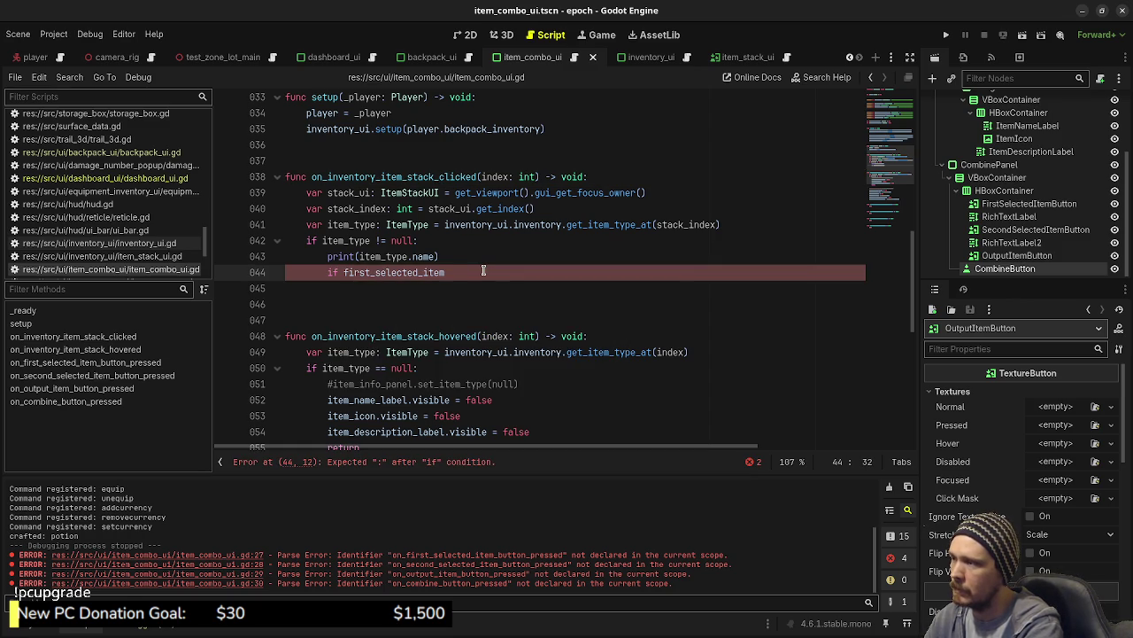
pyautogui.write('!= null')
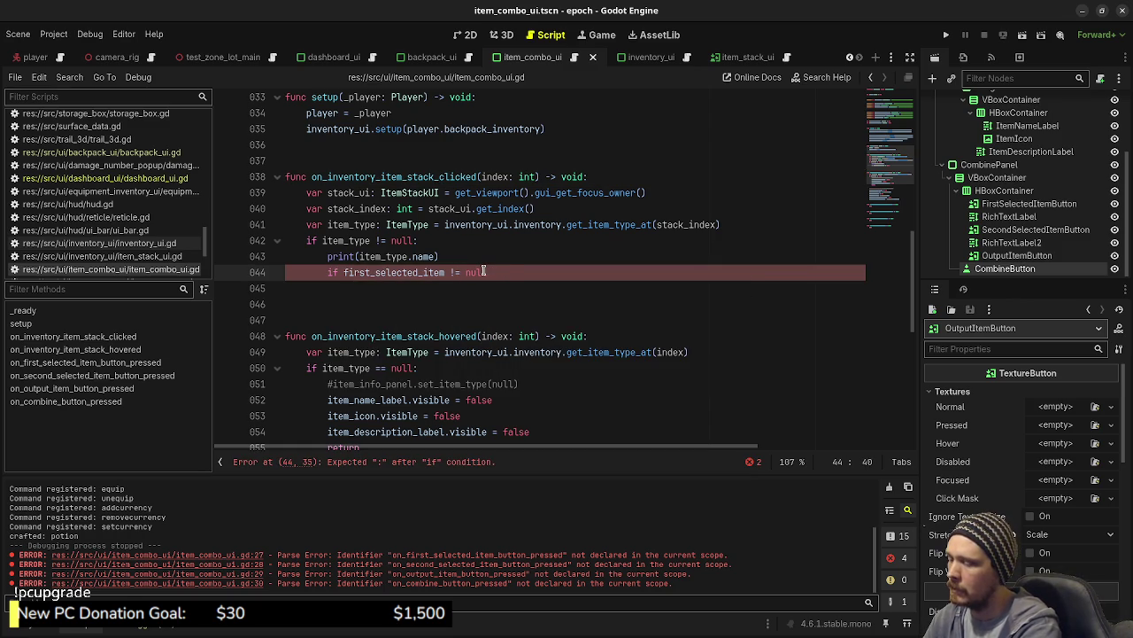
pyautogui.write(' && secon')
pyautogui.press('Return')
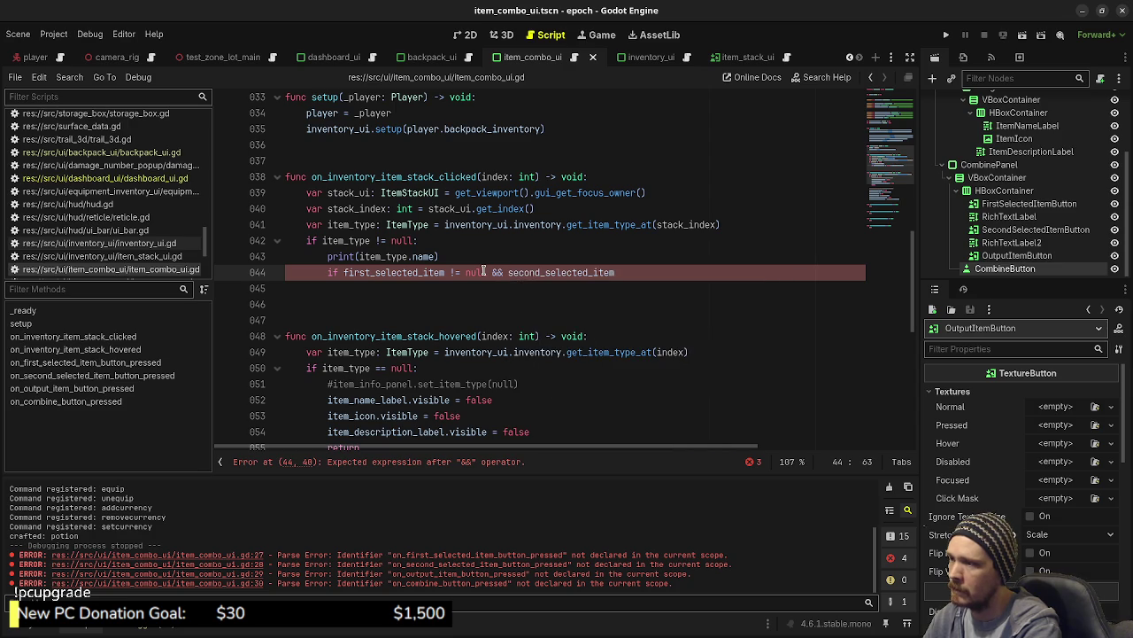
pyautogui.write(' != null')
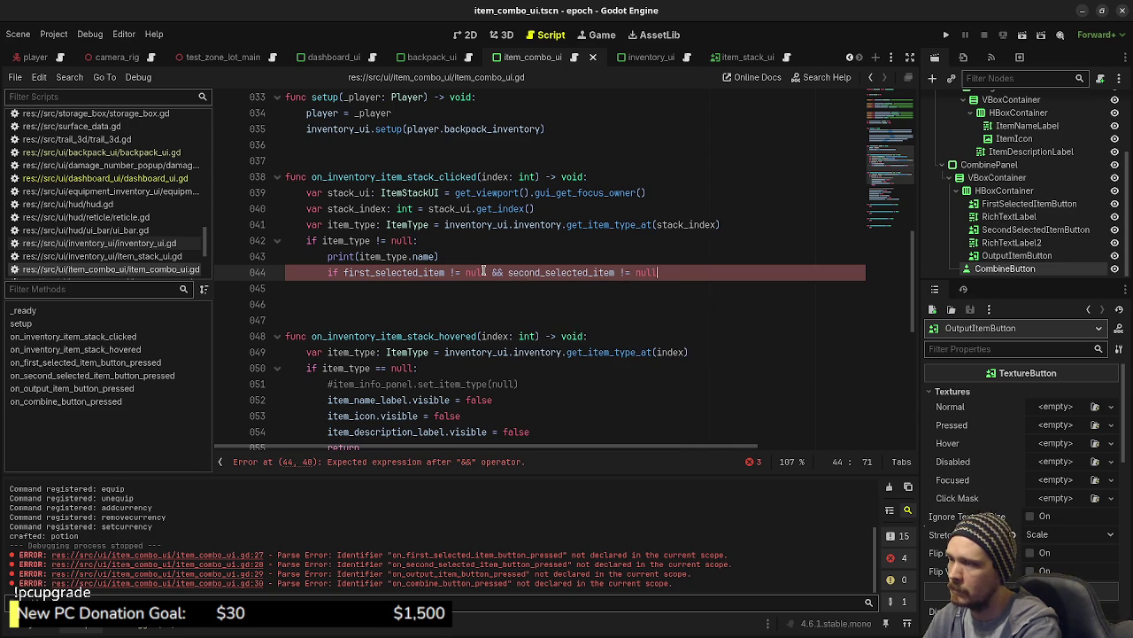
pyautogui.write(': re')
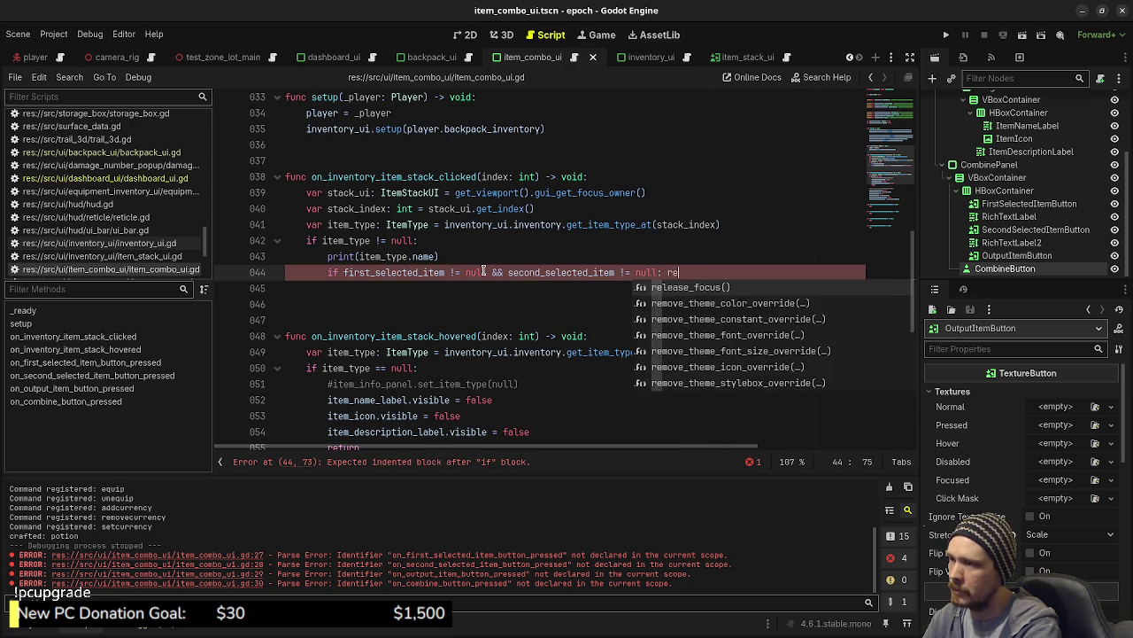
pyautogui.write('turn')
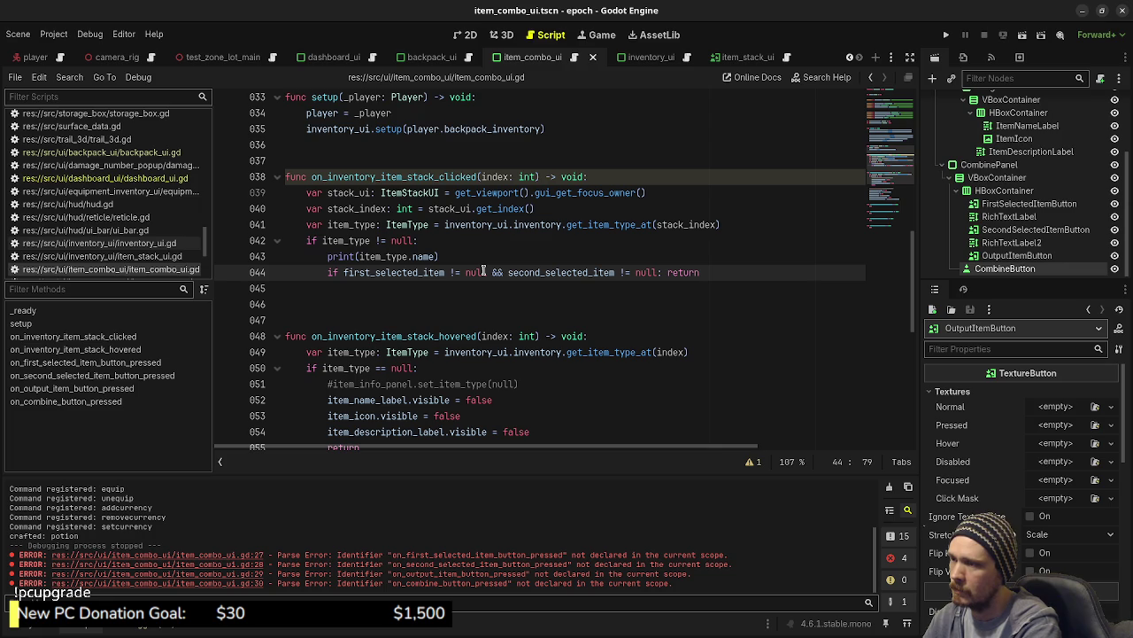
# Begin an 'if first_selected_item == null:' check below the early return.
pyautogui.press('Return')
pyautogui.press('Return')
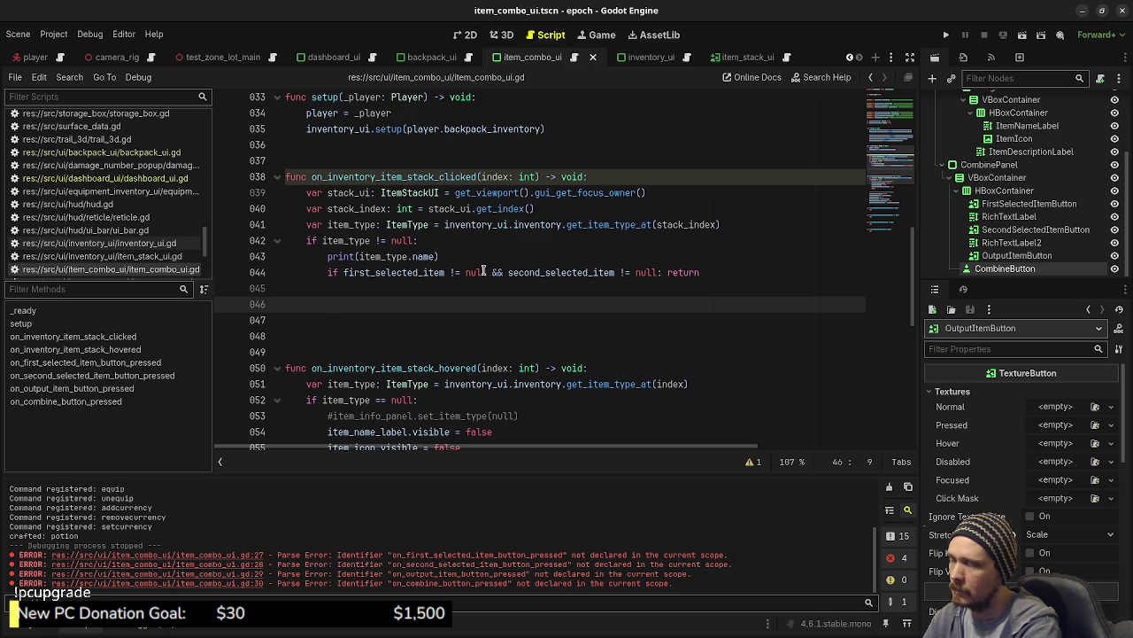
pyautogui.write('if first')
pyautogui.press('Return')
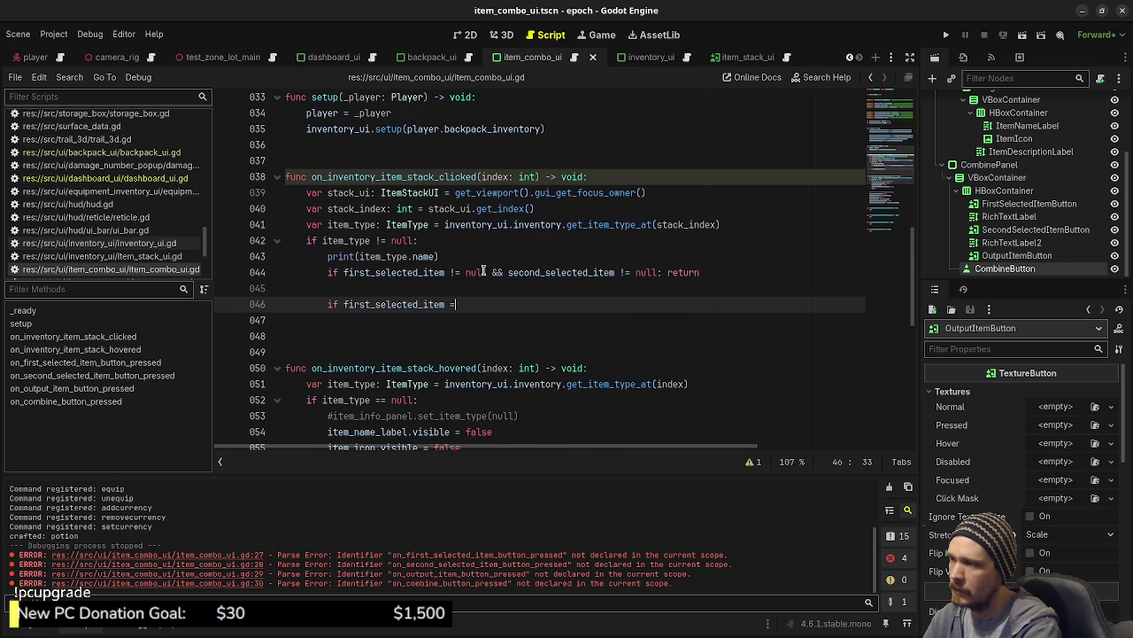
pyautogui.write('= null:')
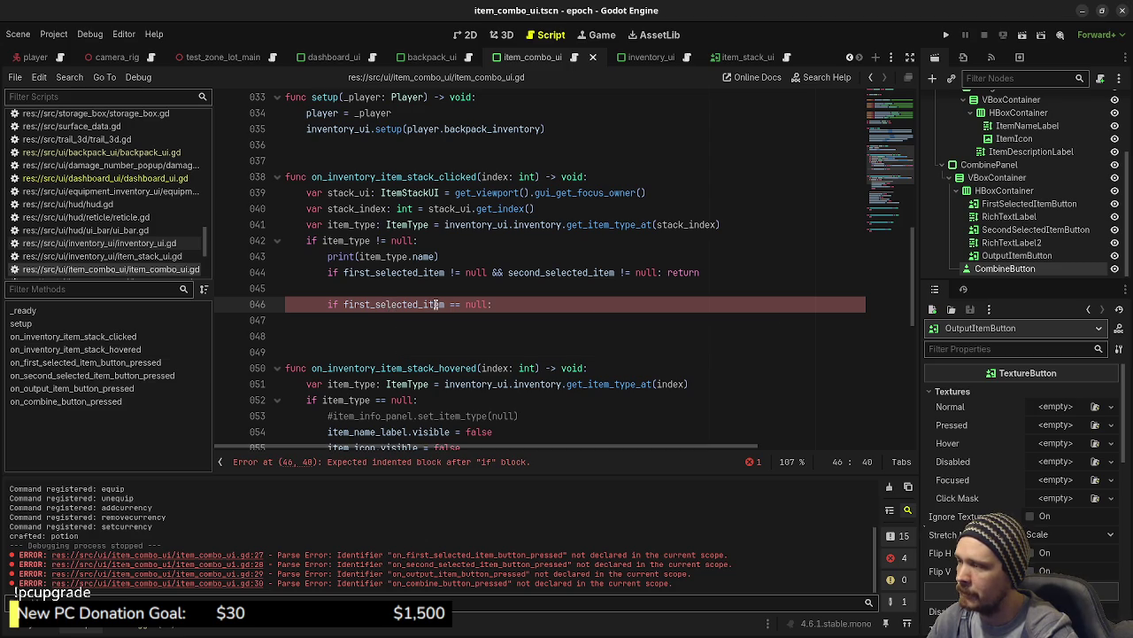
# Declare 'var selected_items: Array[ItemType] = []' below second_selected_item.
pyautogui.scroll(9, 381, 336)
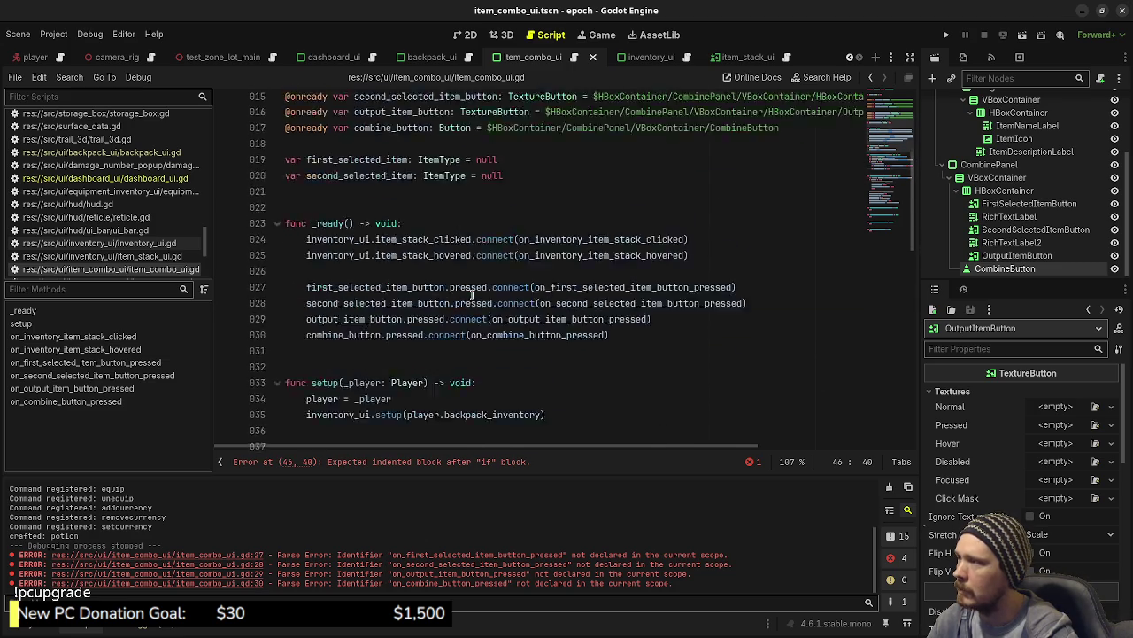
pyautogui.click(523, 323)
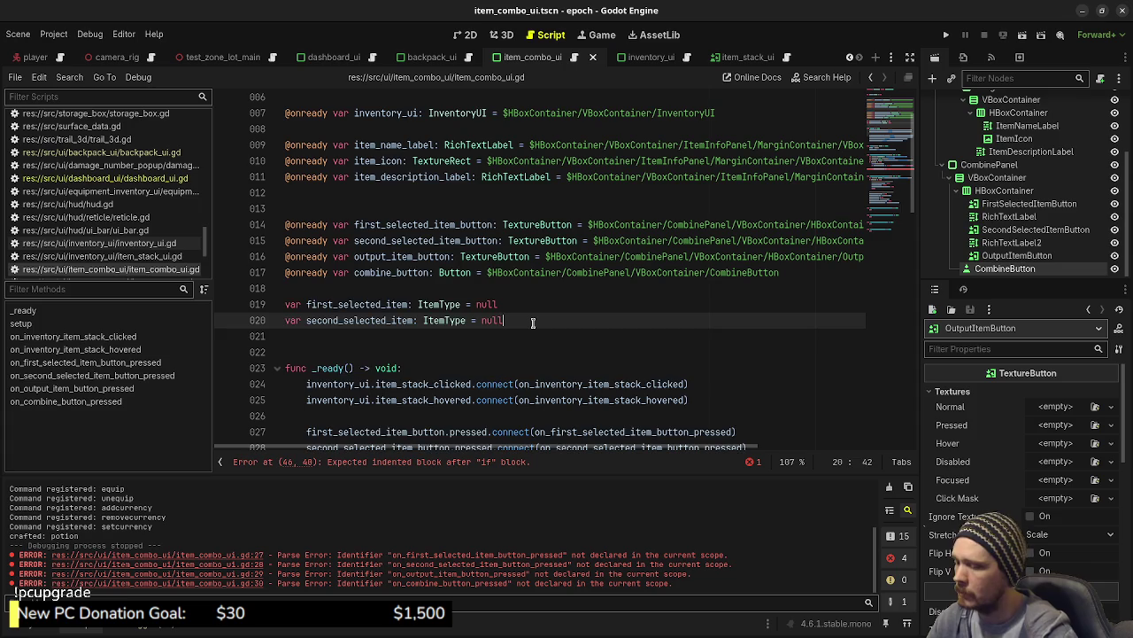
pyautogui.press('Return')
pyautogui.write('var selected')
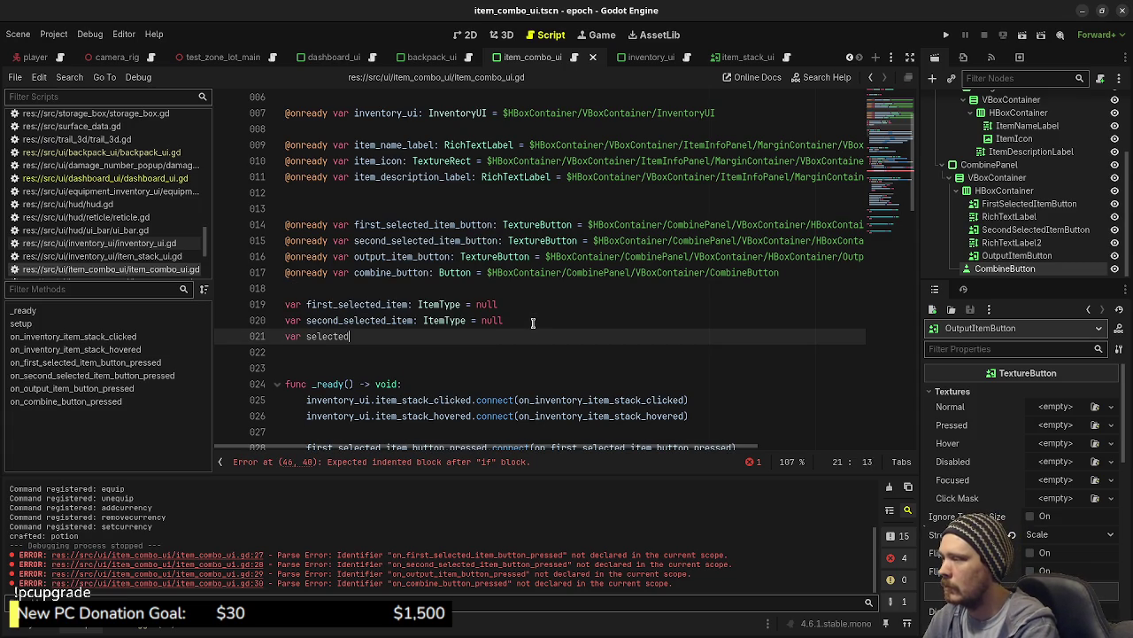
pyautogui.write('_items: Ar')
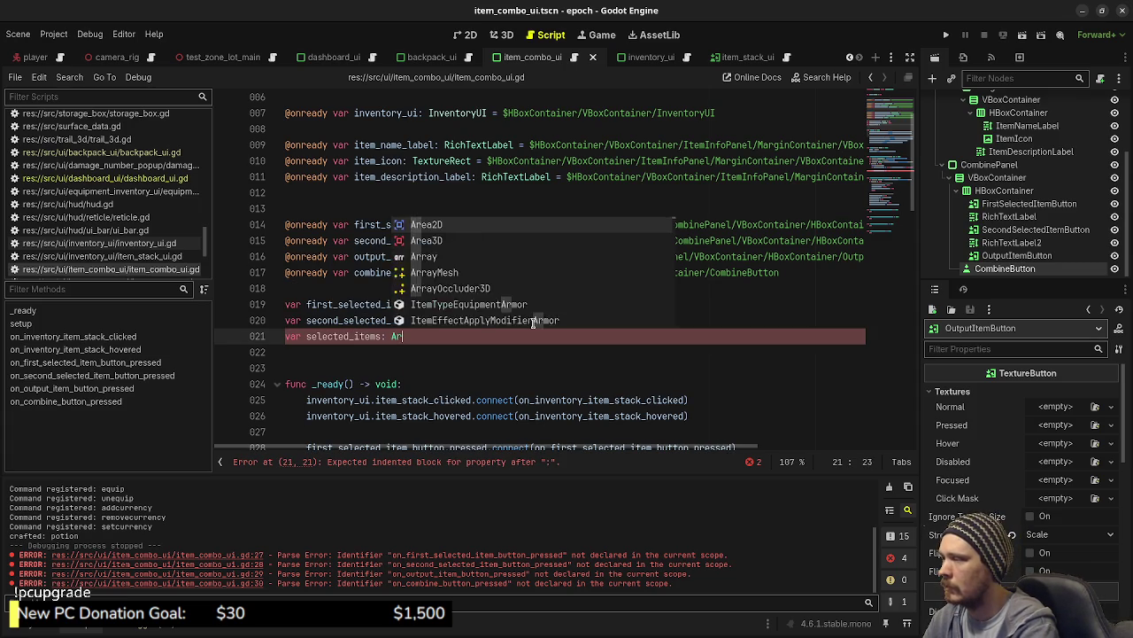
pyautogui.write('ray[ItemType')
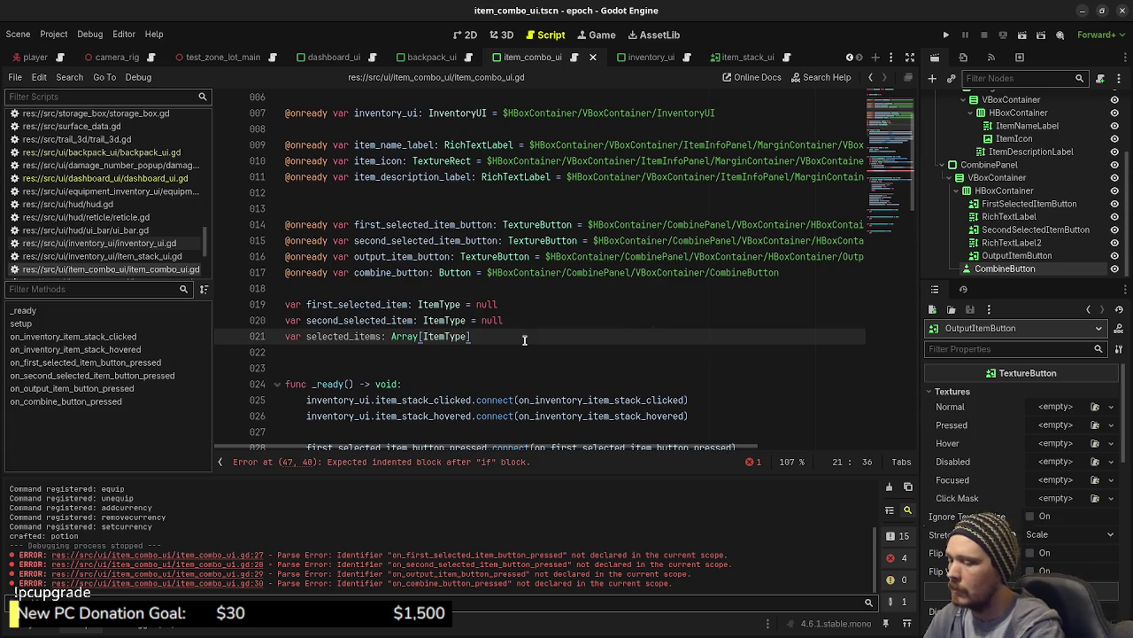
pyautogui.write('= []')
# Replace the old null checks with 'if selected_items.size() > 2: return' followed by 'selected_items.push_back(item_type)'.
pyautogui.scroll(-6, 524, 339)
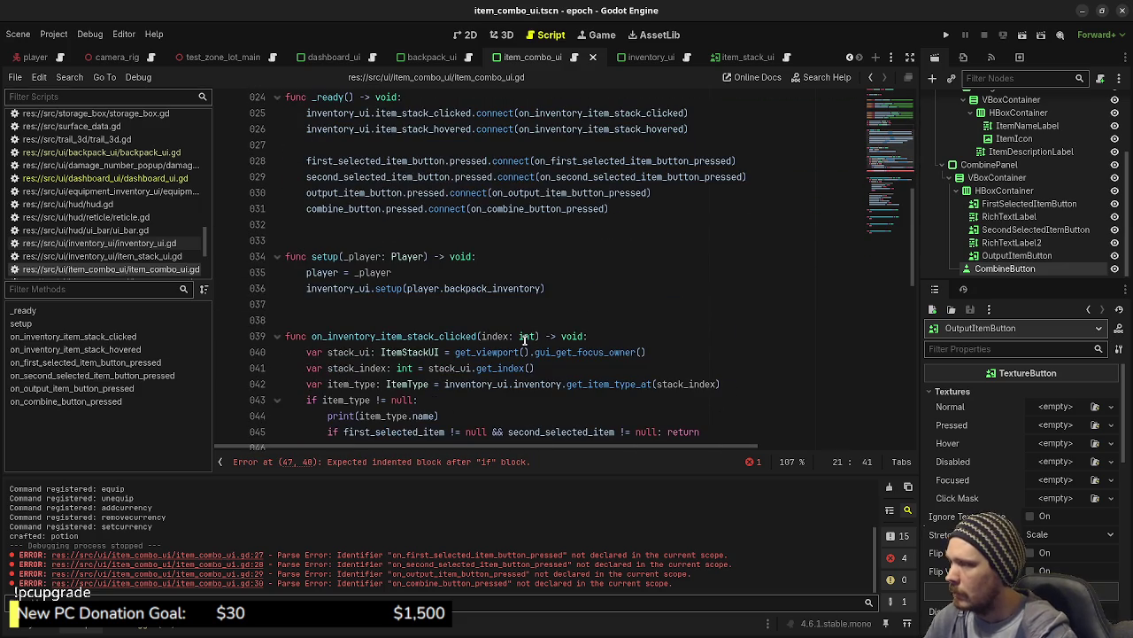
pyautogui.scroll(-2, 525, 339)
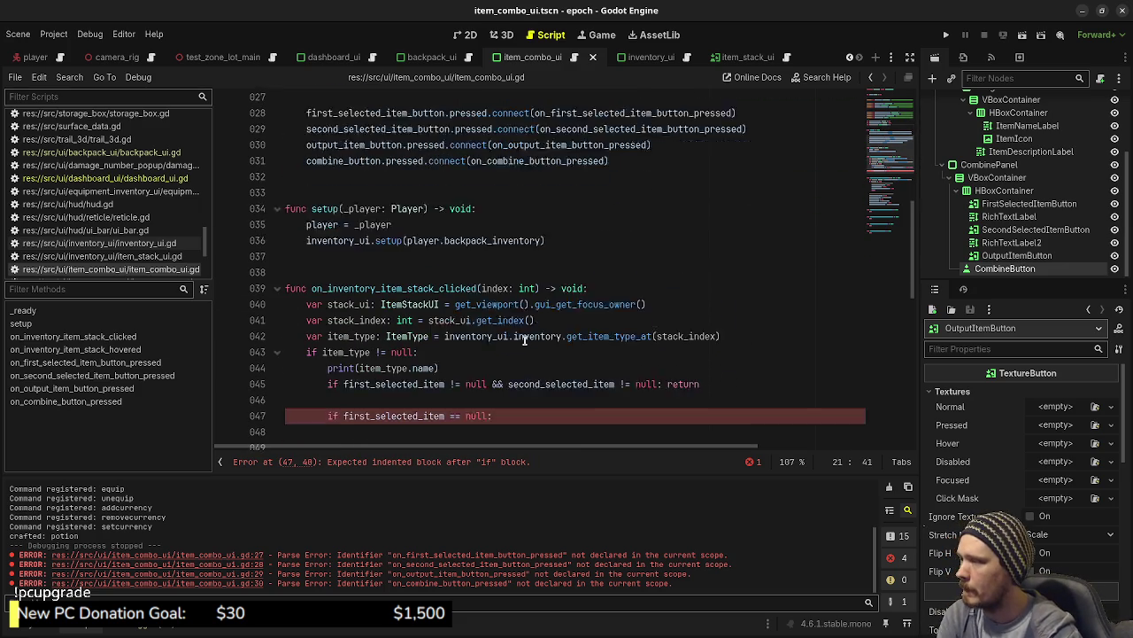
pyautogui.click(494, 368)
pyautogui.moveTo(494, 367); pyautogui.dragTo(342, 336)
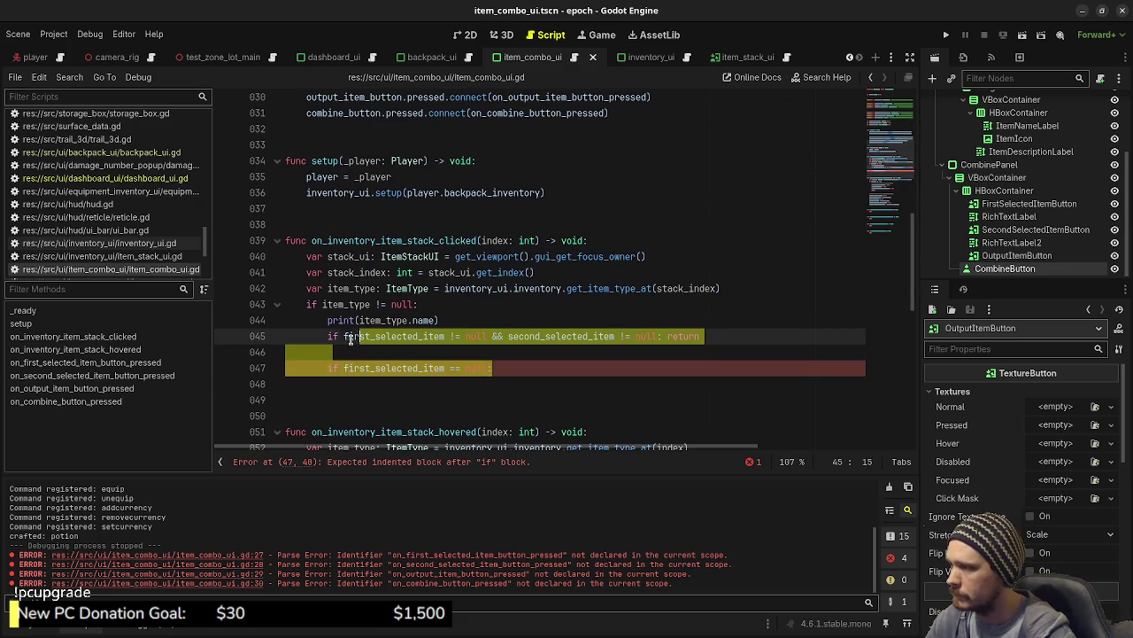
pyautogui.write('selected')
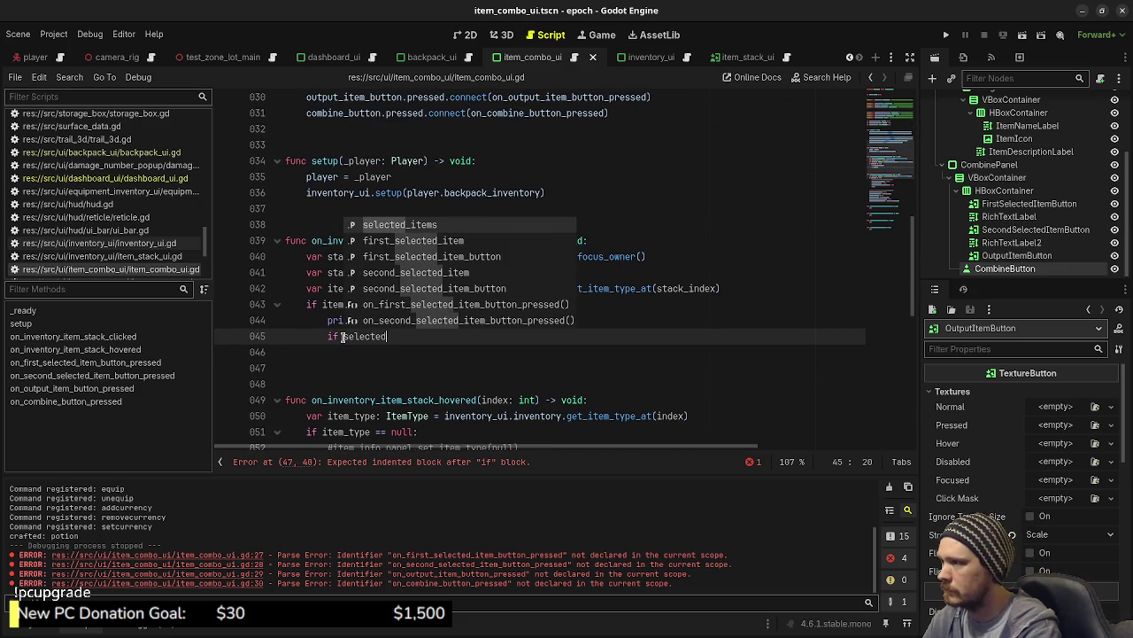
pyautogui.press('Return')
pyautogui.write('.siz')
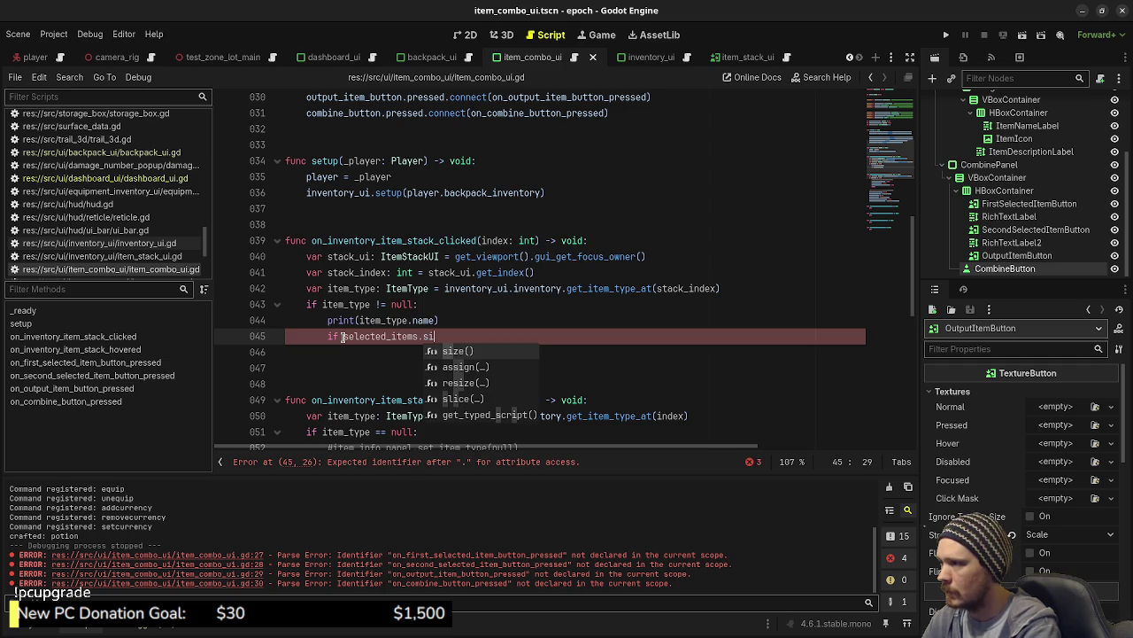
pyautogui.press('Return')
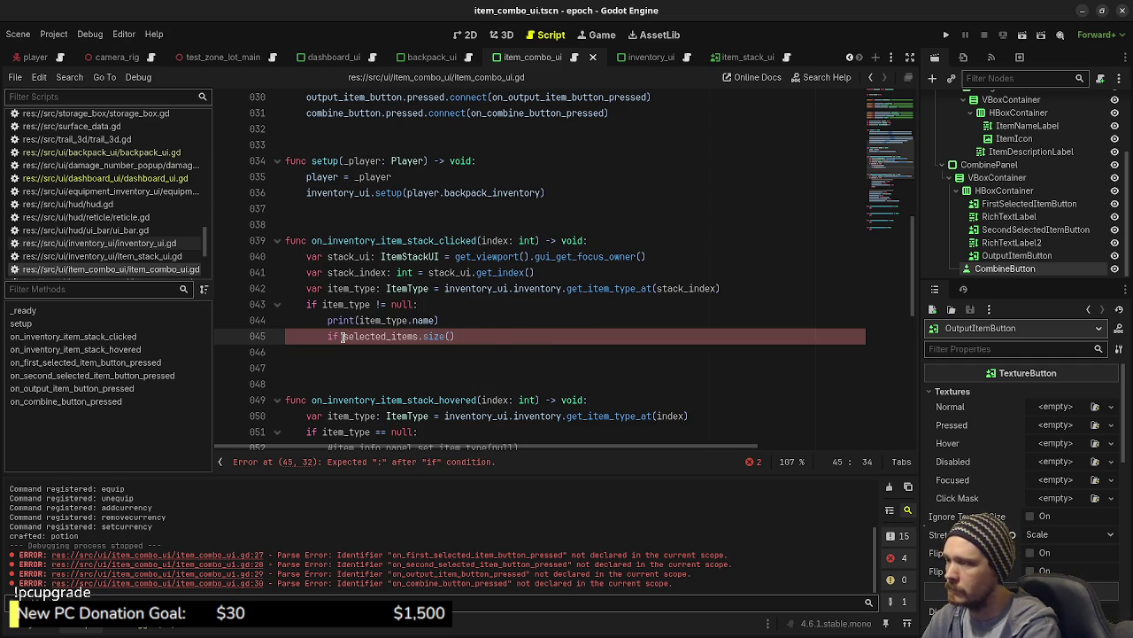
pyautogui.write('> 2')
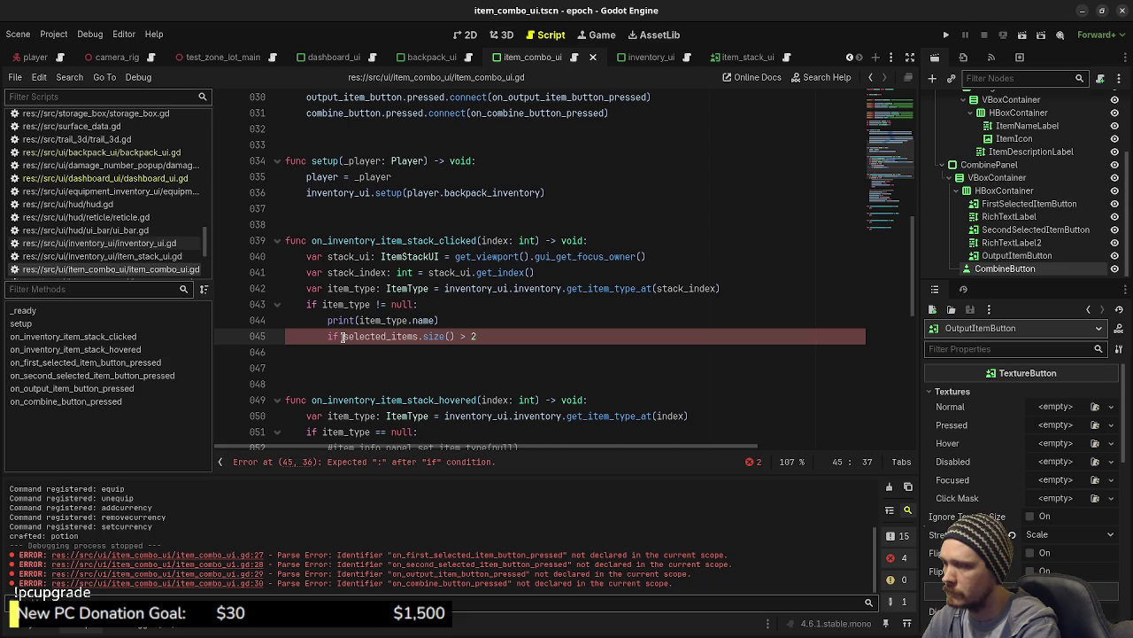
pyautogui.write(': return')
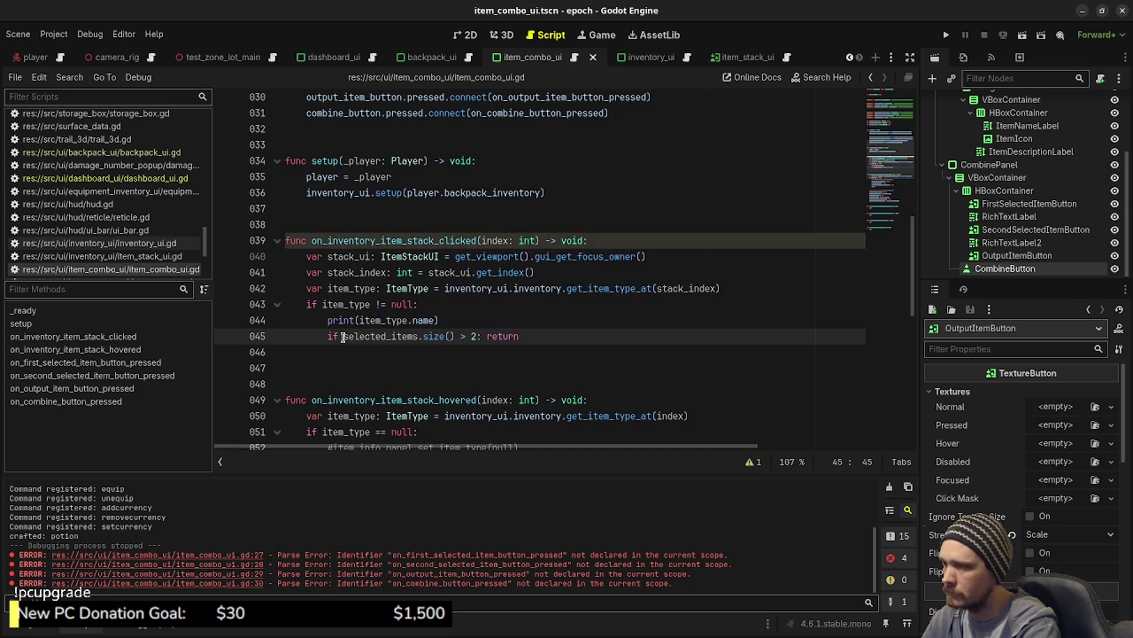
pyautogui.press('Return')
pyautogui.press('Return')
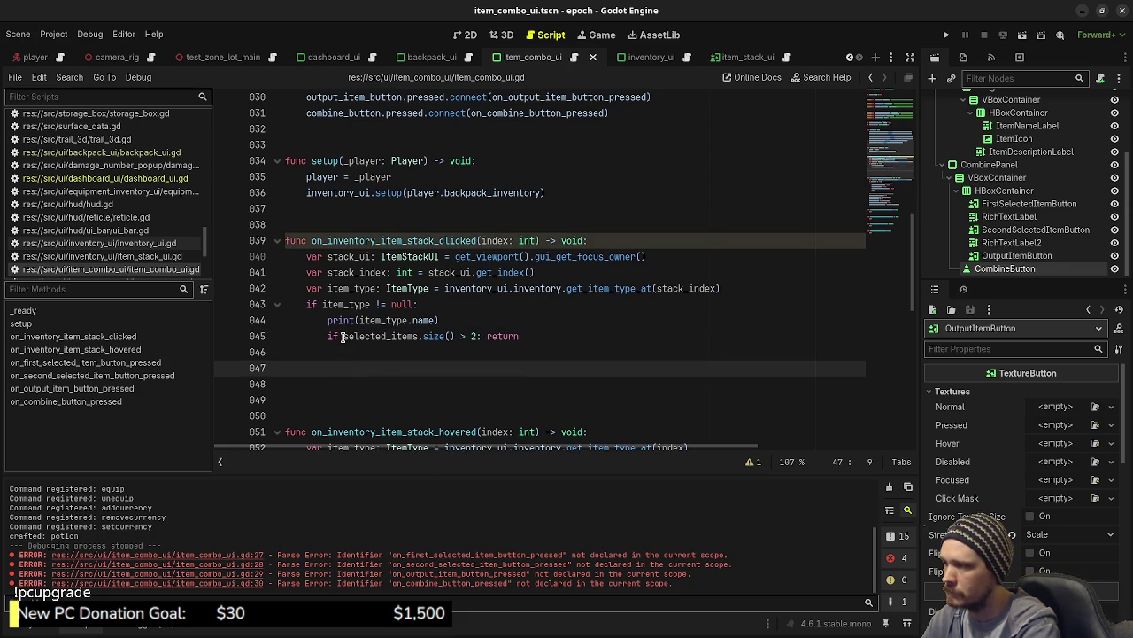
pyautogui.write('selected_ite')
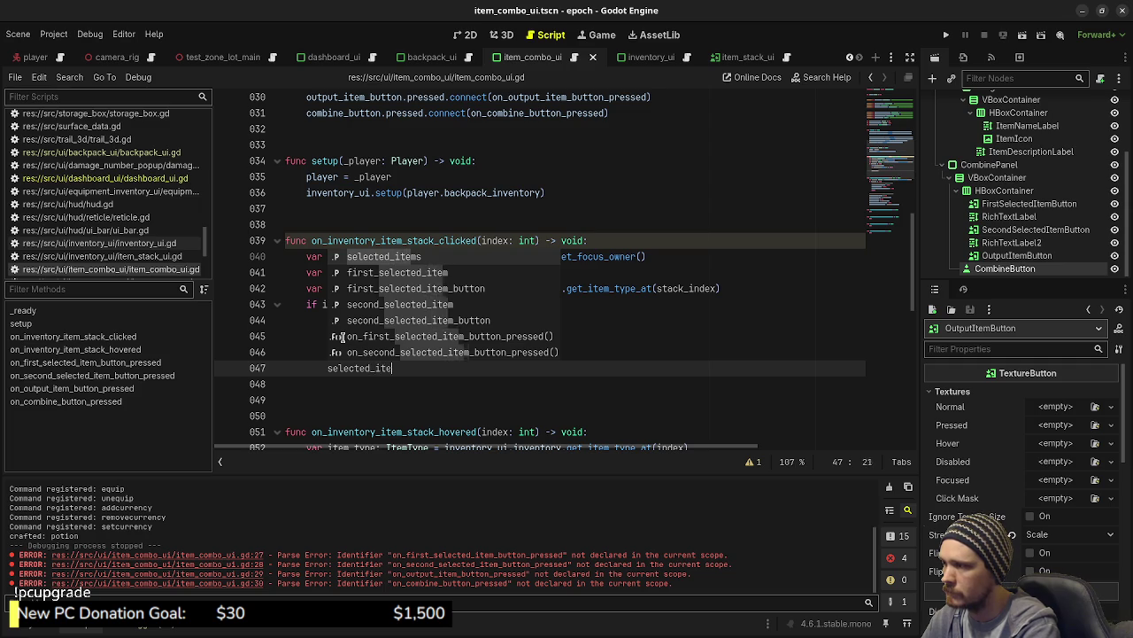
pyautogui.write('ms.push_ba')
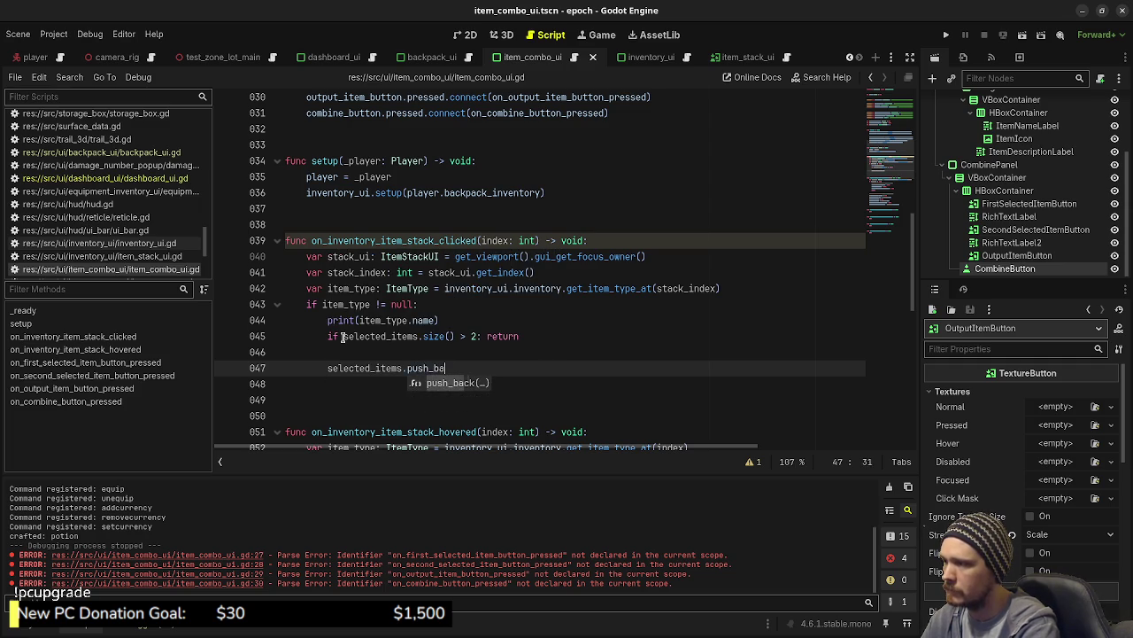
pyautogui.write('ck(')
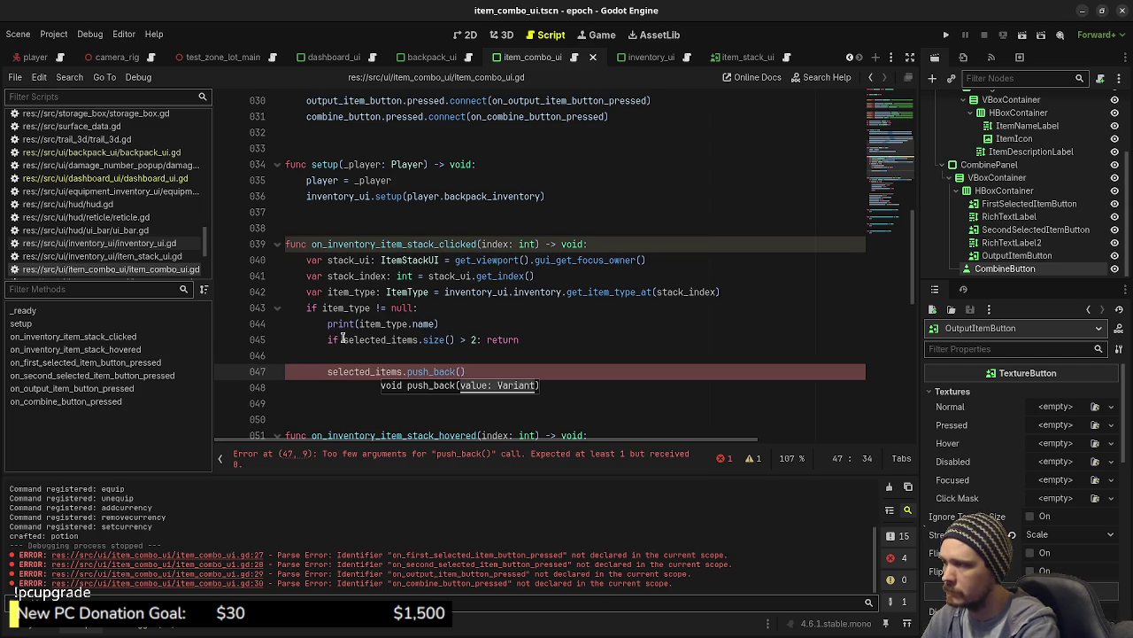
pyautogui.write('item_type')
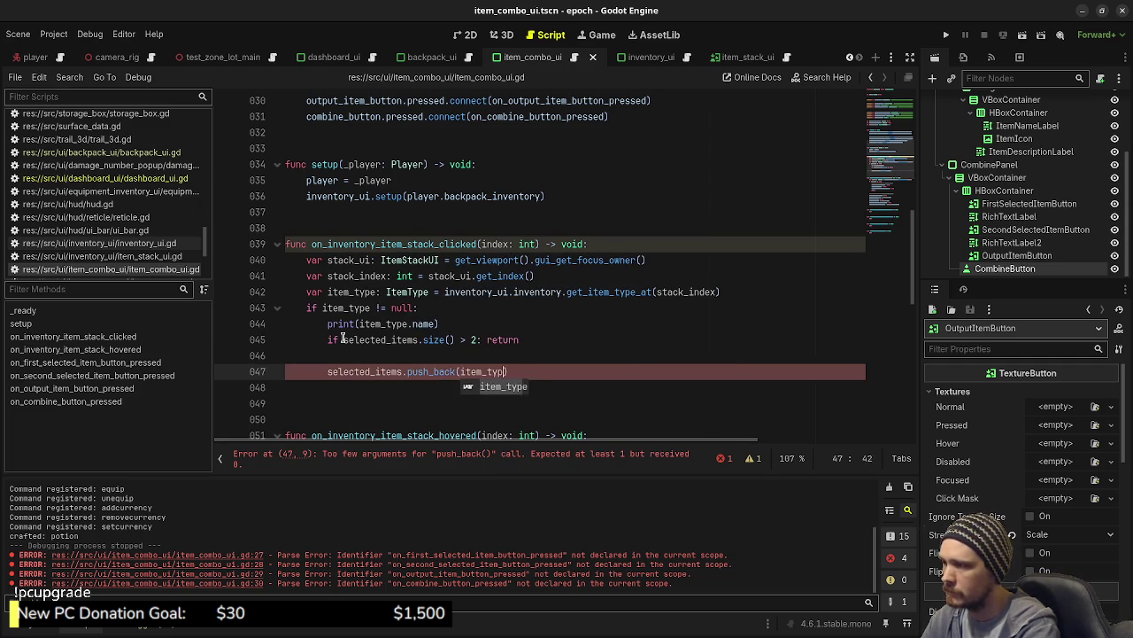
pyautogui.write(')')
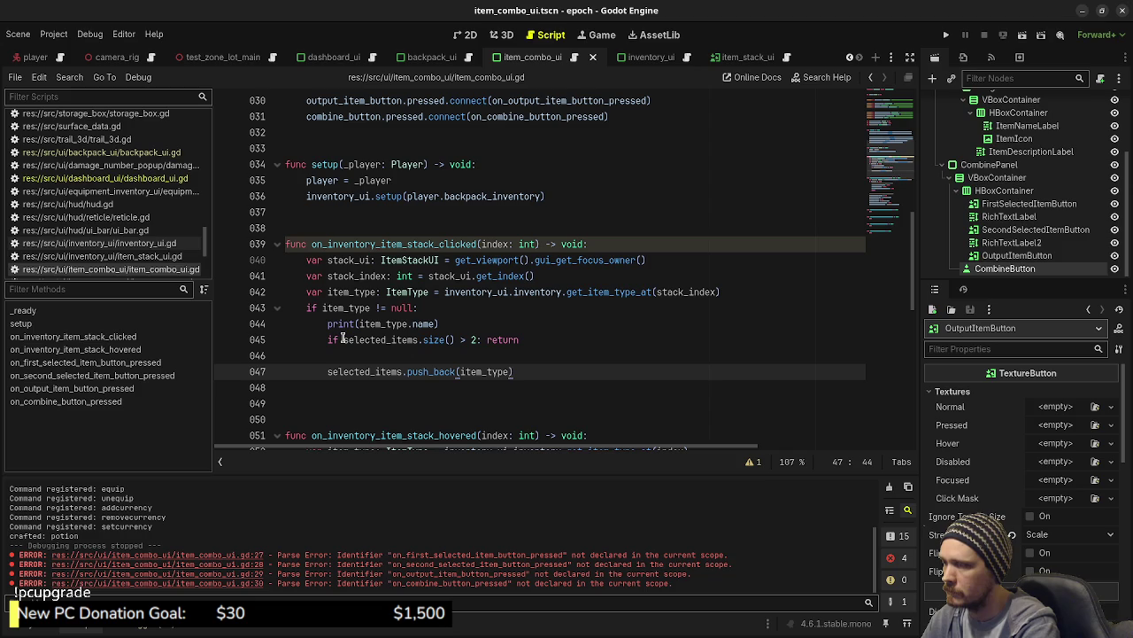
# Add 'if selected_items.size() == 2:' with a 'pass # check for recipes' placeholder after push_back.
pyautogui.press('Return')
pyautogui.press('Return')
pyautogui.write('if selecte')
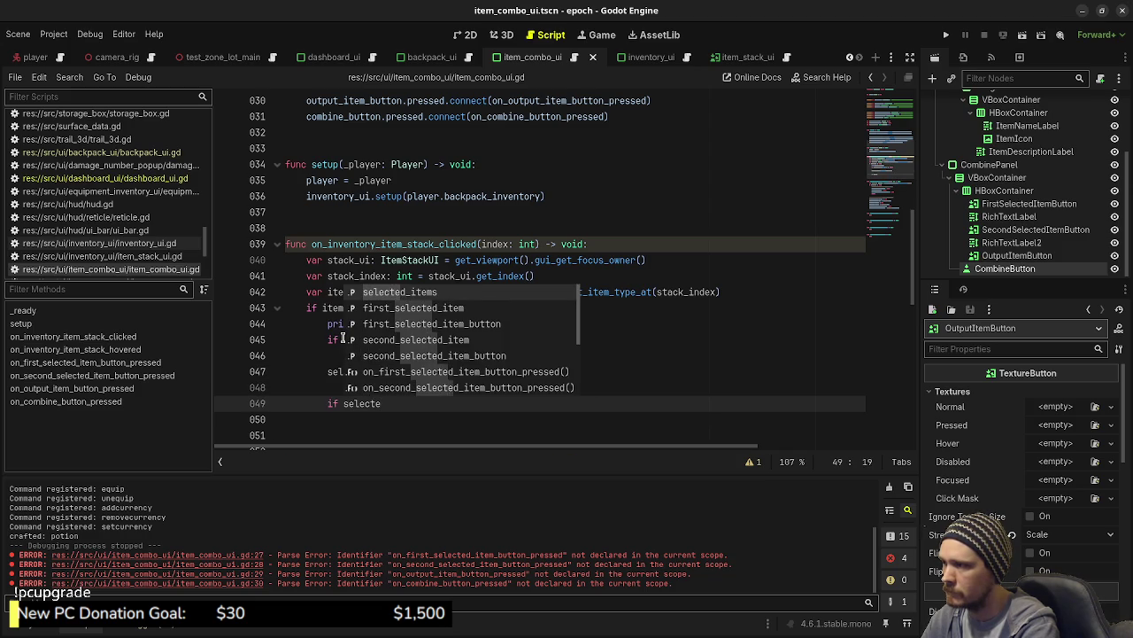
pyautogui.press('Return')
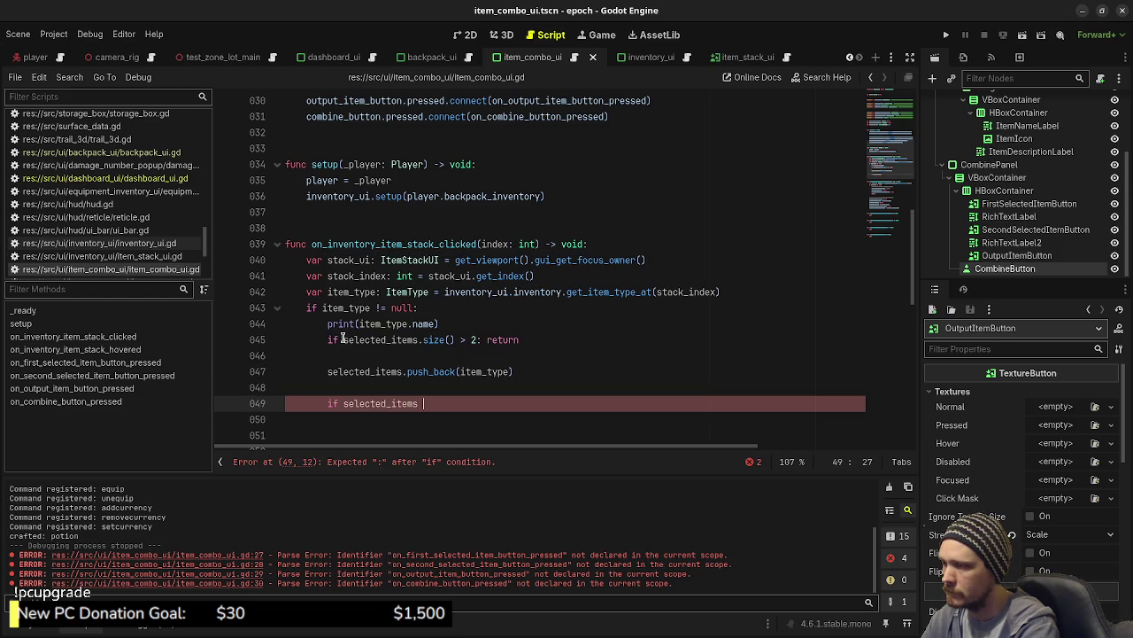
pyautogui.write('== 2:')
pyautogui.press('Return')
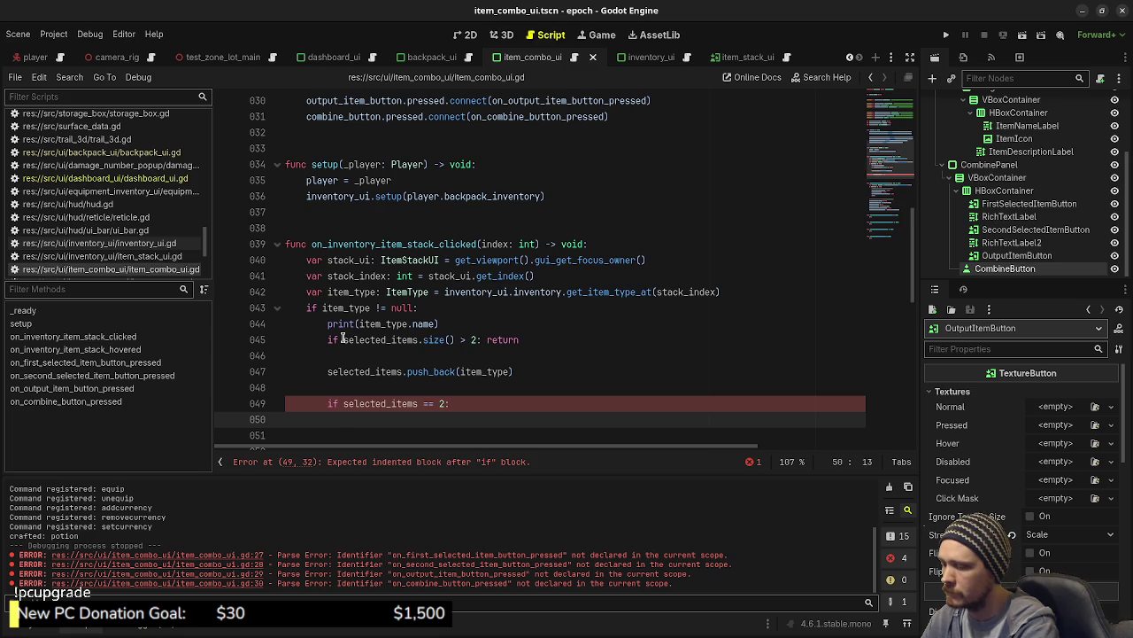
pyautogui.write('pass # check f')
pyautogui.write('or recipes')
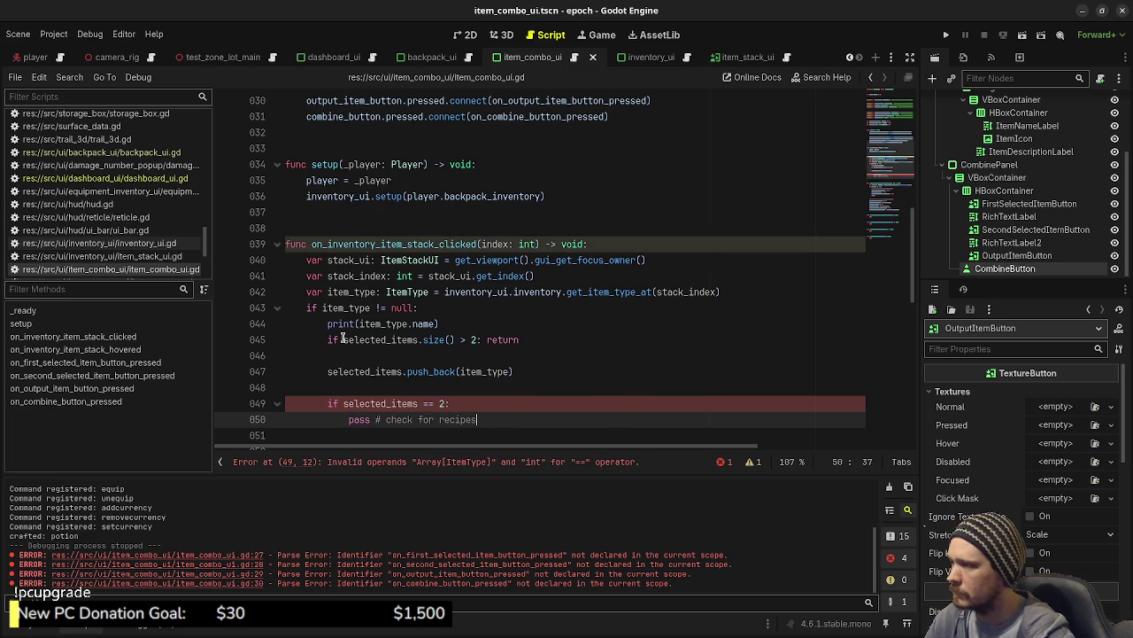
pyautogui.click(421, 403)
pyautogui.write('.size()')
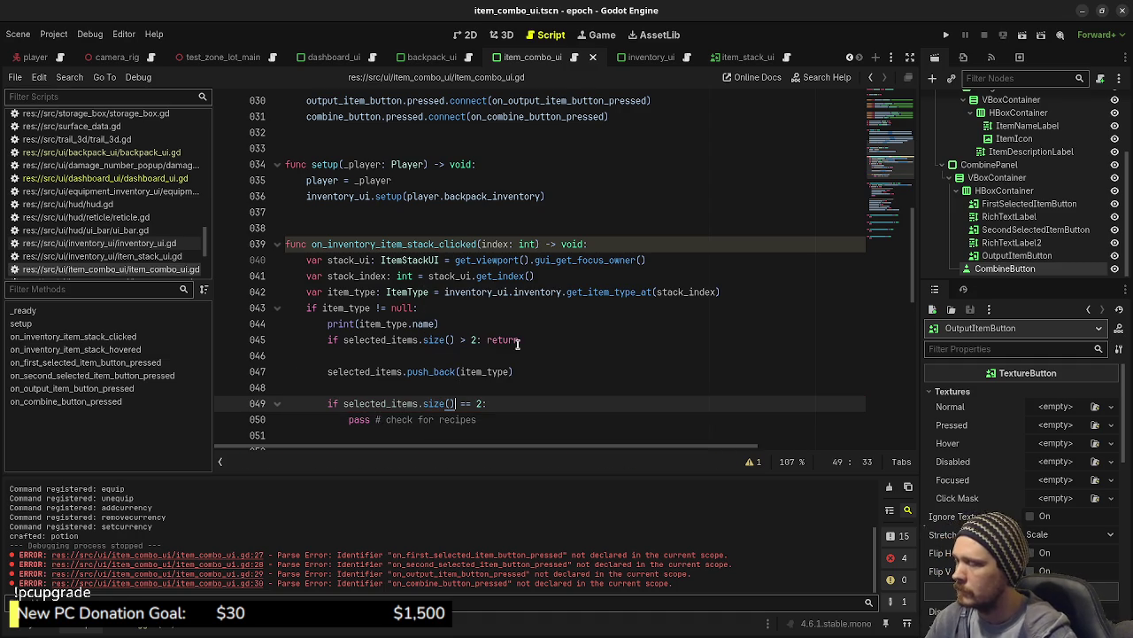
# Replace the pass placeholder with an unfinished 'if Game.instance.item_combo_' condition.
pyautogui.scroll(-2, 505, 351)
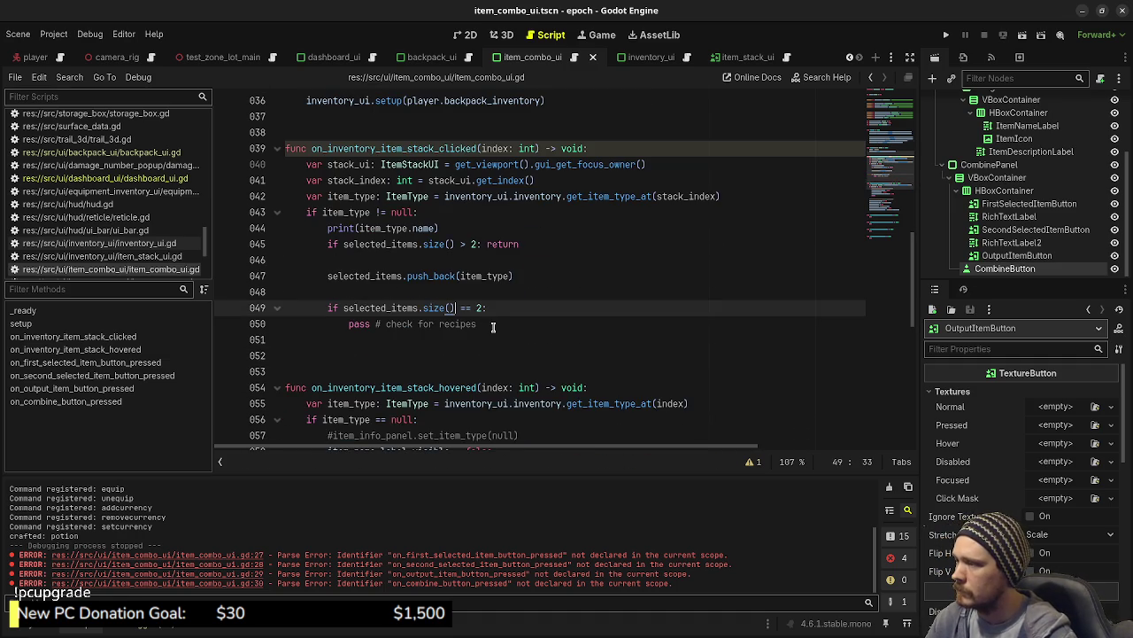
pyautogui.moveTo(494, 325); pyautogui.dragTo(343, 326)
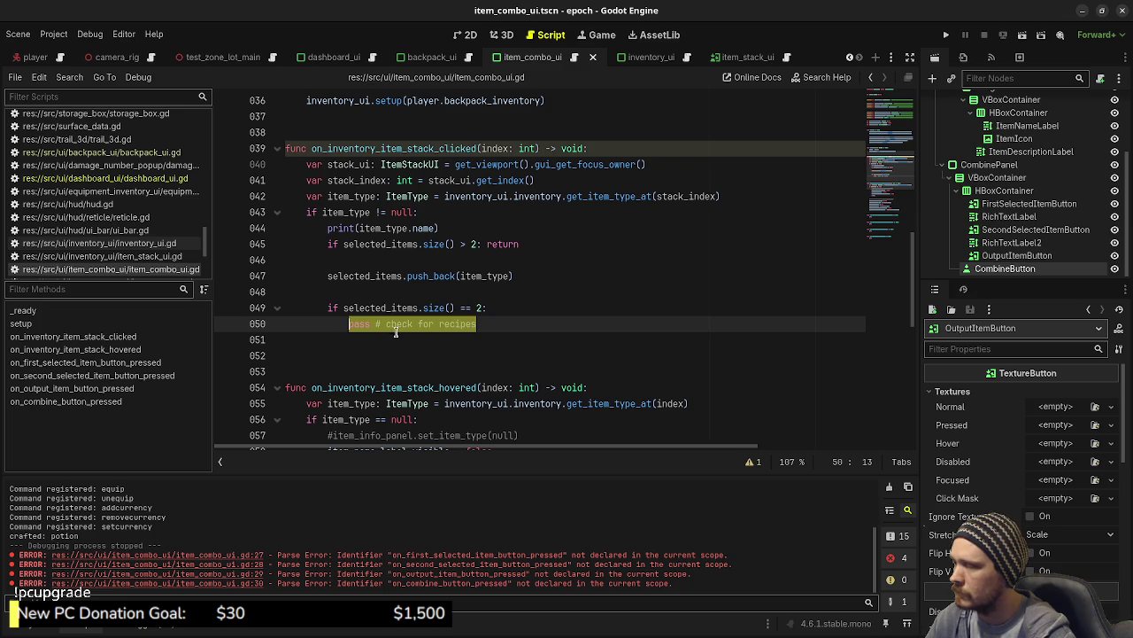
pyautogui.write('if ')
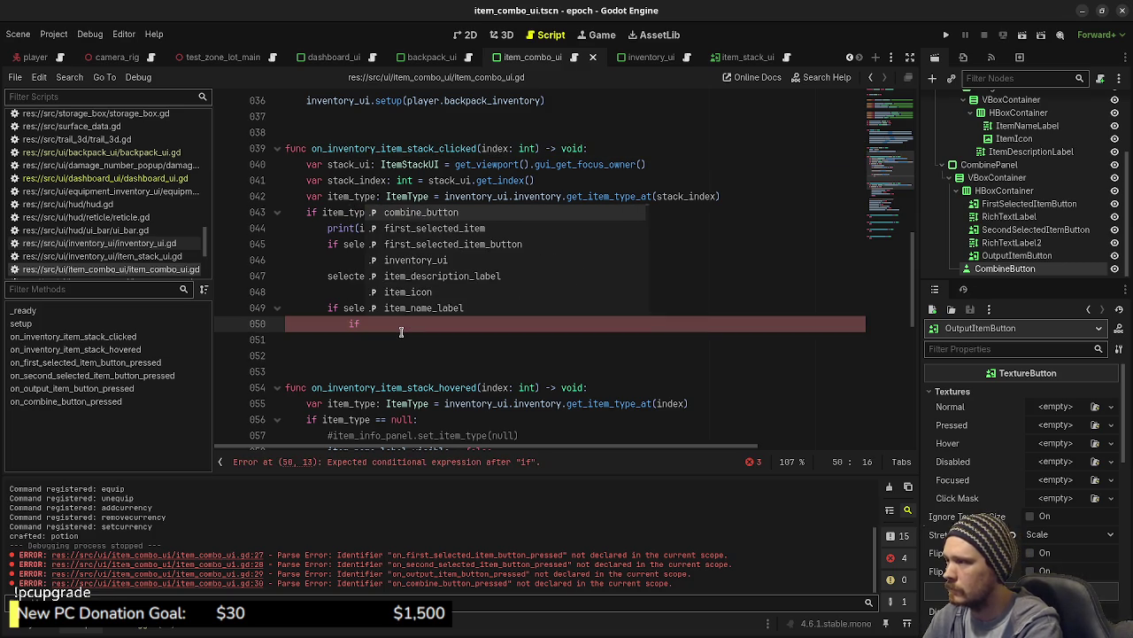
pyautogui.write('Game.instance.')
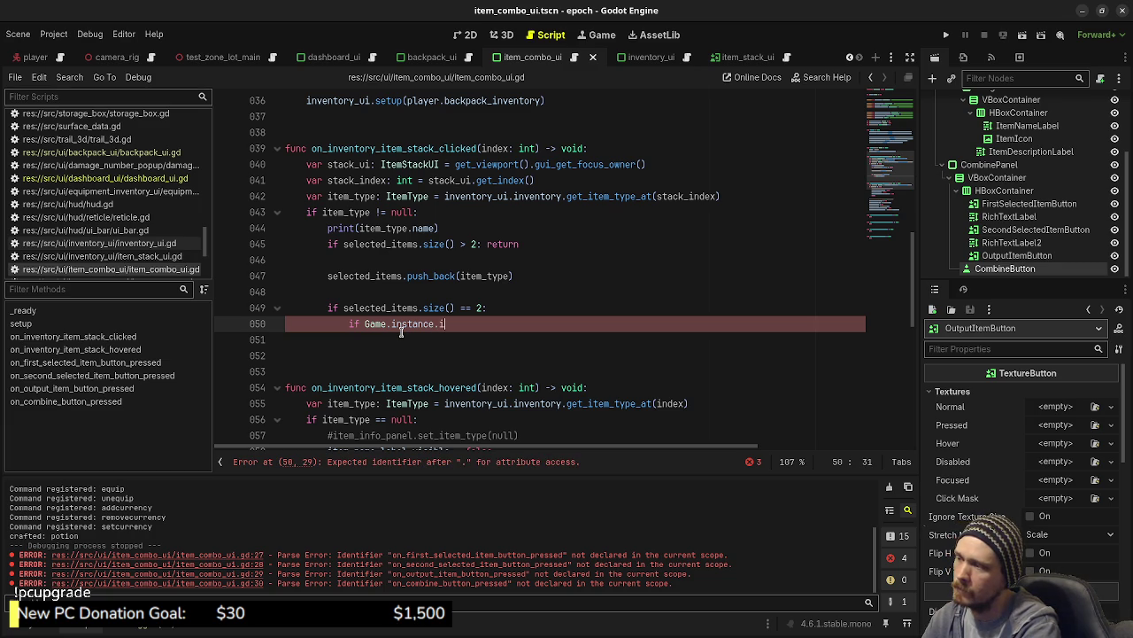
pyautogui.write('item')
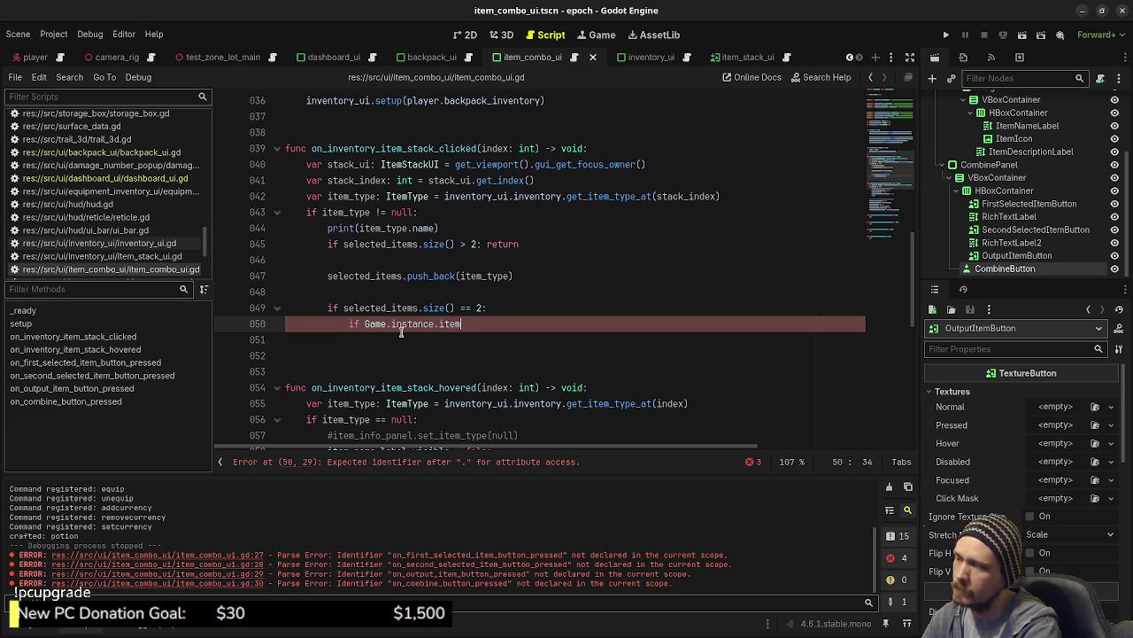
pyautogui.write('_combo')
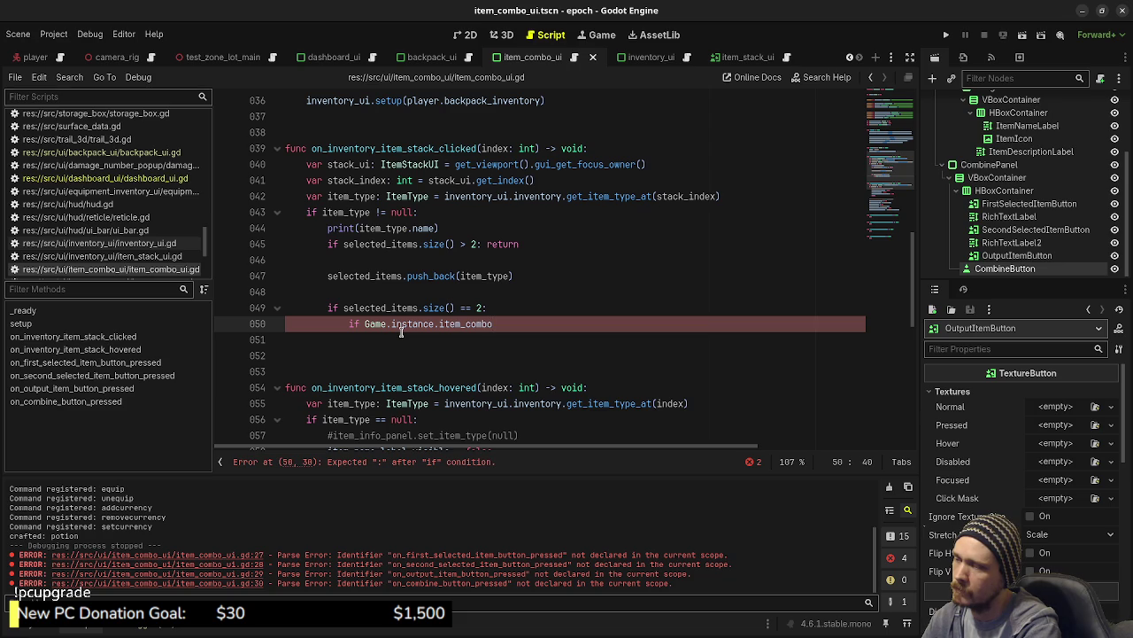
pyautogui.write('_')
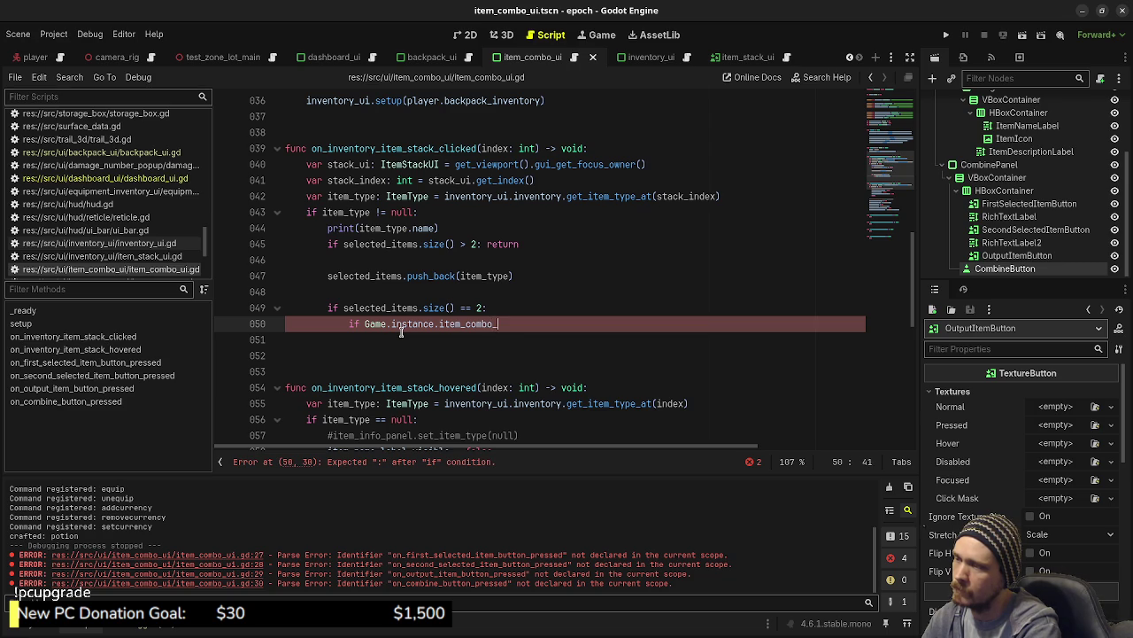